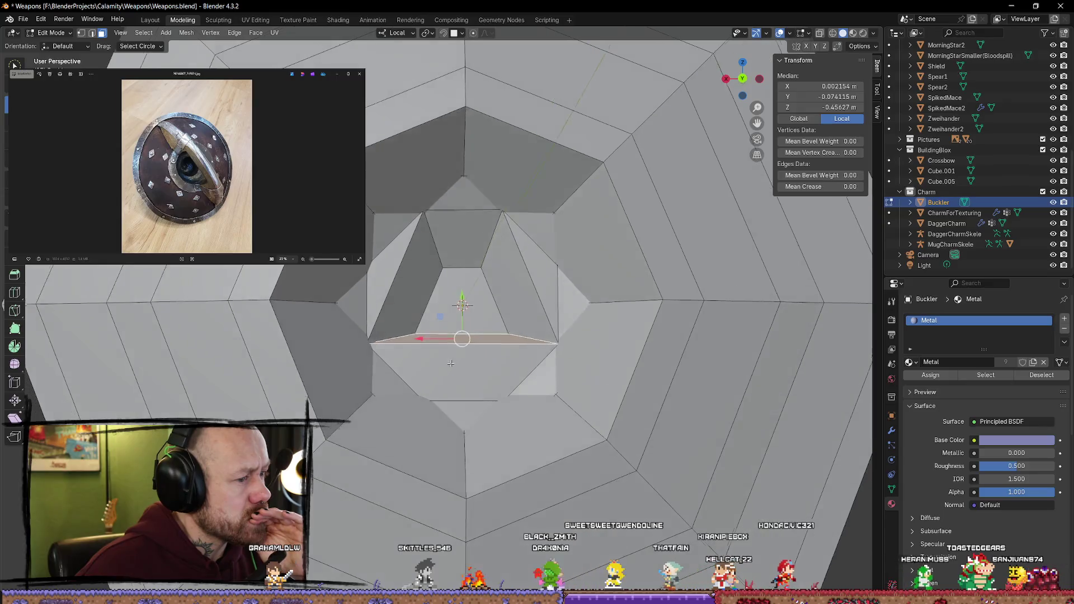
# Step: Move the central boss's lower face along its local Y axis
pyautogui.click(434, 346)
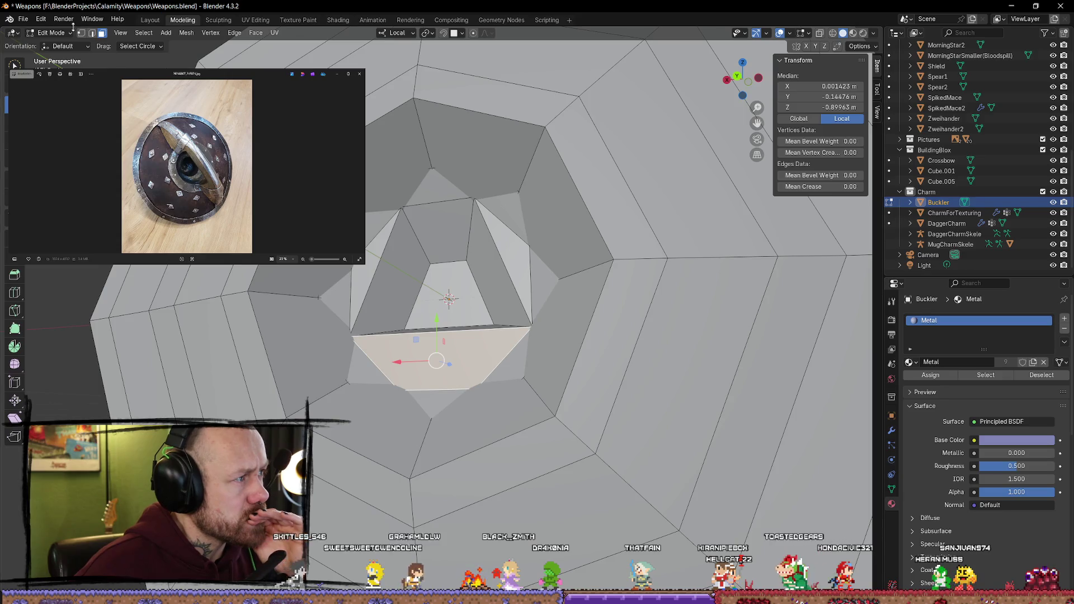
pyautogui.moveTo(512, 335)
pyautogui.mouseDown(button='middle')
pyautogui.moveTo(371, 340)
pyautogui.moveTo(355, 319)
pyautogui.moveTo(369, 321)
pyautogui.mouseUp(button='middle')
pyautogui.press('g')
pyautogui.press('y')
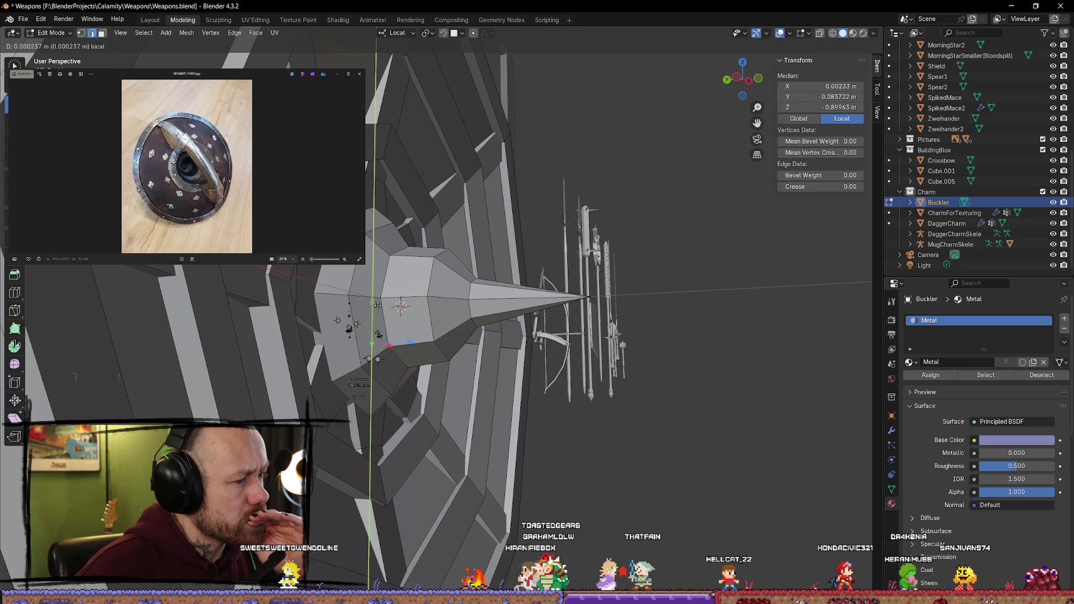
pyautogui.click(377, 298)
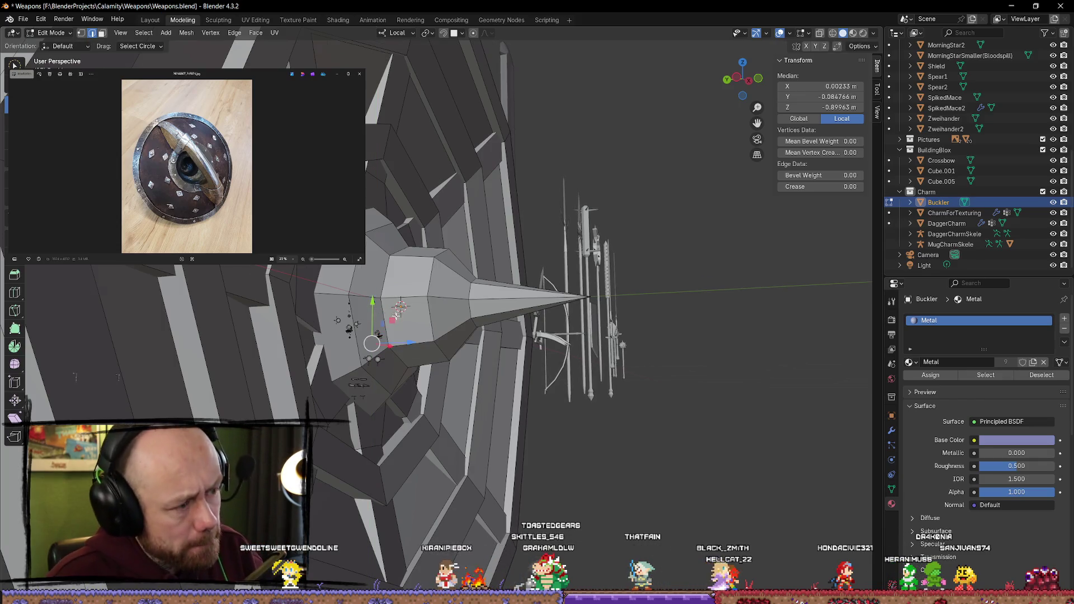
# Step: Orbit round to a front view and return the buckler to Object Mode
pyautogui.moveTo(390, 311); pyautogui.dragTo(580, 322, button='middle')
pyautogui.scroll(-2, 533, 361)
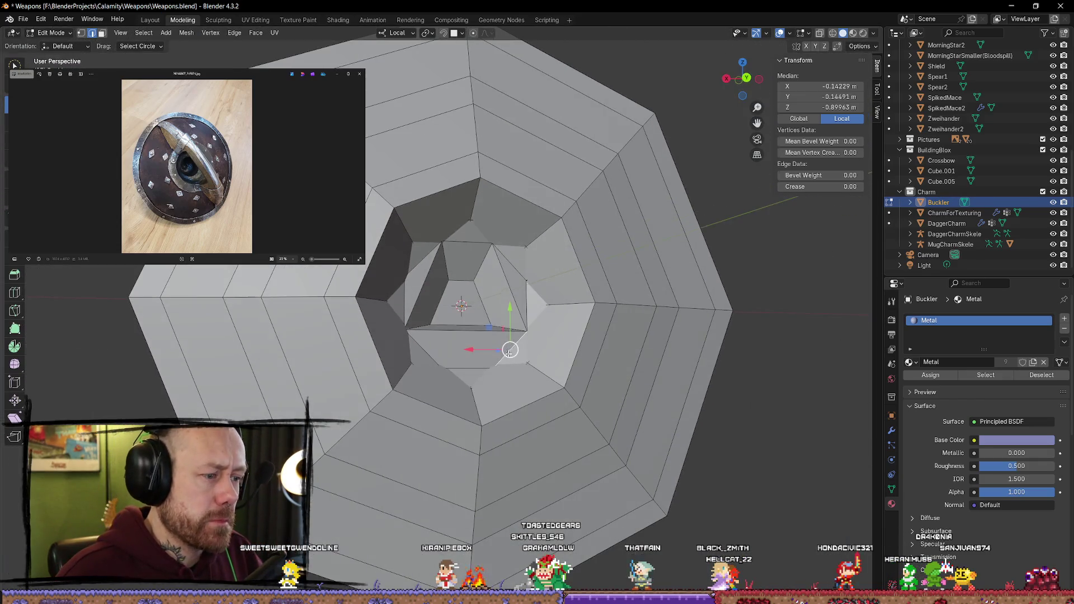
pyautogui.moveTo(509, 350); pyautogui.dragTo(496, 387, button='middle')
pyautogui.scroll(-4, 455, 402)
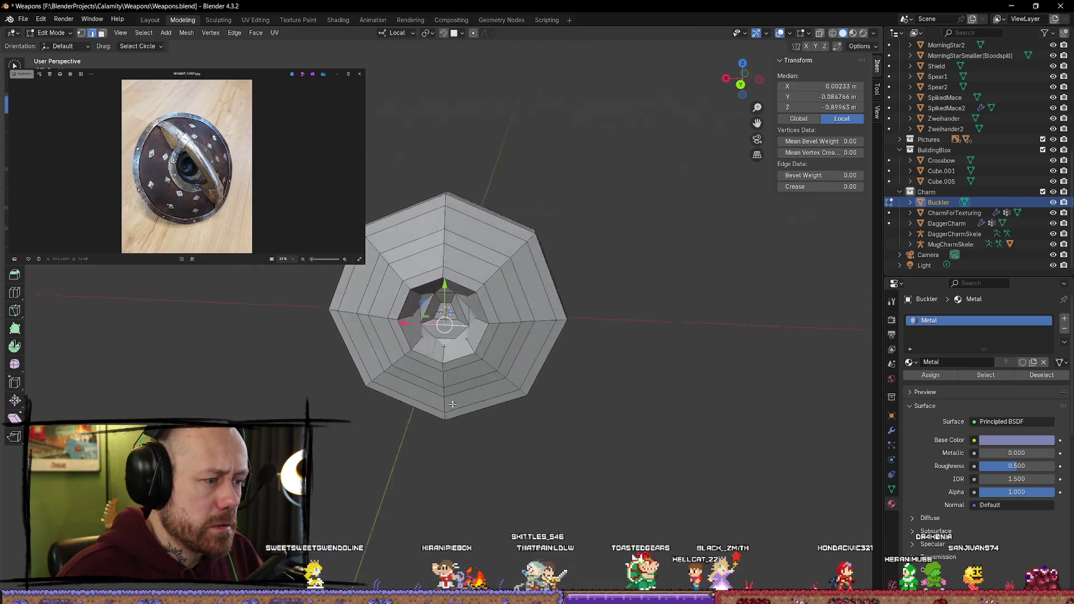
pyautogui.moveTo(392, 392)
pyautogui.mouseDown(button='middle')
pyautogui.moveTo(288, 367)
pyautogui.moveTo(384, 356)
pyautogui.moveTo(441, 394)
pyautogui.moveTo(666, 402)
pyautogui.moveTo(573, 400)
pyautogui.moveTo(551, 364)
pyautogui.moveTo(552, 307)
pyautogui.moveTo(569, 308)
pyautogui.moveTo(544, 352)
pyautogui.moveTo(381, 370)
pyautogui.moveTo(384, 388)
pyautogui.moveTo(450, 324)
pyautogui.moveTo(446, 344)
pyautogui.moveTo(464, 312)
pyautogui.mouseUp(button='middle')
pyautogui.scroll(5, 384, 356)
pyautogui.press('Tab')
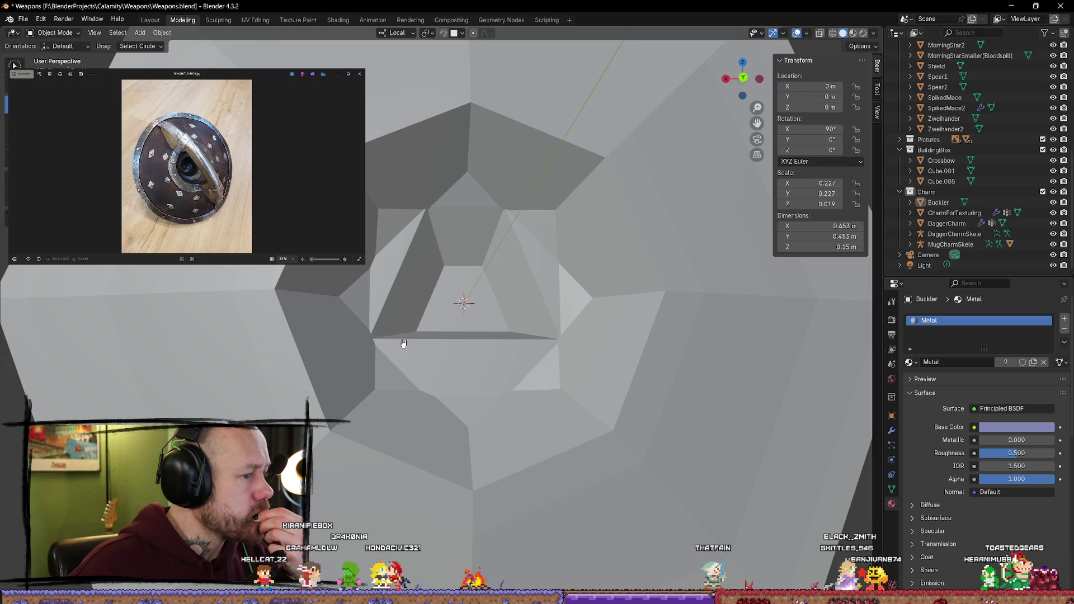
# Step: Snap to the orthographic view along Y and enter Edit Mode on the buckler
pyautogui.moveTo(416, 336)
pyautogui.mouseDown(button='middle')
pyautogui.moveTo(412, 386)
pyautogui.moveTo(408, 343)
pyautogui.moveTo(420, 371)
pyautogui.moveTo(375, 345)
pyautogui.mouseUp(button='middle')
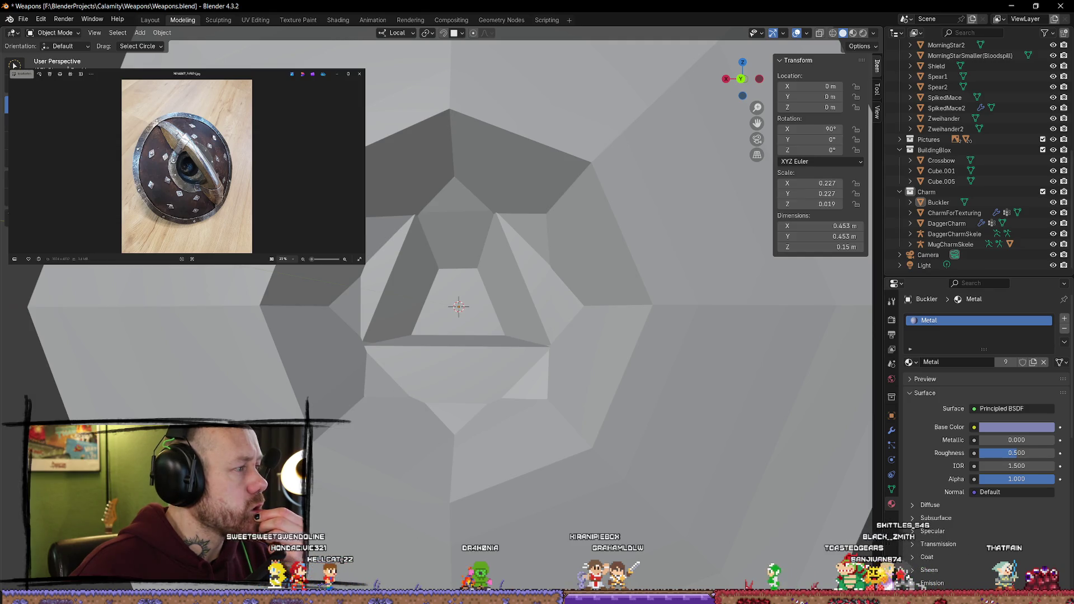
pyautogui.click(742, 78)
pyautogui.scroll(5, 471, 317)
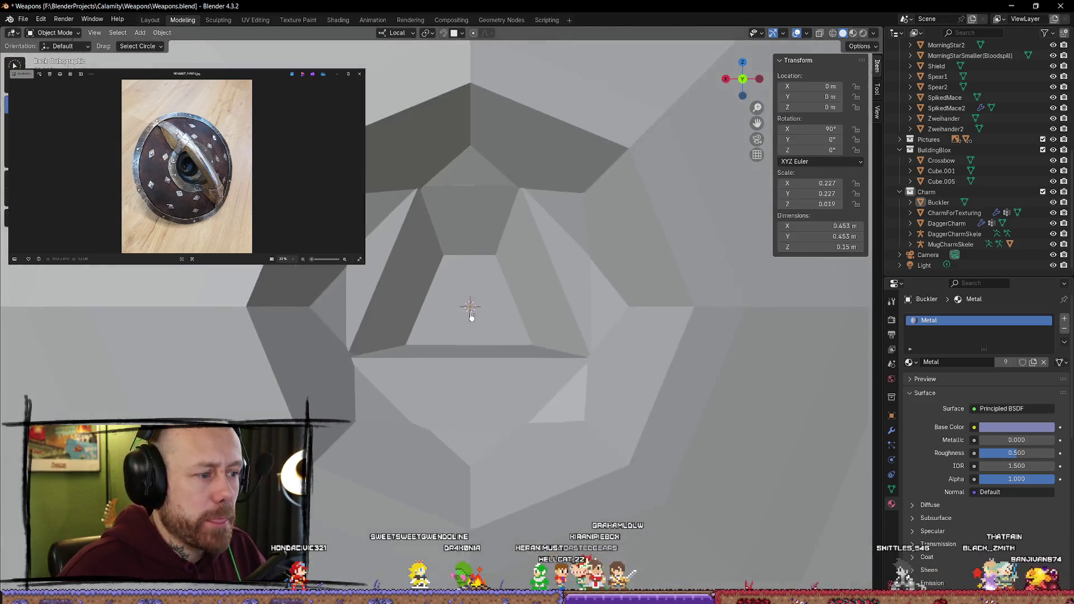
pyautogui.press('Tab')
pyautogui.scroll(-4, 470, 316)
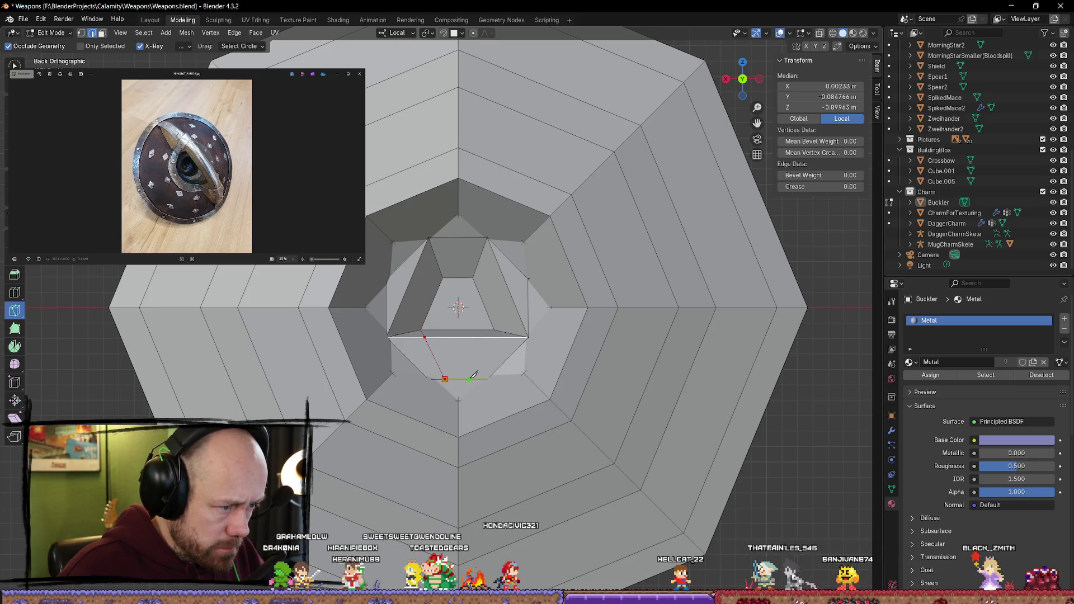
# Step: Knife-cut across the lower boss face and try lifting the new small face along Z
pyautogui.click(473, 380)
pyautogui.click(494, 330)
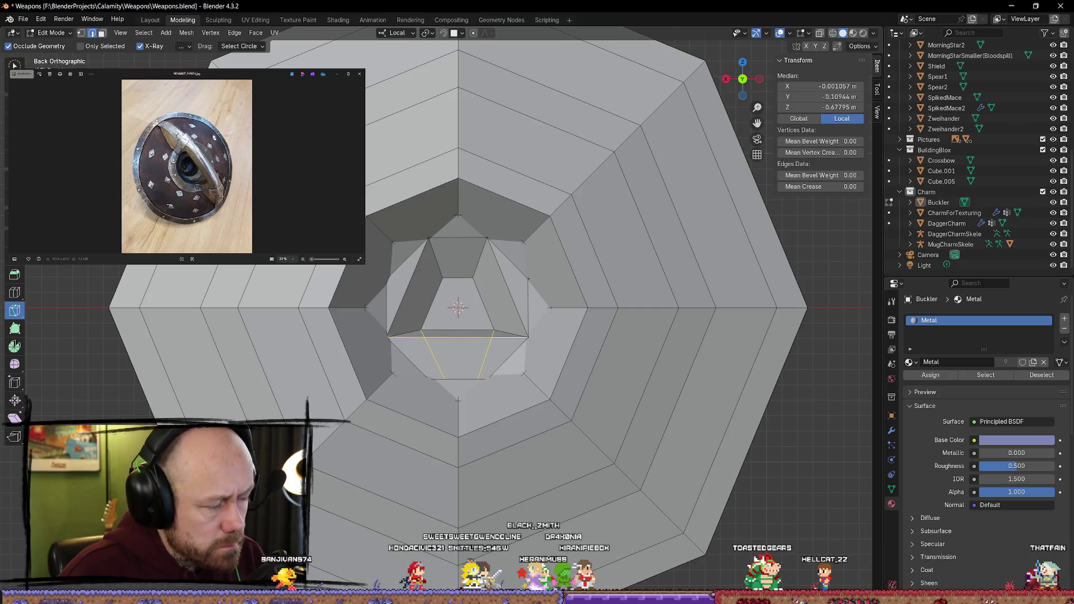
pyautogui.hotkey('shift', 'space')
pyautogui.press('g')
pyautogui.click(497, 364)
pyautogui.moveTo(498, 364); pyautogui.dragTo(496, 363, button='middle')
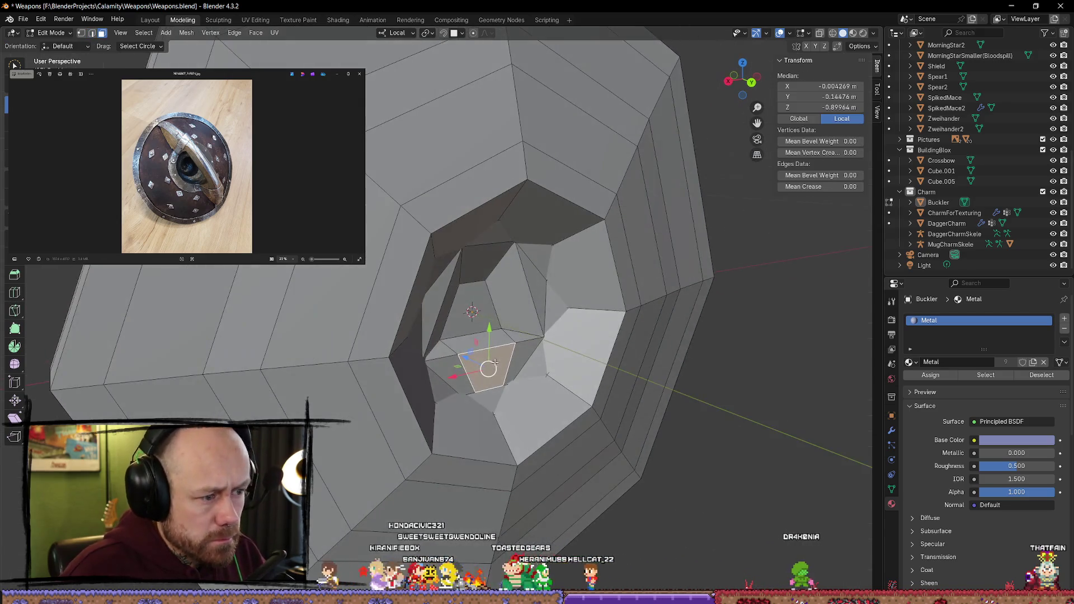
pyautogui.moveTo(466, 356); pyautogui.dragTo(469, 364)
pyautogui.moveTo(469, 363); pyautogui.dragTo(504, 345, button='middle')
pyautogui.moveTo(445, 353); pyautogui.dragTo(532, 355)
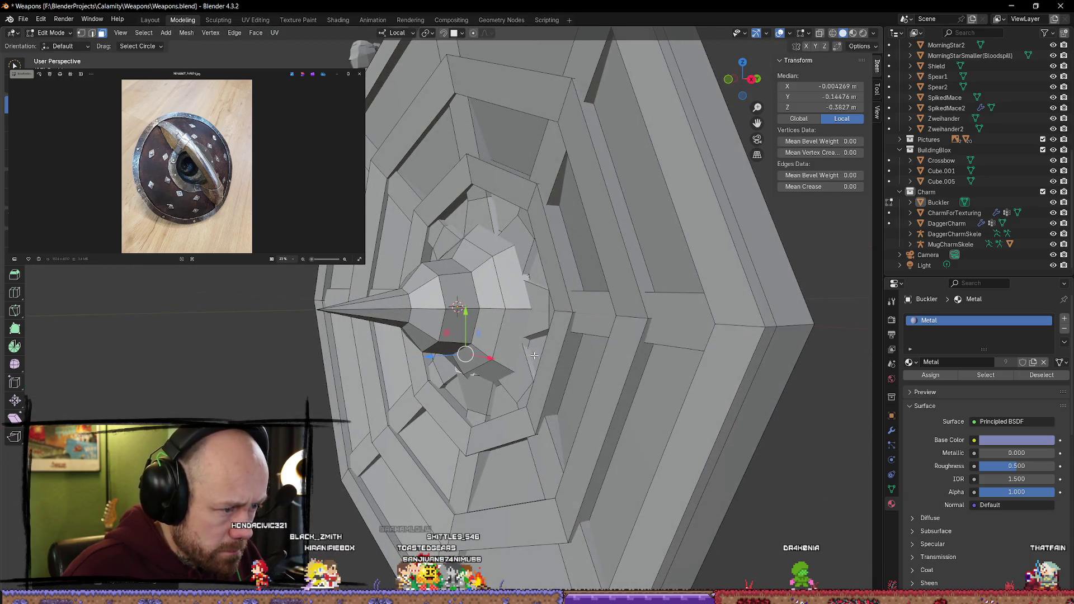
pyautogui.moveTo(613, 334); pyautogui.dragTo(511, 350, button='middle')
# Step: Deselect, pick an edge loop in edge mode, and finish the trapezoid knife cut
pyautogui.hotkey('alt', 'a')
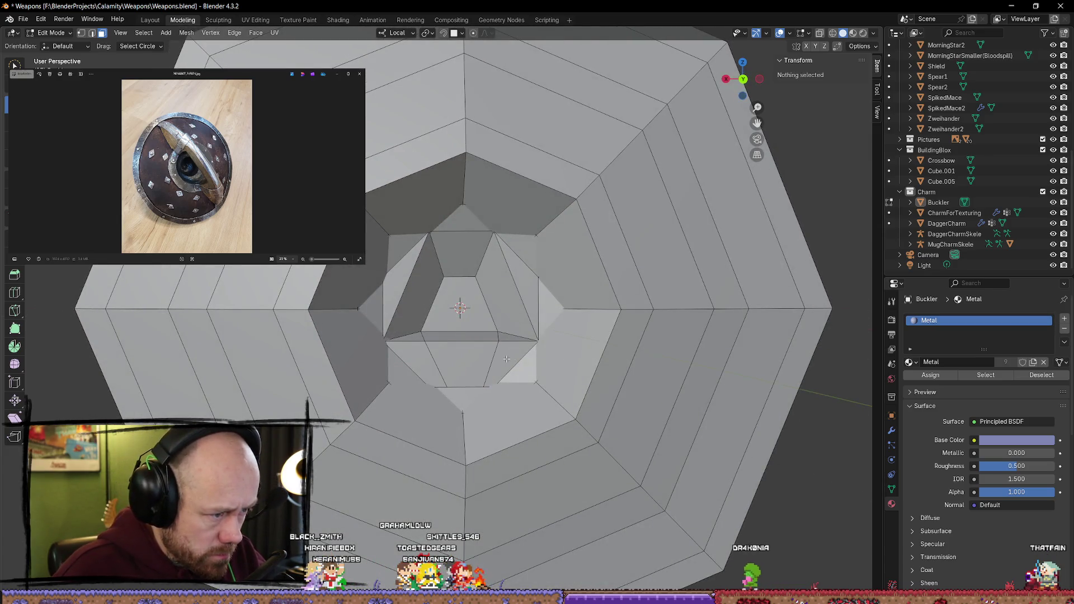
pyautogui.press('2')
pyautogui.keyDown('alt'); pyautogui.click(500, 362); pyautogui.keyUp('alt')
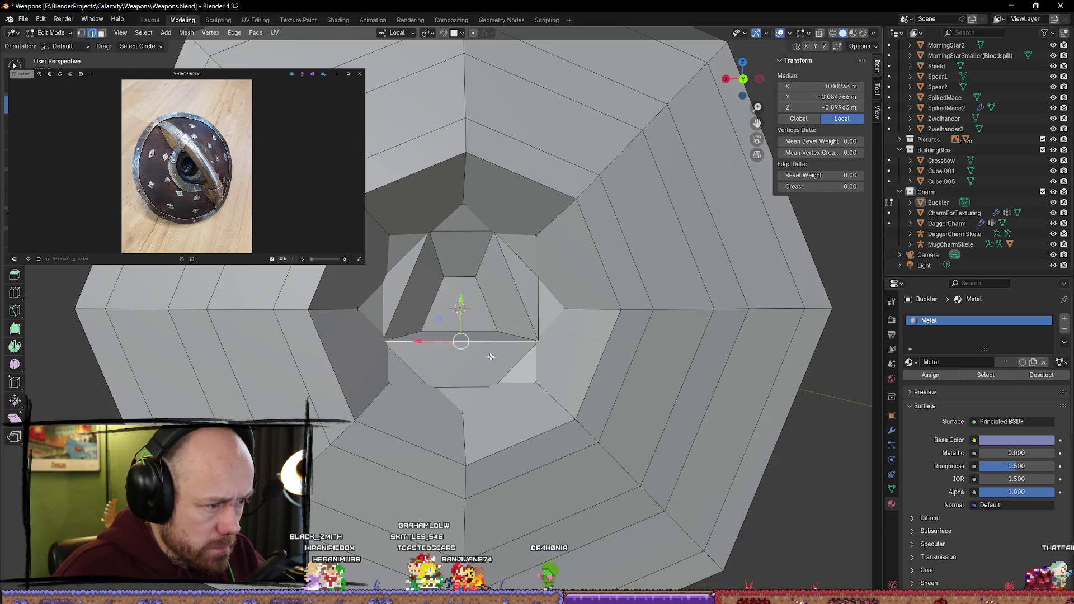
pyautogui.click(15, 309)
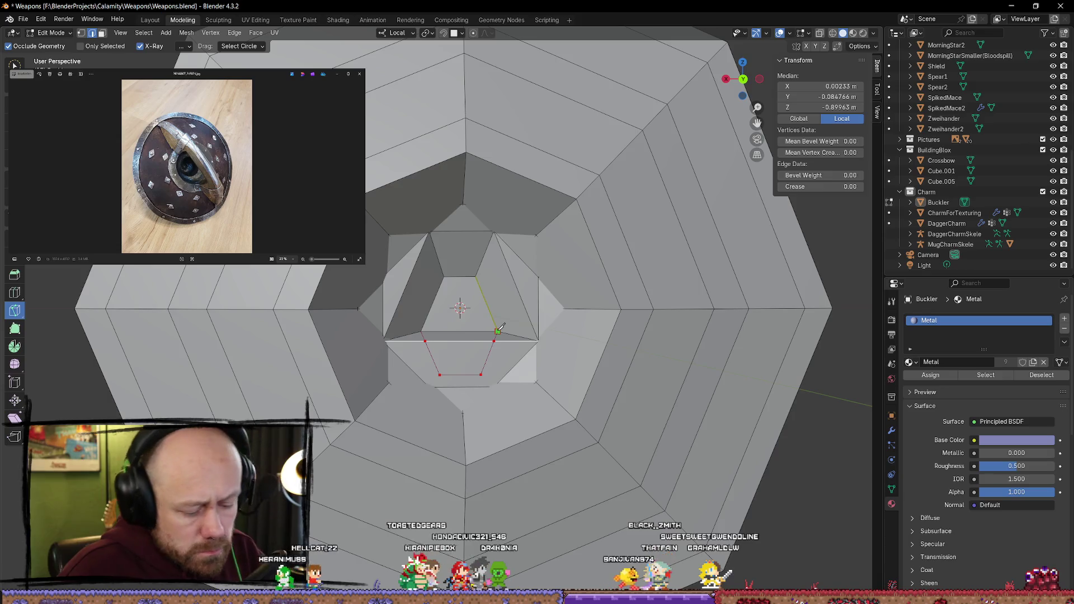
pyautogui.hotkey('shift', 'space')
# Step: Shift the trapezoid face along its local Z, Y and XY handles, then deselect
pyautogui.press('g')
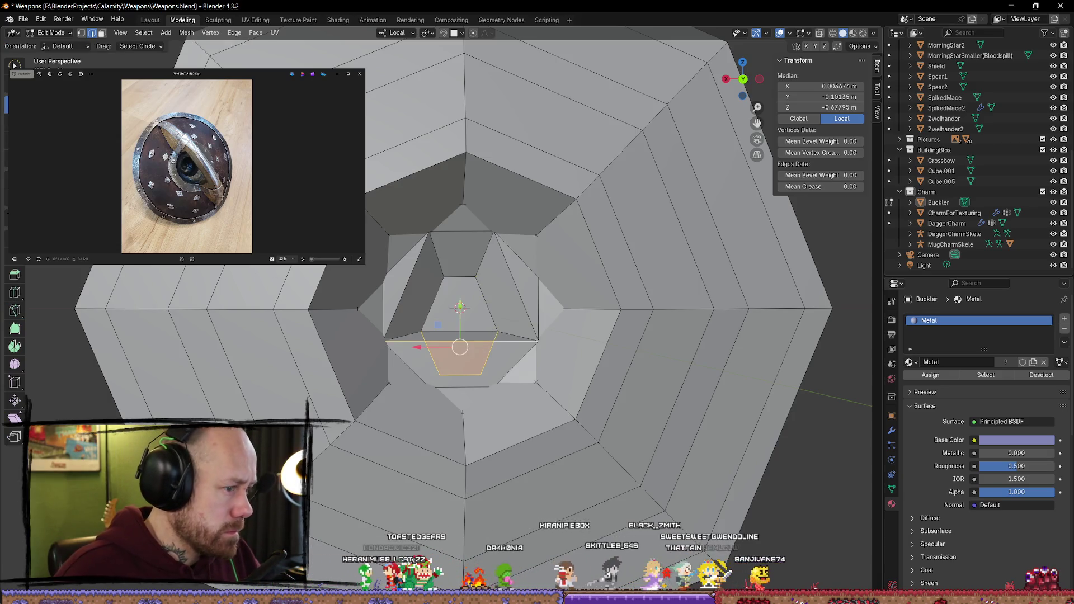
pyautogui.moveTo(358, 308); pyautogui.dragTo(412, 354, button='middle')
pyautogui.click(413, 354)
pyautogui.press('3')
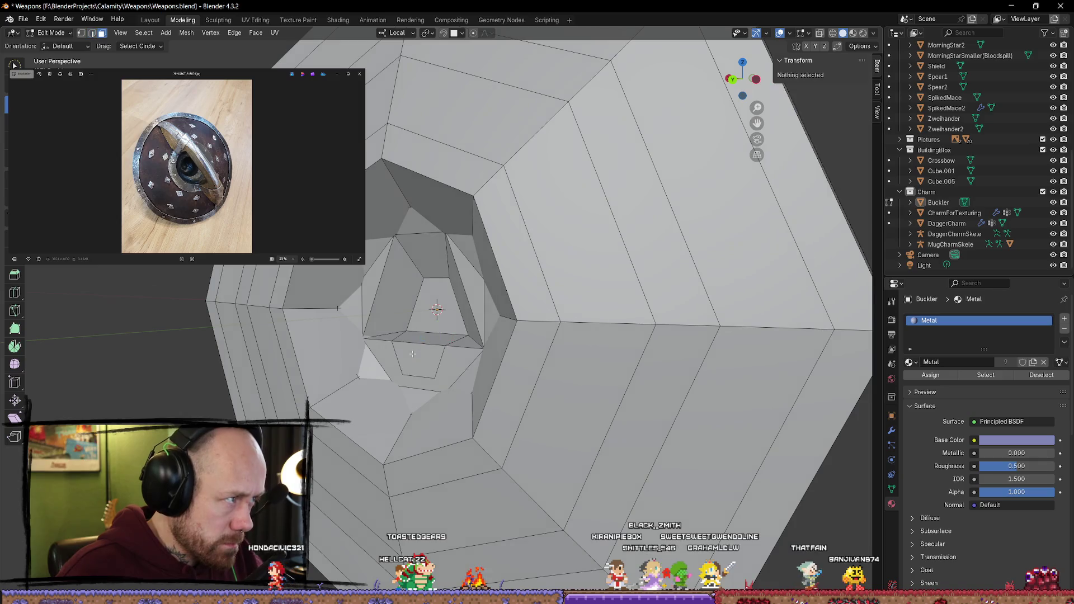
pyautogui.click(406, 357)
pyautogui.moveTo(443, 358); pyautogui.dragTo(450, 351)
pyautogui.moveTo(424, 316); pyautogui.dragTo(427, 312)
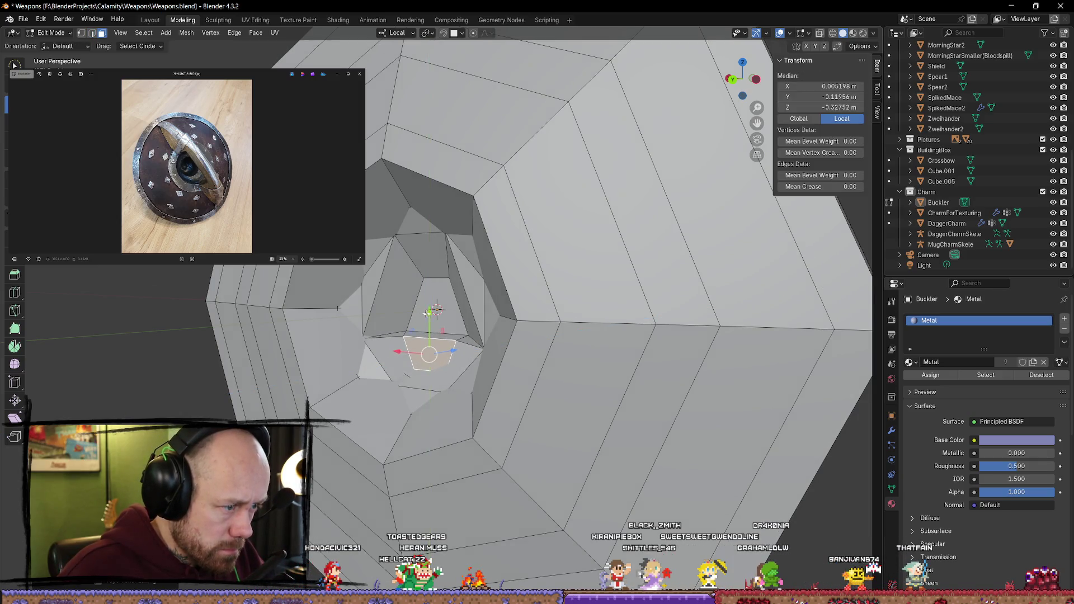
pyautogui.moveTo(491, 366)
pyautogui.mouseDown(button='middle')
pyautogui.moveTo(565, 393)
pyautogui.moveTo(491, 359)
pyautogui.mouseUp(button='middle')
pyautogui.moveTo(459, 341); pyautogui.dragTo(459, 343)
pyautogui.moveTo(459, 343); pyautogui.dragTo(478, 334, button='middle')
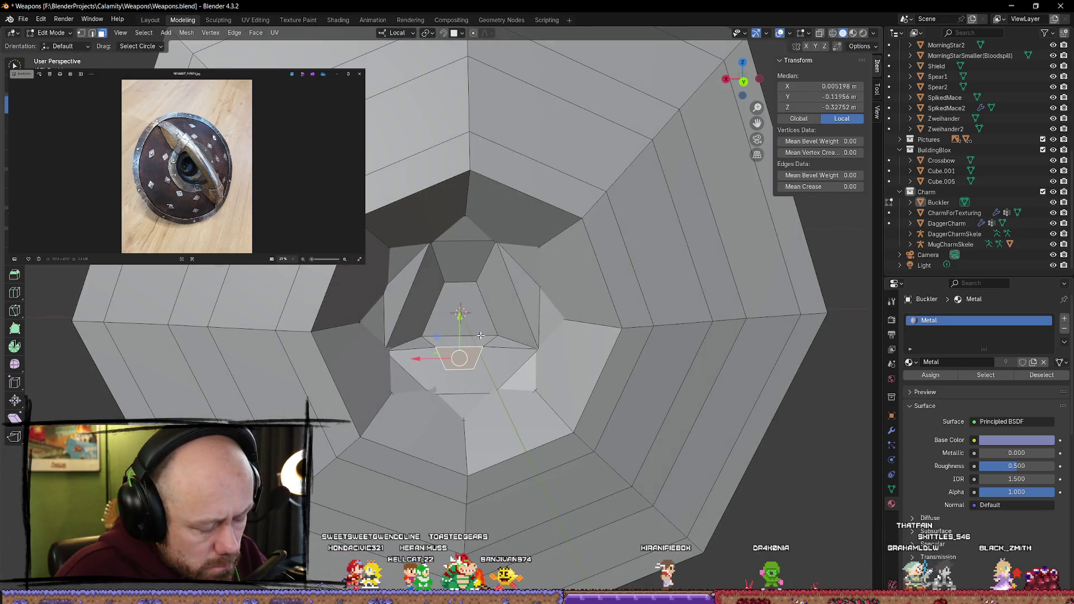
pyautogui.hotkey('alt', 'a')
# Step: Knife an extra edge from a lower boss vertex beneath the trapezoid
pyautogui.moveTo(493, 341)
pyautogui.mouseDown(button='middle')
pyautogui.moveTo(447, 386)
pyautogui.moveTo(434, 439)
pyautogui.mouseUp(button='middle')
pyautogui.scroll(4, 427, 409)
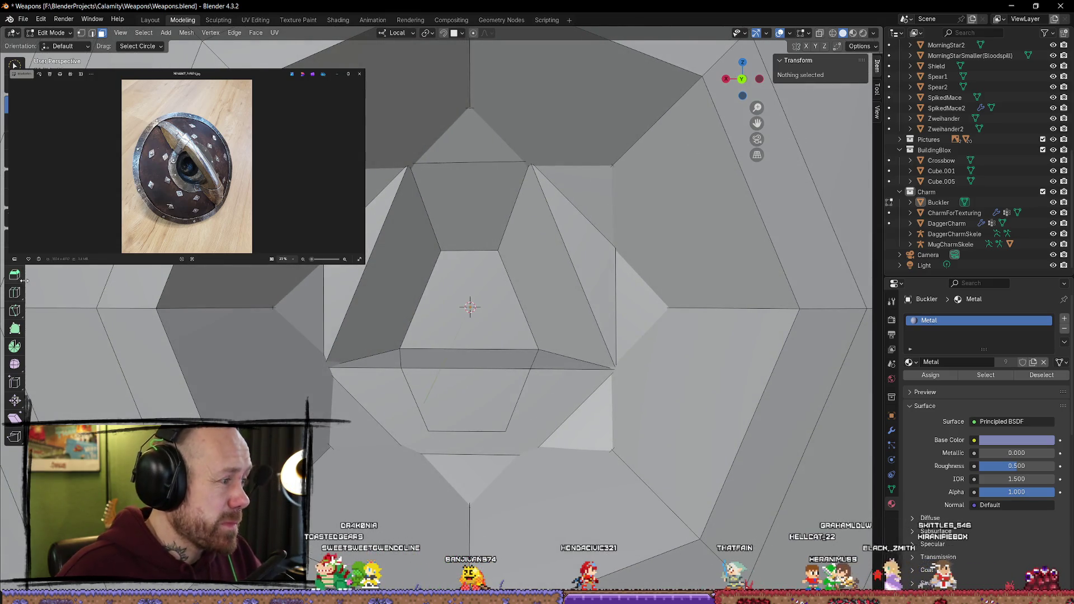
pyautogui.click(15, 310)
pyautogui.click(428, 431)
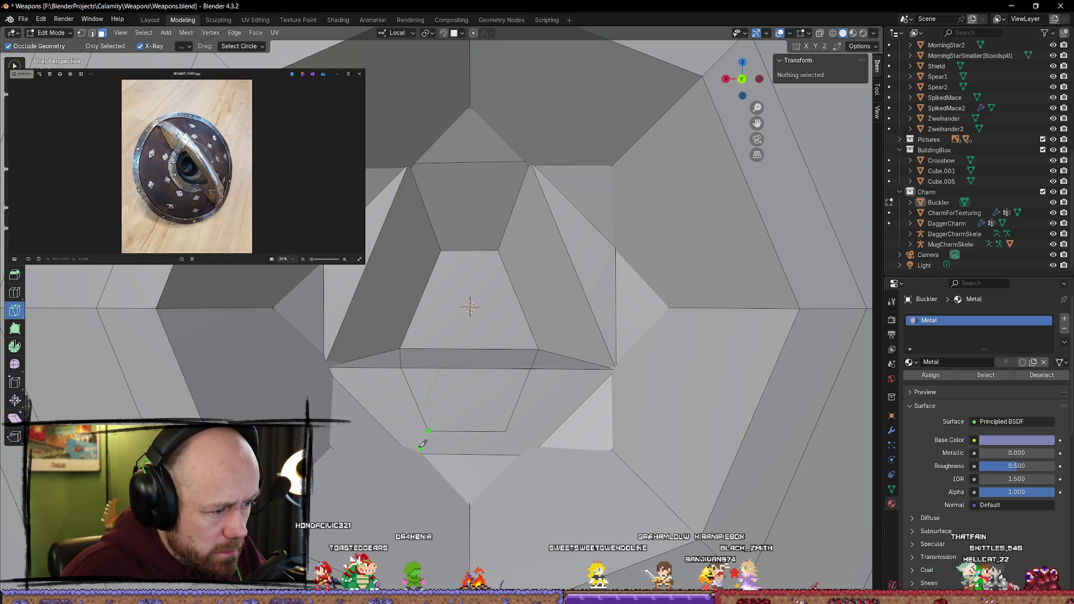
pyautogui.scroll(-4, 417, 417)
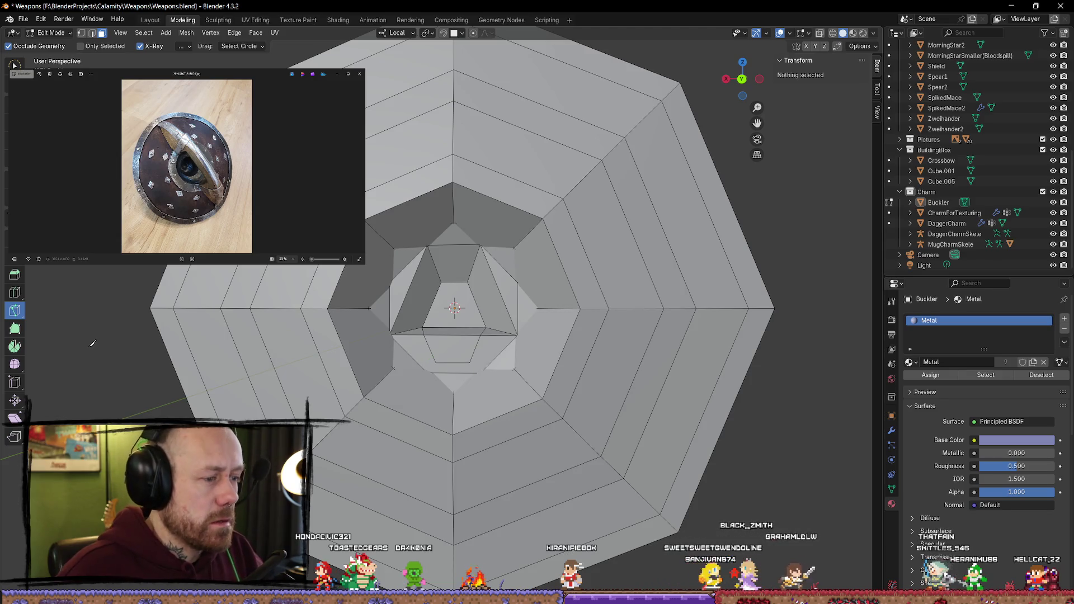
pyautogui.moveTo(93, 343); pyautogui.dragTo(180, 374, button='middle')
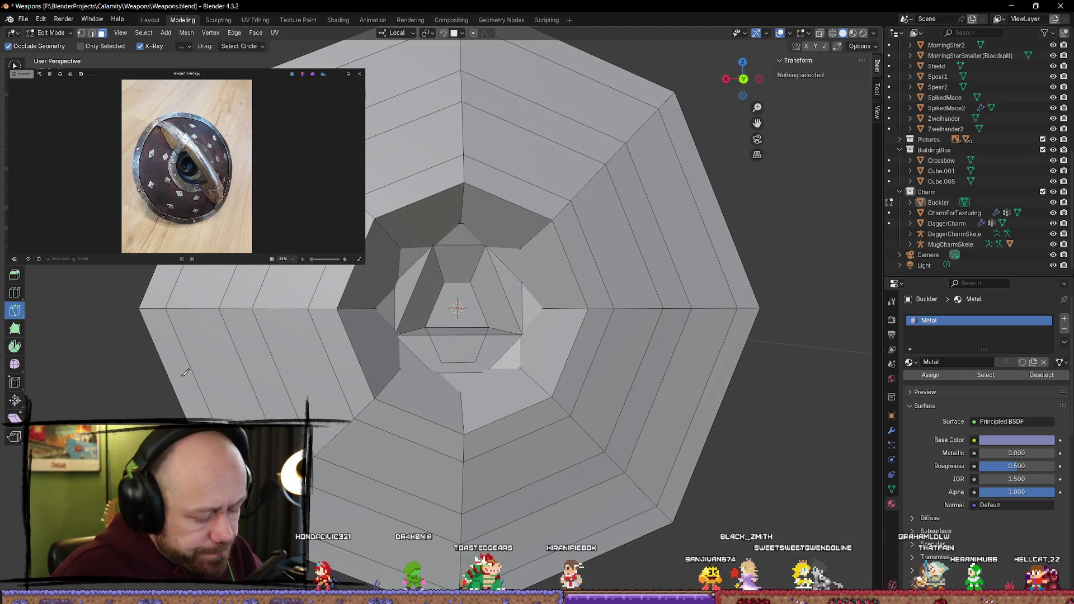
pyautogui.press('Return')
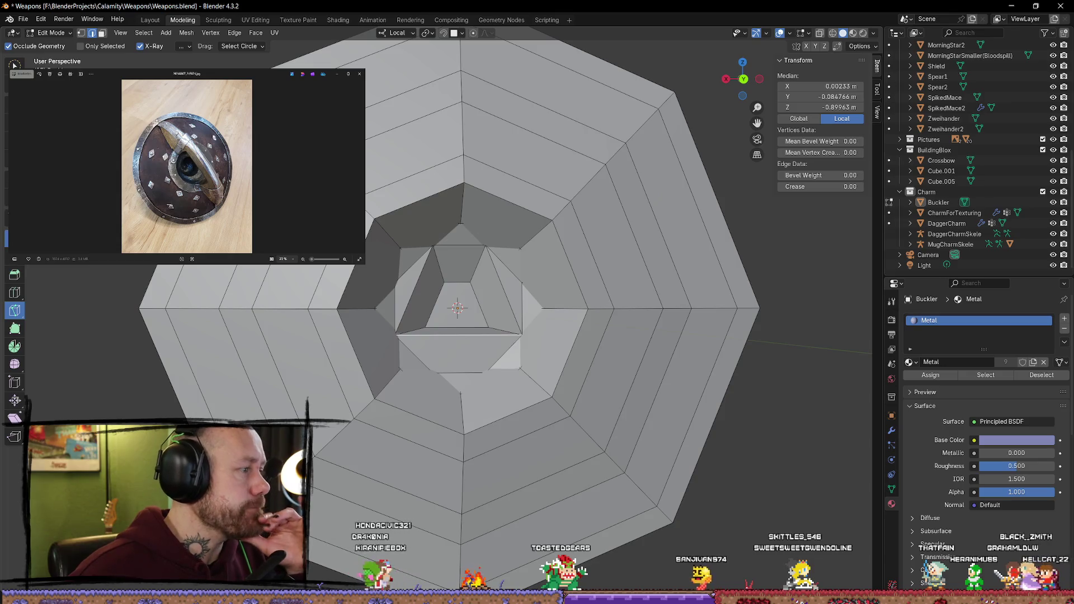
# Step: Select the boss's bottom inner face and move it down and right
pyautogui.hotkey('shift', 'space')
pyautogui.press('e')
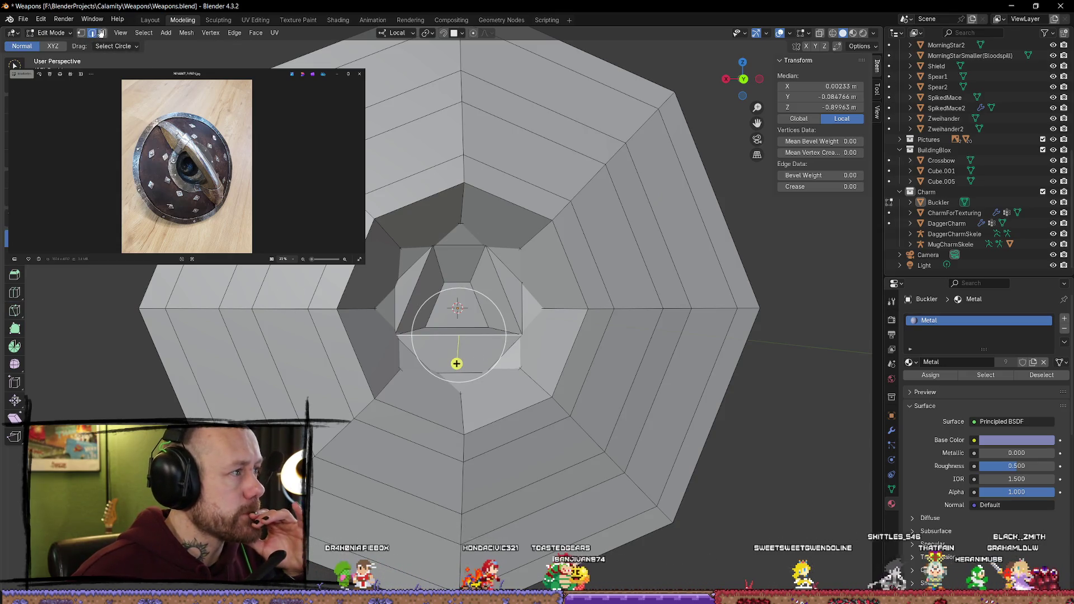
pyautogui.hotkey('alt', 'a')
pyautogui.click(455, 350)
pyautogui.press('e')
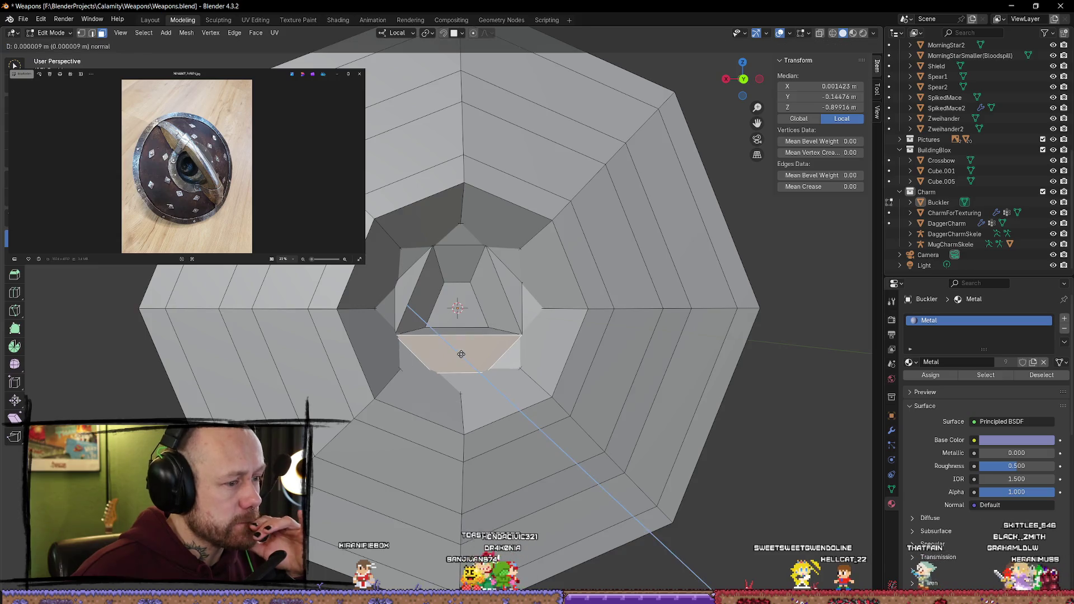
pyautogui.rightClick(454, 351)
pyautogui.press('g')
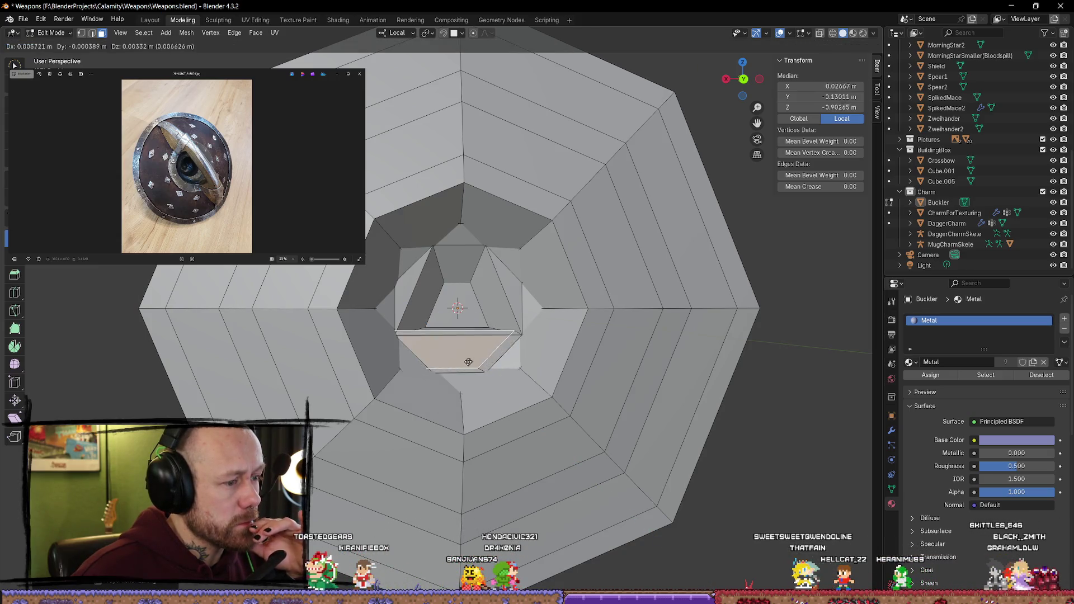
pyautogui.rightClick(472, 363)
pyautogui.hotkey('alt', 'a')
pyautogui.click(455, 351)
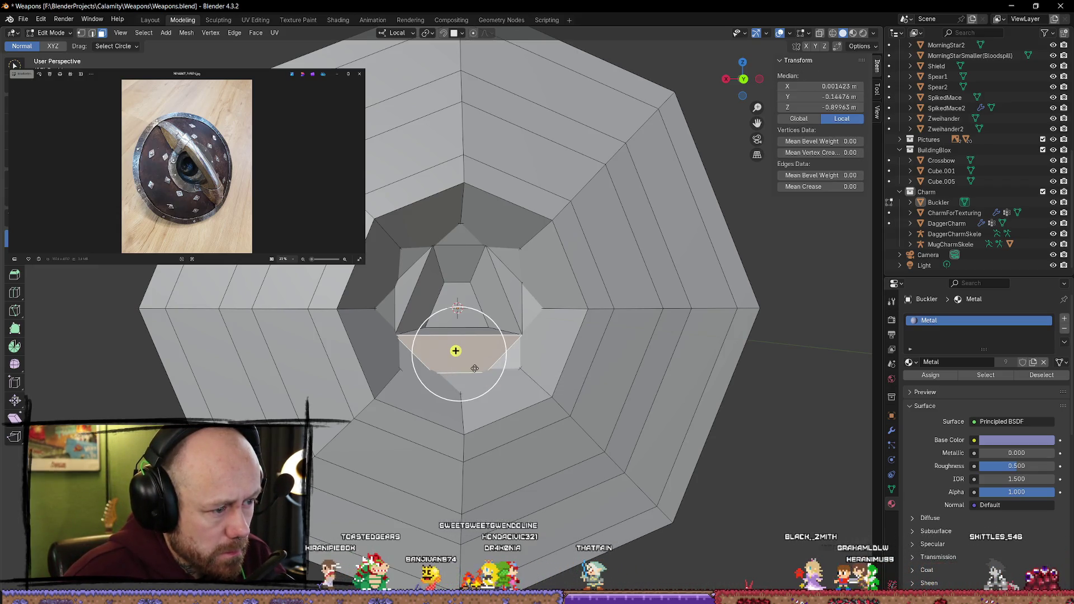
pyautogui.press('g')
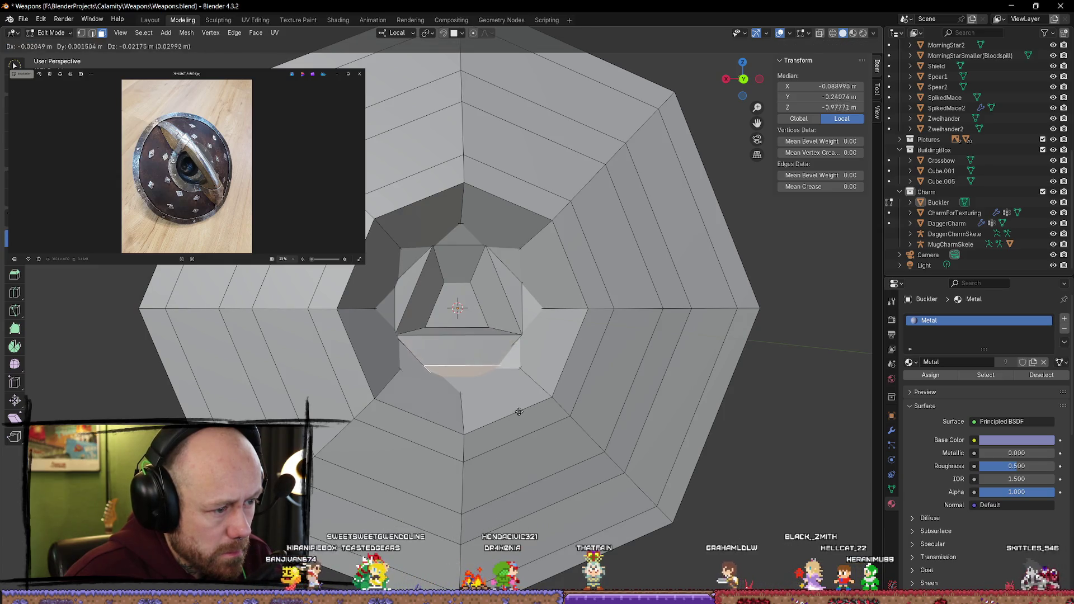
pyautogui.click(511, 408)
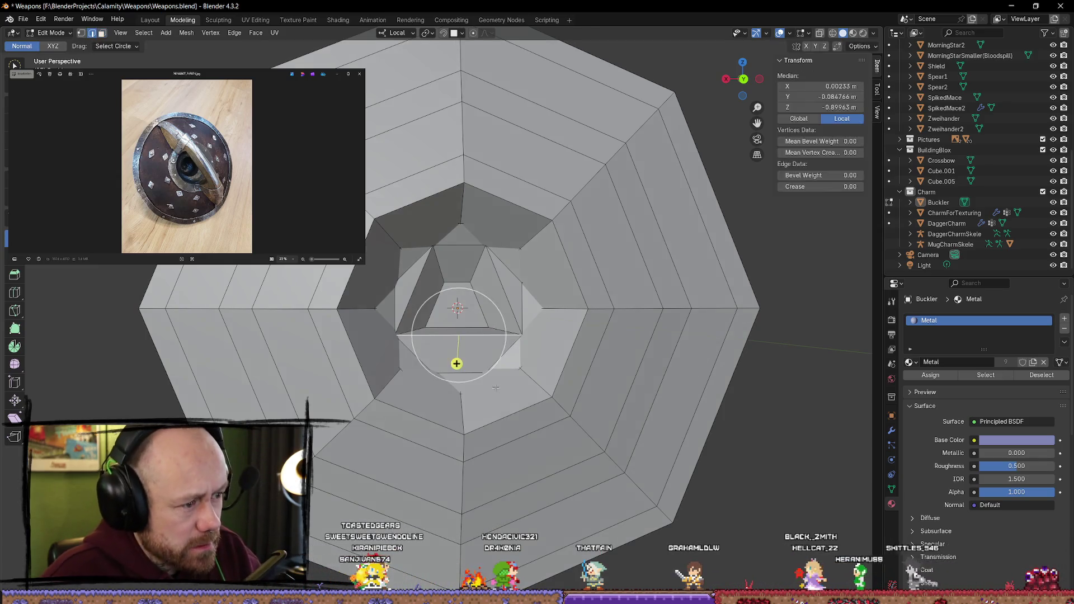
# Step: Extrude the lower inner face in place and push it along its normal
pyautogui.press('Tab')
pyautogui.press('Tab')
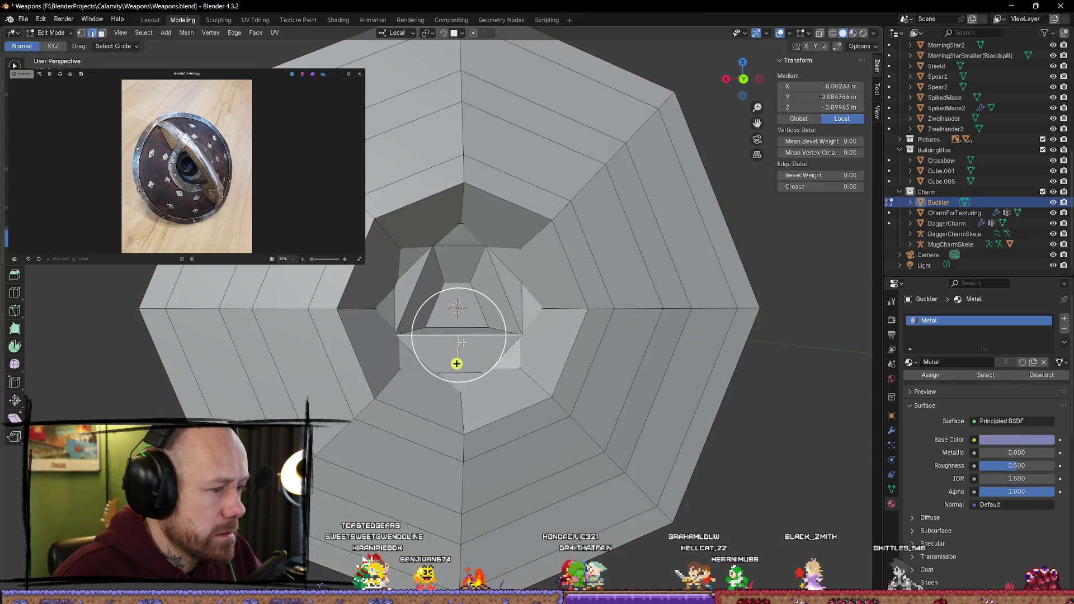
pyautogui.moveTo(506, 377); pyautogui.dragTo(479, 358)
pyautogui.rightClick(456, 350)
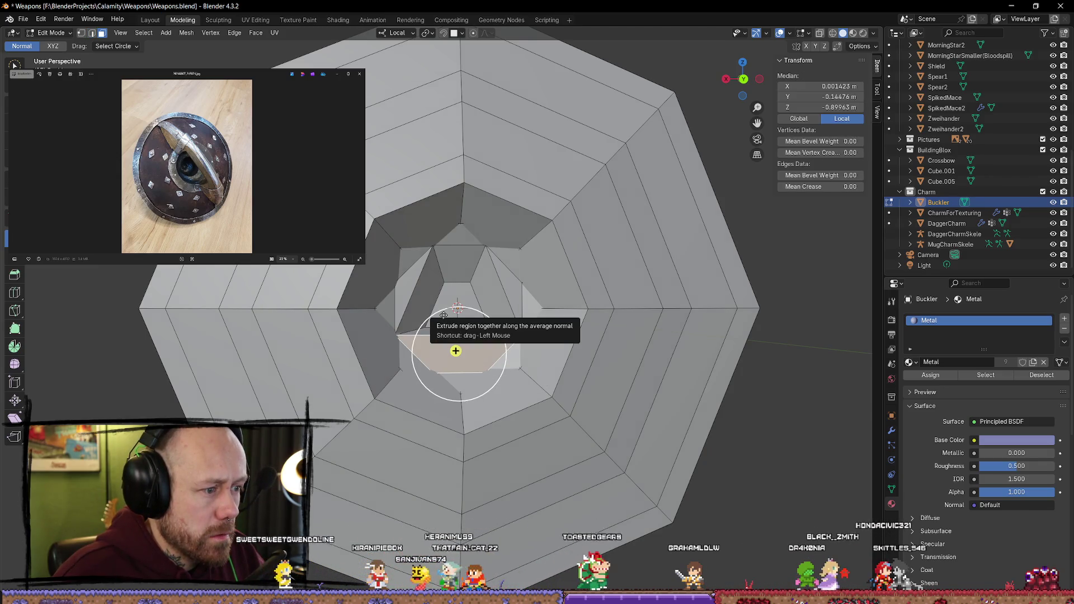
pyautogui.moveTo(445, 317); pyautogui.dragTo(454, 317)
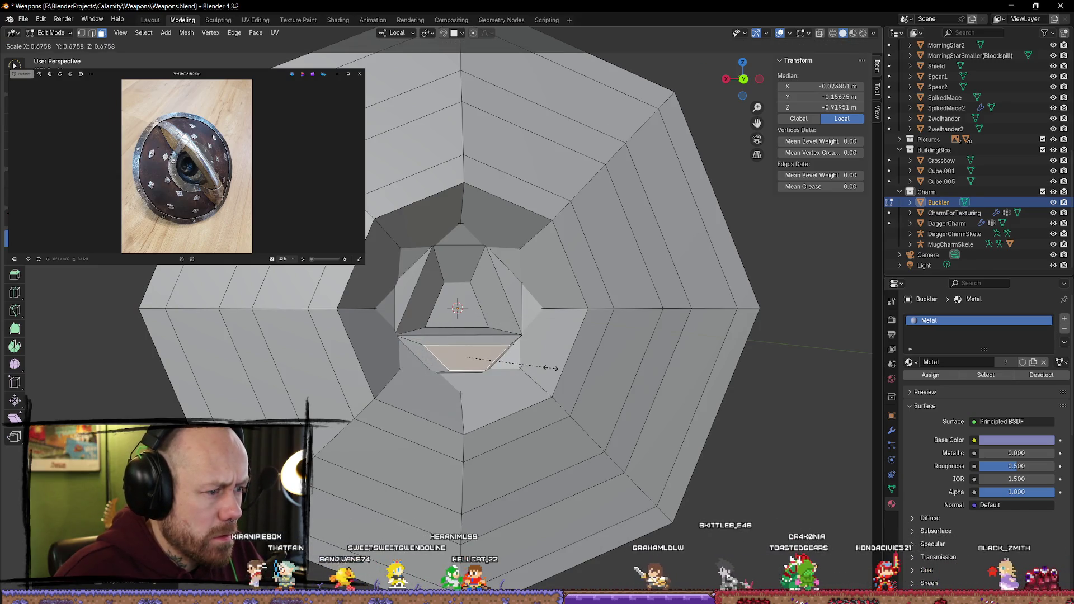
pyautogui.moveTo(560, 364); pyautogui.dragTo(550, 379, button='middle')
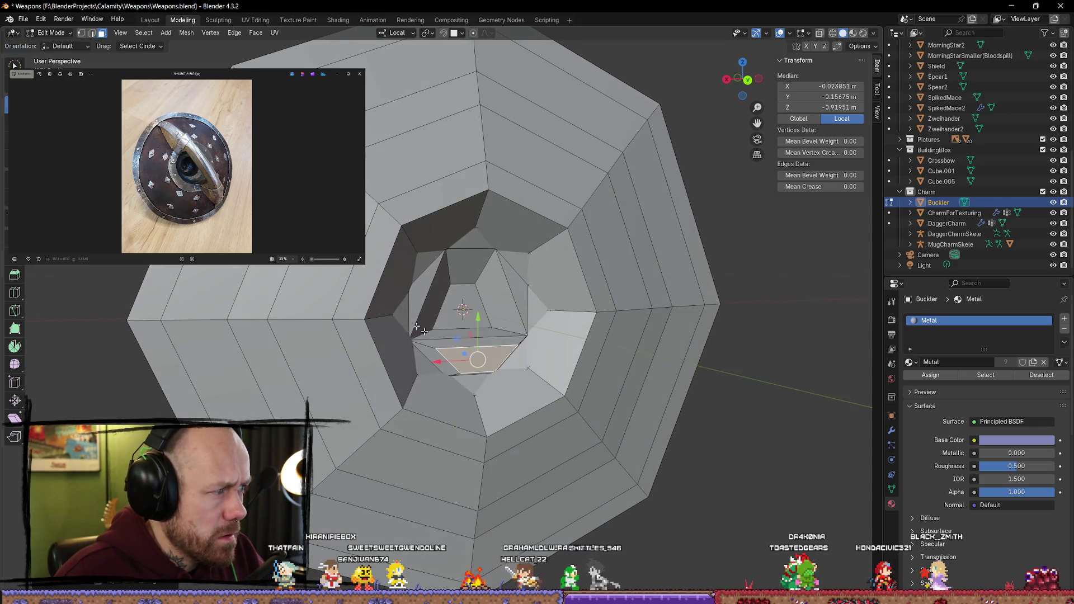
pyautogui.moveTo(460, 357)
pyautogui.mouseDown()
pyautogui.moveTo(453, 350)
pyautogui.moveTo(463, 364)
pyautogui.mouseUp()
pyautogui.moveTo(463, 365)
pyautogui.mouseDown(button='middle')
pyautogui.moveTo(472, 354)
pyautogui.moveTo(516, 396)
pyautogui.mouseUp(button='middle')
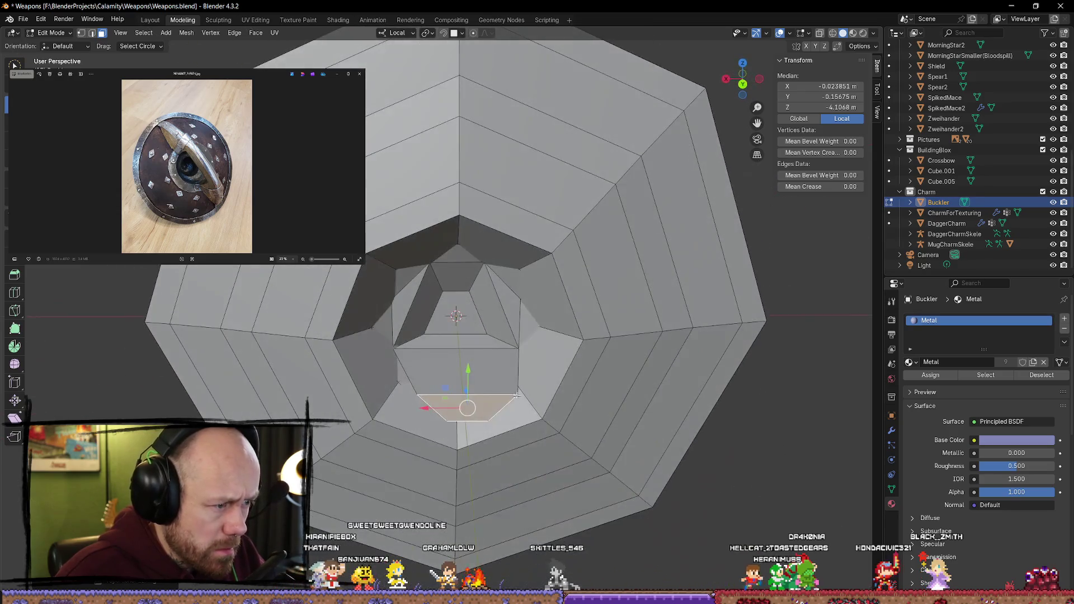
# Step: Recentre the extruded face sideways and set it to a shallower depth
pyautogui.moveTo(436, 409); pyautogui.dragTo(441, 409)
pyautogui.moveTo(442, 409); pyautogui.dragTo(530, 354, button='middle')
pyautogui.moveTo(531, 353)
pyautogui.mouseDown()
pyautogui.moveTo(478, 333)
pyautogui.moveTo(484, 311)
pyautogui.mouseUp()
pyautogui.moveTo(484, 311)
pyautogui.mouseDown(button='middle')
pyautogui.moveTo(481, 400)
pyautogui.moveTo(473, 363)
pyautogui.mouseUp(button='middle')
pyautogui.moveTo(473, 364); pyautogui.dragTo(452, 342)
pyautogui.moveTo(453, 342); pyautogui.dragTo(458, 314, button='middle')
pyautogui.moveTo(457, 307); pyautogui.dragTo(458, 309)
pyautogui.moveTo(497, 340); pyautogui.dragTo(492, 362, button='middle')
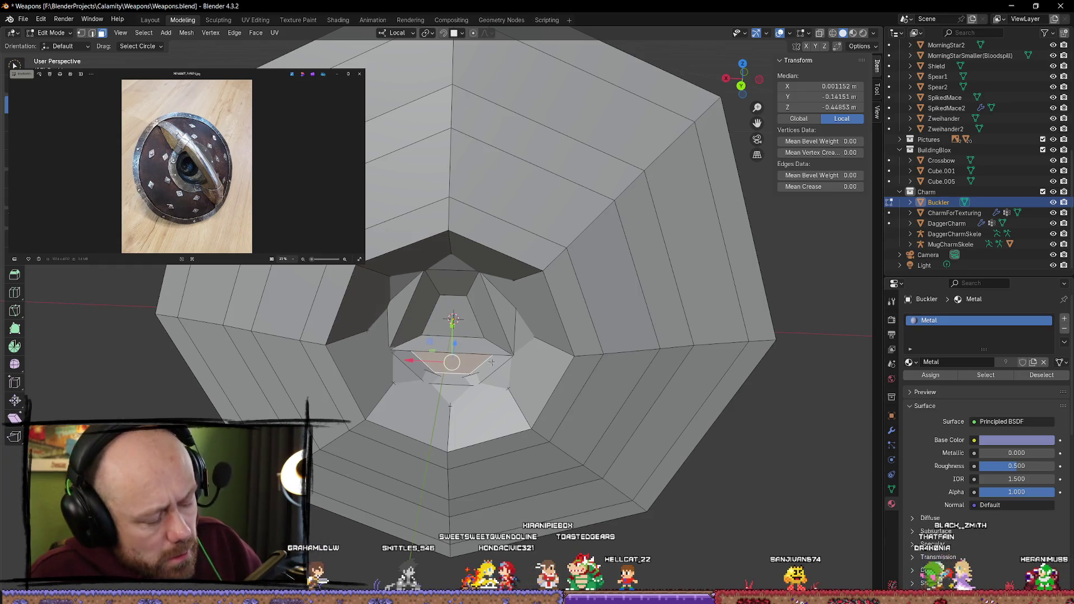
# Step: Undo a too-deep extrusion and select the small innermost face
pyautogui.press('e')
pyautogui.click(497, 360)
pyautogui.hotkey('ctrl', 'z')
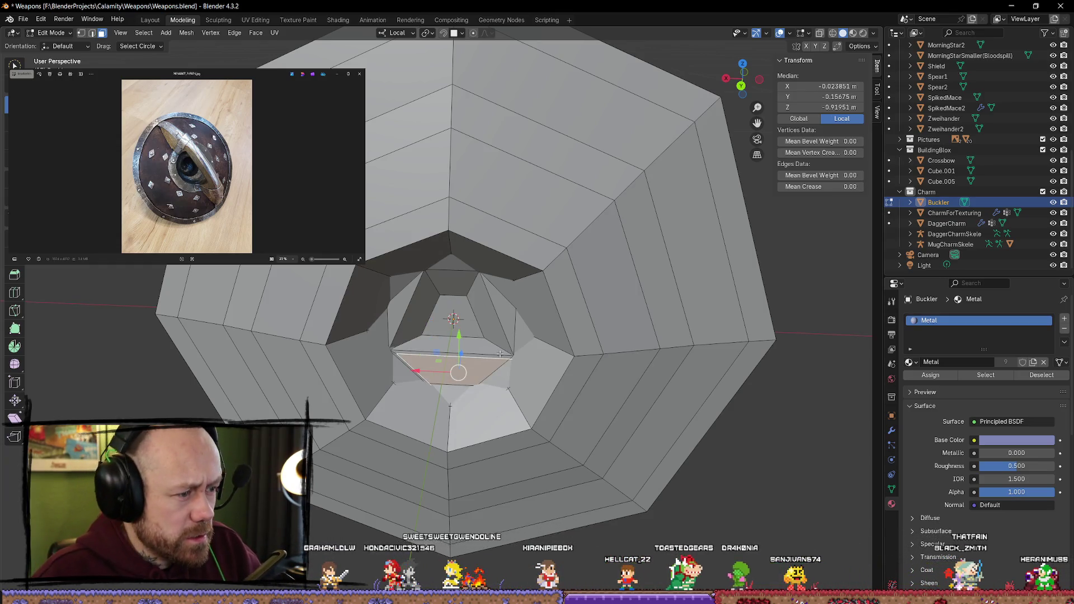
pyautogui.hotkey('alt', 'a')
pyautogui.click(457, 355)
pyautogui.moveTo(457, 355)
pyautogui.mouseDown(button='middle')
pyautogui.moveTo(439, 336)
pyautogui.moveTo(454, 336)
pyautogui.moveTo(451, 322)
pyautogui.mouseUp(button='middle')
pyautogui.click(436, 330)
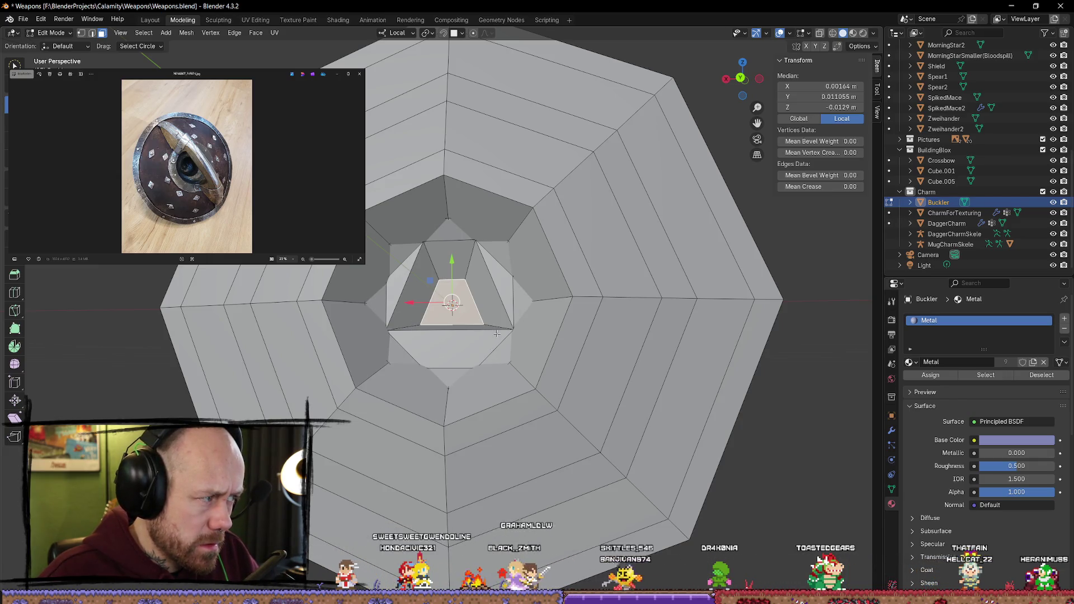
# Step: Knife-cut new edges across the small central face in orthographic view
pyautogui.click(14, 310)
pyautogui.moveTo(120, 311); pyautogui.dragTo(185, 302, button='middle')
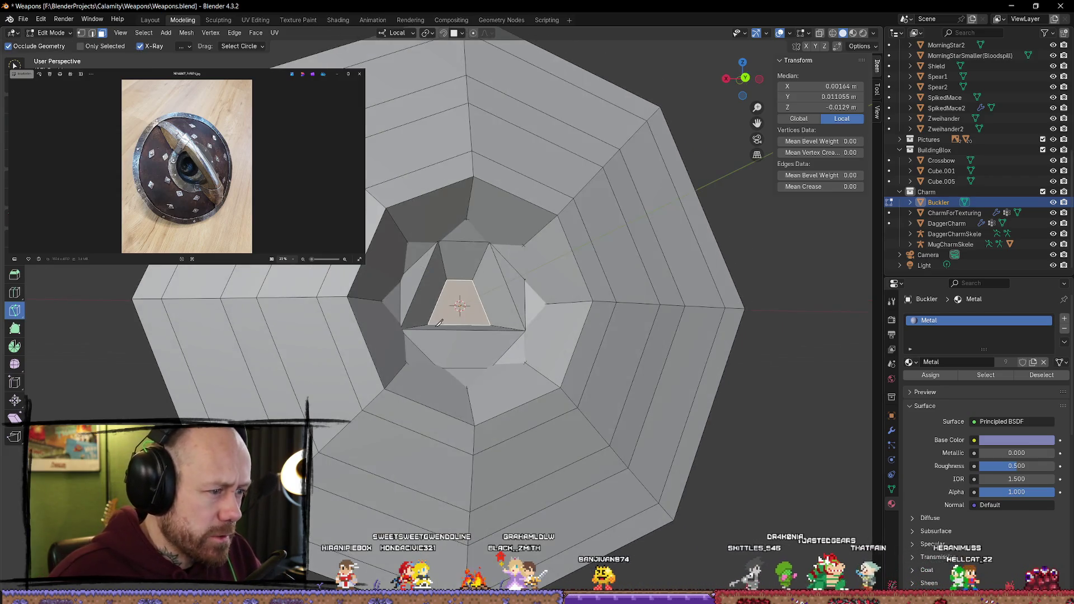
pyautogui.click(745, 77)
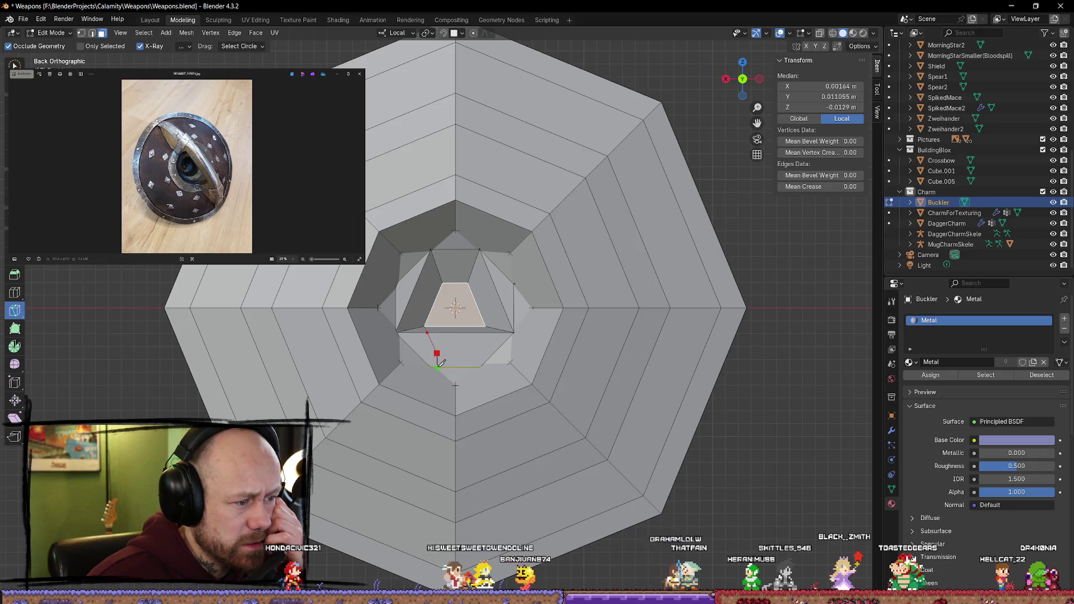
pyautogui.moveTo(450, 345)
pyautogui.mouseDown(button='middle')
pyautogui.moveTo(394, 371)
pyautogui.moveTo(463, 364)
pyautogui.moveTo(415, 361)
pyautogui.mouseUp(button='middle')
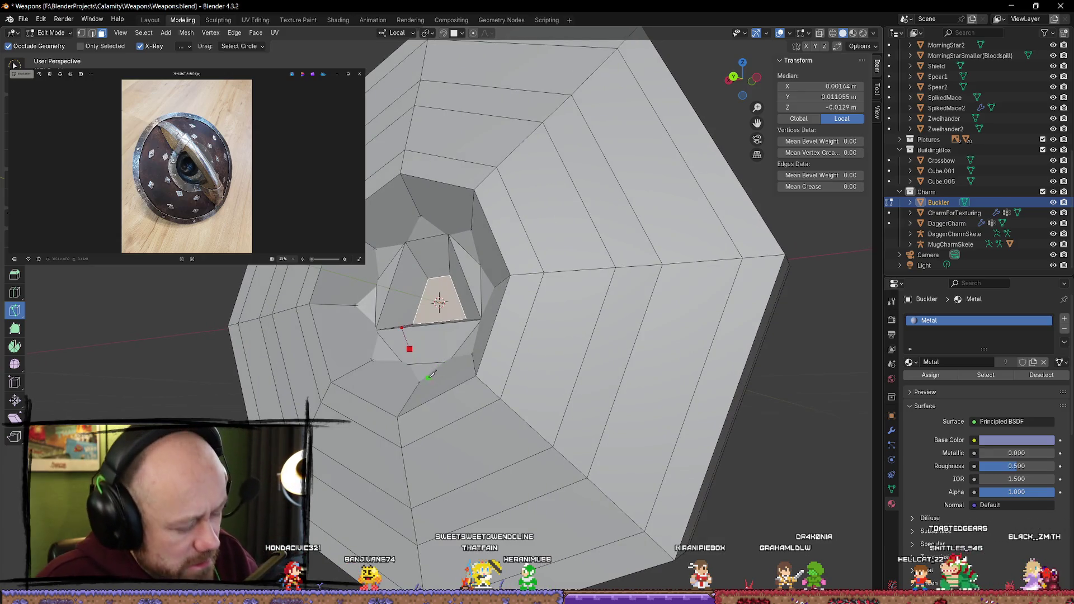
pyautogui.press('Return')
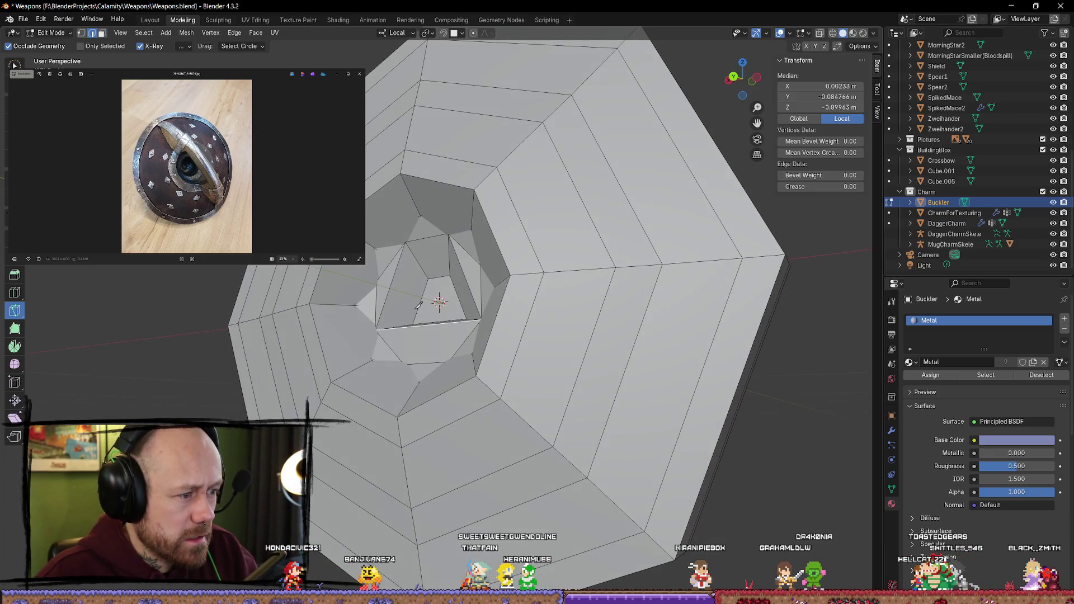
# Step: Clear the selection, select the whole mesh, and switch to plain solid shading
pyautogui.hotkey('alt', 'a')
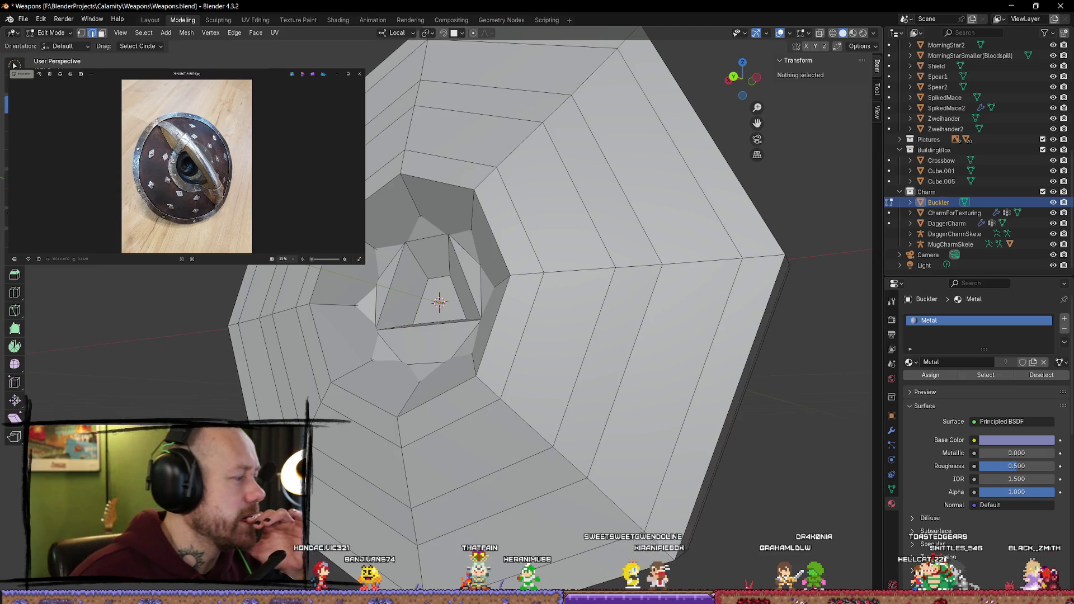
pyautogui.moveTo(346, 271); pyautogui.dragTo(386, 274, button='middle')
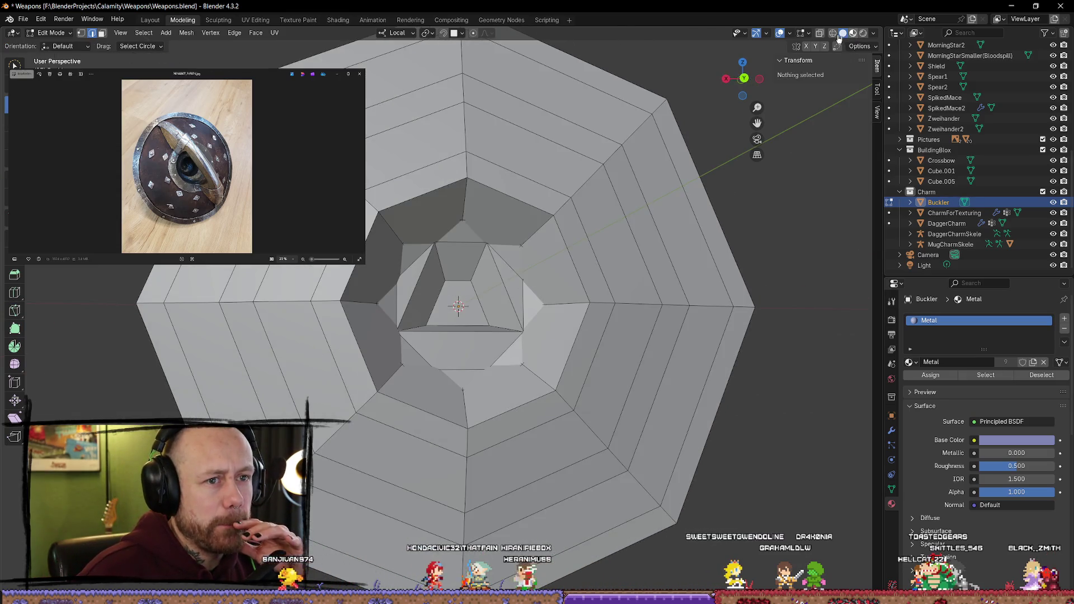
pyautogui.press('a')
pyautogui.moveTo(509, 446); pyautogui.dragTo(503, 425, button='middle')
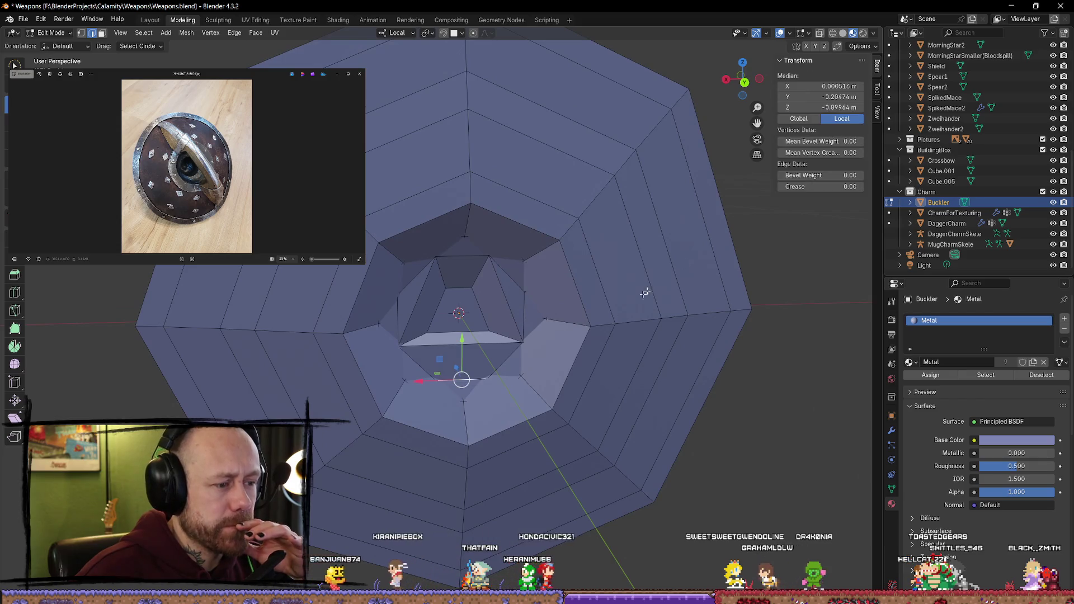
pyautogui.click(843, 34)
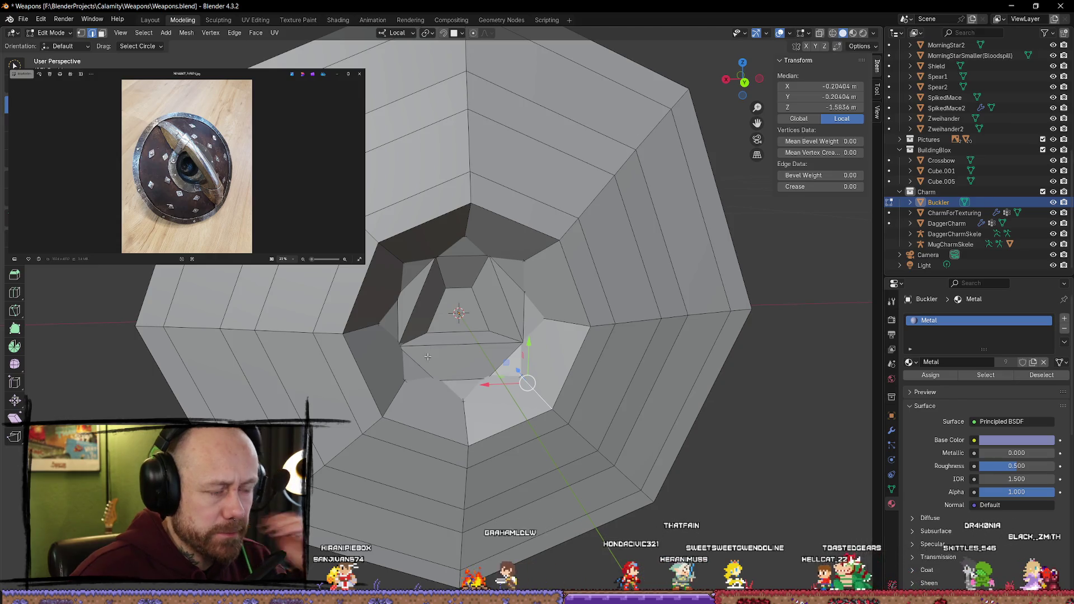
# Step: Extrude the inner face right of centre outward
pyautogui.press('3')
pyautogui.click(551, 358)
pyautogui.moveTo(551, 357); pyautogui.dragTo(565, 390, button='middle')
pyautogui.press('e')
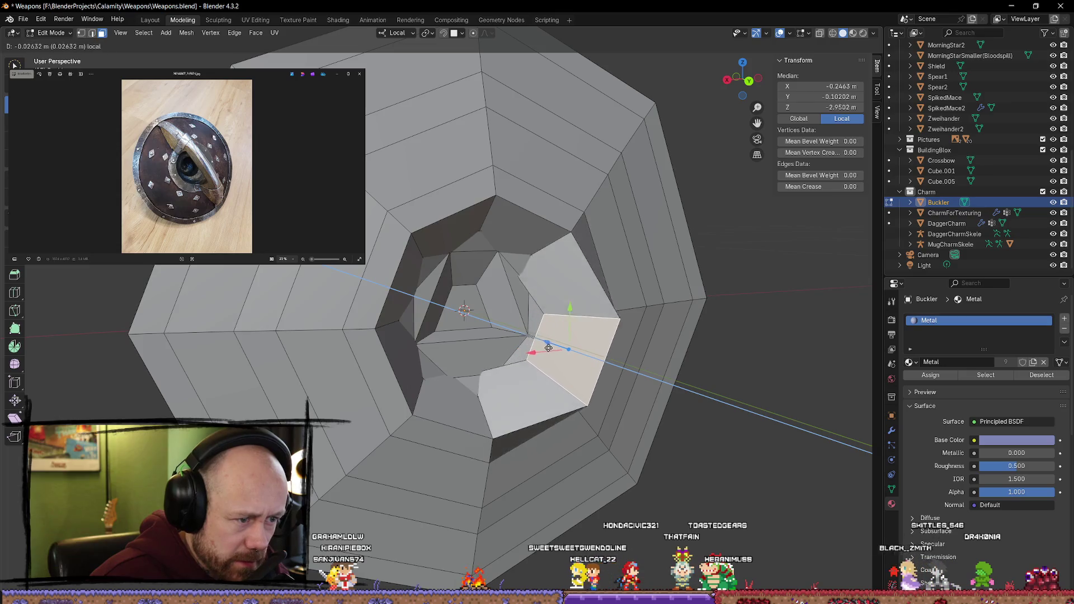
pyautogui.click(667, 377)
pyautogui.moveTo(666, 378)
pyautogui.mouseDown(button='middle')
pyautogui.moveTo(676, 338)
pyautogui.moveTo(744, 364)
pyautogui.mouseUp(button='middle')
# Step: Clear the selection and select an edge loop around the centre
pyautogui.click(748, 368)
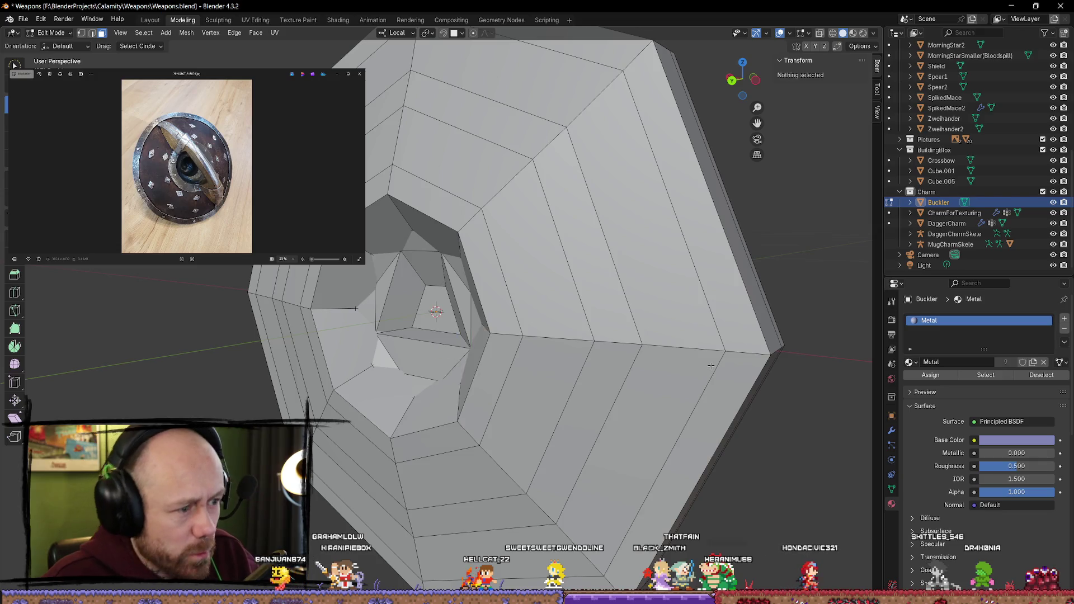
pyautogui.keyDown('alt'); pyautogui.click(726, 365); pyautogui.keyUp('alt')
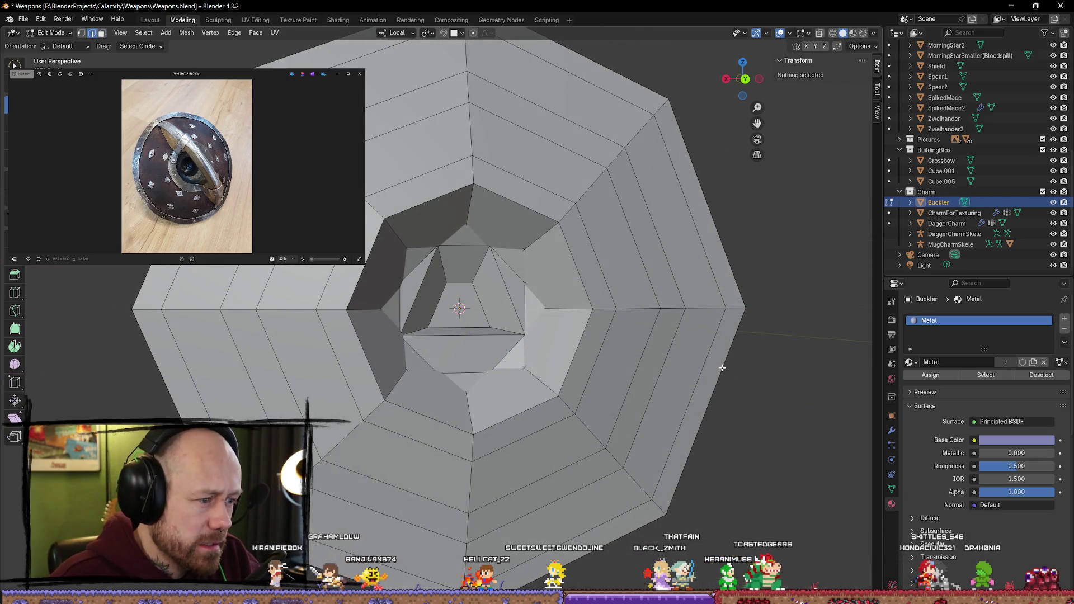
pyautogui.press('2')
pyautogui.keyDown('alt'); pyautogui.click(703, 377); pyautogui.keyUp('alt')
# Step: Undo five times, removing the raised inner cap and earlier boss edits
pyautogui.press('3')
pyautogui.click(459, 305)
pyautogui.hotkey('ctrl', 'z')
pyautogui.hotkey('ctrl', 'z')
pyautogui.hotkey('ctrl', 'z')
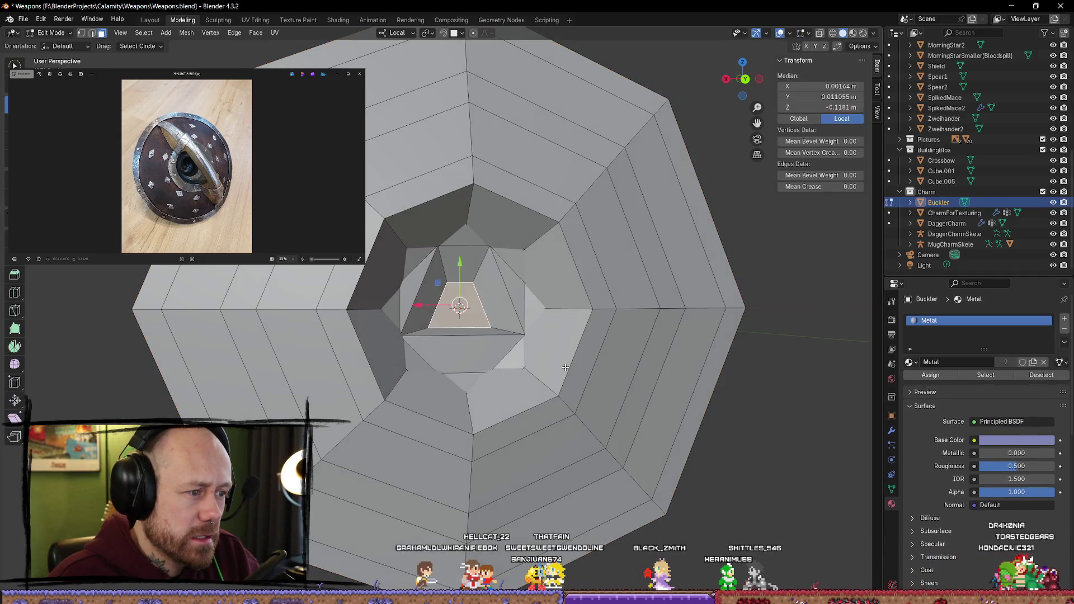
pyautogui.hotkey('ctrl', 'z')
pyautogui.hotkey('ctrl', 'z')
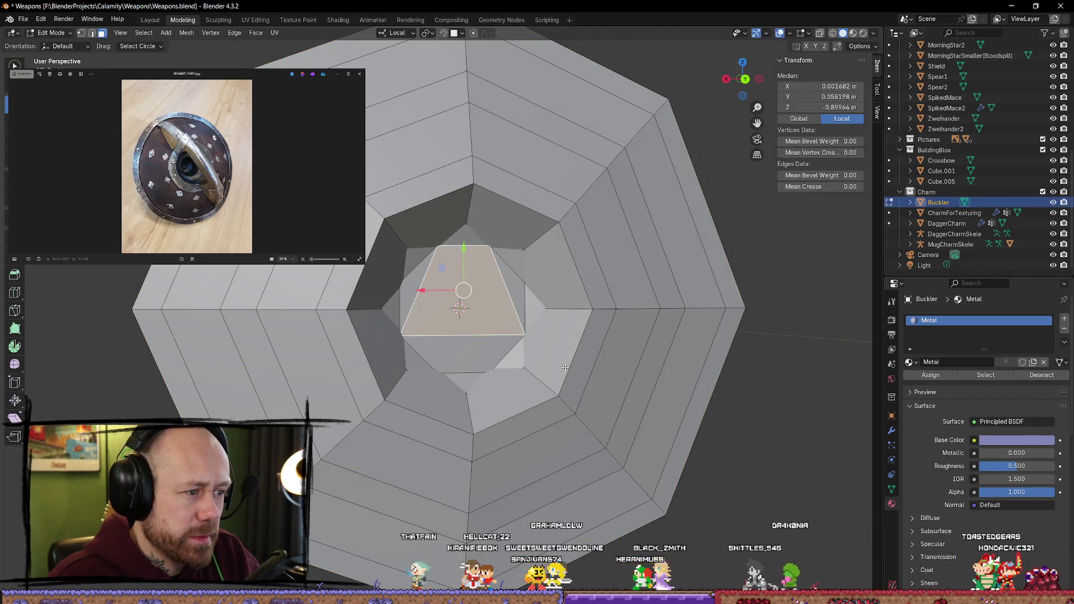
pyautogui.hotkey('ctrl', 'z')
pyautogui.hotkey('ctrl', 'z')
pyautogui.hotkey('ctrl', 'z')
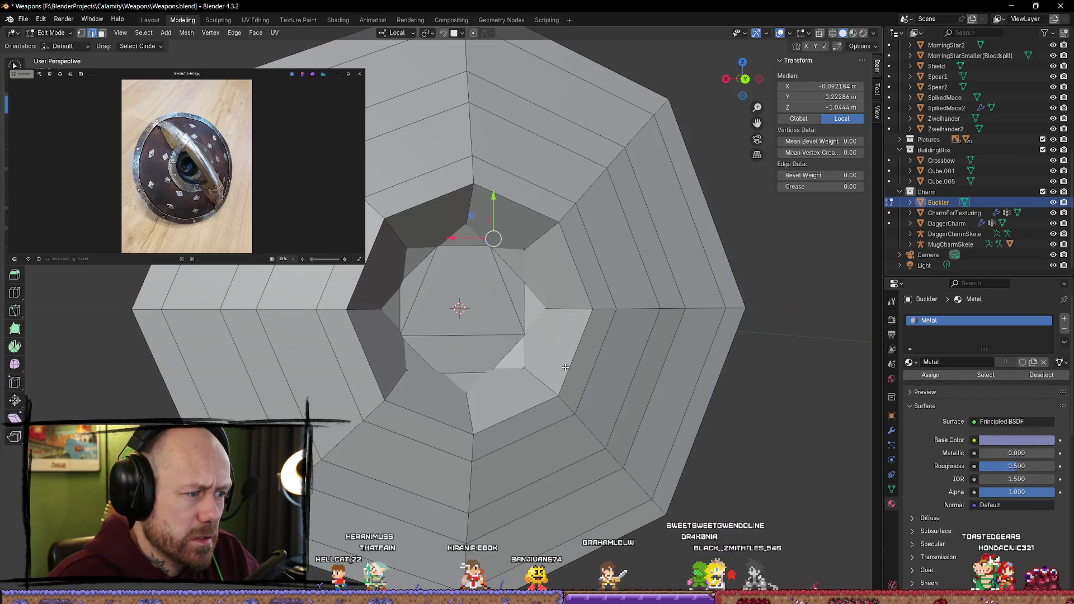
pyautogui.hotkey('ctrl', 'z')
pyautogui.hotkey('ctrl', 'z')
pyautogui.hotkey('ctrl', 'z')
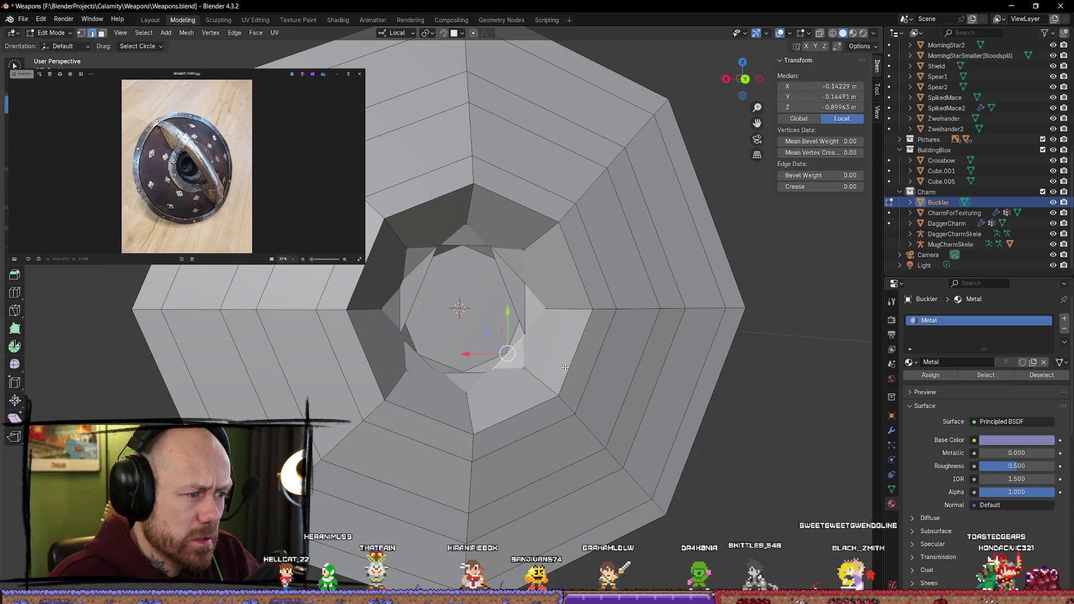
pyautogui.hotkey('ctrl', 'z')
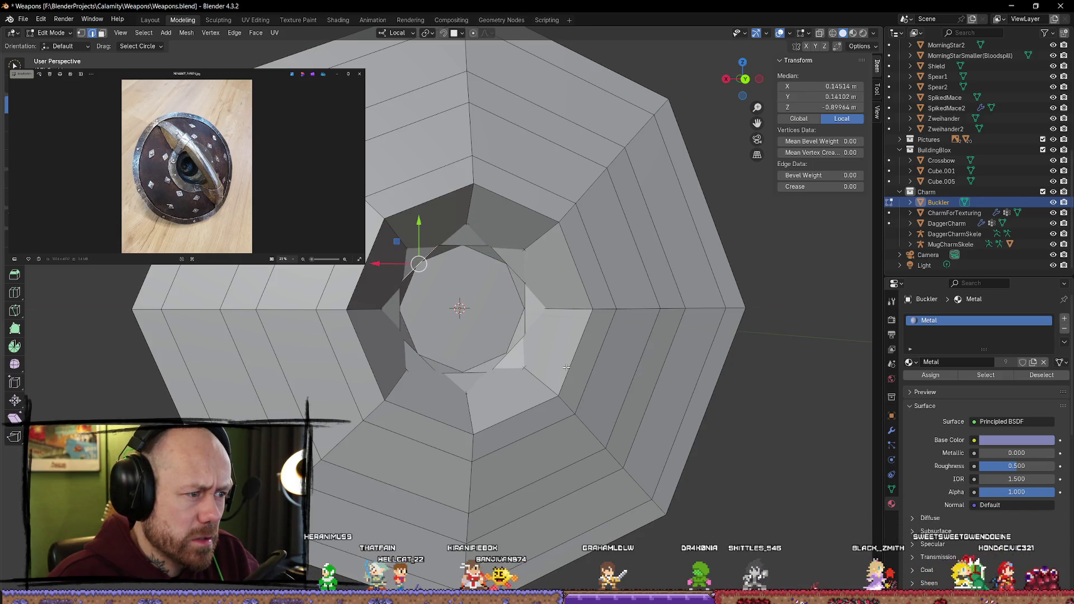
# Step: Inspect the recess from the side, then select a single vertex in vertex mode
pyautogui.moveTo(566, 368); pyautogui.dragTo(452, 363, button='middle')
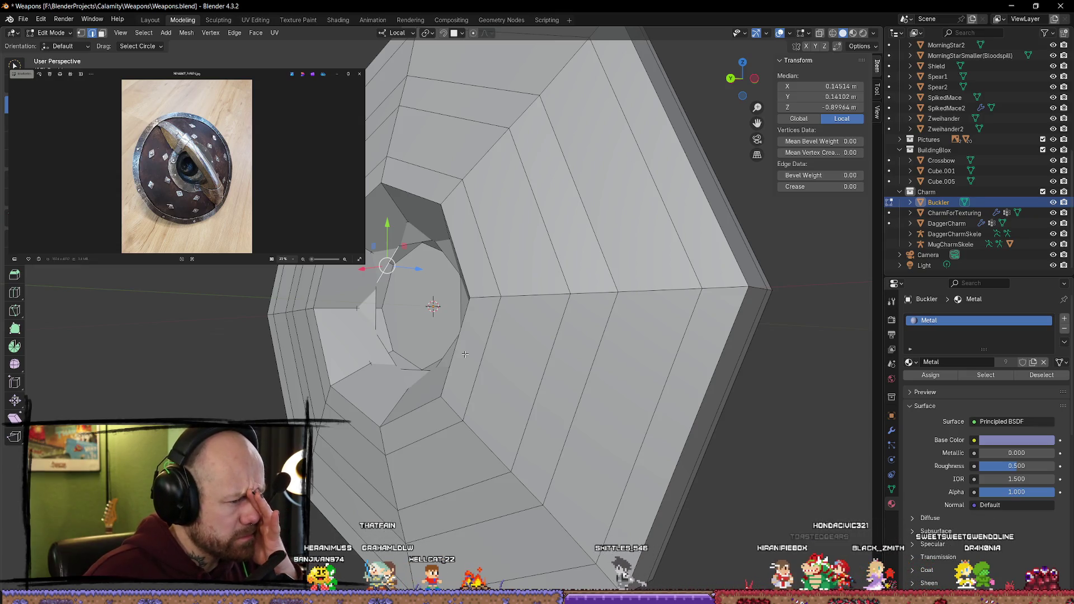
pyautogui.moveTo(465, 354); pyautogui.dragTo(519, 379, button='middle')
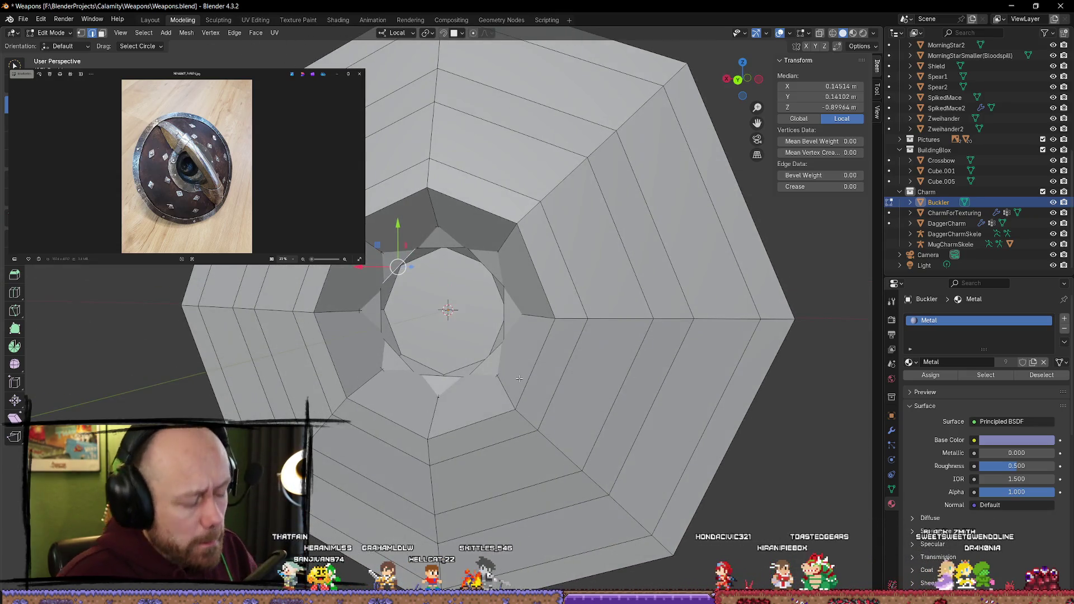
pyautogui.press('1')
pyautogui.click(519, 379)
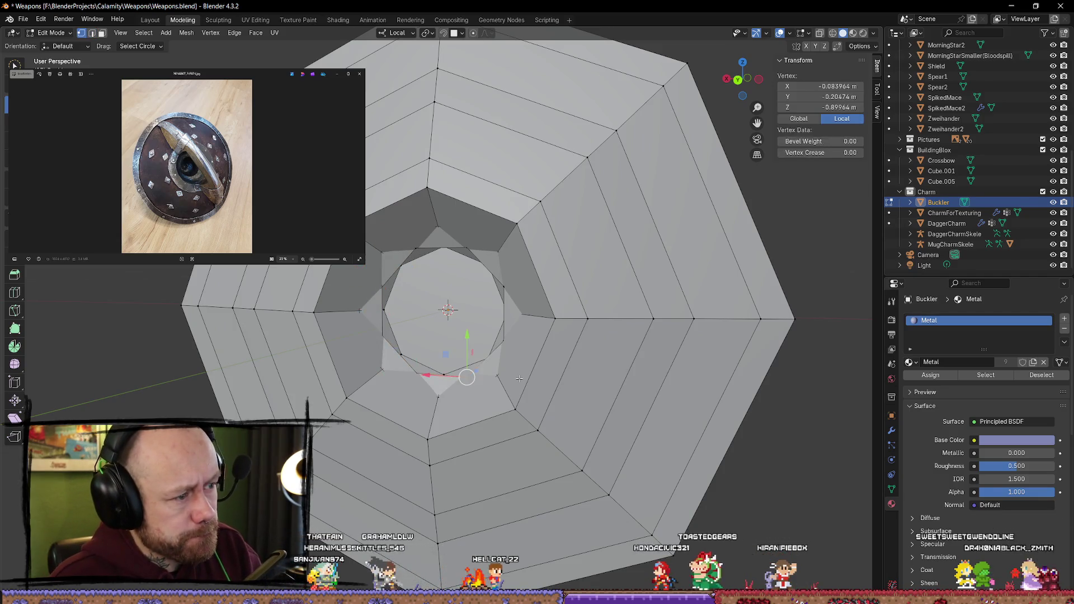
# Step: Separate the selected spoke strips into their own objects and return to Object Mode
pyautogui.press('p')
pyautogui.click(520, 380)
pyautogui.press('Tab')
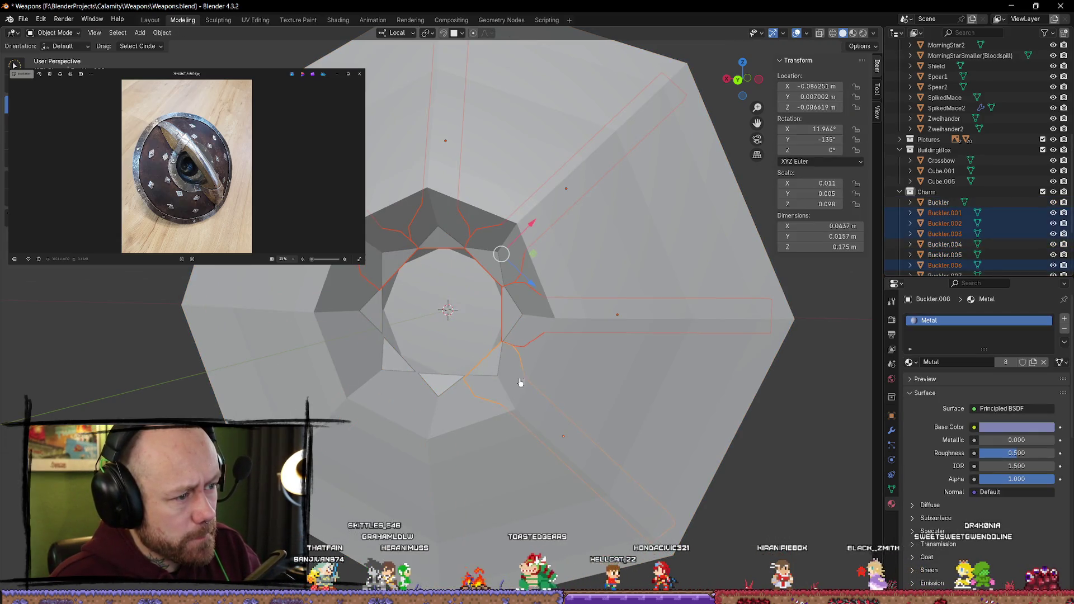
# Step: Select Buckler.001, the main body, then Buckler.008, briefly entering its Edit Mode
pyautogui.click(519, 380)
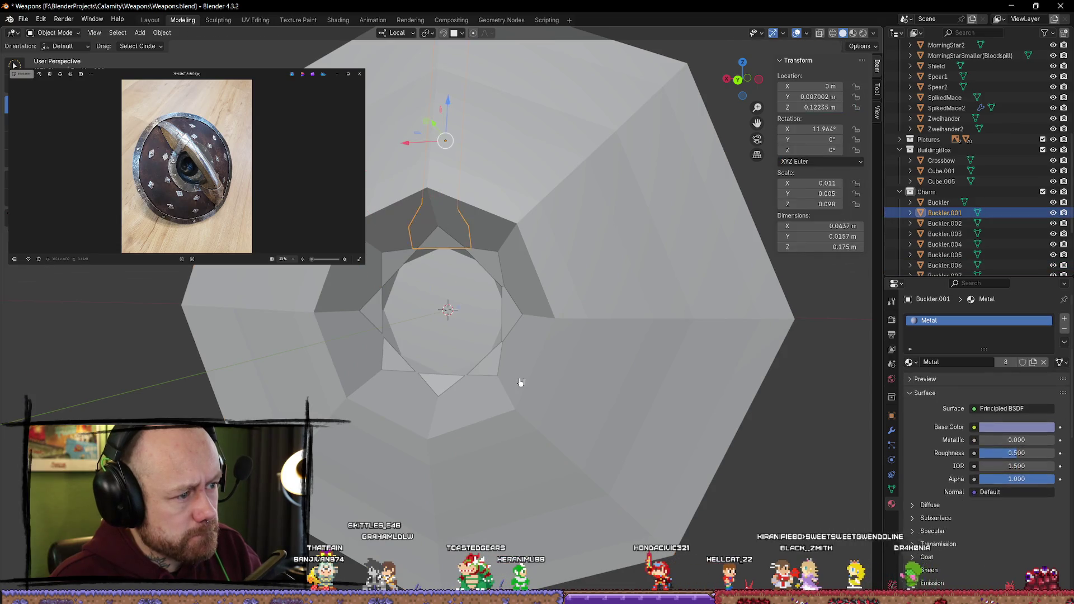
pyautogui.click(520, 380)
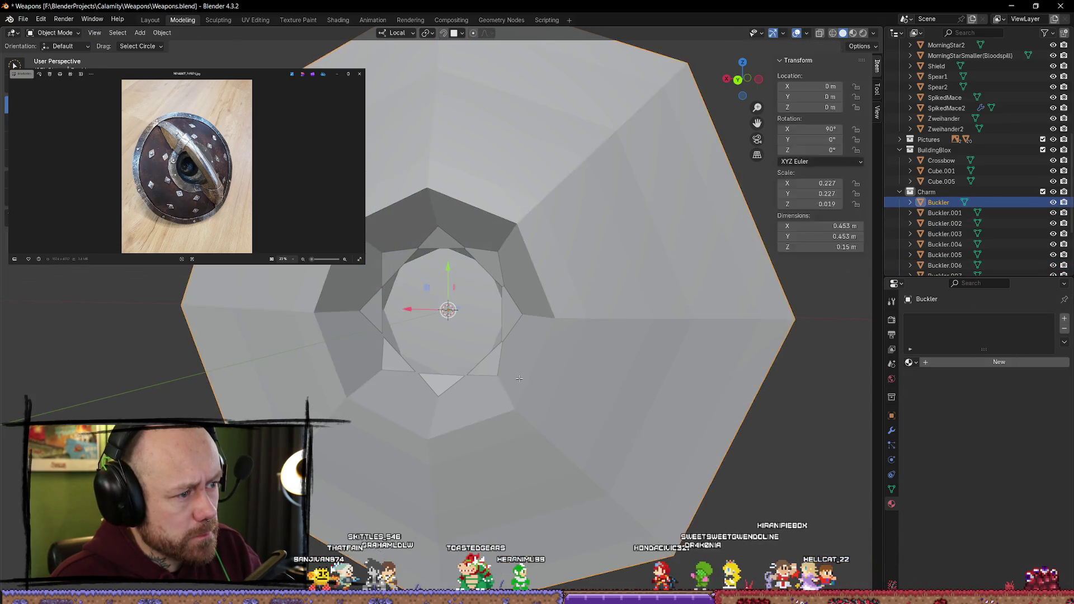
pyautogui.click(519, 379)
pyautogui.press('Tab')
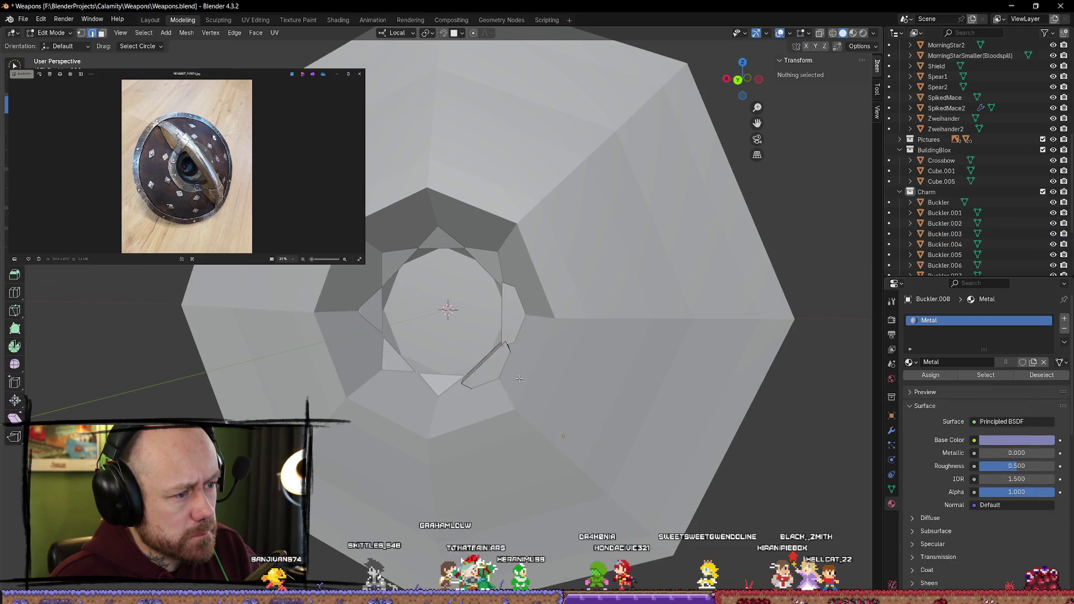
pyautogui.press('Tab')
# Step: Cycle through the overlapping pieces Buckler.007, .004 and .001, ending in Buckler.002's Edit Mode
pyautogui.click(519, 379)
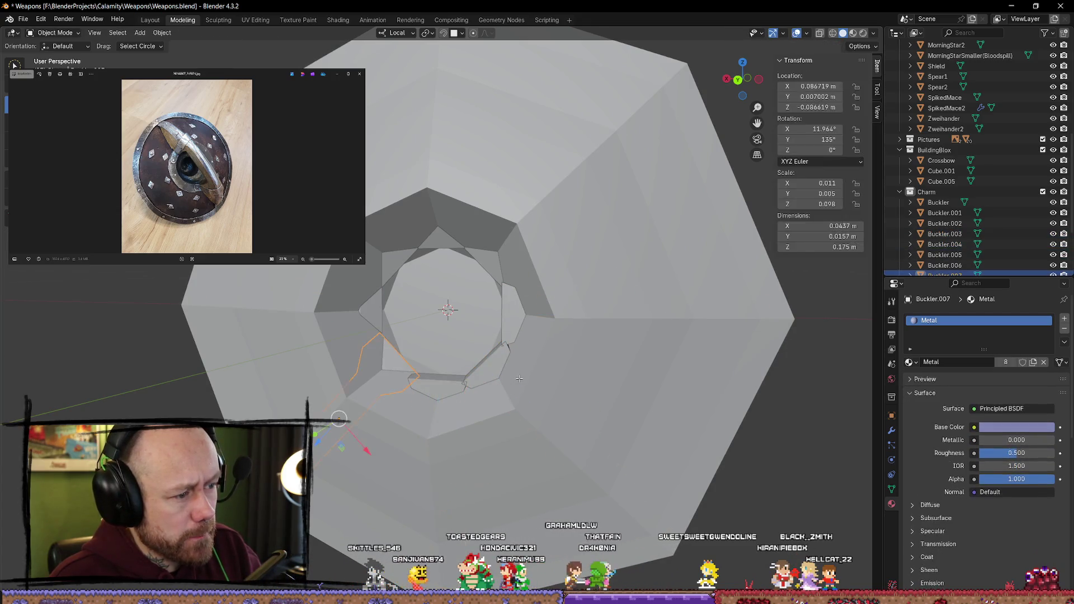
pyautogui.click(519, 378)
pyautogui.click(519, 379)
pyautogui.click(519, 381)
pyautogui.click(520, 382)
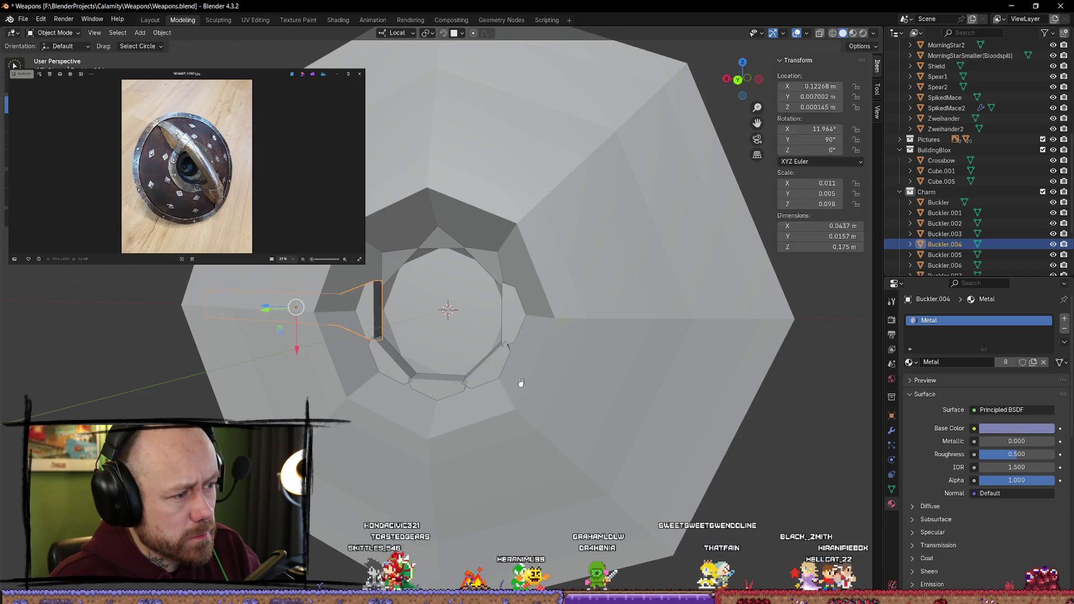
pyautogui.click(520, 382)
pyautogui.press('Tab')
pyautogui.press('Tab')
pyautogui.click(519, 379)
pyautogui.press('Tab')
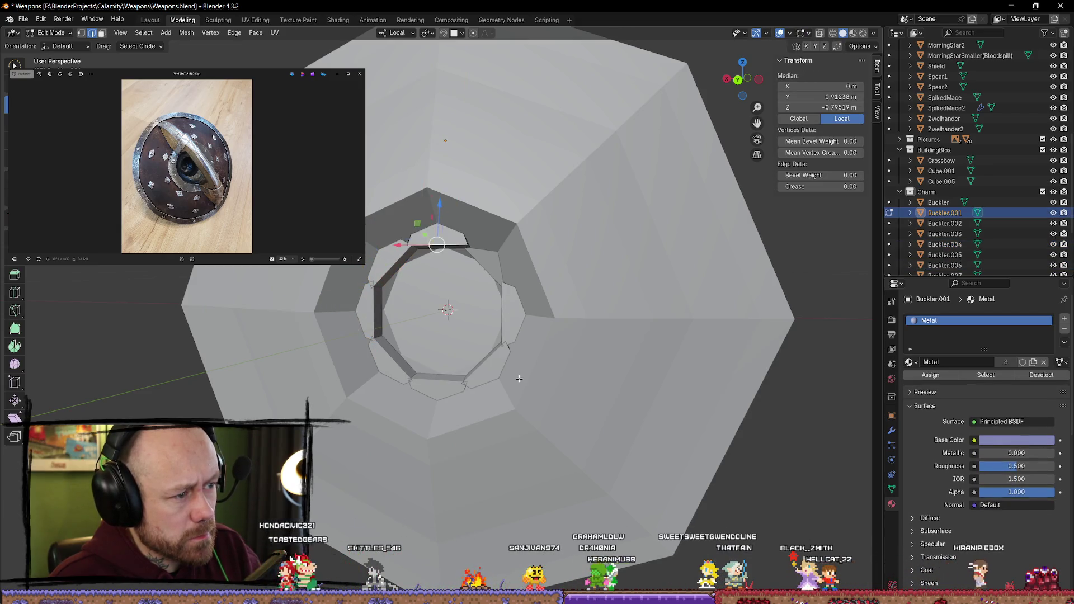
pyautogui.press('Tab')
pyautogui.click(519, 379)
pyautogui.press('Tab')
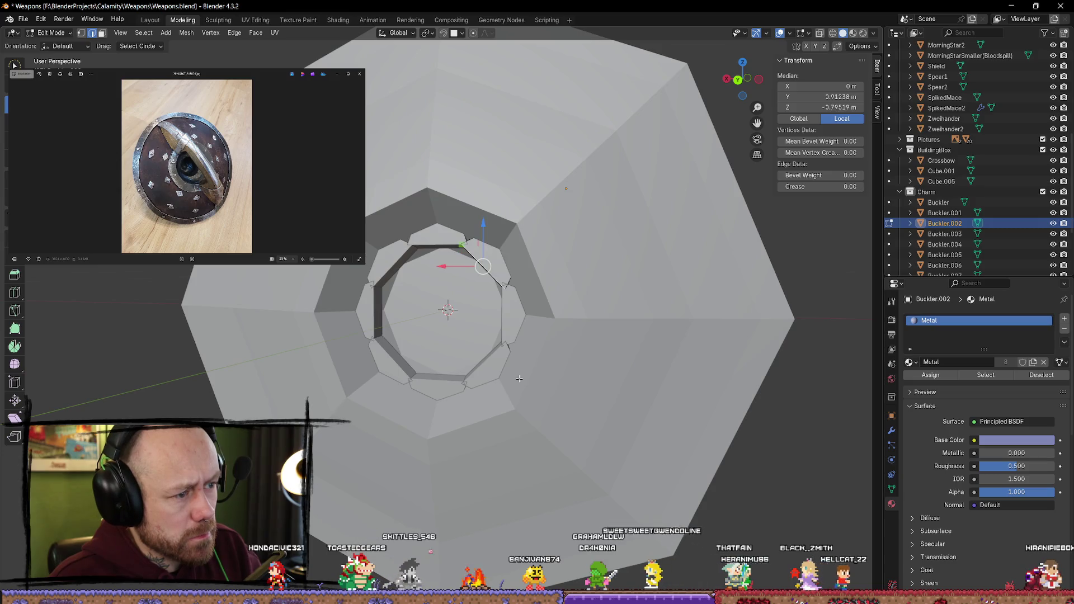
# Step: Orbit around the Buckler.002 inner ring, then return to a front-on Object Mode view and select a spoke
pyautogui.moveTo(519, 379); pyautogui.dragTo(590, 269, button='middle')
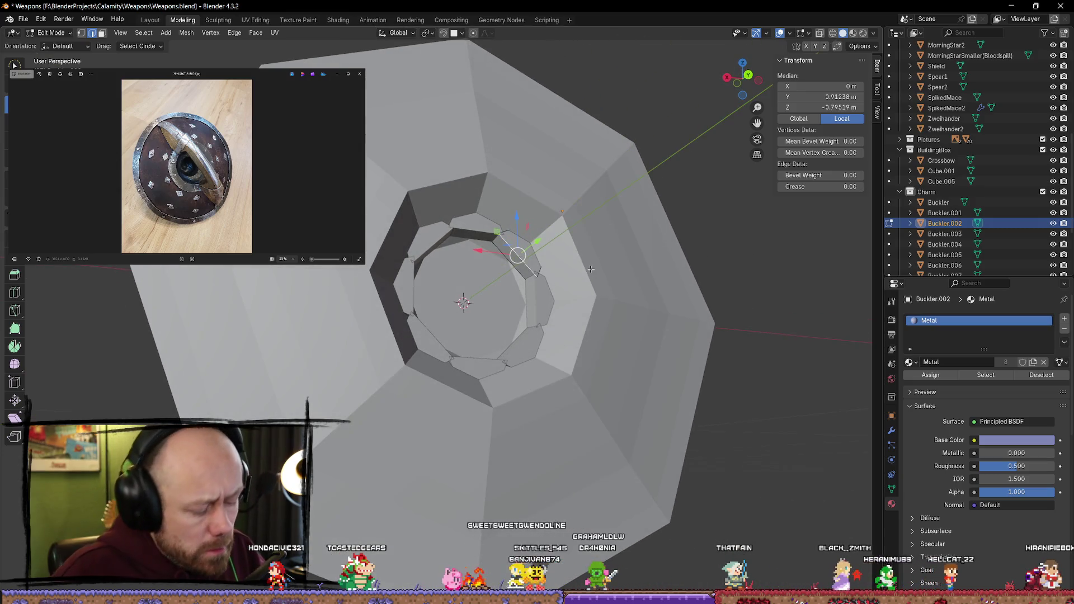
pyautogui.hotkey('alt', 'a')
pyautogui.moveTo(750, 264); pyautogui.dragTo(729, 284, button='middle')
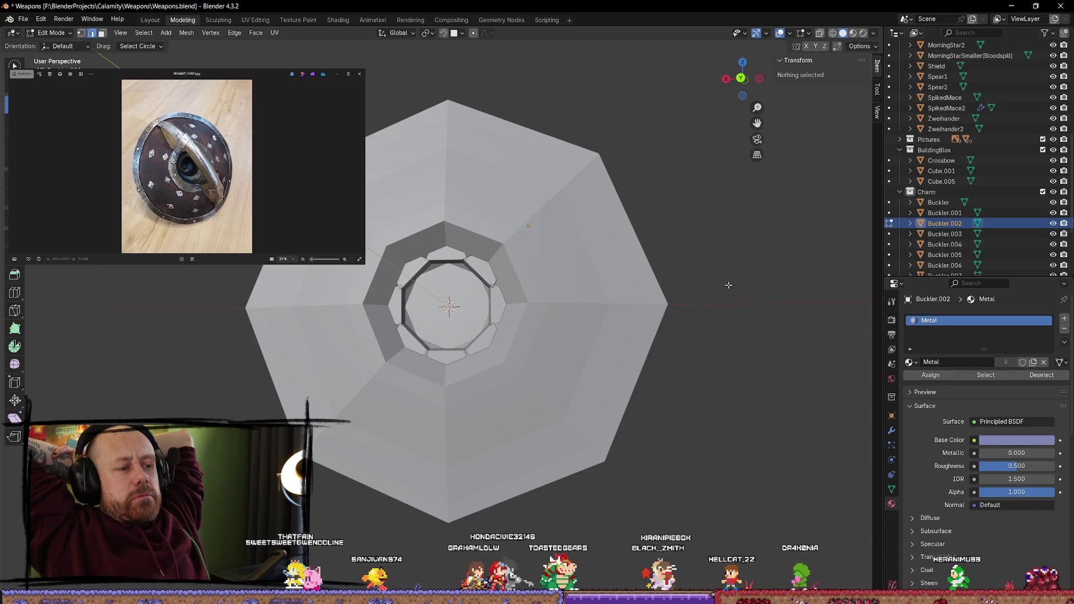
pyautogui.moveTo(476, 325)
pyautogui.mouseDown(button='middle')
pyautogui.moveTo(503, 269)
pyautogui.moveTo(487, 291)
pyautogui.moveTo(454, 235)
pyautogui.moveTo(386, 253)
pyautogui.moveTo(426, 273)
pyautogui.moveTo(439, 307)
pyautogui.moveTo(371, 278)
pyautogui.moveTo(506, 202)
pyautogui.mouseUp(button='middle')
pyautogui.press('Tab')
pyautogui.press('Tab')
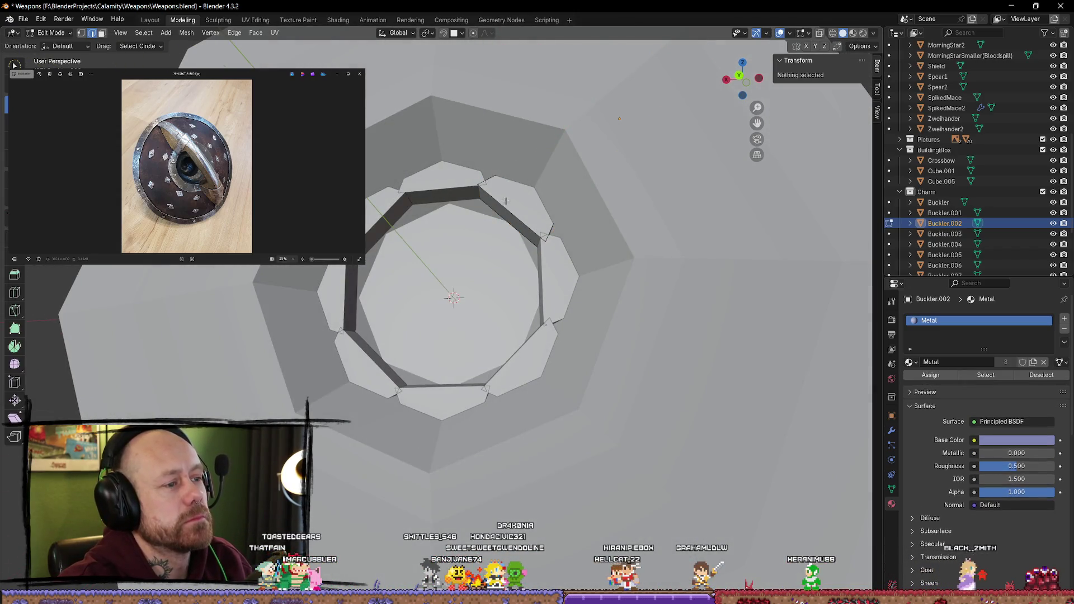
pyautogui.moveTo(433, 205); pyautogui.dragTo(455, 226, button='middle')
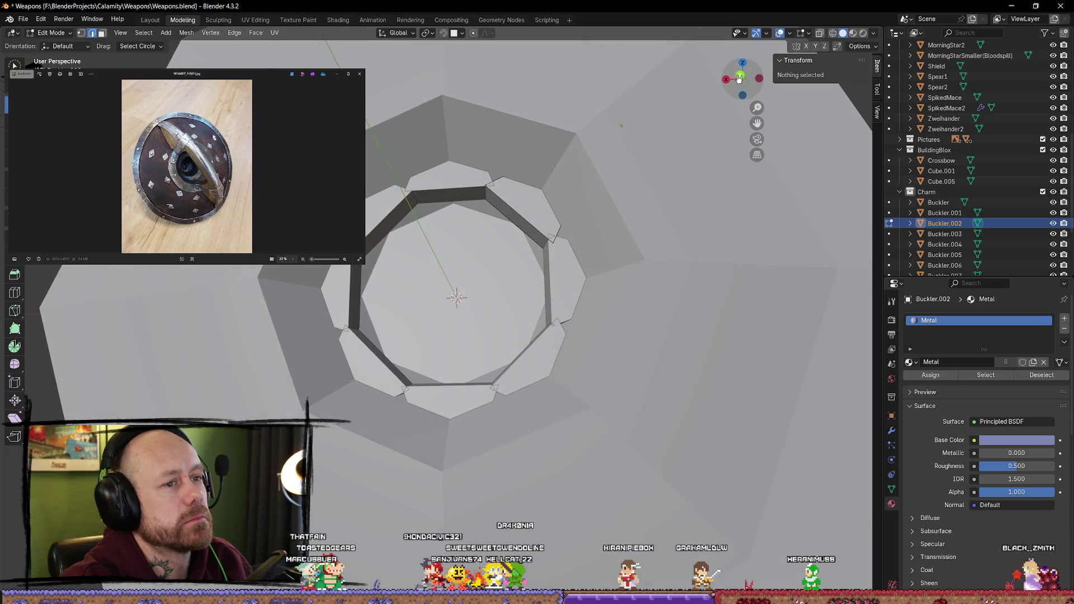
pyautogui.scroll(-5, 639, 180)
pyautogui.press('Tab')
pyautogui.moveTo(640, 180)
pyautogui.mouseDown(button='middle')
pyautogui.moveTo(673, 253)
pyautogui.moveTo(655, 246)
pyautogui.mouseUp(button='middle')
pyautogui.keyDown('shift'); pyautogui.click(436, 205); pyautogui.keyUp('shift')
# Step: Add the seven spoke pieces to the selection and join them with Ctrl+J
pyautogui.keyDown('shift'); pyautogui.click(372, 239); pyautogui.keyUp('shift')
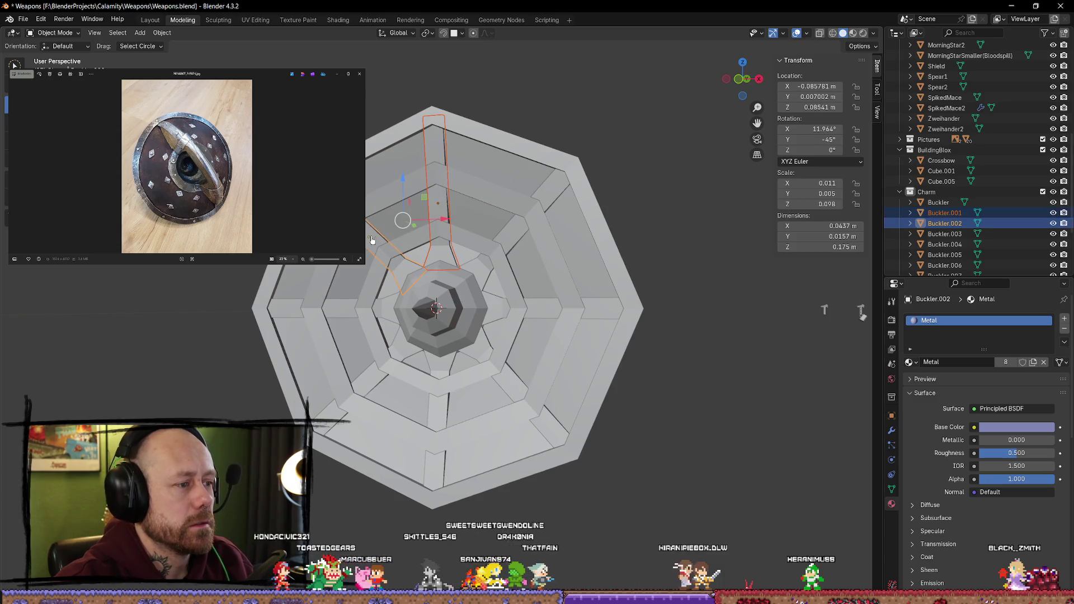
pyautogui.keyDown('shift'); pyautogui.click(345, 312); pyautogui.keyUp('shift')
pyautogui.keyDown('shift'); pyautogui.click(368, 380); pyautogui.keyUp('shift')
pyautogui.keyDown('shift'); pyautogui.click(437, 412); pyautogui.keyUp('shift')
pyautogui.keyDown('shift'); pyautogui.click(511, 379); pyautogui.keyUp('shift')
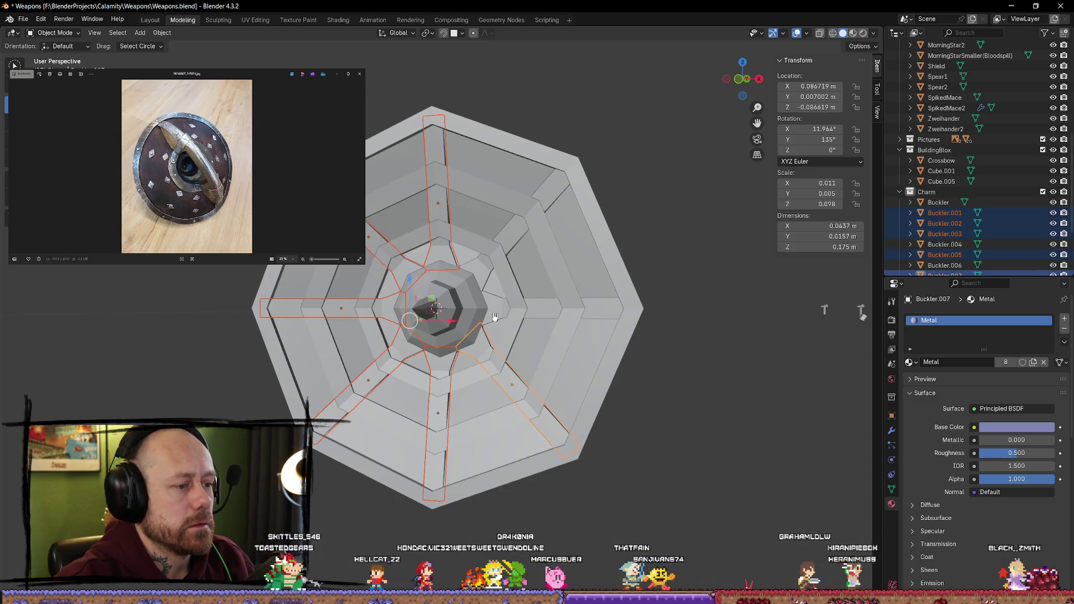
pyautogui.keyDown('shift'); pyautogui.click(552, 309); pyautogui.keyUp('shift')
pyautogui.keyDown('shift'); pyautogui.click(523, 231); pyautogui.keyUp('shift')
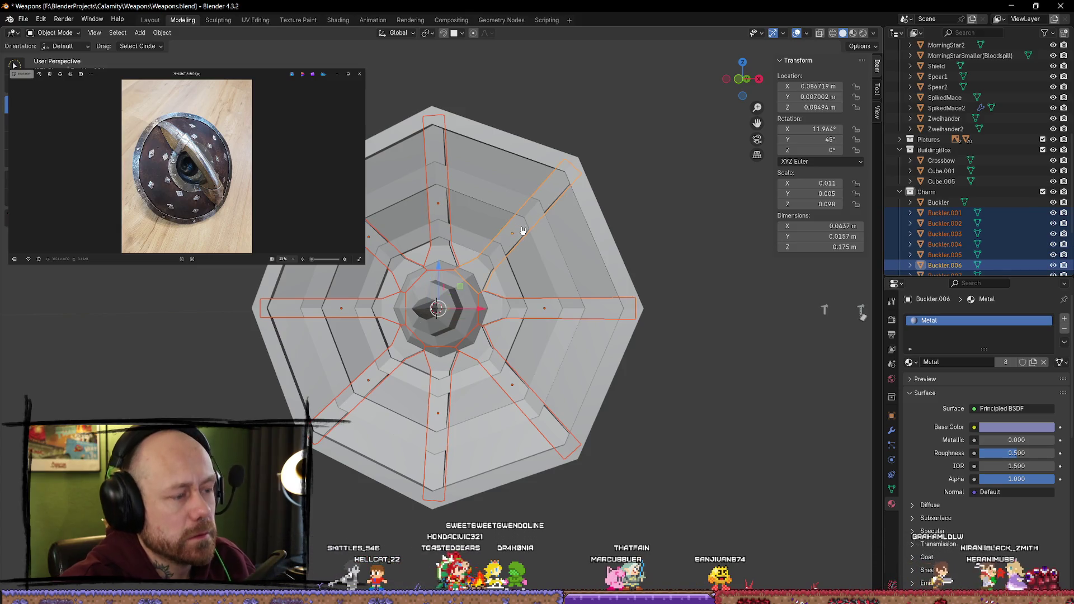
pyautogui.hotkey('ctrl', 'j')
# Step: Set the joined spokes' origin to their geometry centre
pyautogui.moveTo(467, 282); pyautogui.dragTo(712, 287, button='middle')
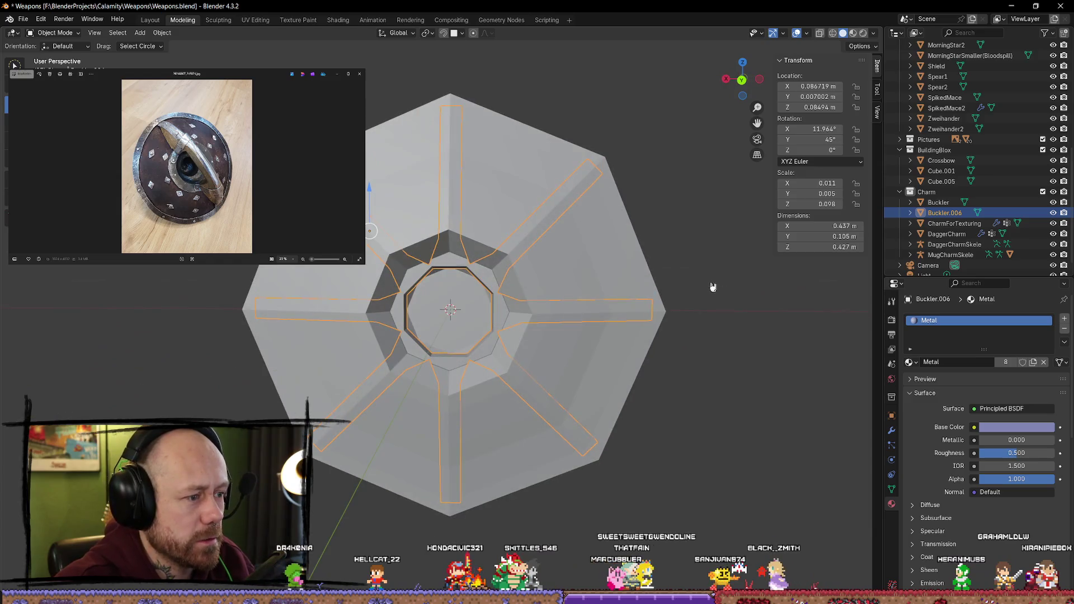
pyautogui.rightClick(477, 277)
pyautogui.moveTo(456, 316)
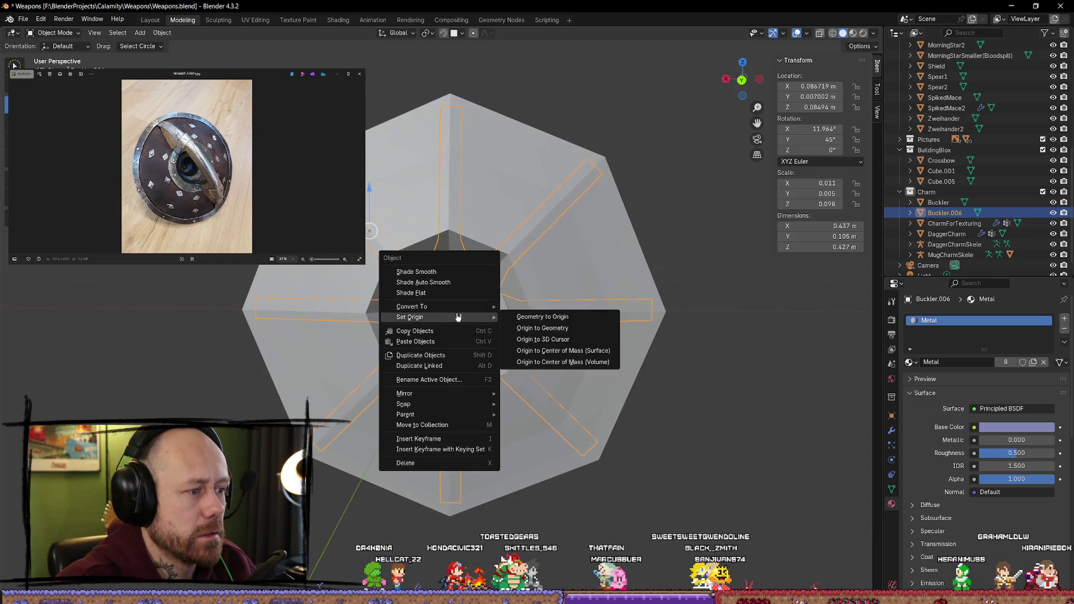
pyautogui.click(555, 332)
# Step: Trial-move the spokes along Y, undo it, and switch to wireframe shading
pyautogui.moveTo(557, 333); pyautogui.dragTo(512, 307, button='middle')
pyautogui.moveTo(514, 313); pyautogui.dragTo(691, 322)
pyautogui.moveTo(691, 321)
pyautogui.mouseDown(button='middle')
pyautogui.moveTo(782, 324)
pyautogui.moveTo(779, 297)
pyautogui.moveTo(599, 280)
pyautogui.moveTo(582, 254)
pyautogui.moveTo(616, 255)
pyautogui.moveTo(642, 283)
pyautogui.moveTo(603, 297)
pyautogui.mouseUp(button='middle')
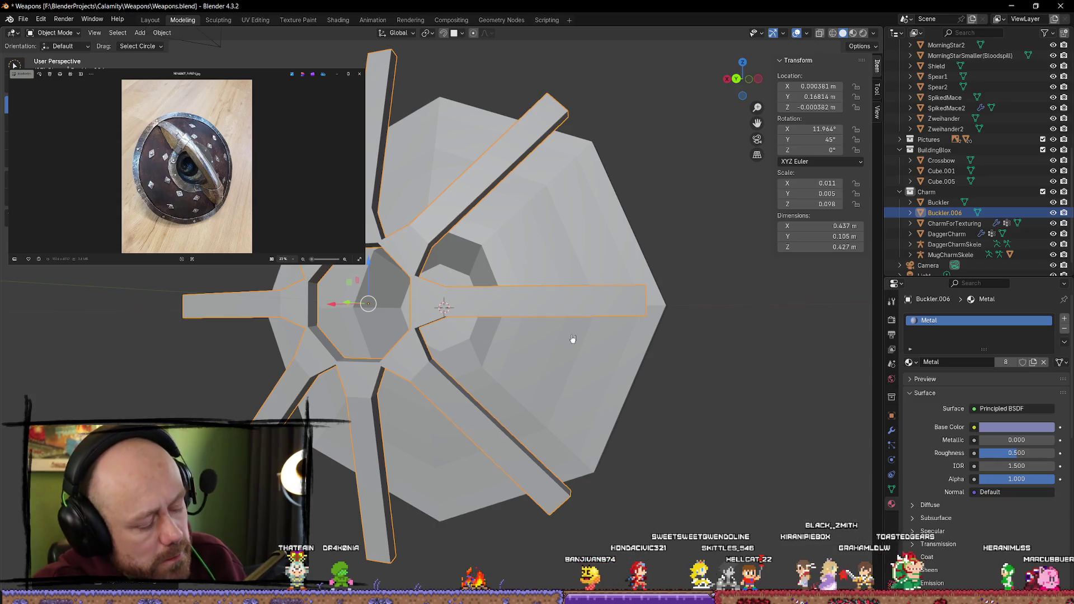
pyautogui.hotkey('ctrl', 'z')
pyautogui.scroll(6, 540, 308)
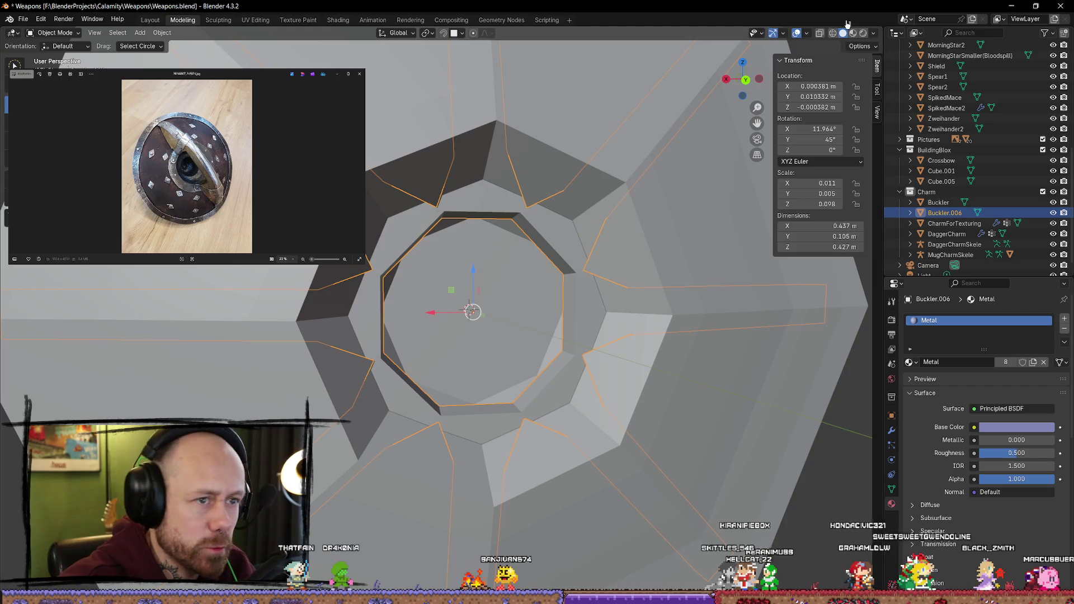
pyautogui.click(831, 34)
pyautogui.scroll(-3, 431, 254)
# Step: Try hiding the spokes and then the buckler, undoing each hide
pyautogui.press('h')
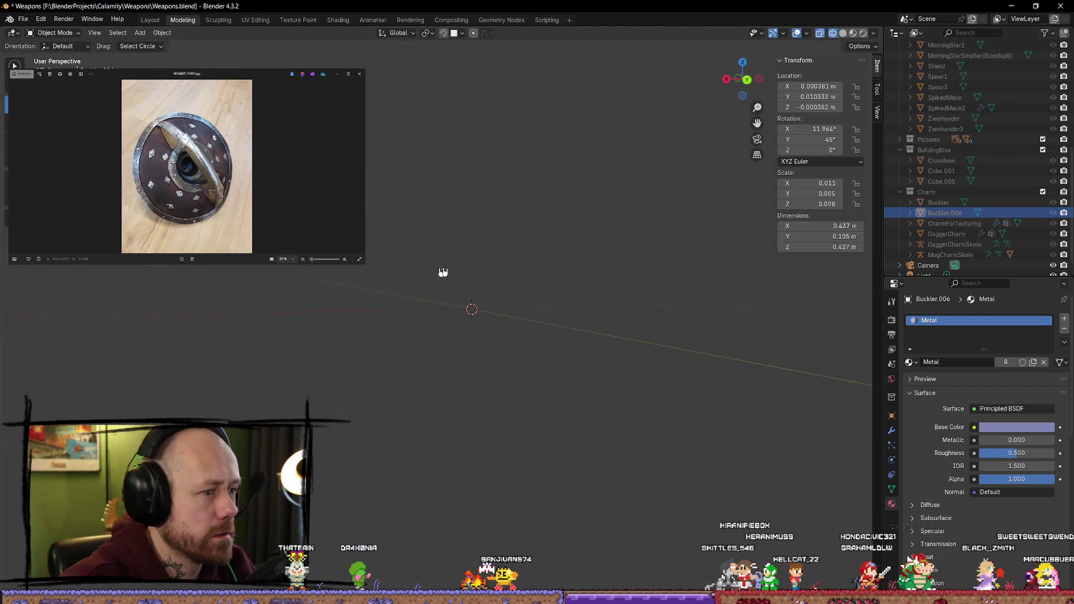
pyautogui.hotkey('ctrl', 'z')
pyautogui.scroll(-3, 700, 397)
pyautogui.click(699, 398)
pyautogui.click(642, 360)
pyautogui.click(789, 371)
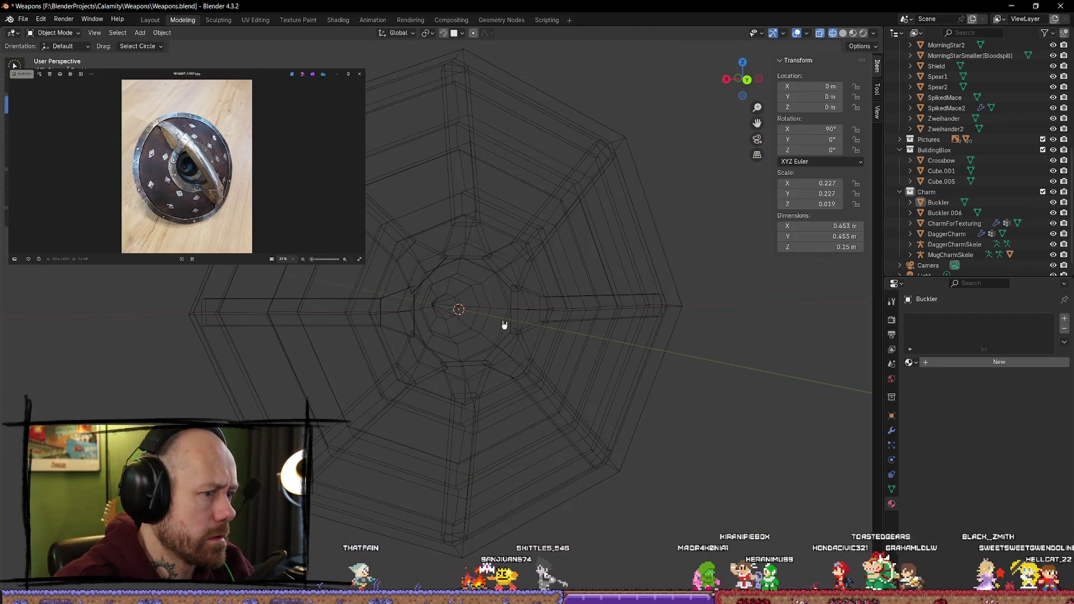
pyautogui.press('h')
pyautogui.hotkey('ctrl', 'z')
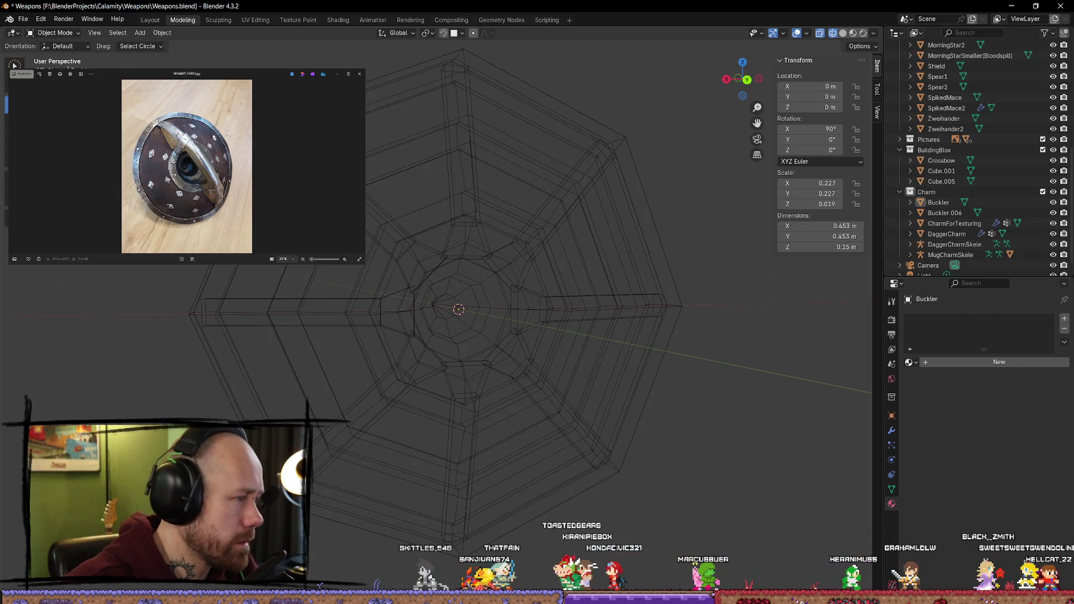
# Step: Select the Buckler.006 spokes, enter Edit Mode and view the mesh straight from behind
pyautogui.click(436, 262)
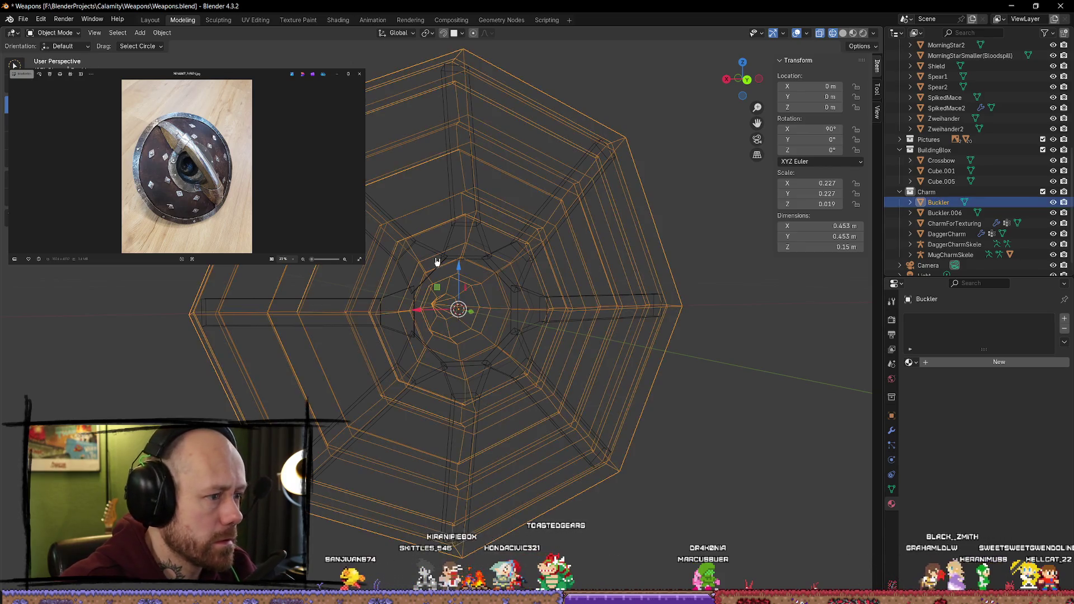
pyautogui.click(414, 216)
pyautogui.press('Tab')
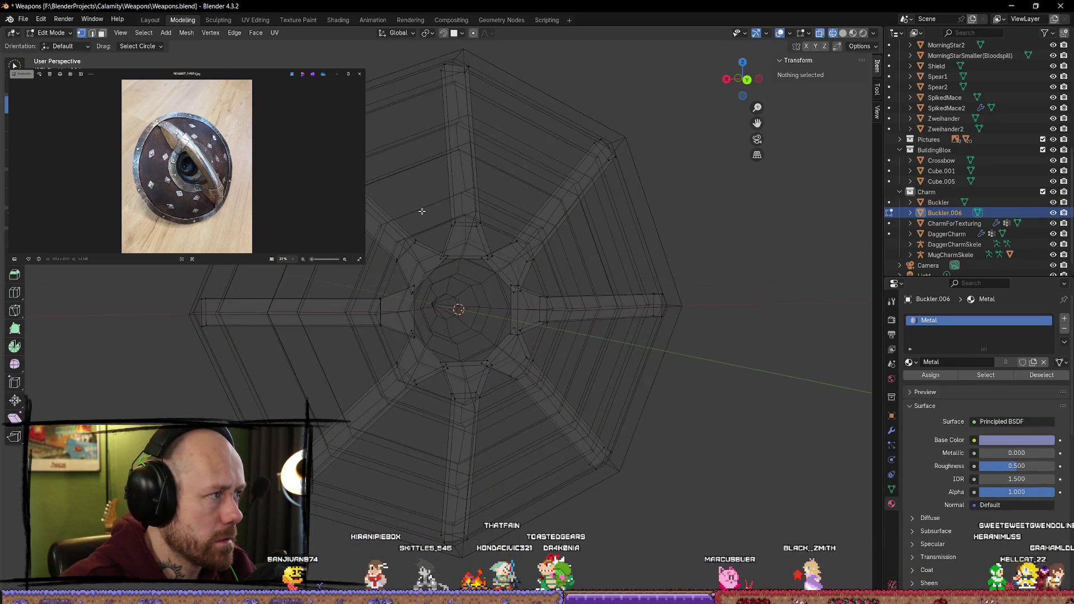
pyautogui.scroll(5, 422, 211)
pyautogui.click(746, 82)
pyautogui.click(398, 128)
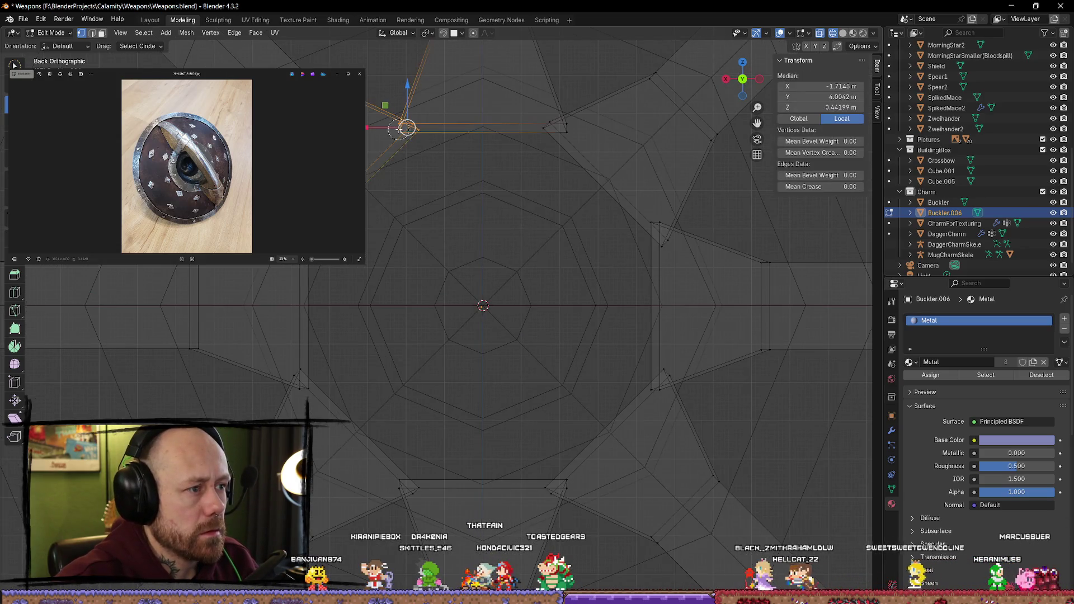
pyautogui.click(455, 163)
pyautogui.moveTo(456, 163)
pyautogui.mouseDown(button='middle')
pyautogui.moveTo(426, 115)
pyautogui.moveTo(462, 69)
pyautogui.moveTo(495, 150)
pyautogui.moveTo(491, 125)
pyautogui.moveTo(414, 136)
pyautogui.moveTo(432, 239)
pyautogui.moveTo(442, 226)
pyautogui.mouseUp(button='middle')
# Step: Weld the first stray vertex pairs into single points with Merge At Center
pyautogui.click(398, 137)
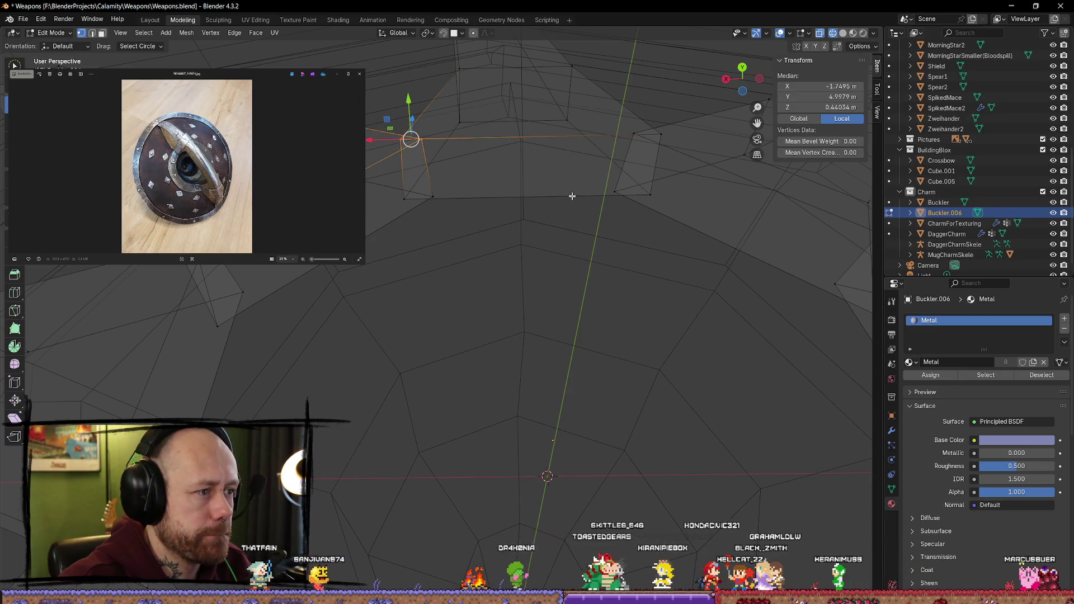
pyautogui.press('m')
pyautogui.click(526, 198)
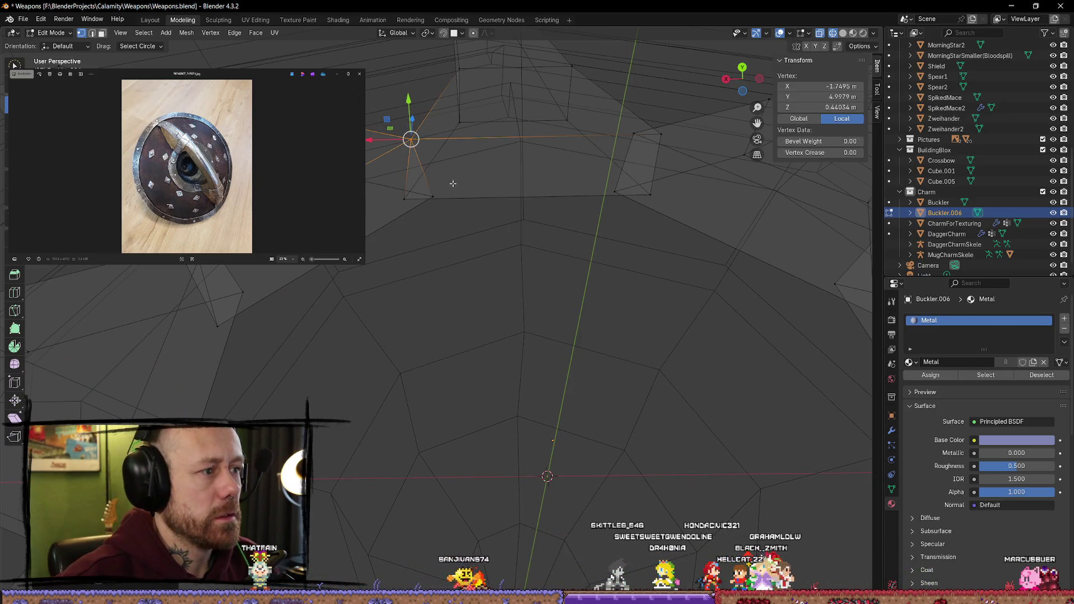
pyautogui.press('m')
pyautogui.click(488, 272)
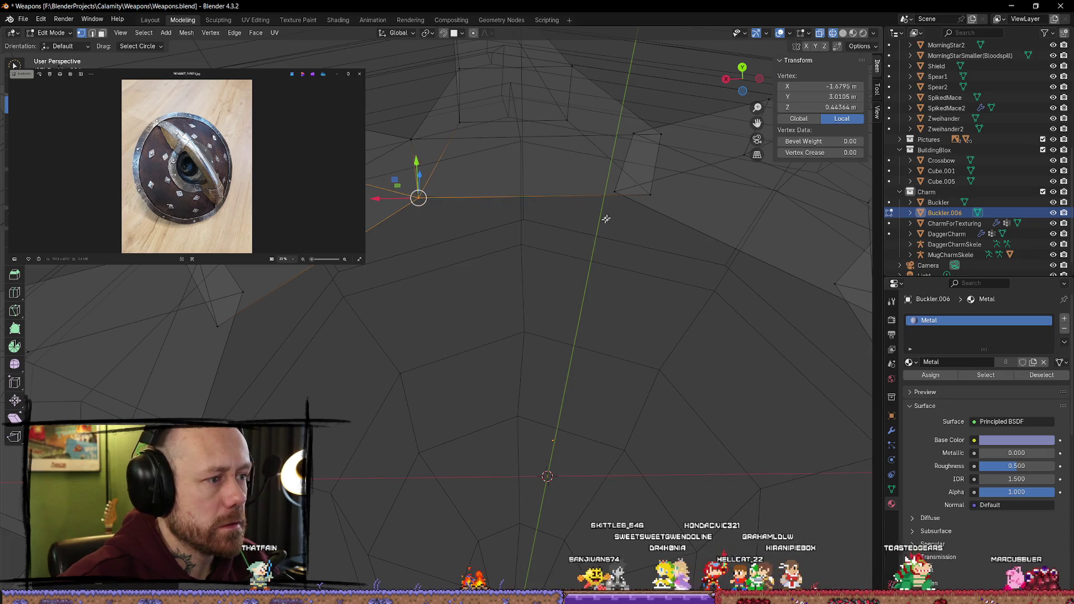
pyautogui.moveTo(658, 195); pyautogui.dragTo(614, 192)
pyautogui.press('m')
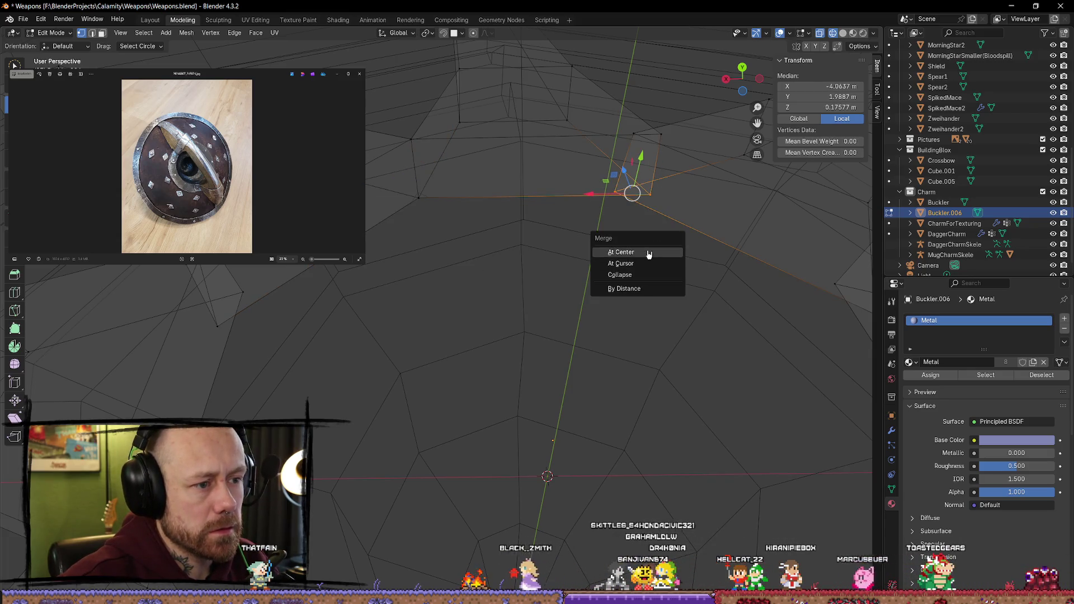
pyautogui.click(649, 255)
pyautogui.press('m')
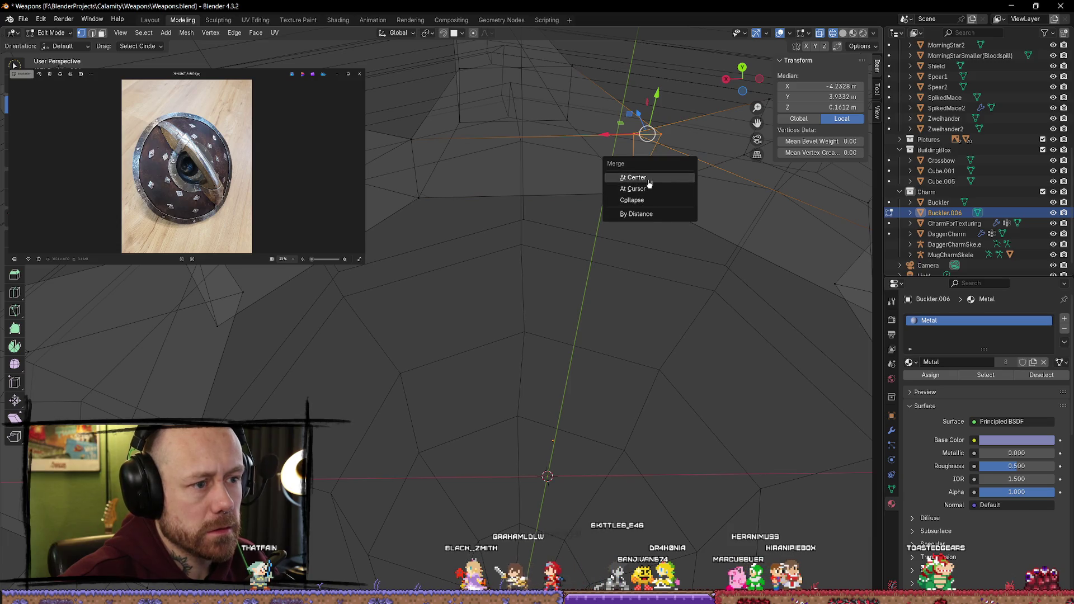
pyautogui.click(649, 179)
# Step: Merge the overlapping vertices and the next cluster near the boss at center
pyautogui.click(242, 291)
pyautogui.keyDown('shift'); pyautogui.click(217, 325); pyautogui.keyUp('shift')
pyautogui.press('m')
pyautogui.click(218, 324)
pyautogui.keyDown('shift'); pyautogui.click(183, 267); pyautogui.keyUp('shift')
pyautogui.press('m')
pyautogui.click(292, 290)
pyautogui.moveTo(292, 290); pyautogui.dragTo(283, 270, button='middle')
pyautogui.click(241, 413)
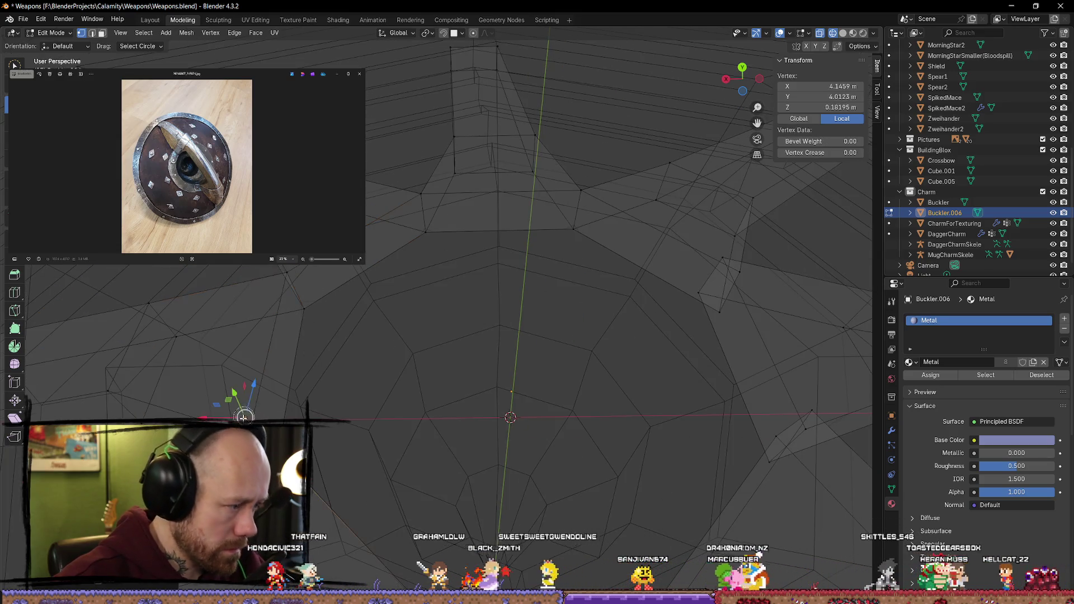
pyautogui.press('m')
pyautogui.click(296, 411)
# Step: Merge further coincident pairs around the boss, including the stray vertex on the right
pyautogui.moveTo(296, 411); pyautogui.dragTo(330, 392, button='middle')
pyautogui.press('m')
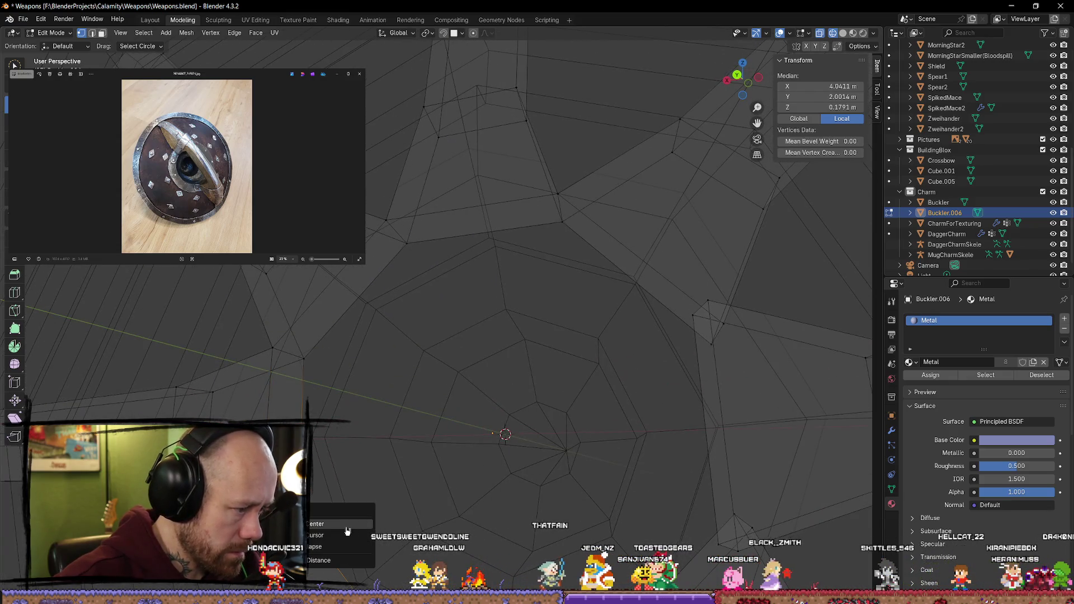
pyautogui.click(344, 524)
pyautogui.moveTo(362, 523); pyautogui.dragTo(371, 318, button='middle')
pyautogui.moveTo(391, 322)
pyautogui.mouseDown(button='middle')
pyautogui.moveTo(422, 359)
pyautogui.moveTo(434, 438)
pyautogui.mouseUp(button='middle')
pyautogui.press('m')
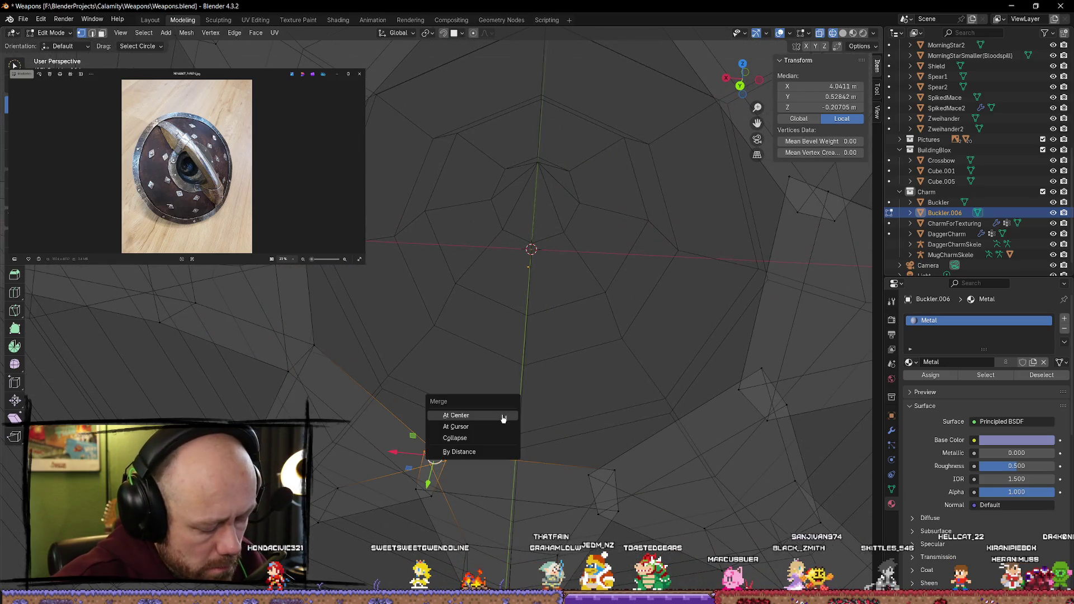
pyautogui.click(497, 422)
pyautogui.click(481, 510)
pyautogui.click(614, 471)
pyautogui.keyDown('shift'); pyautogui.click(590, 475); pyautogui.keyUp('shift')
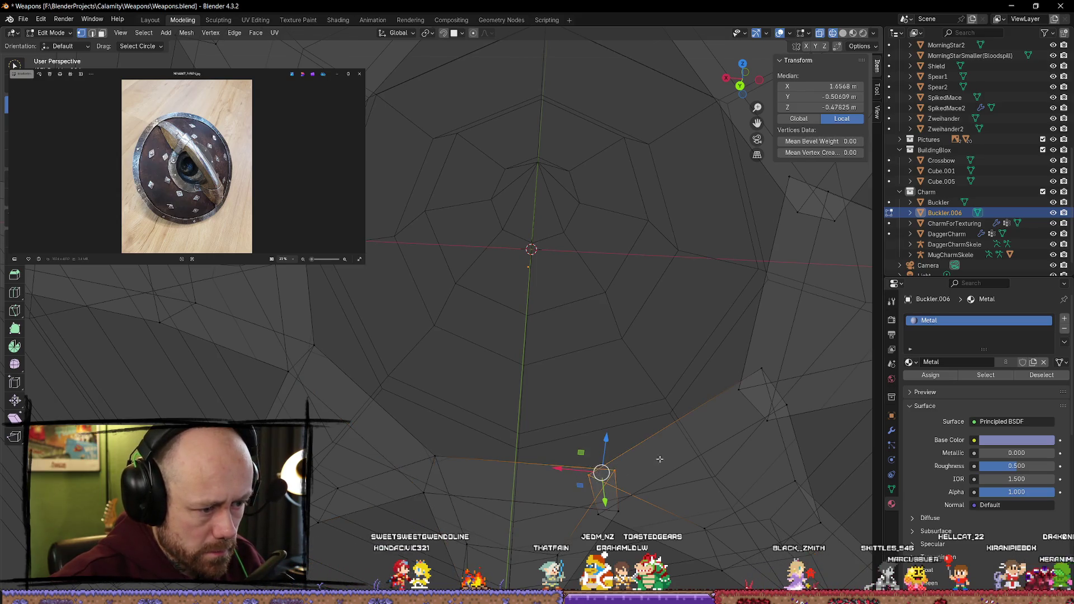
pyautogui.press('m')
pyautogui.click(625, 488)
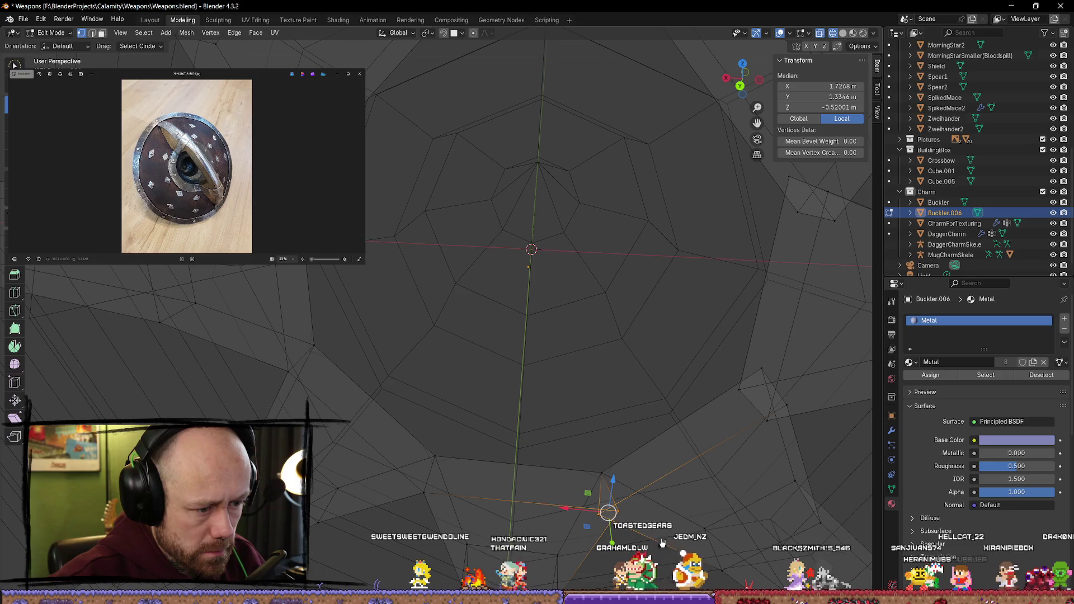
pyautogui.click(636, 539)
# Step: Merge the remaining nearly coincident vertices and the last vertex cluster at center
pyautogui.moveTo(621, 506)
pyautogui.mouseDown(button='middle')
pyautogui.moveTo(588, 434)
pyautogui.moveTo(692, 261)
pyautogui.mouseUp(button='middle')
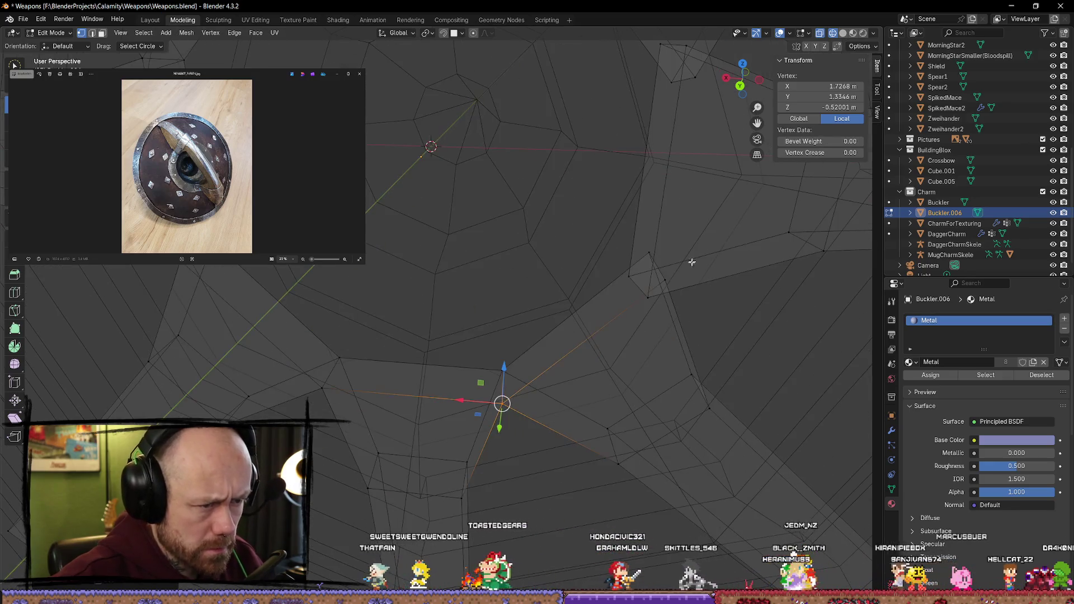
pyautogui.keyDown('shift'); pyautogui.click(655, 294); pyautogui.keyUp('shift')
pyautogui.moveTo(656, 294)
pyautogui.mouseDown(button='middle')
pyautogui.moveTo(683, 257)
pyautogui.moveTo(654, 224)
pyautogui.moveTo(685, 291)
pyautogui.mouseUp(button='middle')
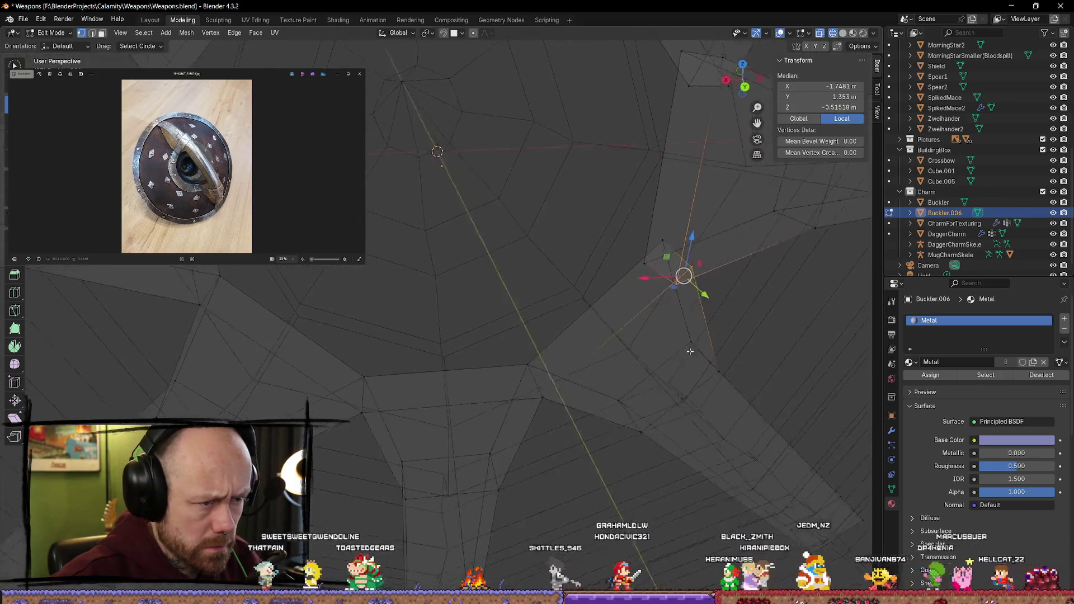
pyautogui.press('m')
pyautogui.click(691, 343)
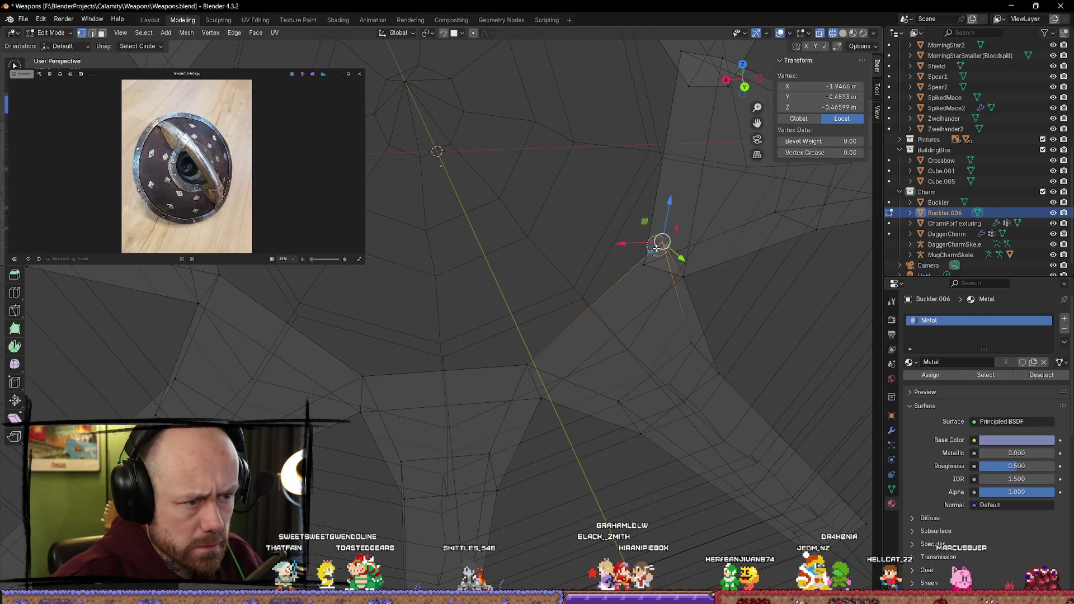
pyautogui.press('m')
pyautogui.click(666, 244)
pyautogui.moveTo(666, 244)
pyautogui.mouseDown(button='middle')
pyautogui.moveTo(535, 372)
pyautogui.moveTo(579, 334)
pyautogui.mouseUp(button='middle')
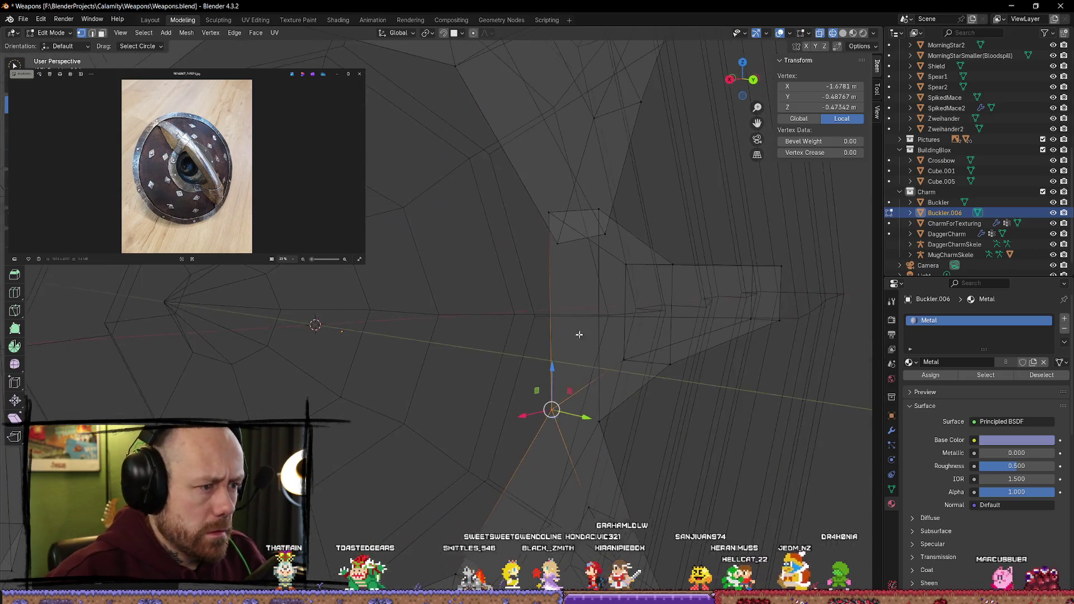
pyautogui.press('m')
pyautogui.click(695, 214)
pyautogui.moveTo(537, 210); pyautogui.dragTo(582, 263)
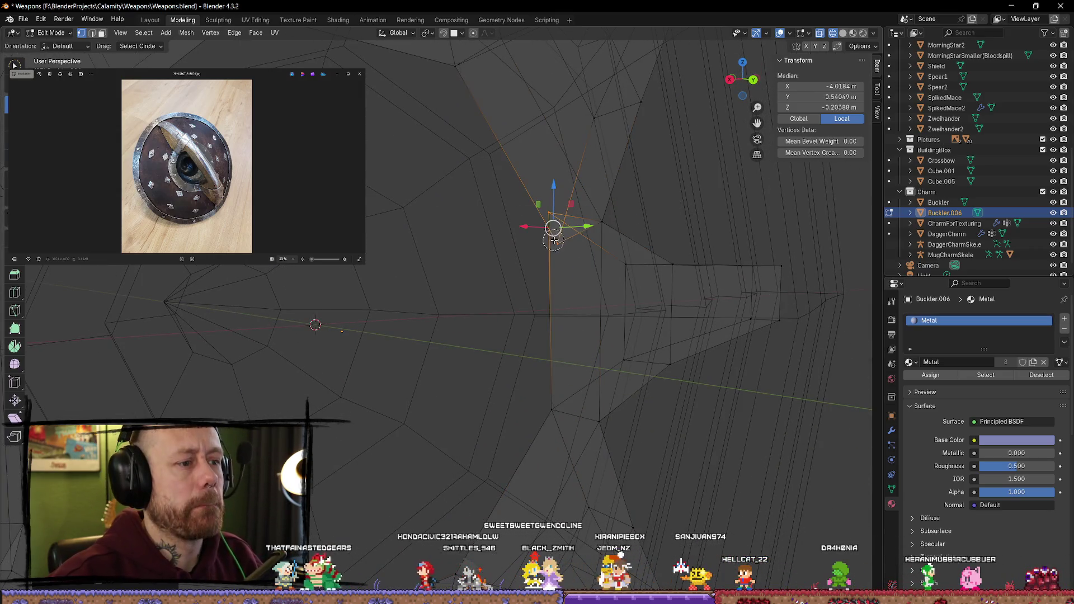
pyautogui.press('m')
pyautogui.click(578, 277)
# Step: Slide one ring-edge vertex along the X axis and confirm its new position
pyautogui.moveTo(578, 277)
pyautogui.mouseDown(button='middle')
pyautogui.moveTo(472, 242)
pyautogui.moveTo(518, 256)
pyautogui.moveTo(497, 250)
pyautogui.moveTo(456, 270)
pyautogui.mouseUp(button='middle')
pyautogui.scroll(-8, 497, 250)
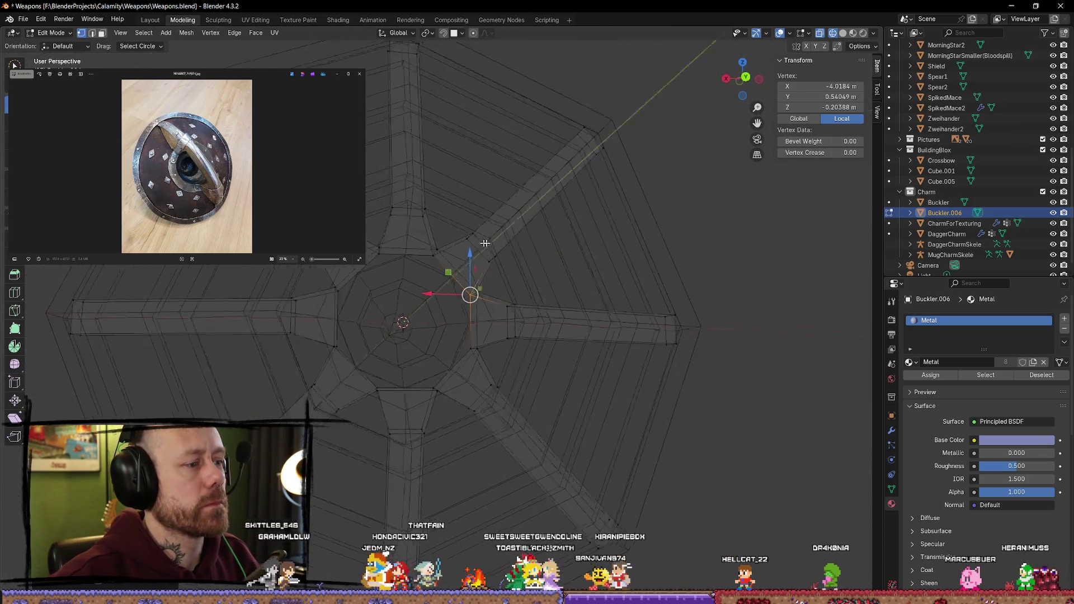
pyautogui.scroll(8, 456, 270)
pyautogui.click(462, 209)
pyautogui.moveTo(462, 209); pyautogui.dragTo(446, 222, button='middle')
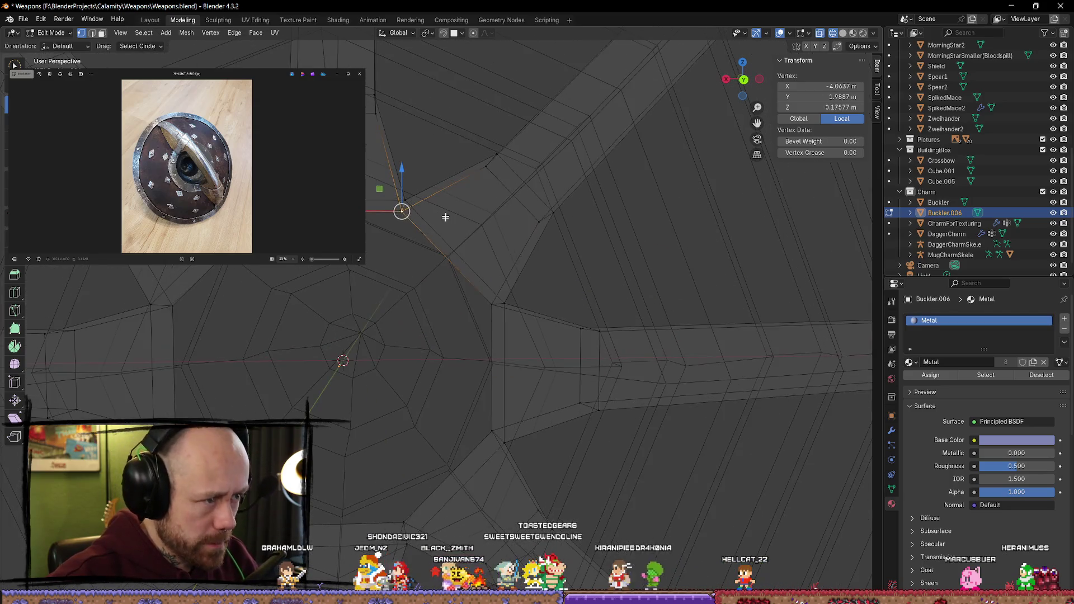
pyautogui.press('g')
pyautogui.press('x')
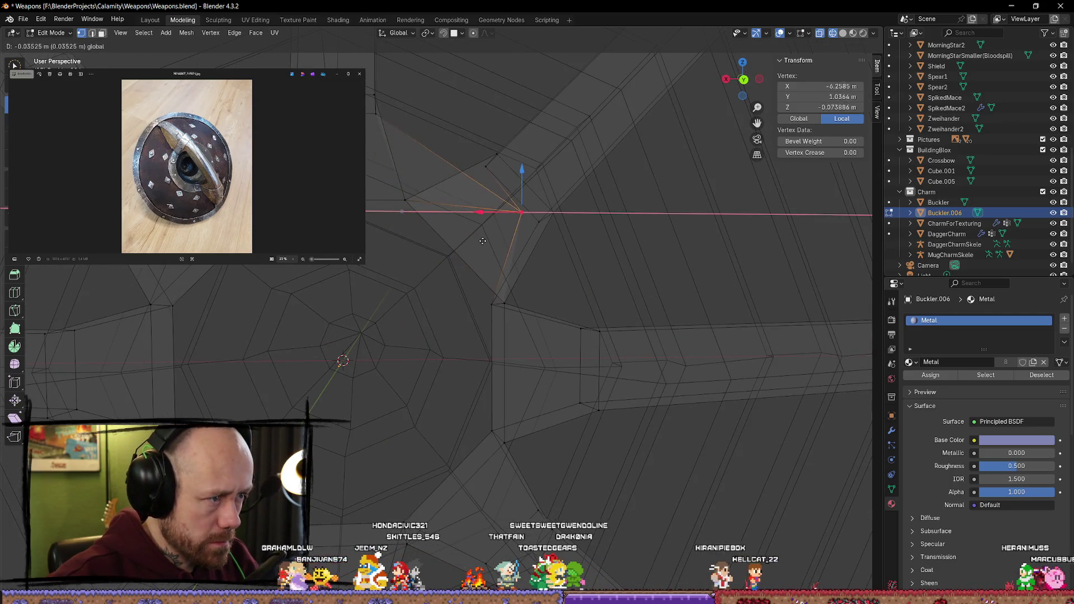
pyautogui.press('Return')
pyautogui.click(565, 272)
pyautogui.moveTo(566, 259)
pyautogui.mouseDown(button='middle')
pyautogui.moveTo(473, 311)
pyautogui.moveTo(487, 364)
pyautogui.moveTo(398, 383)
pyautogui.moveTo(391, 313)
pyautogui.moveTo(426, 268)
pyautogui.moveTo(510, 235)
pyautogui.moveTo(436, 227)
pyautogui.moveTo(451, 229)
pyautogui.mouseUp(button='middle')
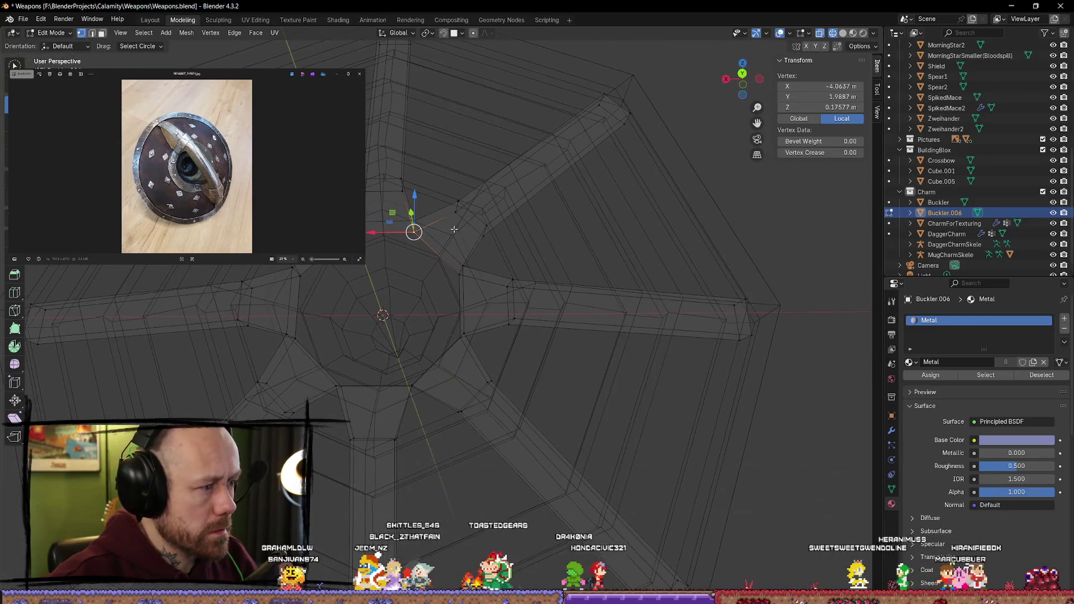
pyautogui.click(842, 34)
# Step: Deselect all and orbit around the solid-shaded faceted ring, then pick one strip face
pyautogui.scroll(2, 436, 313)
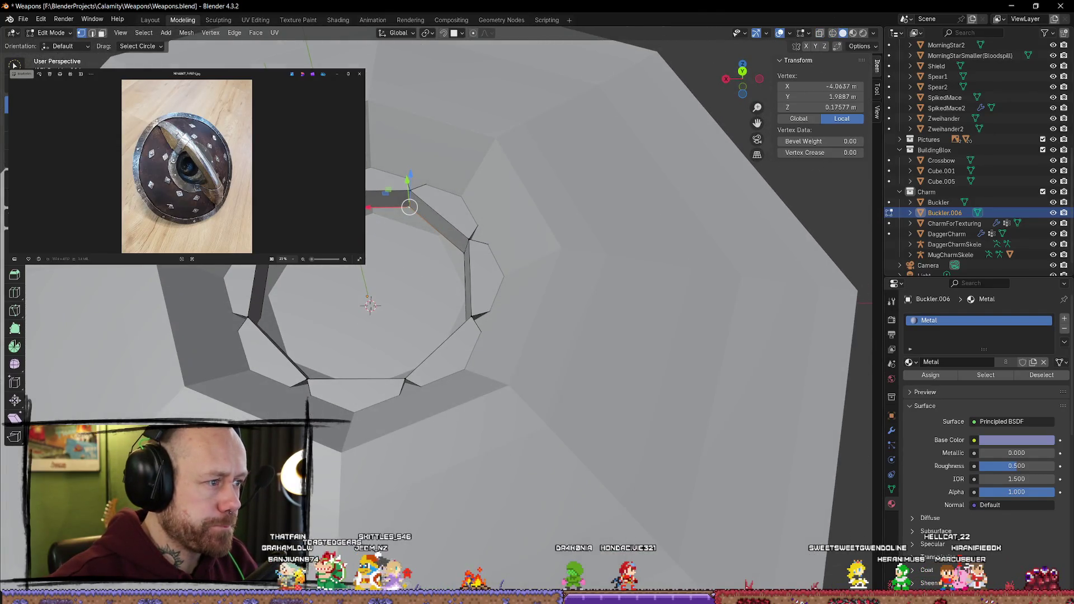
pyautogui.hotkey('alt', 'a')
pyautogui.moveTo(403, 235)
pyautogui.mouseDown(button='middle')
pyautogui.moveTo(378, 192)
pyautogui.moveTo(507, 281)
pyautogui.mouseUp(button='middle')
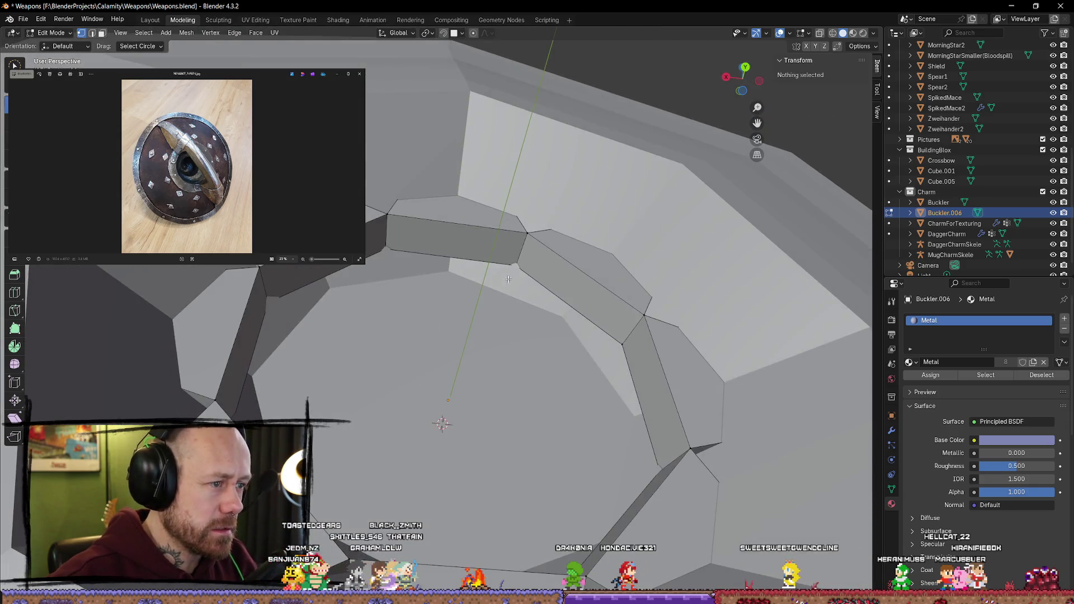
pyautogui.moveTo(416, 243); pyautogui.dragTo(425, 258, button='middle')
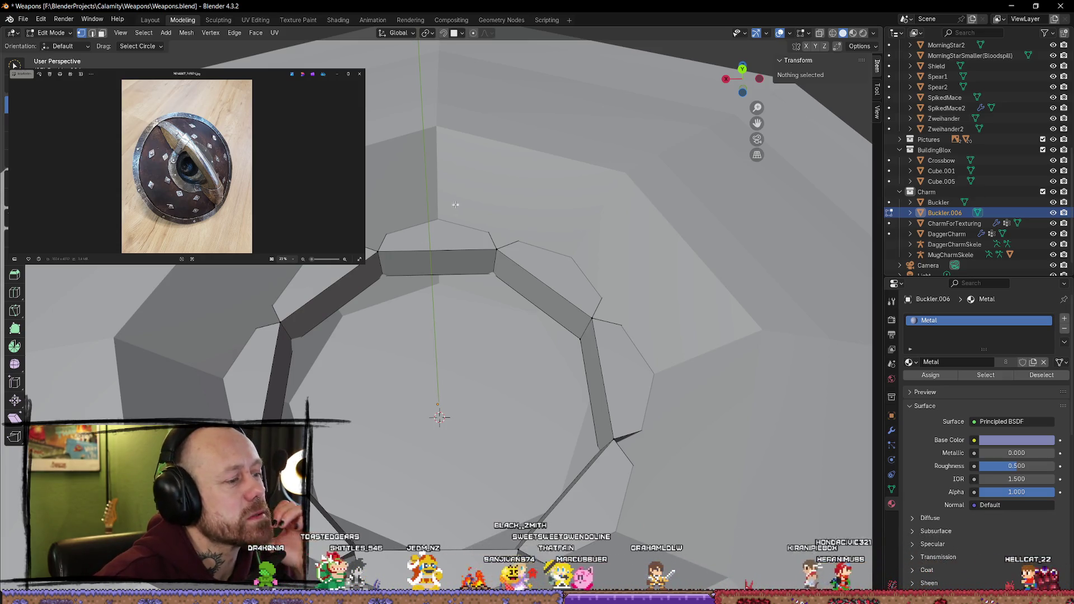
pyautogui.moveTo(405, 291); pyautogui.dragTo(289, 328, button='middle')
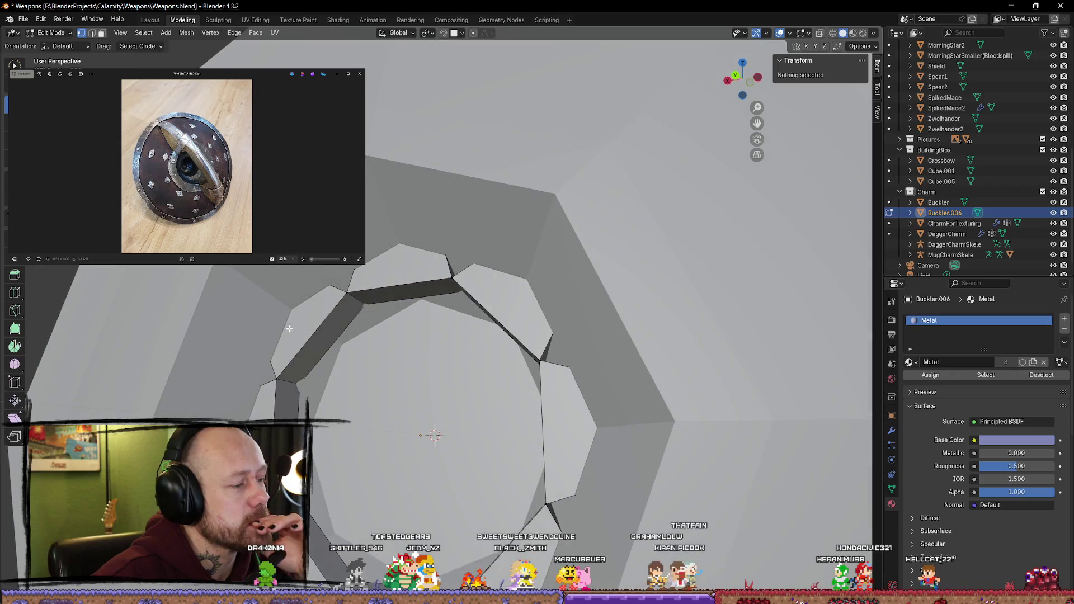
pyautogui.click(335, 312)
pyautogui.click(377, 372)
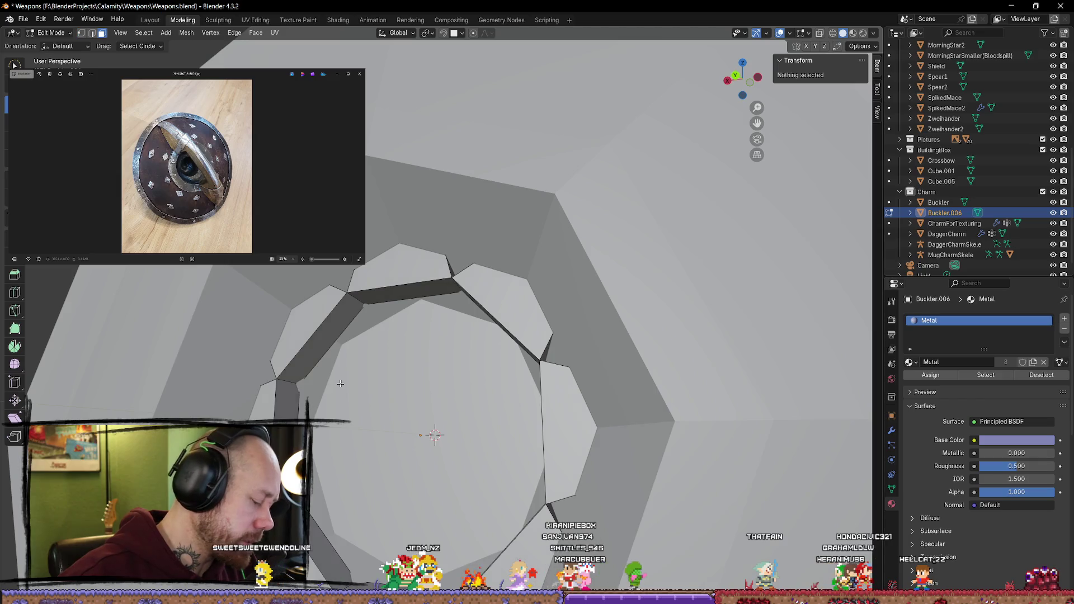
pyautogui.click(291, 415)
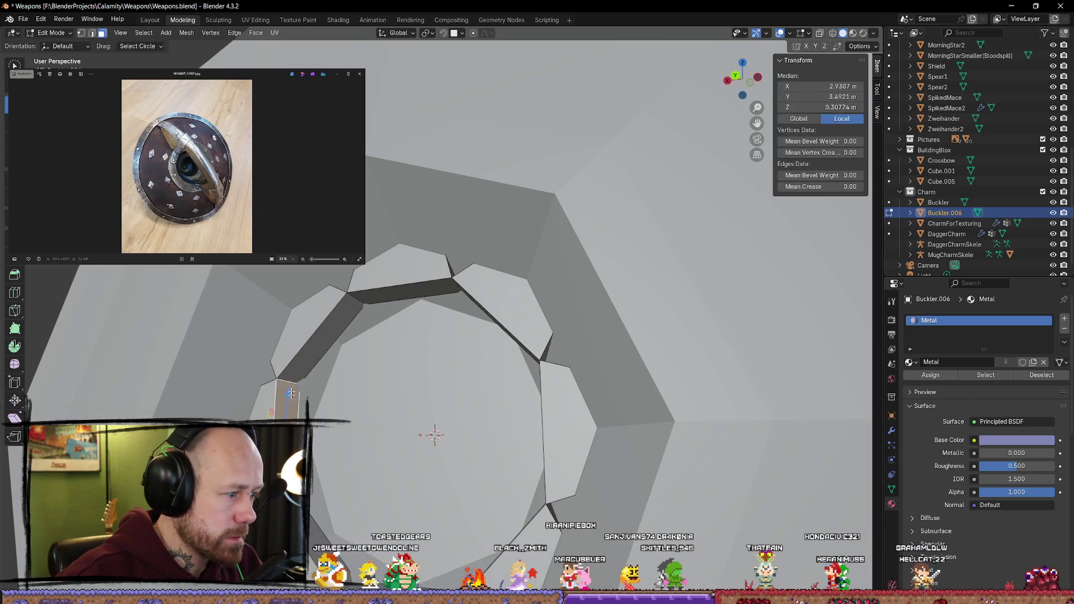
# Step: Try selecting strip faces on the Buckler.006 ring, then clear the selection
pyautogui.keyDown('shift'); pyautogui.click(330, 336); pyautogui.keyUp('shift')
pyautogui.keyDown('shift'); pyautogui.click(403, 291); pyautogui.keyUp('shift')
pyautogui.hotkey('alt', 'a')
pyautogui.click(336, 338)
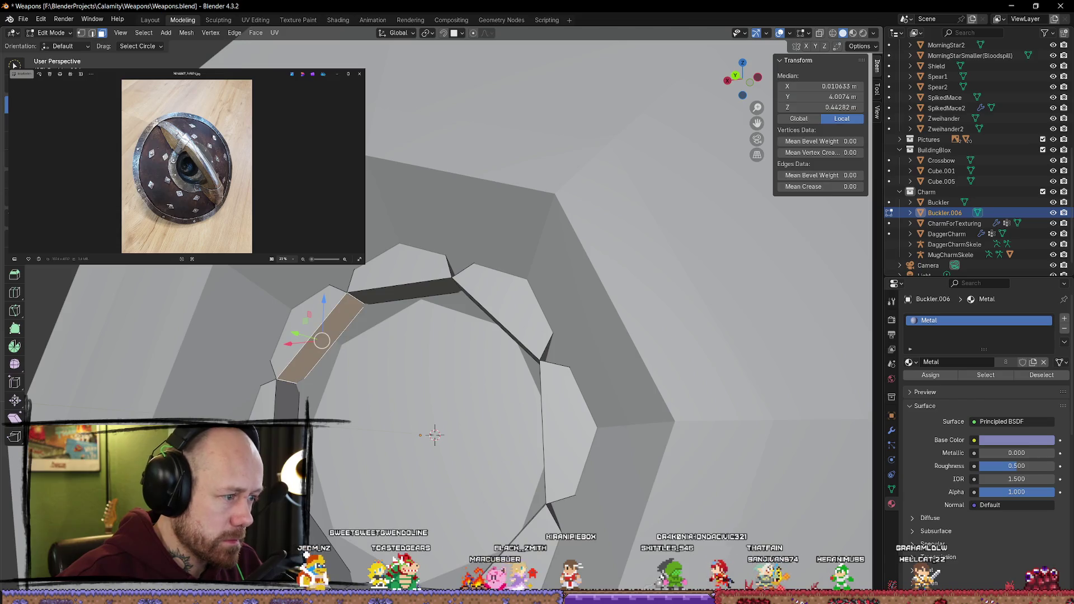
pyautogui.keyDown('shift'); pyautogui.click(285, 394); pyautogui.keyUp('shift')
pyautogui.moveTo(285, 395); pyautogui.dragTo(402, 438, button='middle')
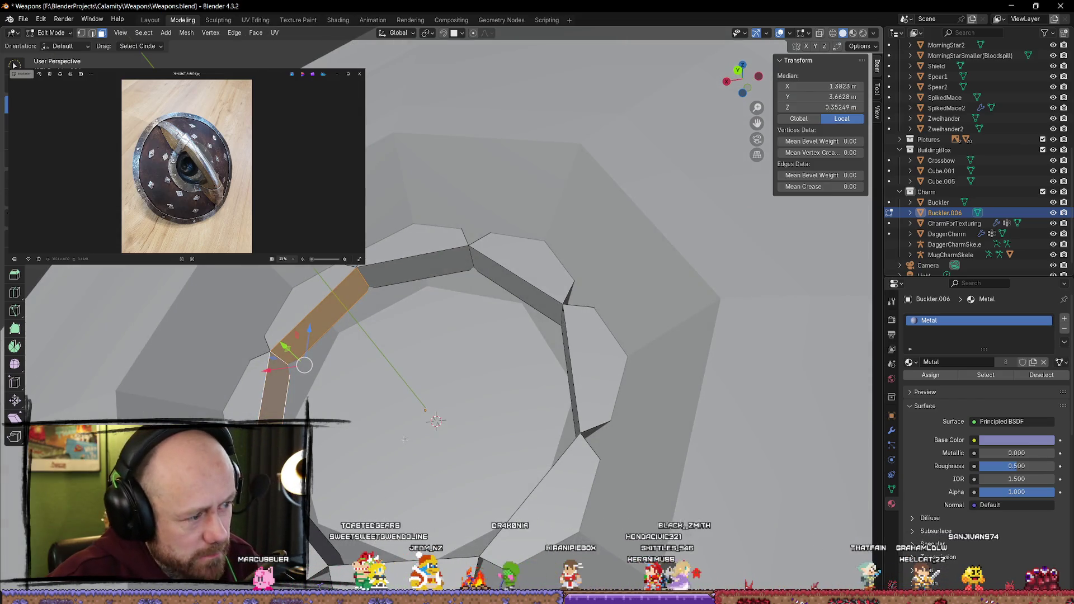
pyautogui.hotkey('alt', 'a')
pyautogui.moveTo(346, 381)
pyautogui.mouseDown(button='middle')
pyautogui.moveTo(563, 316)
pyautogui.moveTo(542, 293)
pyautogui.moveTo(345, 304)
pyautogui.mouseUp(button='middle')
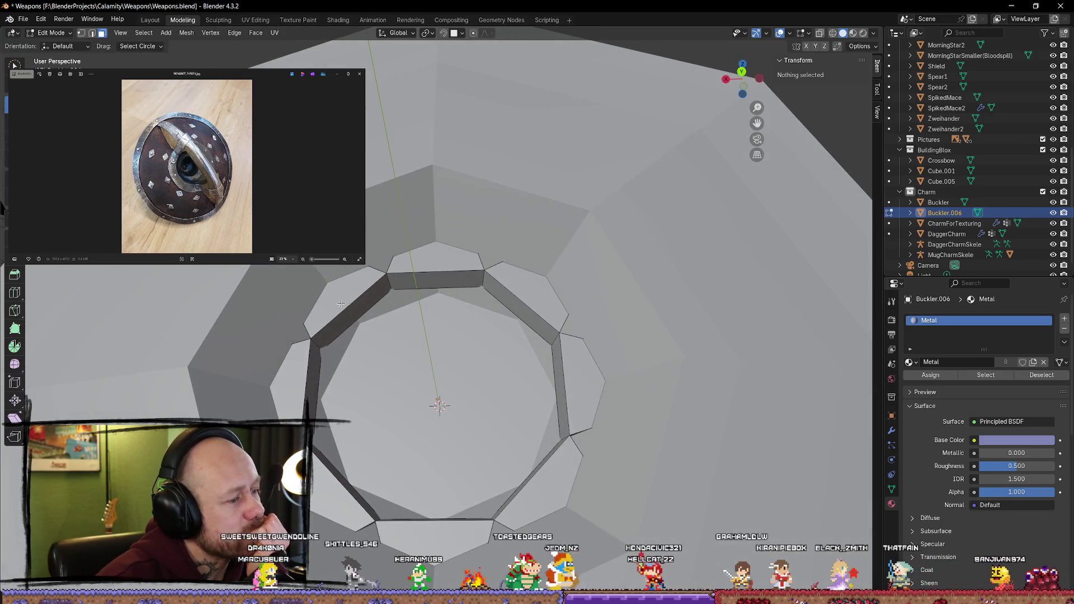
# Step: Fill the upper-left, lower-left, lower-right and top-right ring gaps with triangular faces
pyautogui.click(348, 306)
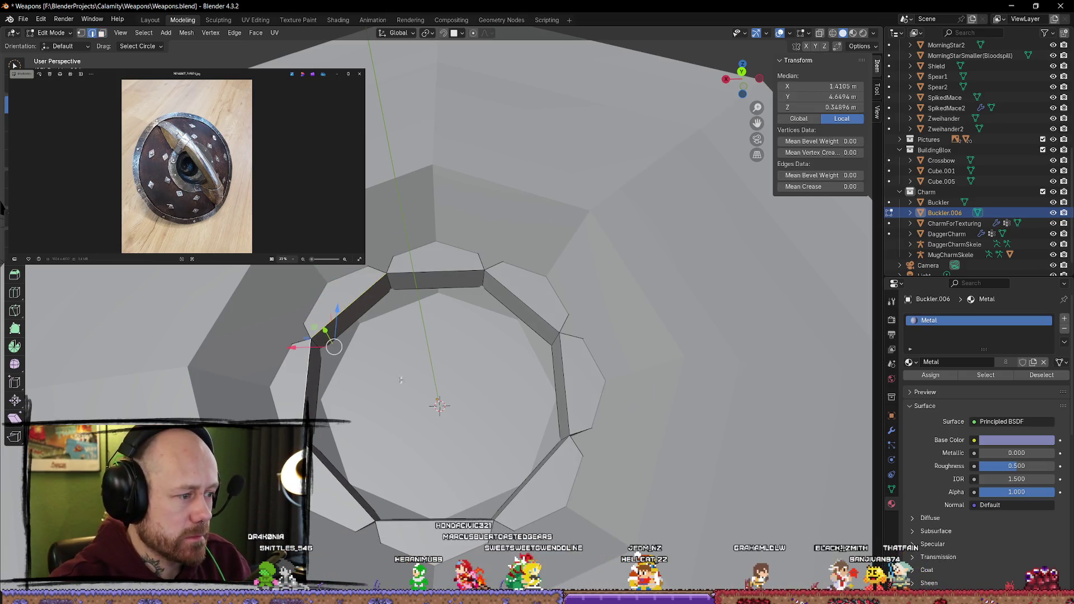
pyautogui.press('f')
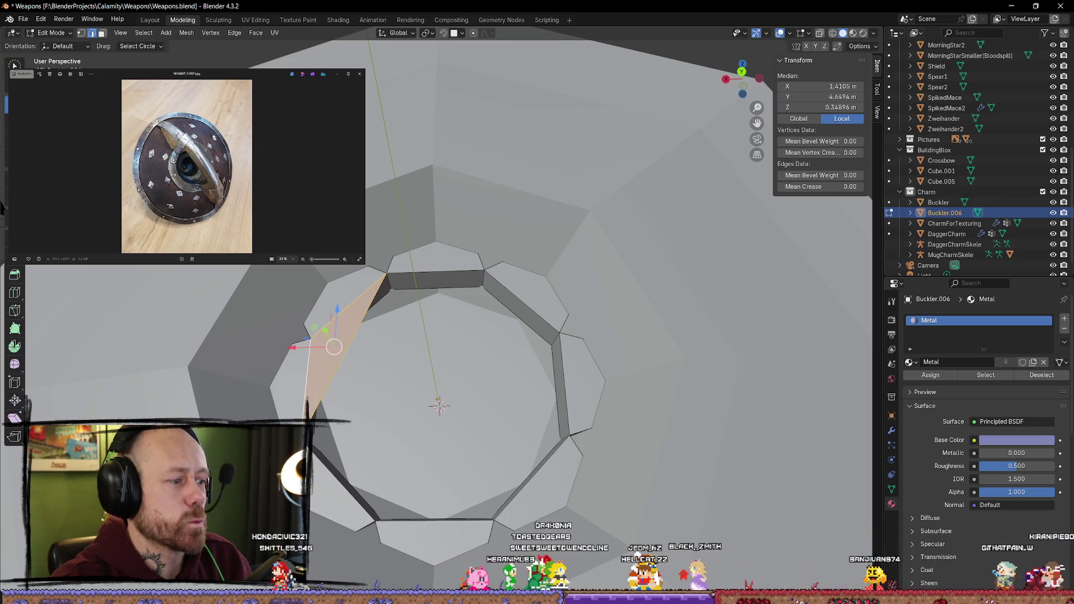
pyautogui.click(338, 479)
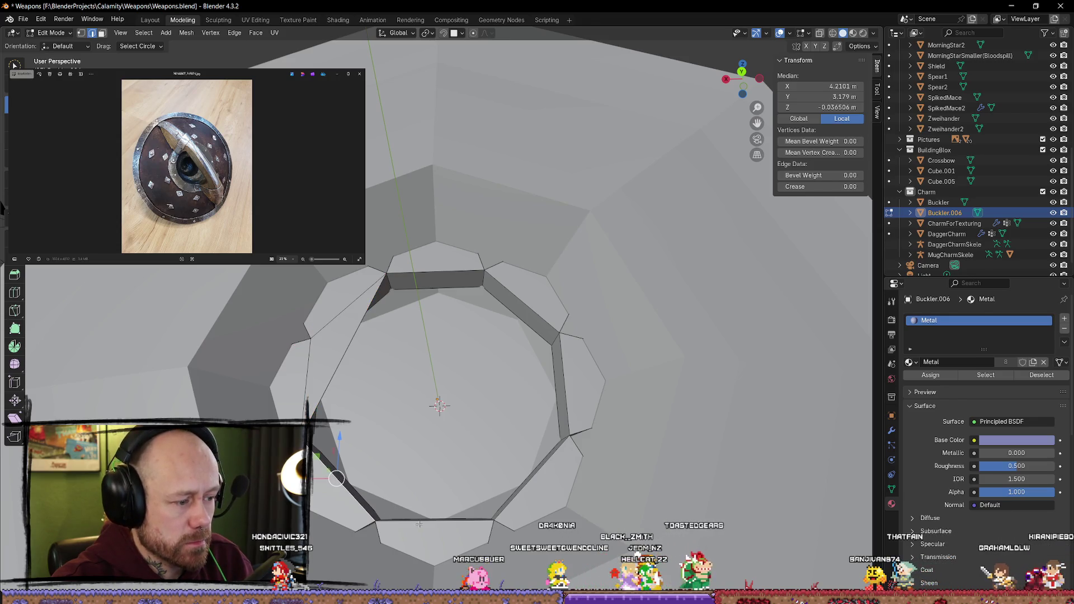
pyautogui.press('f')
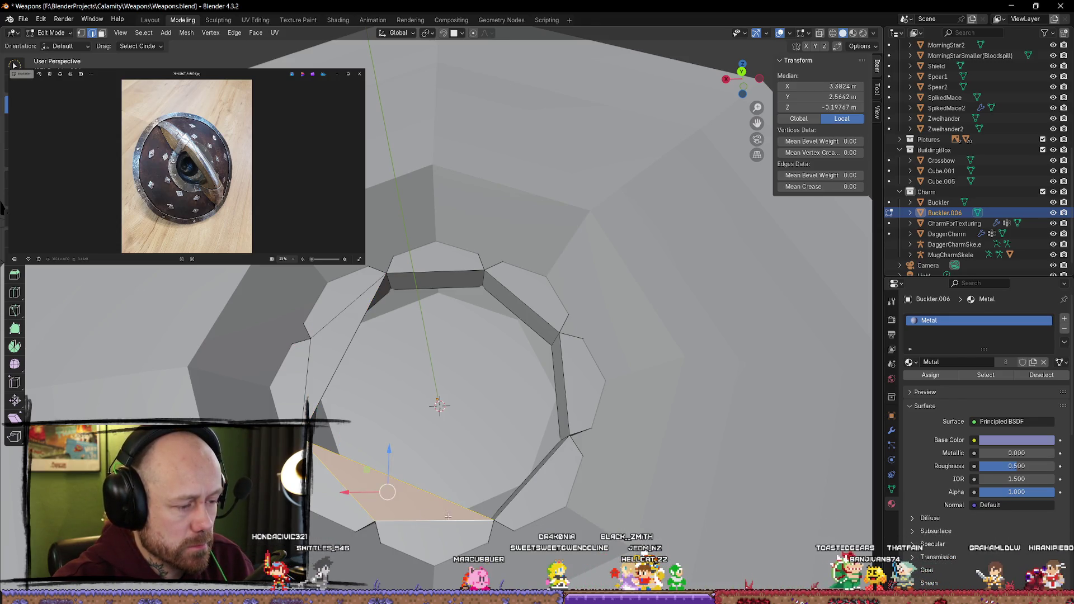
pyautogui.keyDown('shift'); pyautogui.click(566, 377); pyautogui.keyUp('shift')
pyautogui.press('f')
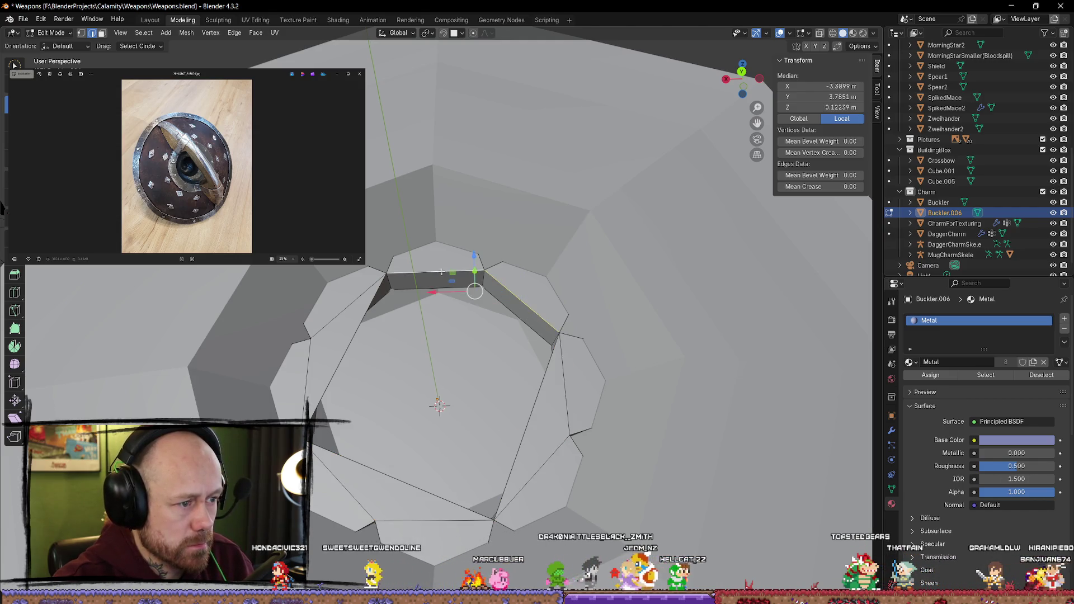
pyautogui.press('f')
# Step: Deselect everything and zoom out to check the filled ring around the hub
pyautogui.moveTo(527, 346)
pyautogui.mouseDown(button='middle')
pyautogui.moveTo(481, 363)
pyautogui.moveTo(528, 381)
pyautogui.mouseUp(button='middle')
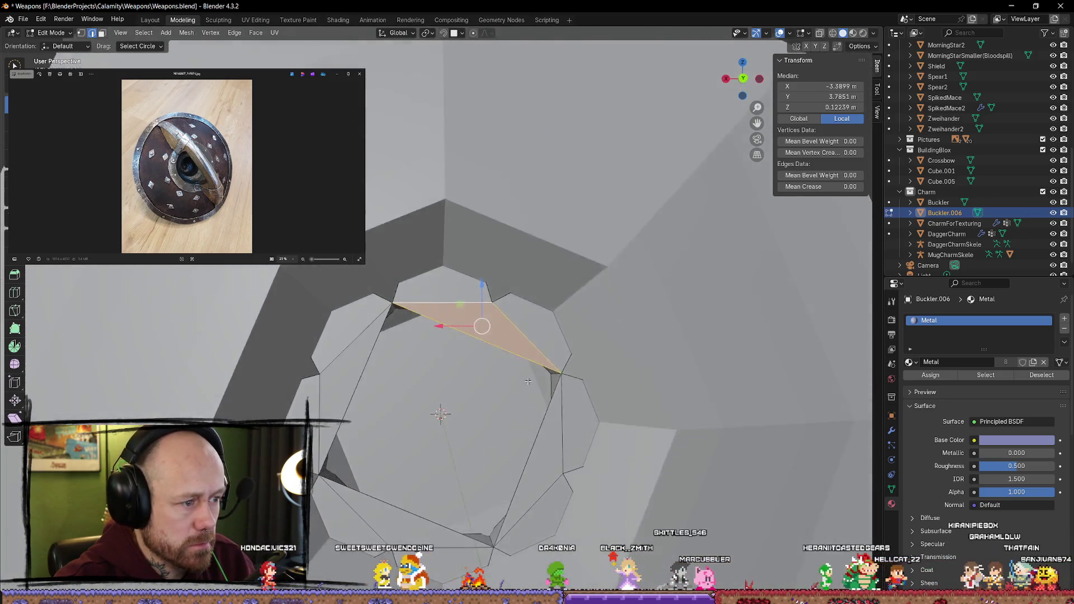
pyautogui.scroll(-3, 528, 380)
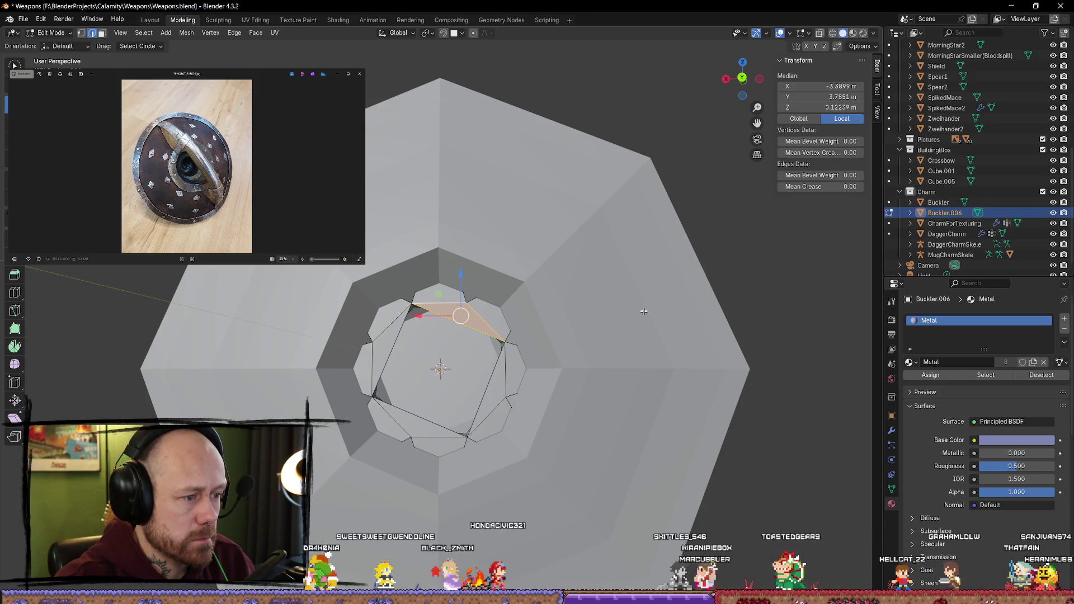
pyautogui.click(762, 268)
pyautogui.scroll(-6, 612, 323)
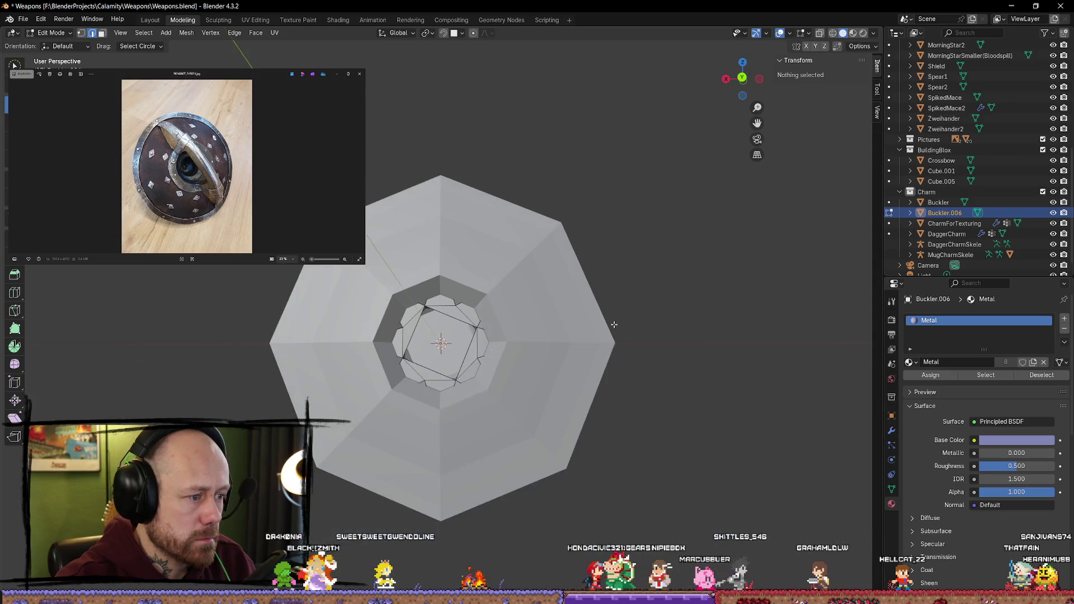
pyautogui.scroll(6, 434, 337)
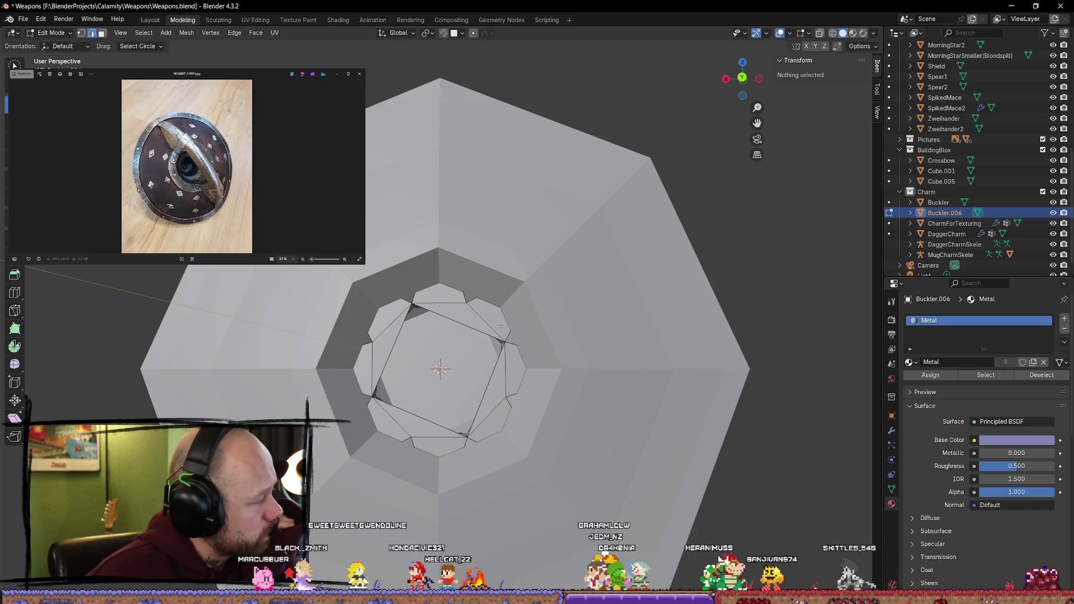
pyautogui.moveTo(533, 300)
pyautogui.mouseDown(button='middle')
pyautogui.moveTo(430, 265)
pyautogui.moveTo(390, 269)
pyautogui.moveTo(466, 279)
pyautogui.moveTo(399, 305)
pyautogui.moveTo(432, 364)
pyautogui.moveTo(452, 348)
pyautogui.moveTo(560, 369)
pyautogui.moveTo(505, 356)
pyautogui.mouseUp(button='middle')
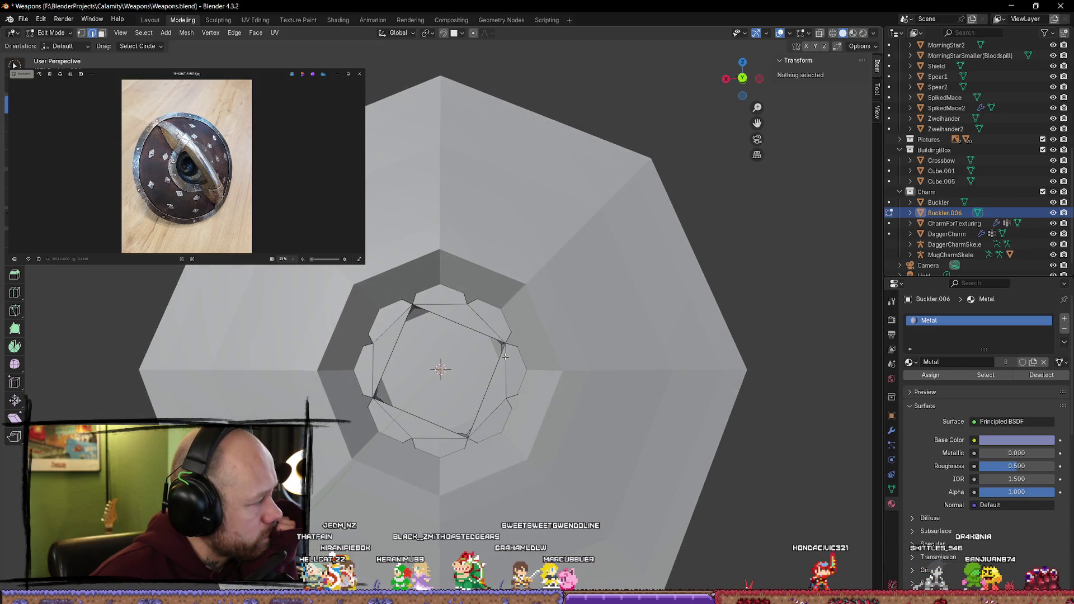
pyautogui.moveTo(505, 356)
pyautogui.mouseDown(button='middle')
pyautogui.moveTo(439, 330)
pyautogui.moveTo(381, 364)
pyautogui.mouseUp(button='middle')
pyautogui.click(363, 374)
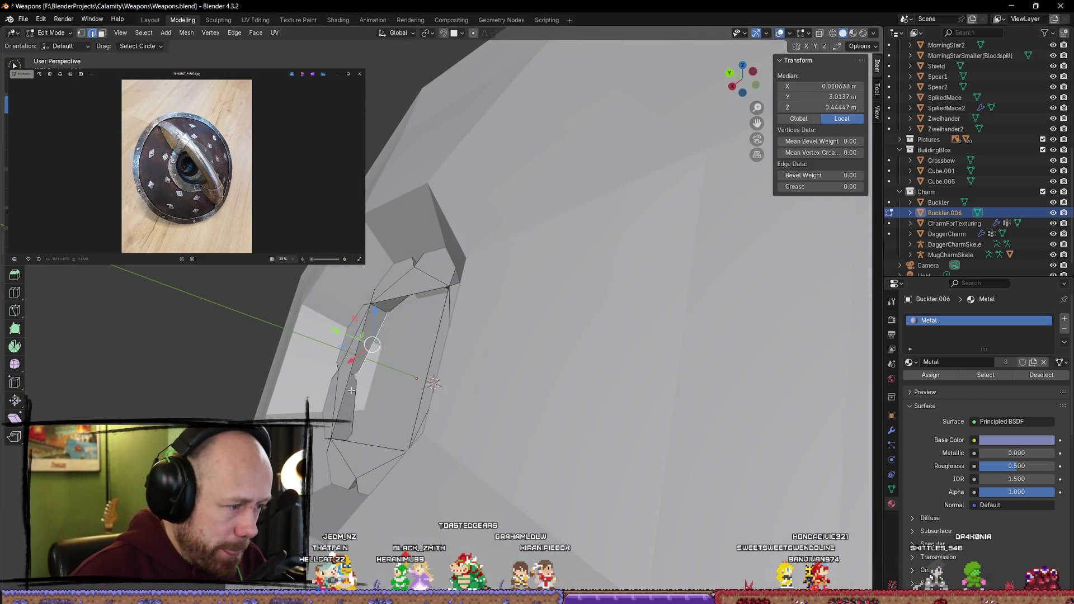
# Step: Inspect edges of the inner ring and faces of the boss, then clear the selection
pyautogui.moveTo(399, 400)
pyautogui.mouseDown(button='middle')
pyautogui.moveTo(411, 414)
pyautogui.moveTo(503, 428)
pyautogui.moveTo(500, 340)
pyautogui.moveTo(425, 408)
pyautogui.mouseUp(button='middle')
pyautogui.click(526, 432)
pyautogui.keyDown('shift'); pyautogui.click(512, 439); pyautogui.keyUp('shift')
pyautogui.click(514, 331)
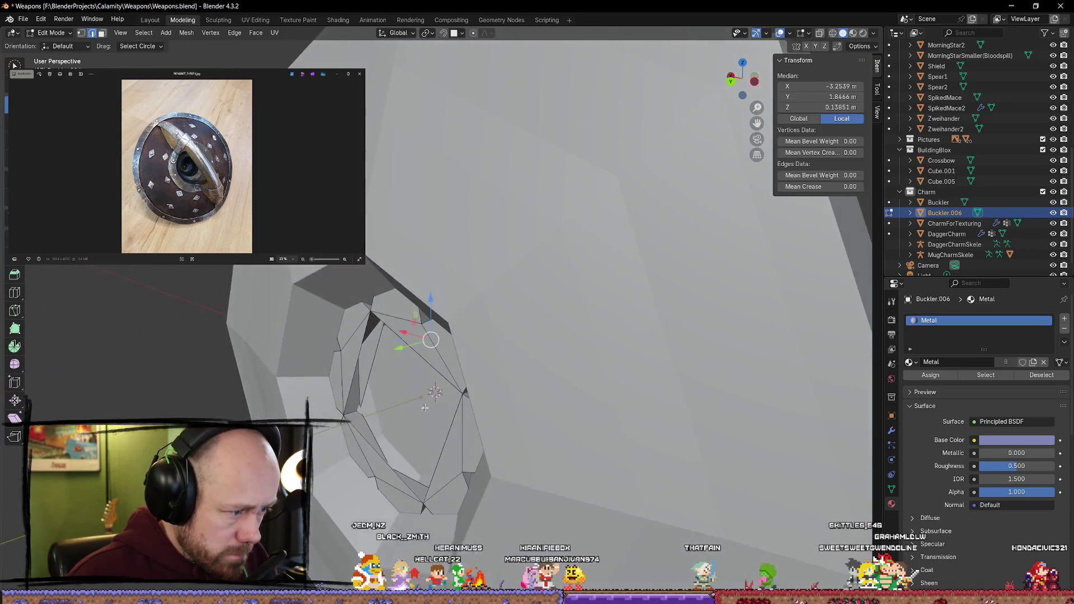
pyautogui.click(367, 431)
pyautogui.moveTo(367, 431)
pyautogui.mouseDown(button='middle')
pyautogui.moveTo(416, 465)
pyautogui.moveTo(417, 417)
pyautogui.moveTo(374, 369)
pyautogui.moveTo(384, 376)
pyautogui.mouseUp(button='middle')
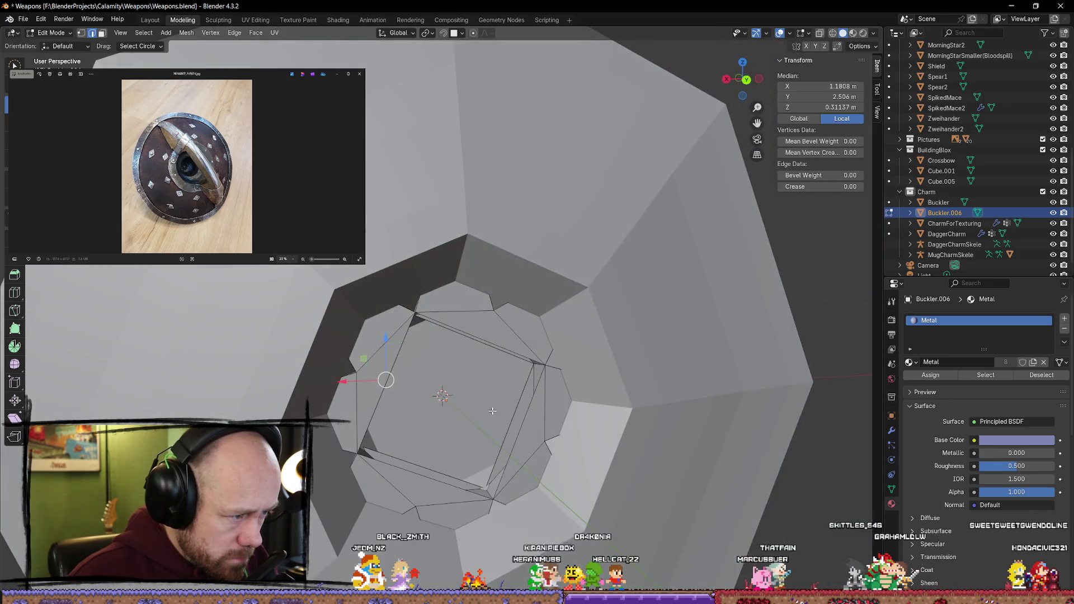
pyautogui.keyDown('alt'); pyautogui.click(390, 371); pyautogui.keyUp('alt')
pyautogui.keyDown('alt'); pyautogui.click(384, 378); pyautogui.keyUp('alt')
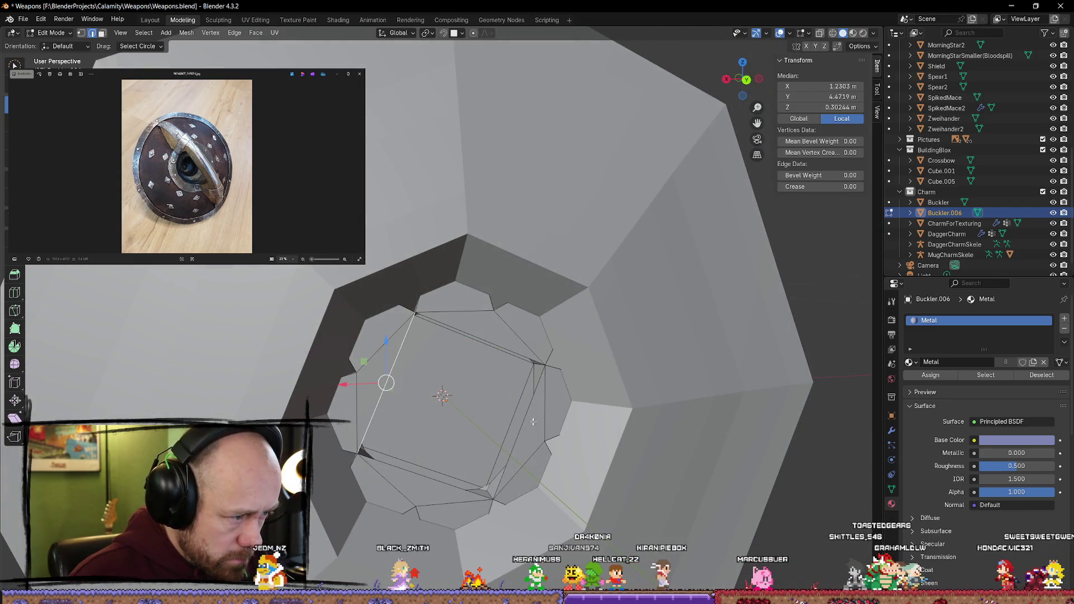
pyautogui.keyDown('alt'); pyautogui.click(455, 407); pyautogui.keyUp('alt')
pyautogui.scroll(-3, 544, 423)
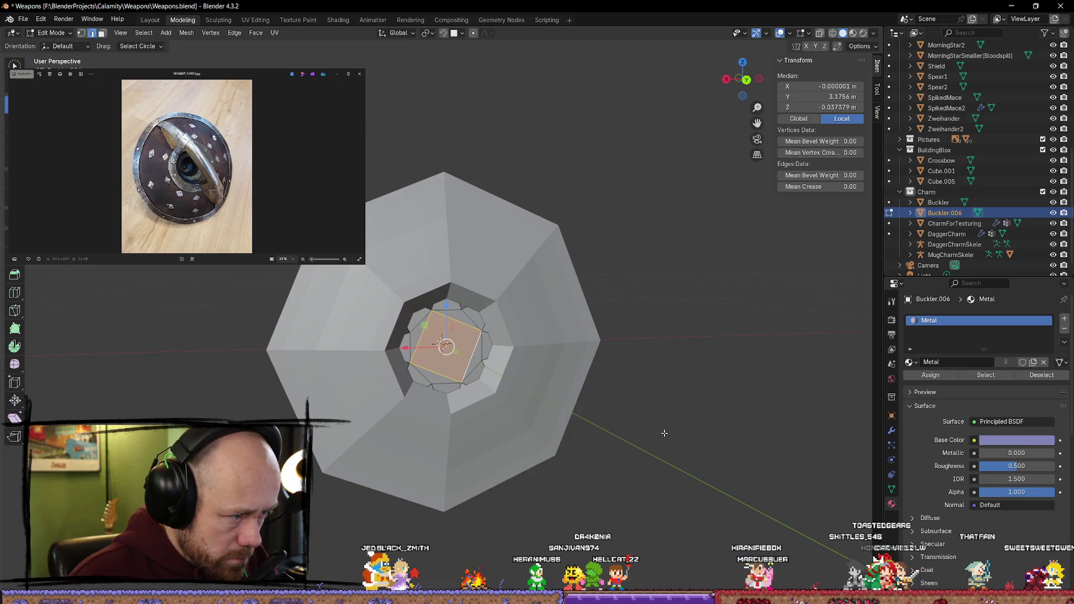
pyautogui.hotkey('alt', 'a')
pyautogui.moveTo(544, 422); pyautogui.dragTo(520, 425, button='middle')
# Step: In Object Mode, move the spoked star frame along Y in front of the shield
pyautogui.press('Tab')
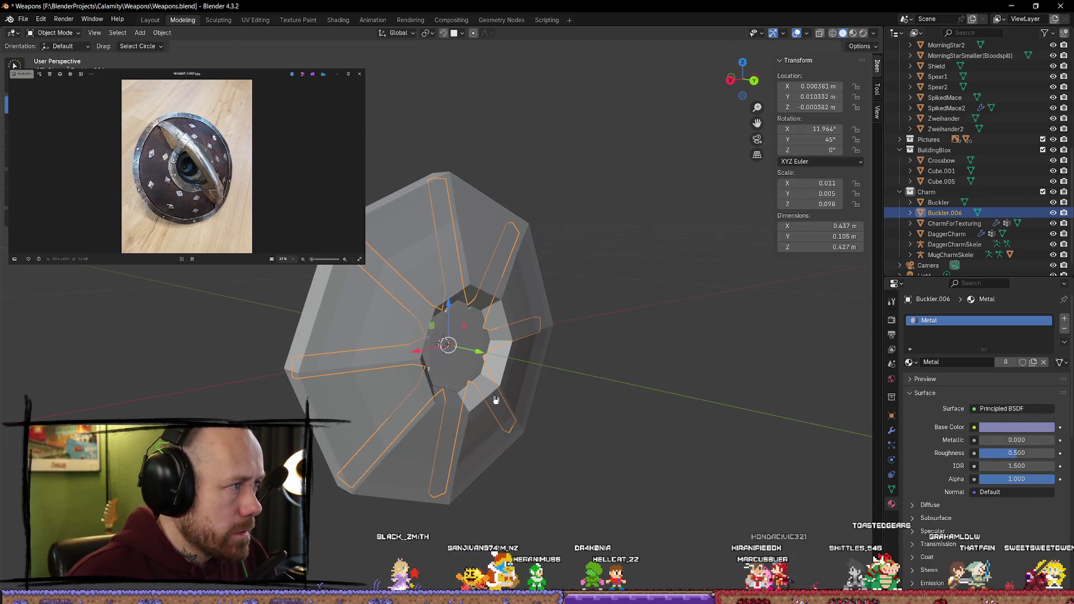
pyautogui.press('g')
pyautogui.press('y')
pyautogui.click(629, 397)
pyautogui.hotkey('alt', 'a')
pyautogui.moveTo(731, 427)
pyautogui.mouseDown(button='middle')
pyautogui.moveTo(680, 393)
pyautogui.moveTo(744, 425)
pyautogui.moveTo(802, 431)
pyautogui.moveTo(740, 390)
pyautogui.mouseUp(button='middle')
# Step: Back in Edit Mode, slide the hub vertices along the Y axis
pyautogui.press('Tab')
pyautogui.scroll(2, 771, 365)
pyautogui.hotkey('alt', 'a')
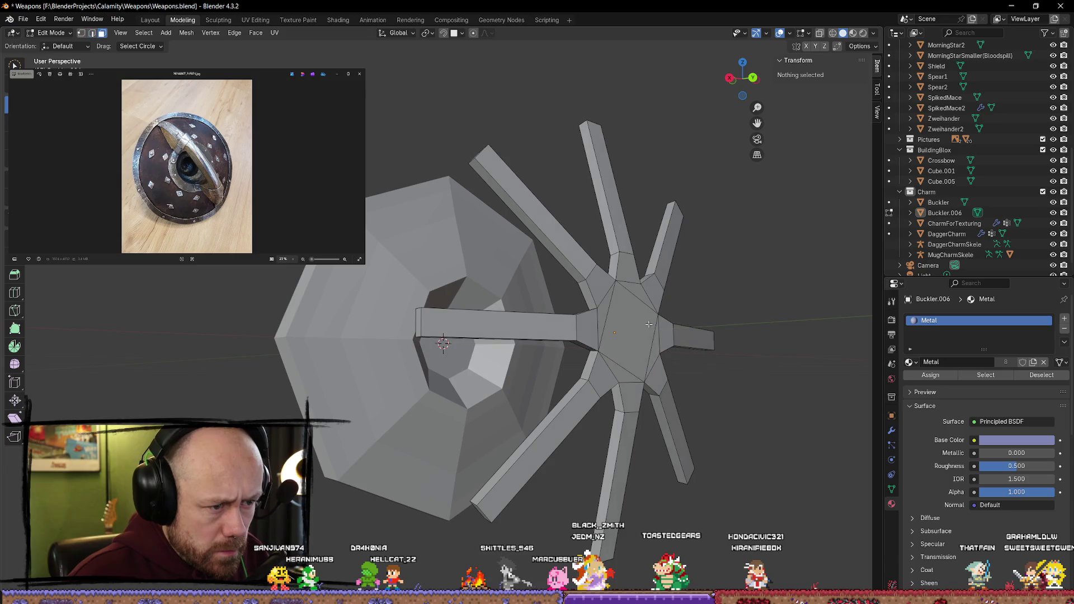
pyautogui.click(630, 323)
pyautogui.moveTo(631, 323)
pyautogui.mouseDown(button='middle')
pyautogui.moveTo(660, 336)
pyautogui.moveTo(635, 343)
pyautogui.mouseUp(button='middle')
pyautogui.click(632, 343)
pyautogui.moveTo(671, 384); pyautogui.dragTo(692, 385, button='middle')
pyautogui.moveTo(717, 355); pyautogui.dragTo(696, 355)
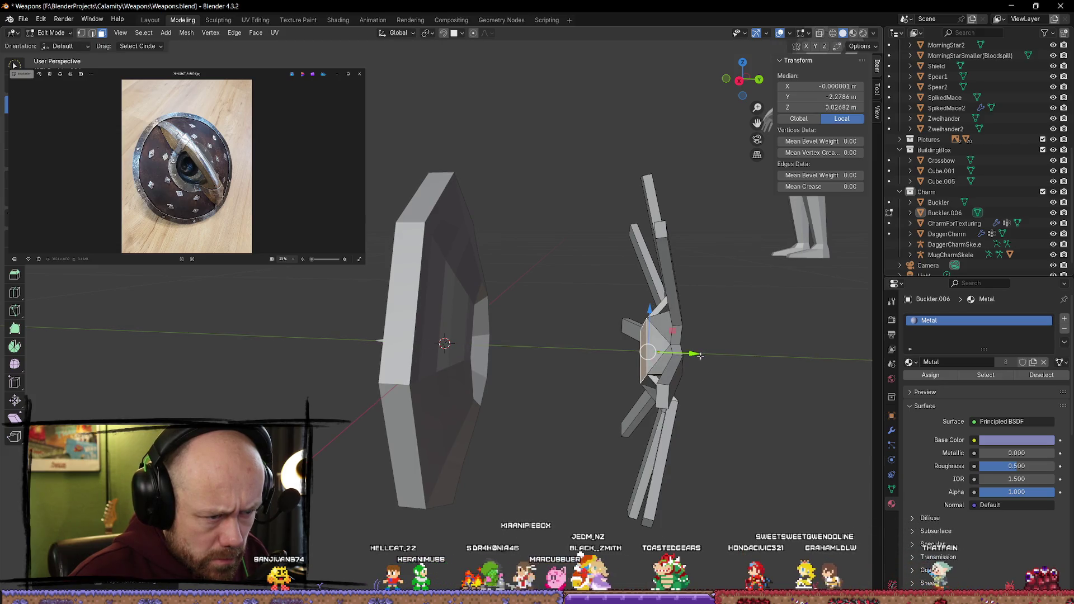
# Step: Clear the hub selection and select the central hub face
pyautogui.moveTo(764, 367); pyautogui.dragTo(664, 412, button='middle')
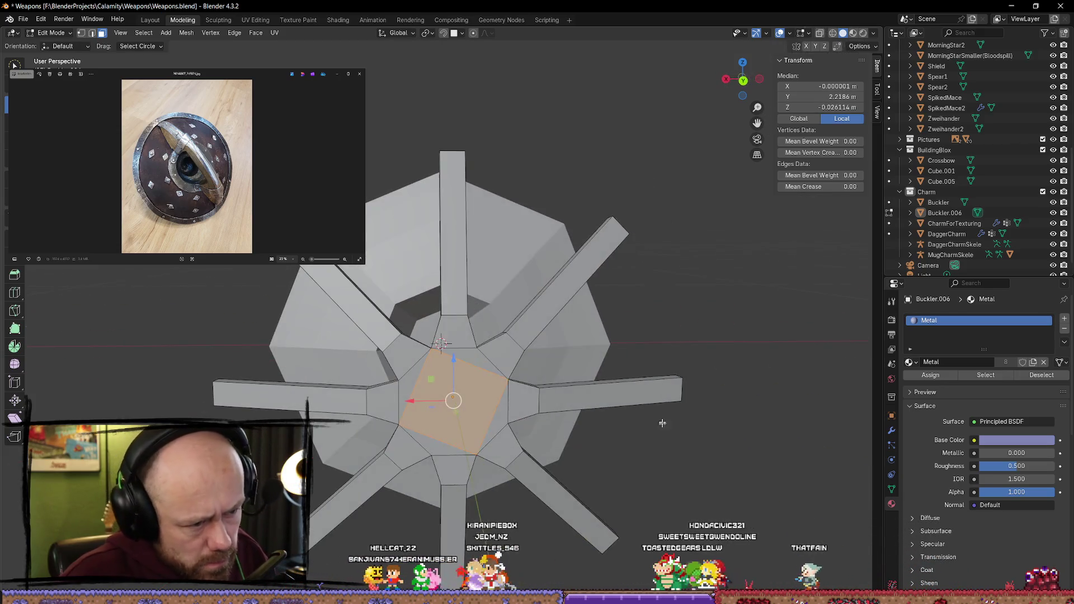
pyautogui.hotkey('alt', 'a')
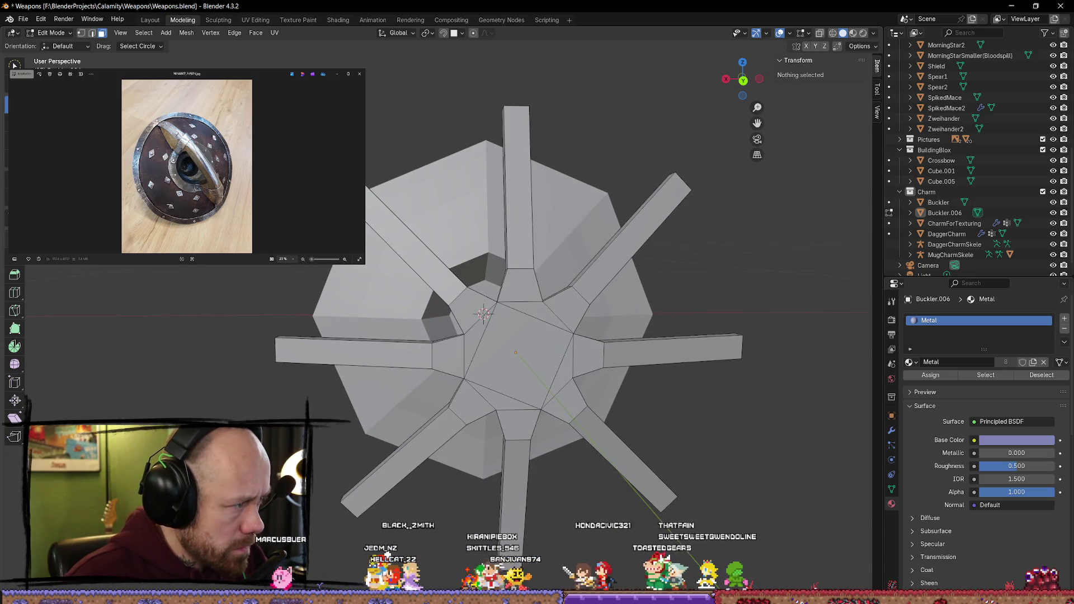
pyautogui.click(523, 354)
pyautogui.moveTo(526, 365)
pyautogui.mouseDown(button='middle')
pyautogui.moveTo(583, 374)
pyautogui.moveTo(640, 287)
pyautogui.moveTo(693, 311)
pyautogui.mouseUp(button='middle')
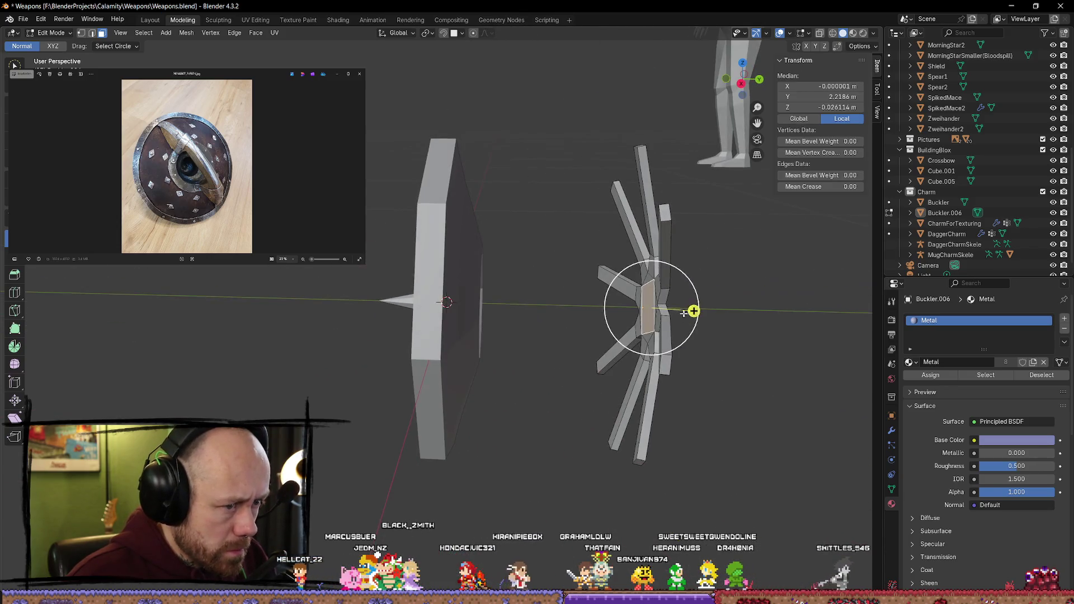
# Step: Extrude the hub face a short distance and inset a square into it
pyautogui.press('e')
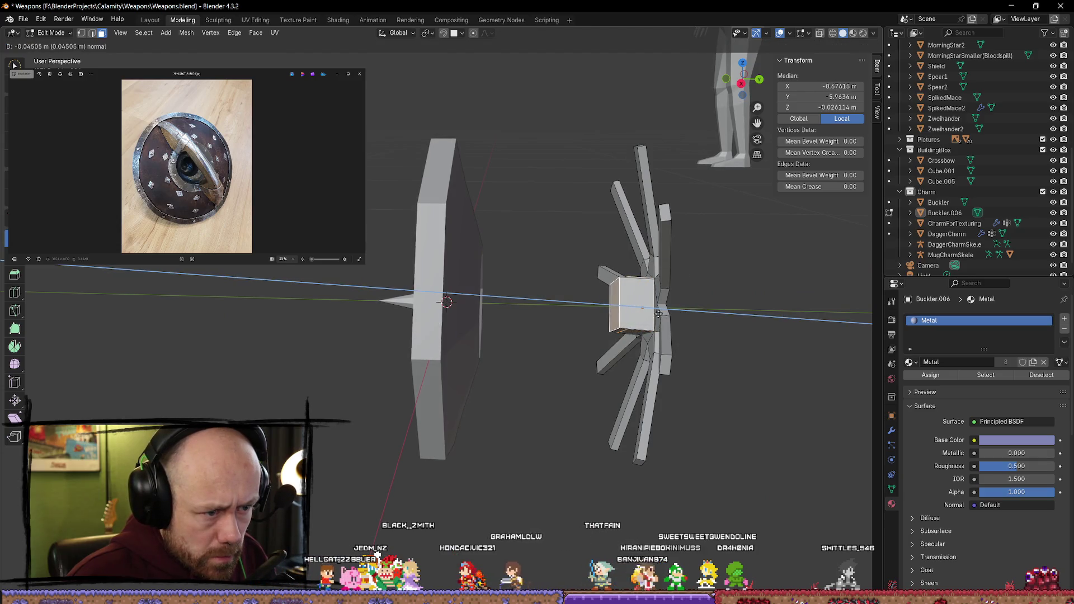
pyautogui.click(660, 314)
pyautogui.moveTo(640, 307)
pyautogui.mouseDown(button='middle')
pyautogui.moveTo(693, 307)
pyautogui.moveTo(640, 384)
pyautogui.moveTo(587, 365)
pyautogui.mouseUp(button='middle')
pyautogui.press('i')
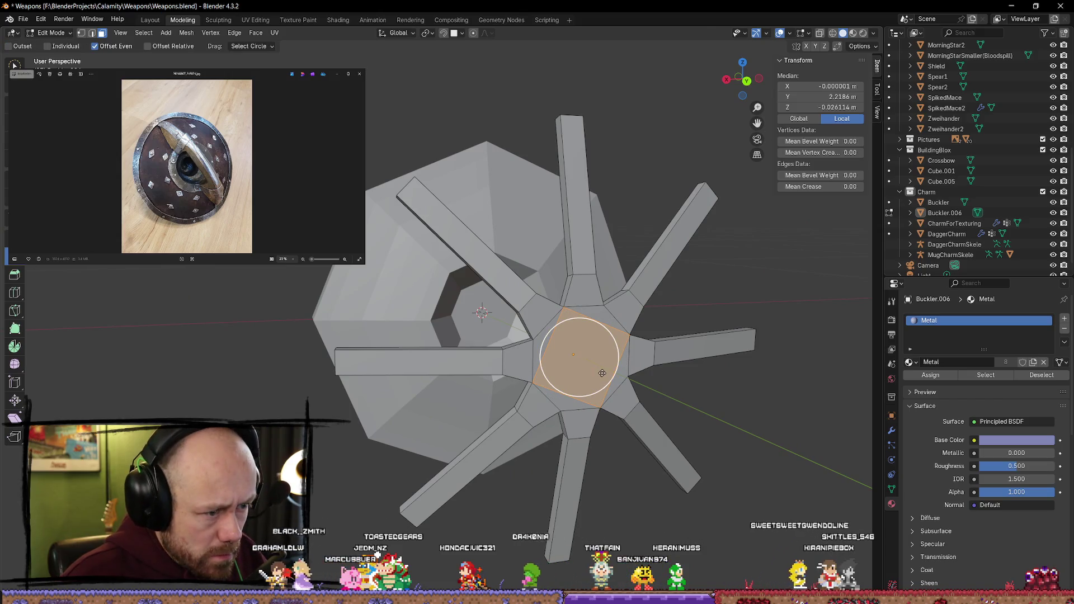
pyautogui.press('i')
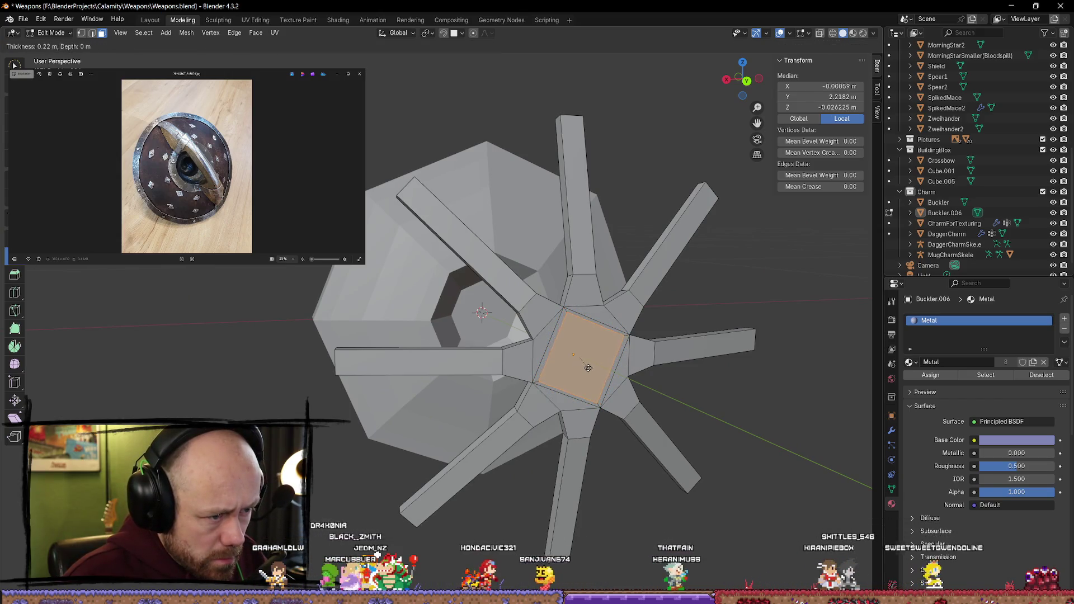
pyautogui.click(585, 366)
pyautogui.moveTo(586, 366)
pyautogui.mouseDown(button='middle')
pyautogui.moveTo(650, 357)
pyautogui.moveTo(643, 304)
pyautogui.moveTo(609, 283)
pyautogui.moveTo(621, 293)
pyautogui.mouseUp(button='middle')
# Step: Push the inset hub square back along Y toward the shield, then clear the selection
pyautogui.hotkey('shift', 'space')
pyautogui.press('g')
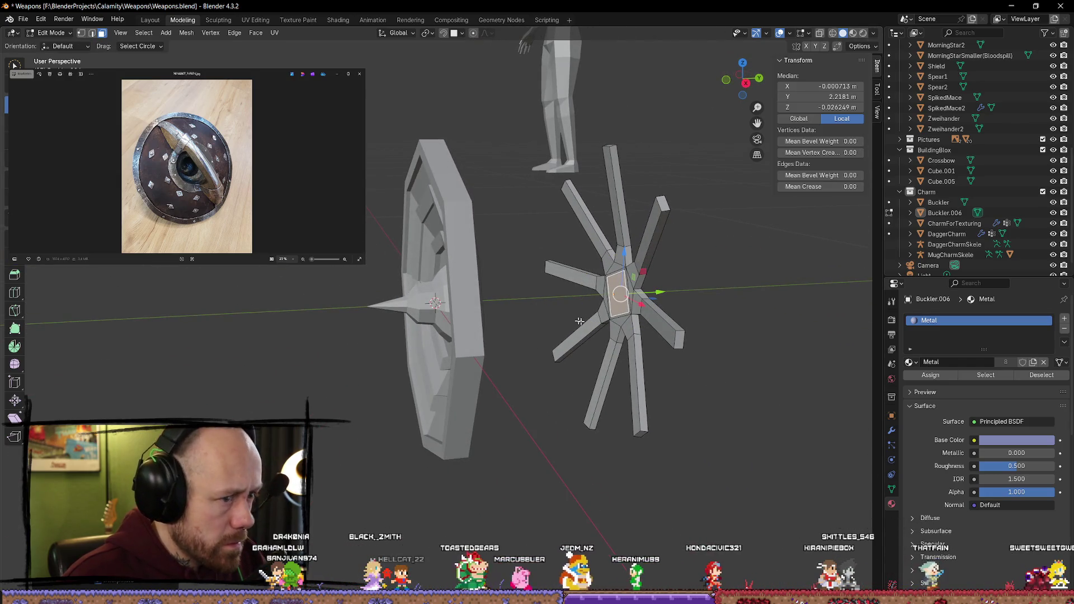
pyautogui.moveTo(664, 295); pyautogui.dragTo(693, 294)
pyautogui.moveTo(693, 295)
pyautogui.mouseDown(button='middle')
pyautogui.moveTo(655, 285)
pyautogui.moveTo(665, 279)
pyautogui.moveTo(649, 269)
pyautogui.moveTo(655, 280)
pyautogui.moveTo(478, 333)
pyautogui.moveTo(694, 333)
pyautogui.moveTo(643, 347)
pyautogui.moveTo(484, 306)
pyautogui.mouseUp(button='middle')
pyautogui.hotkey('alt', 'a')
pyautogui.scroll(-2, 478, 332)
pyautogui.scroll(-2, 478, 332)
pyautogui.scroll(8, 484, 306)
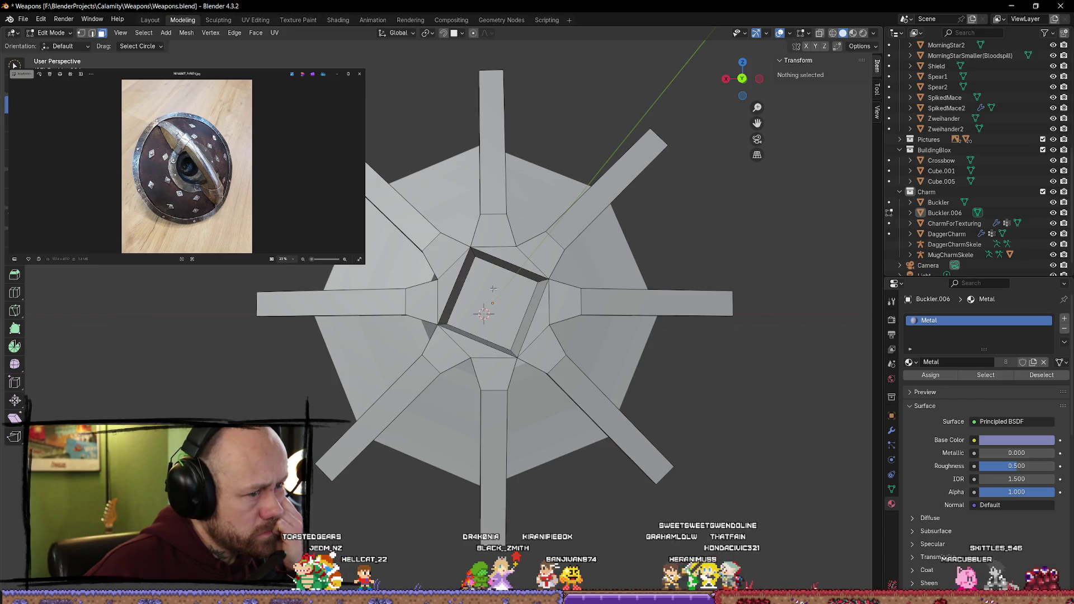
pyautogui.click(504, 306)
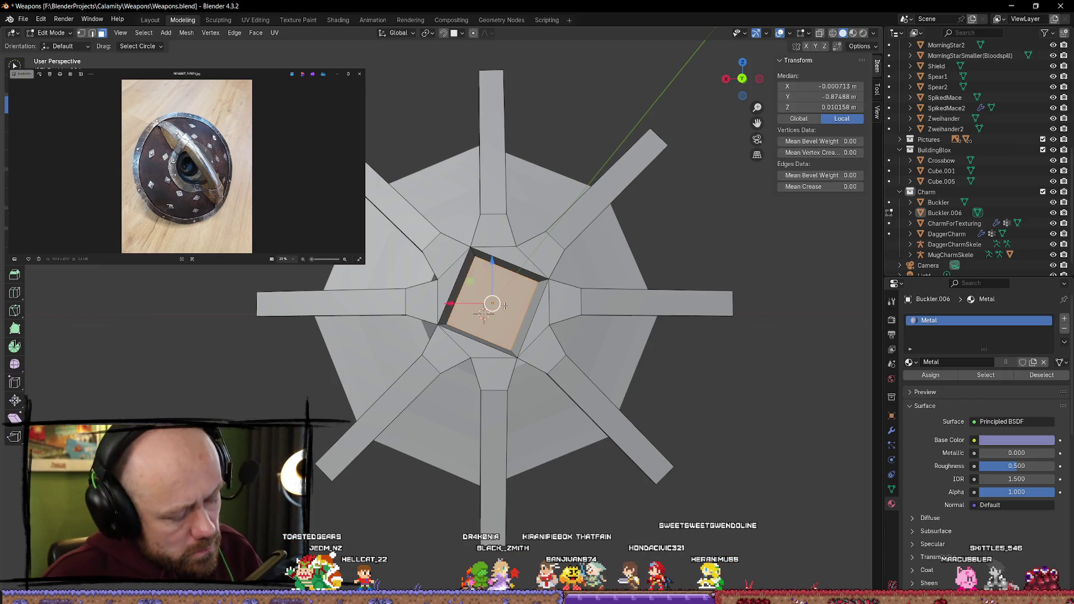
pyautogui.keyDown('shift'); pyautogui.click(513, 258); pyautogui.keyUp('shift')
pyautogui.keyDown('shift'); pyautogui.click(539, 320); pyautogui.keyUp('shift')
pyautogui.keyDown('shift'); pyautogui.click(475, 346); pyautogui.keyUp('shift')
pyautogui.keyDown('shift'); pyautogui.click(447, 285); pyautogui.keyUp('shift')
pyautogui.moveTo(446, 286)
pyautogui.mouseDown(button='middle')
pyautogui.moveTo(640, 307)
pyautogui.moveTo(668, 290)
pyautogui.moveTo(542, 212)
pyautogui.mouseUp(button='middle')
pyautogui.click(668, 290)
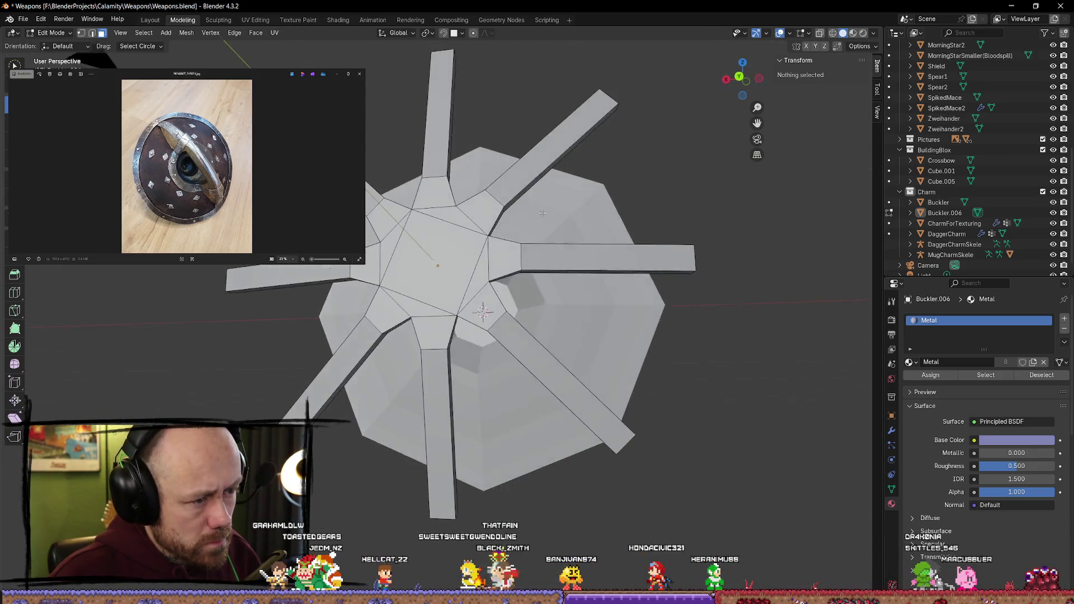
pyautogui.moveTo(427, 243); pyautogui.dragTo(405, 242, button='middle')
pyautogui.click(404, 243)
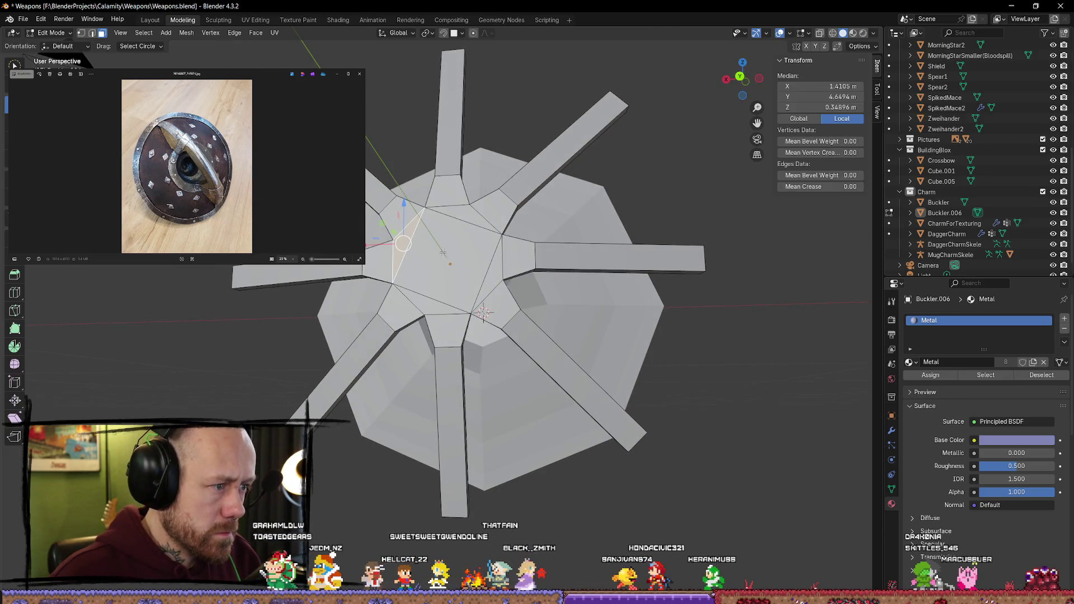
pyautogui.keyDown('shift'); pyautogui.click(471, 281); pyautogui.keyUp('shift')
pyautogui.keyDown('shift'); pyautogui.click(466, 259); pyautogui.keyUp('shift')
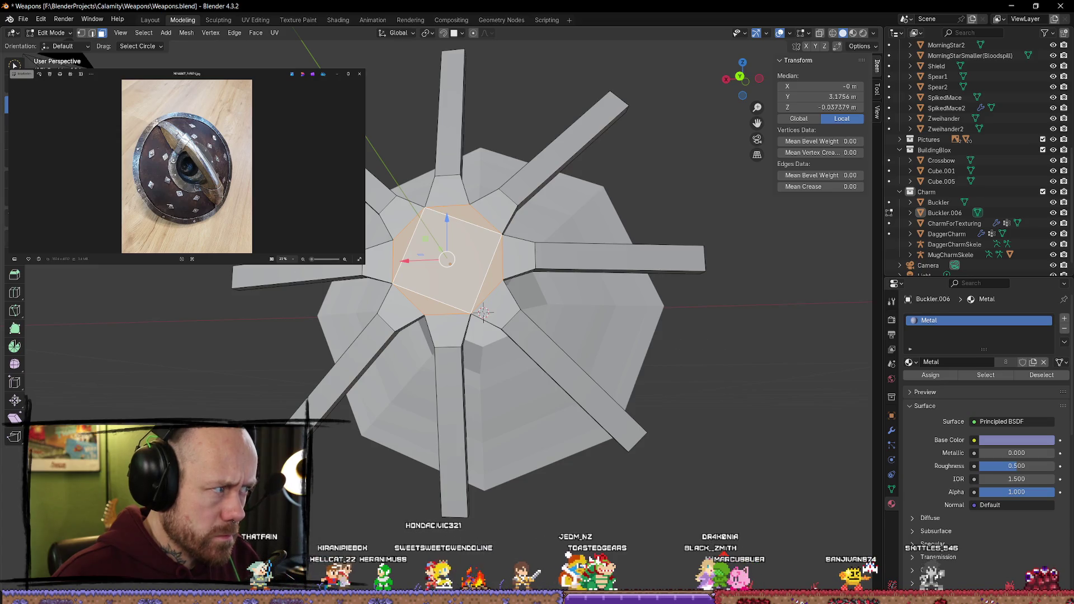
pyautogui.moveTo(321, 282)
pyautogui.mouseDown(button='middle')
pyautogui.moveTo(426, 282)
pyautogui.moveTo(321, 283)
pyautogui.mouseUp(button='middle')
pyautogui.press('i')
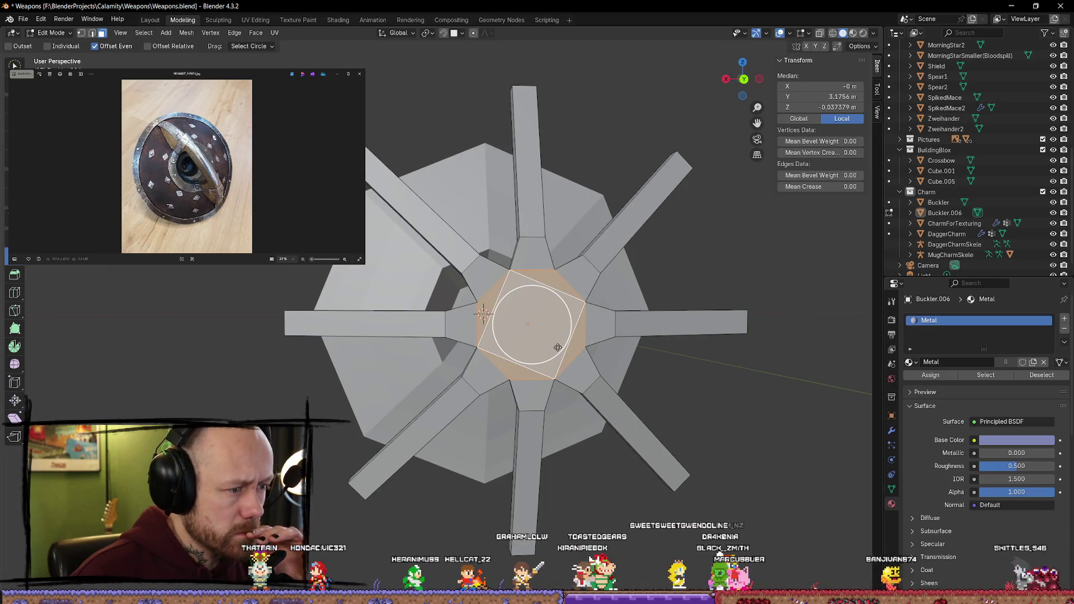
pyautogui.click(539, 322)
pyautogui.moveTo(539, 322); pyautogui.dragTo(645, 334, button='middle')
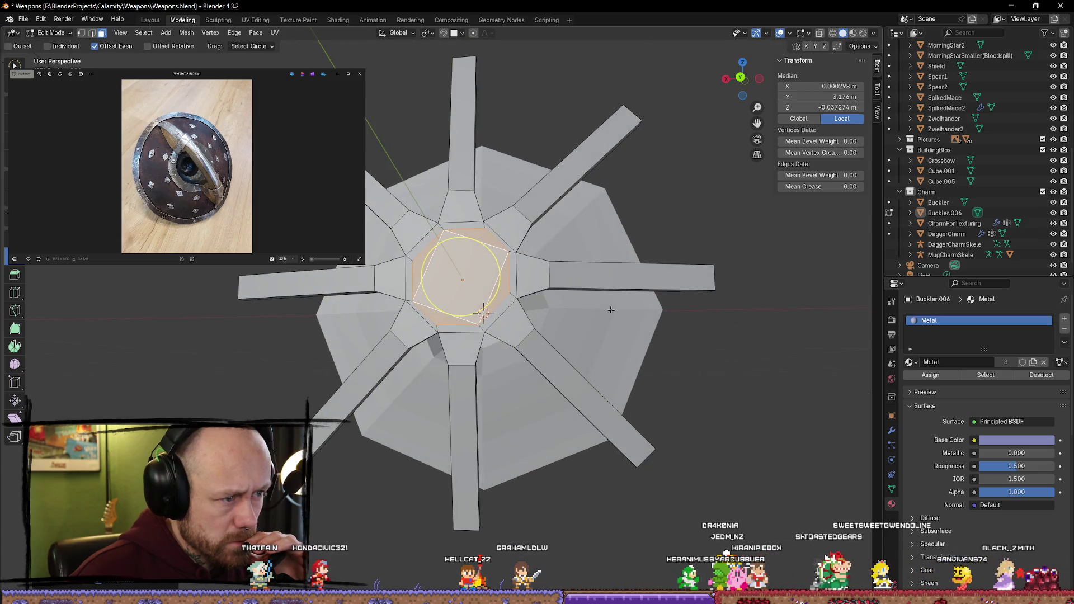
pyautogui.hotkey('ctrl', 'z')
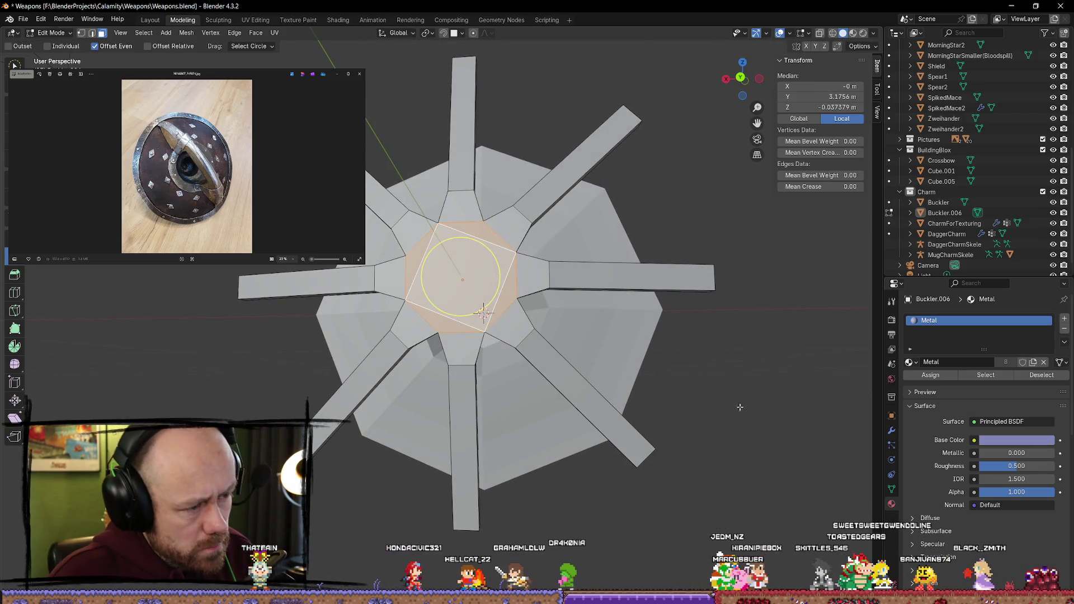
pyautogui.hotkey('ctrl', 'z')
pyautogui.hotkey('ctrl', 'shift', 'z')
pyautogui.click(741, 329)
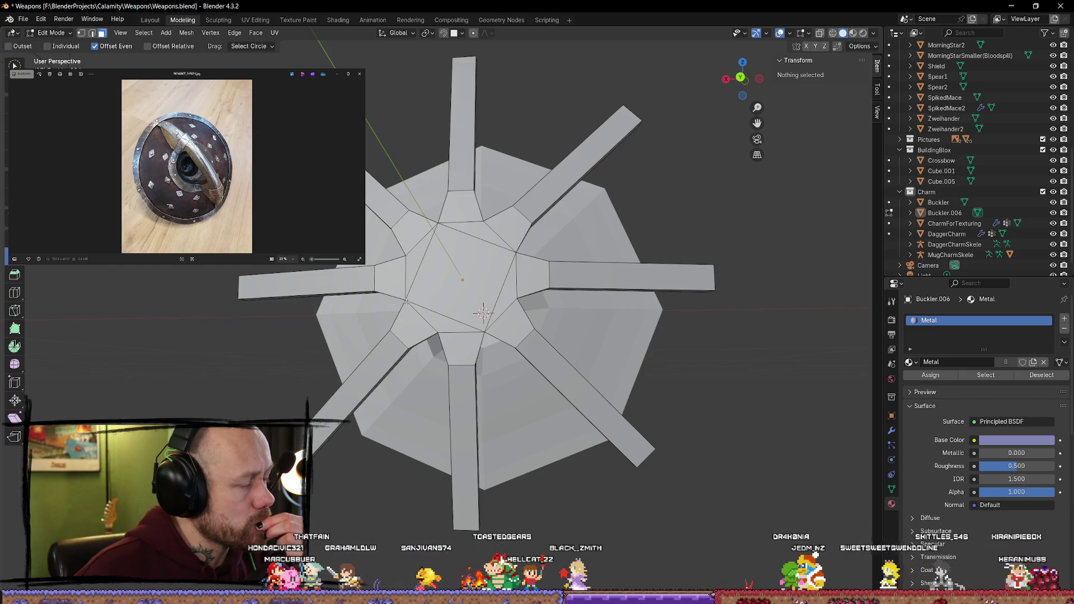
pyautogui.moveTo(407, 302); pyautogui.dragTo(532, 305, button='middle')
# Step: Snap to the back view and select the ring of centre faces
pyautogui.press('ctrl+KP_1')
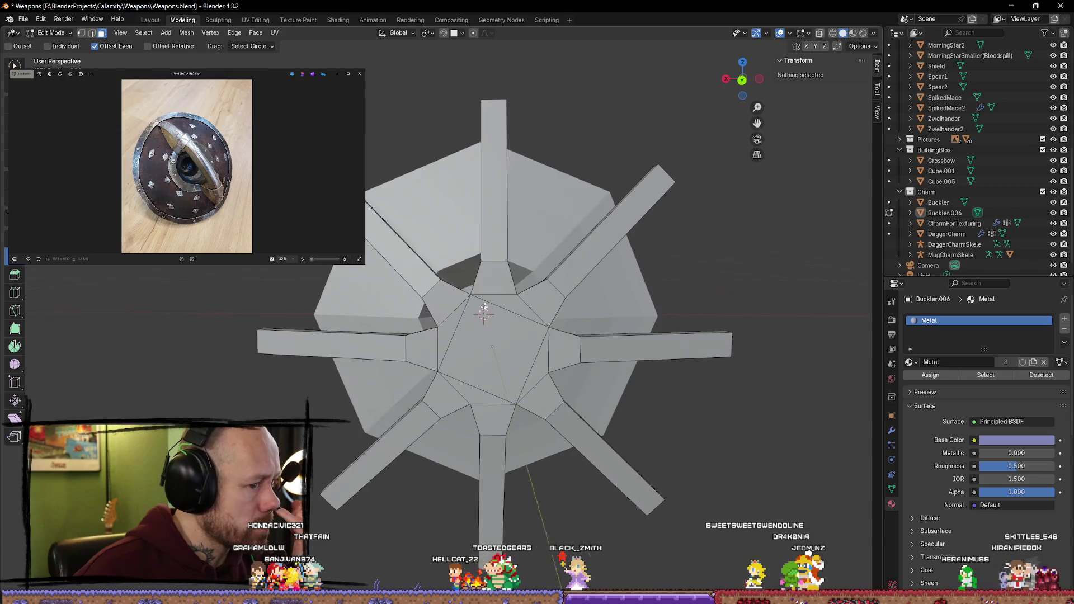
pyautogui.moveTo(498, 338); pyautogui.dragTo(500, 341)
pyautogui.moveTo(628, 353); pyautogui.dragTo(582, 340)
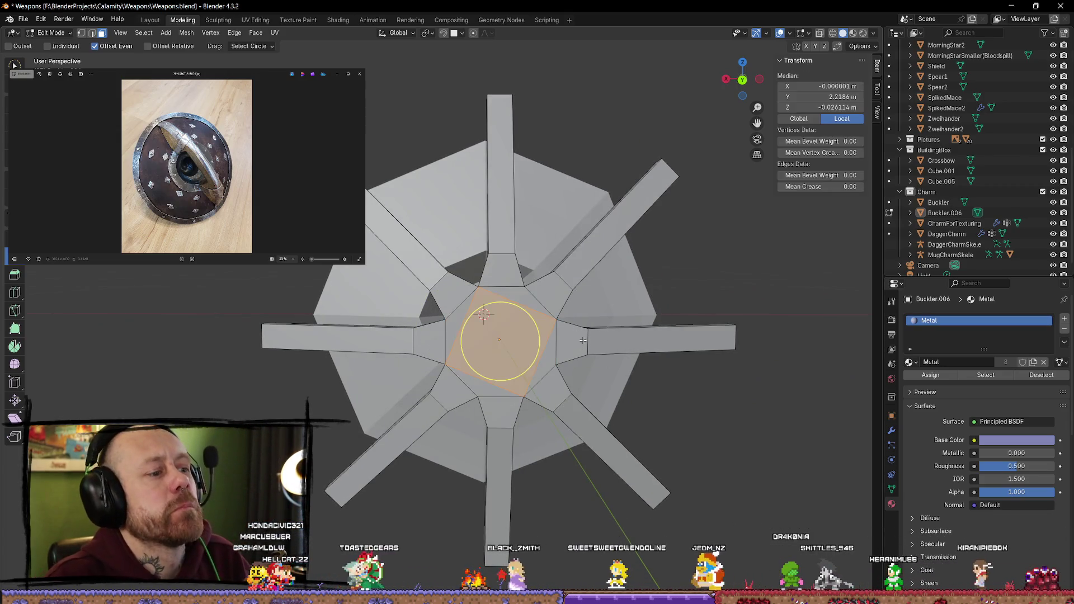
pyautogui.press('Tab')
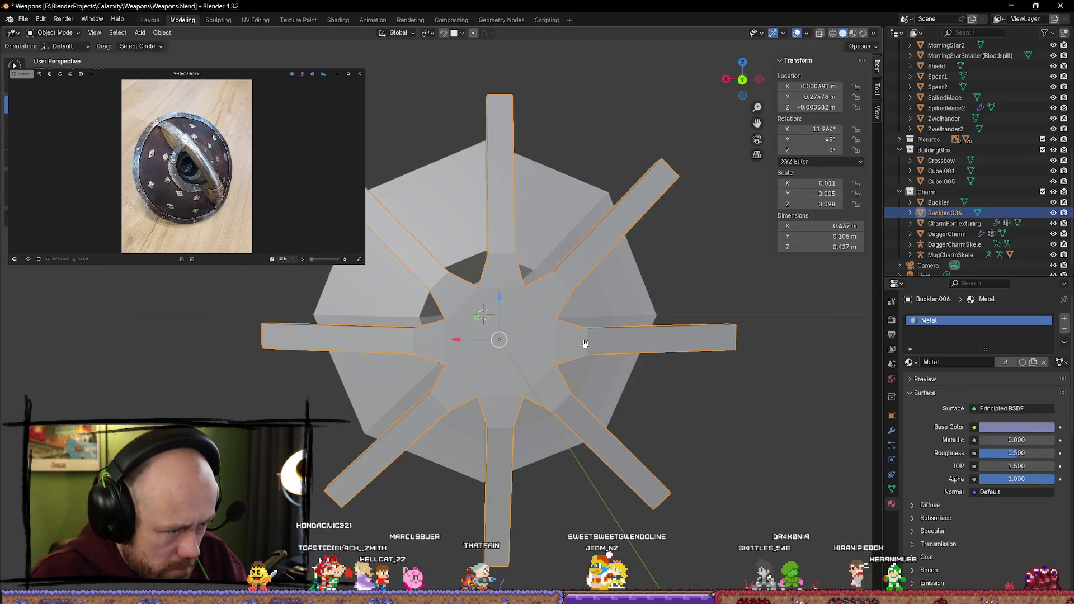
# Step: Undo back until the spokes sit at Location Y 0.010332, then orbit in Object Mode
pyautogui.hotkey('ctrl', 'z')
pyautogui.hotkey('ctrl', 'z')
pyautogui.hotkey('ctrl', 'z')
pyautogui.hotkey('ctrl', 'z')
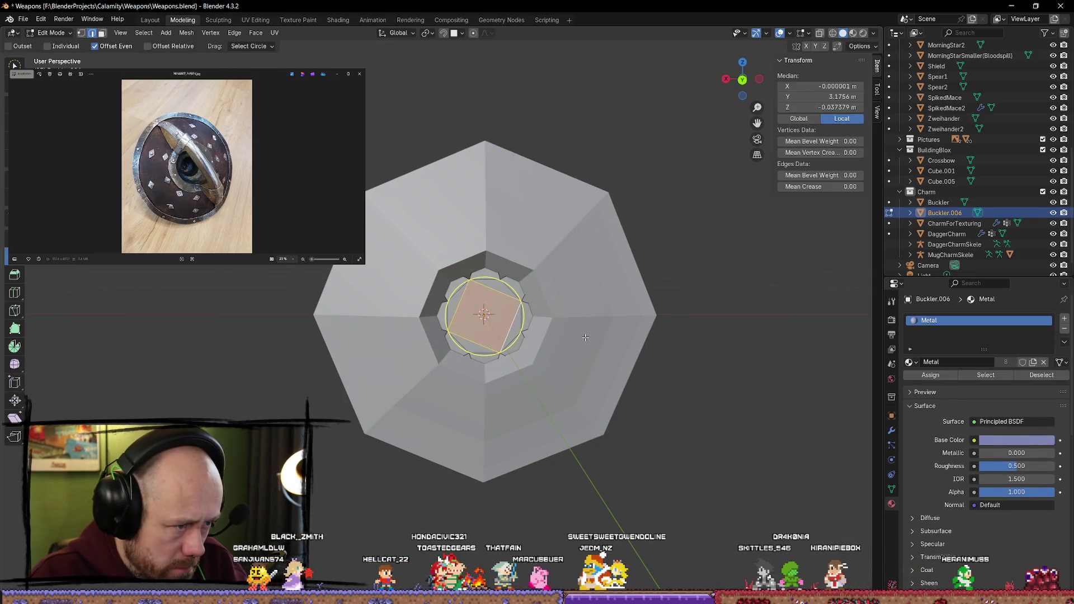
pyautogui.hotkey('ctrl', 'z')
pyautogui.hotkey('ctrl', 'z')
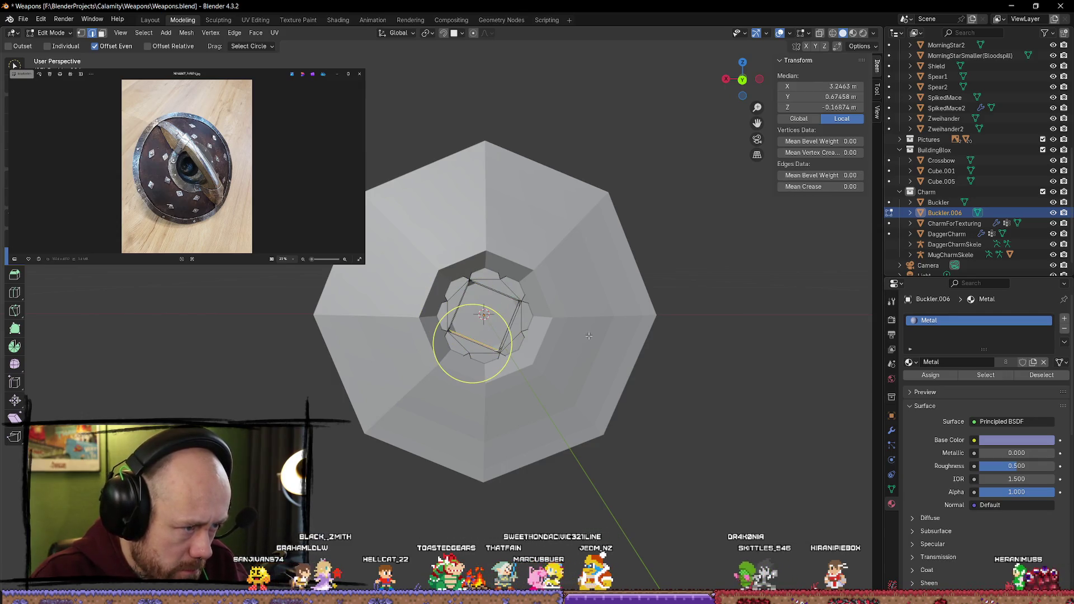
pyautogui.hotkey('ctrl', 'z')
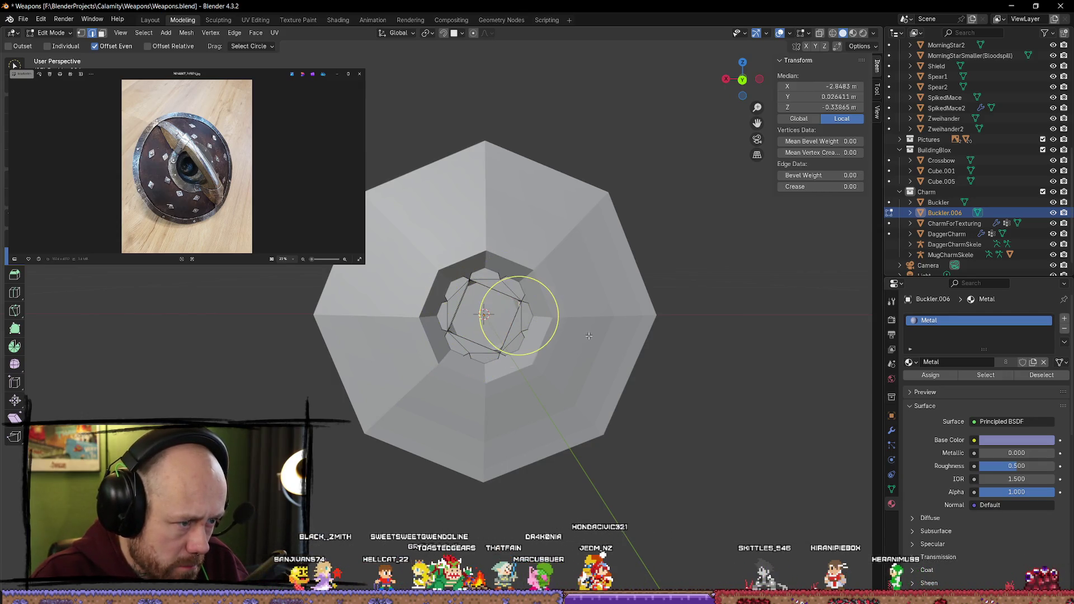
pyautogui.click(497, 286)
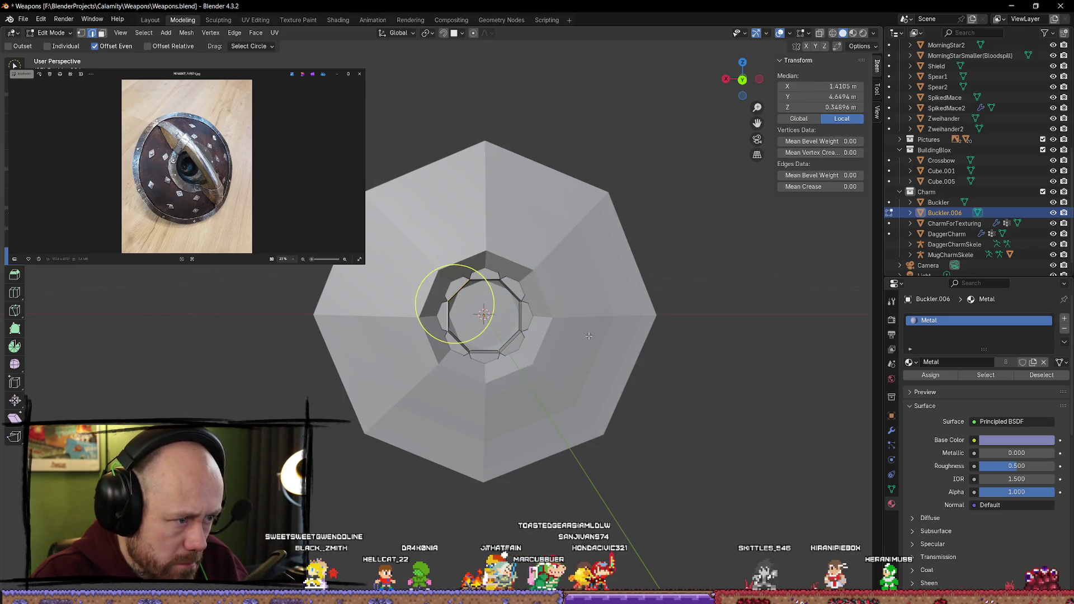
pyautogui.press('Tab')
pyautogui.moveTo(625, 375); pyautogui.dragTo(663, 395, button='middle')
pyautogui.click(663, 394)
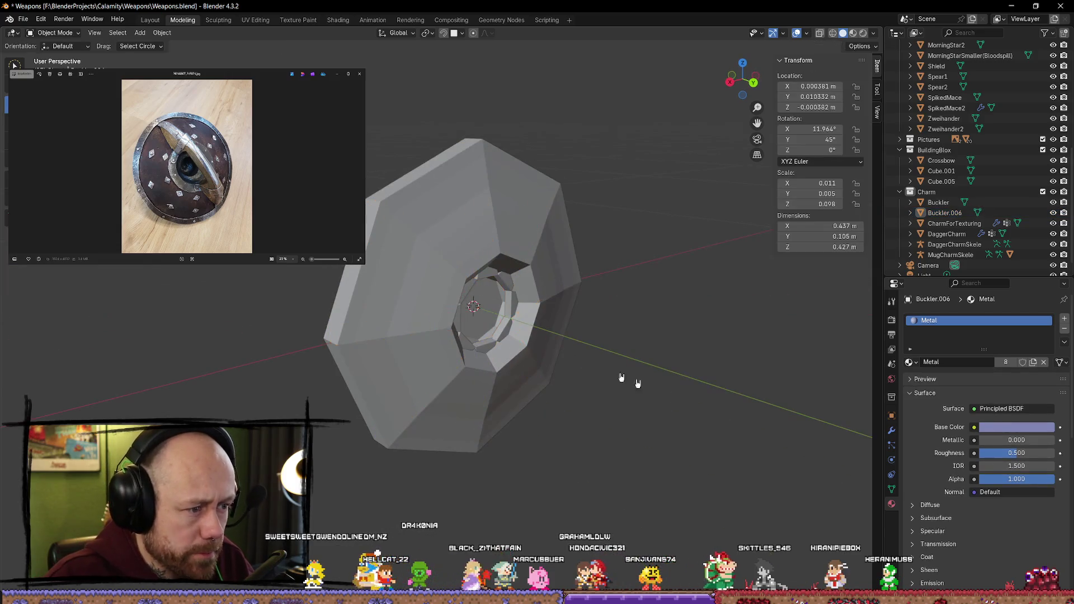
pyautogui.click(508, 282)
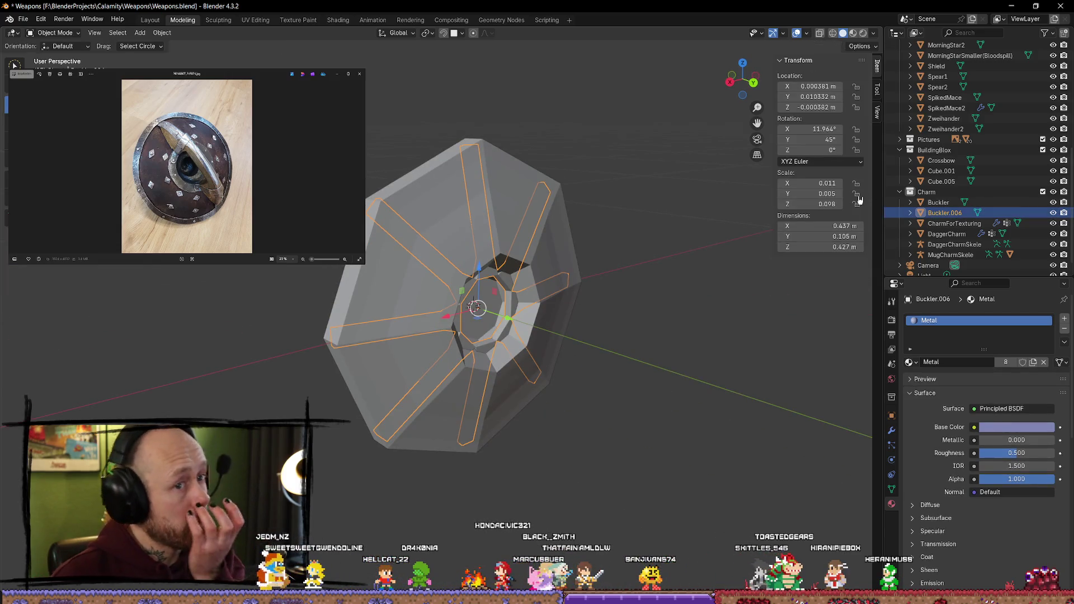
pyautogui.moveTo(498, 314); pyautogui.dragTo(546, 338, button='middle')
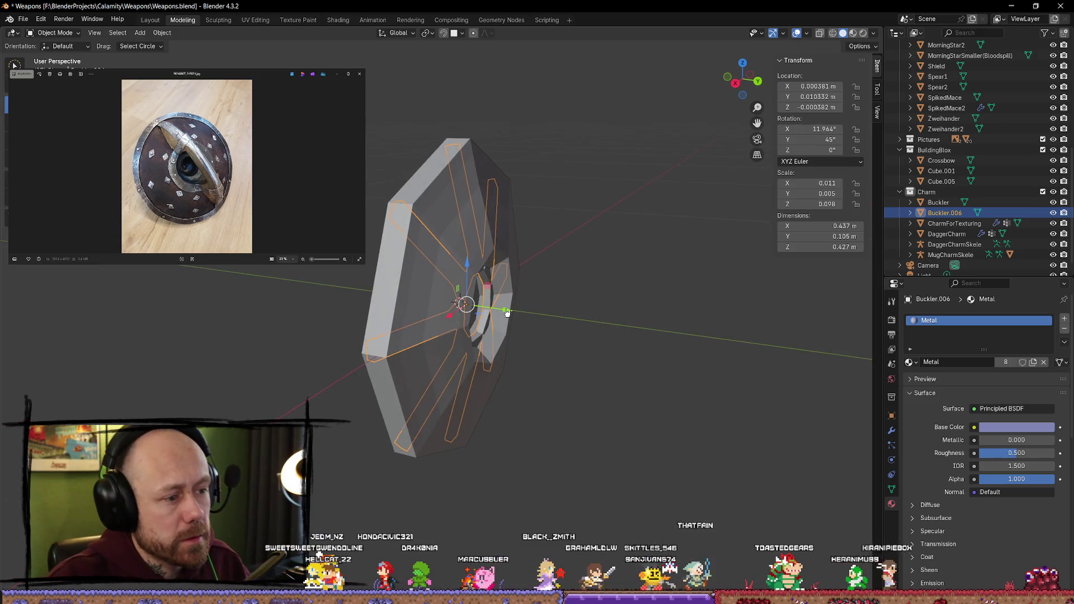
pyautogui.press('g')
pyautogui.press('y')
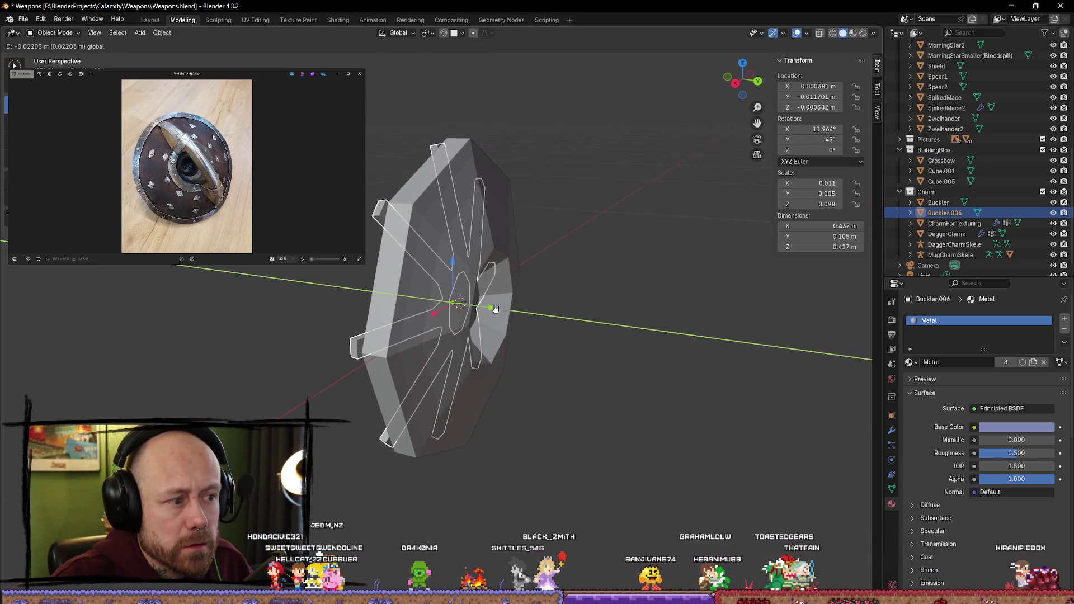
pyautogui.click(481, 311)
pyautogui.hotkey('ctrl', 'z')
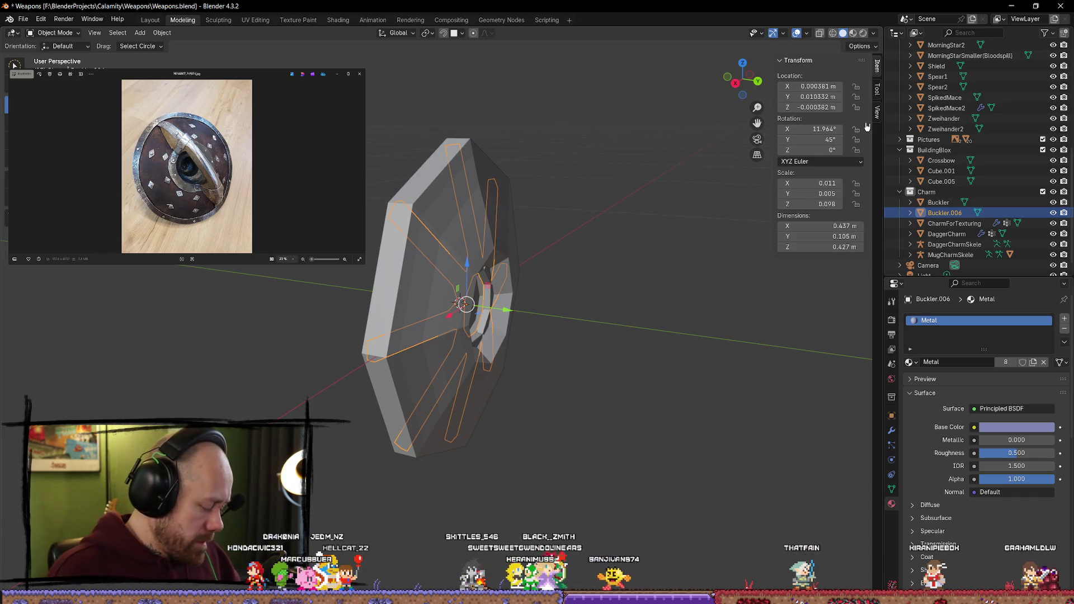
pyautogui.moveTo(536, 341)
pyautogui.mouseDown(button='middle')
pyautogui.moveTo(715, 292)
pyautogui.moveTo(704, 308)
pyautogui.moveTo(566, 324)
pyautogui.moveTo(699, 313)
pyautogui.moveTo(571, 327)
pyautogui.mouseUp(button='middle')
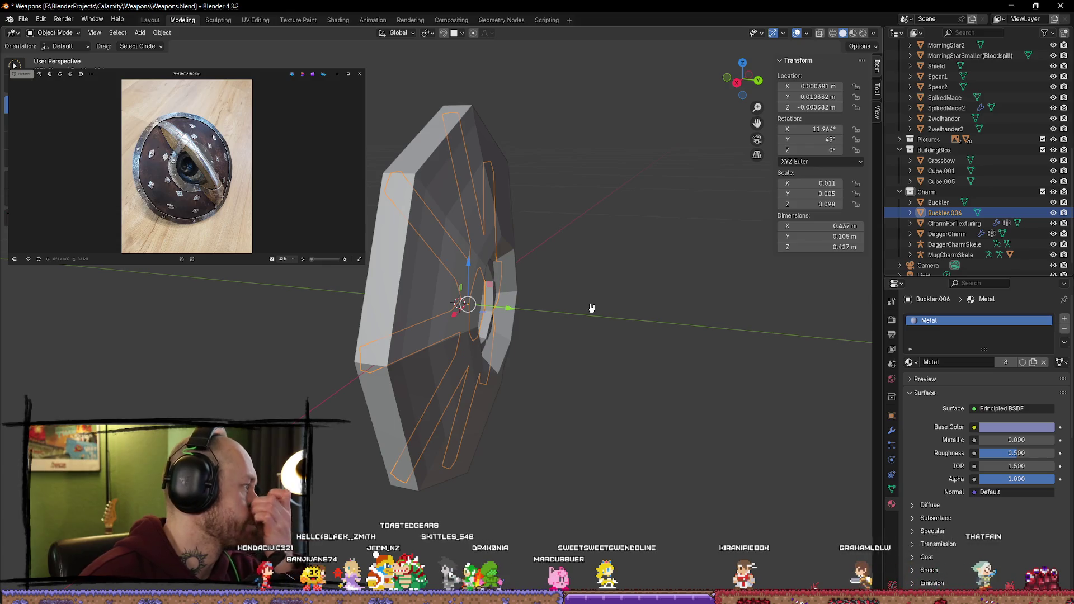
pyautogui.moveTo(618, 304)
pyautogui.mouseDown(button='middle')
pyautogui.moveTo(580, 283)
pyautogui.moveTo(492, 292)
pyautogui.moveTo(524, 262)
pyautogui.moveTo(559, 279)
pyautogui.moveTo(717, 302)
pyautogui.mouseUp(button='middle')
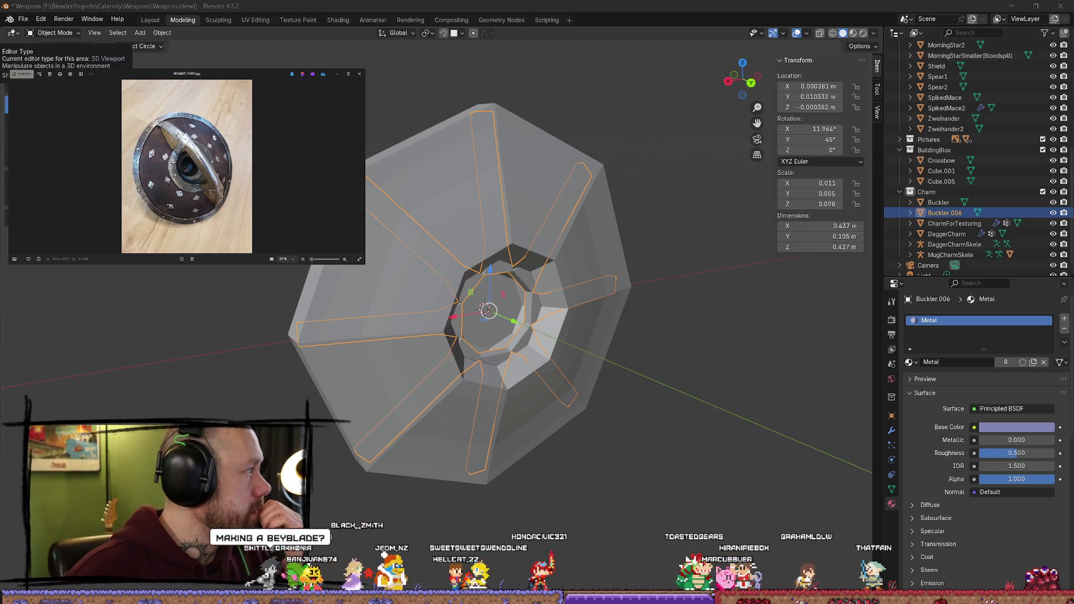
# Step: Inspect the spoke object's X, Y and Z location fields, leaving them unchanged
pyautogui.click(819, 86)
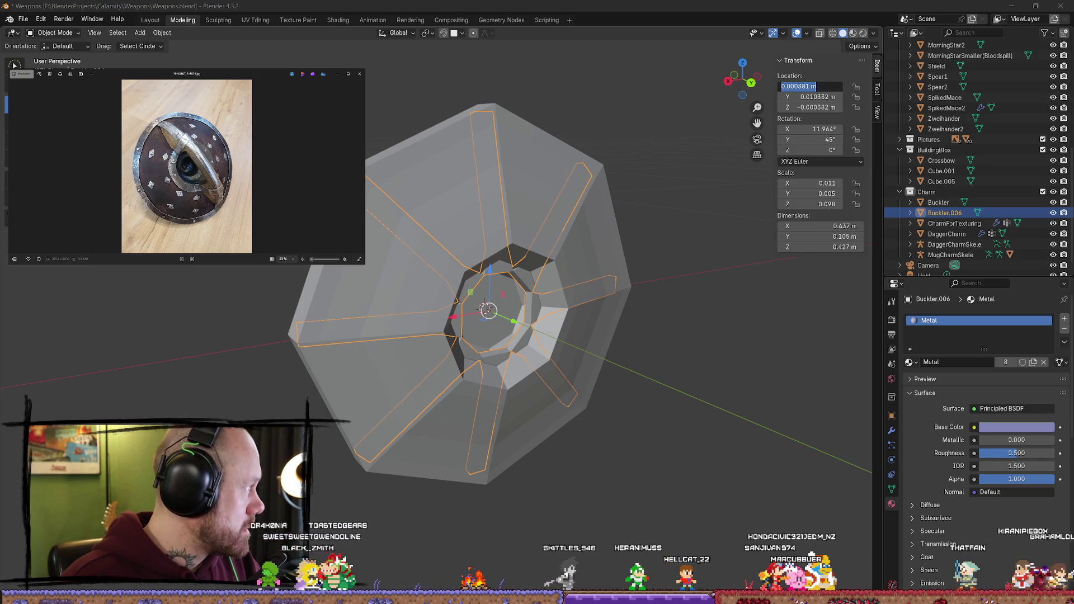
pyautogui.click(842, 102)
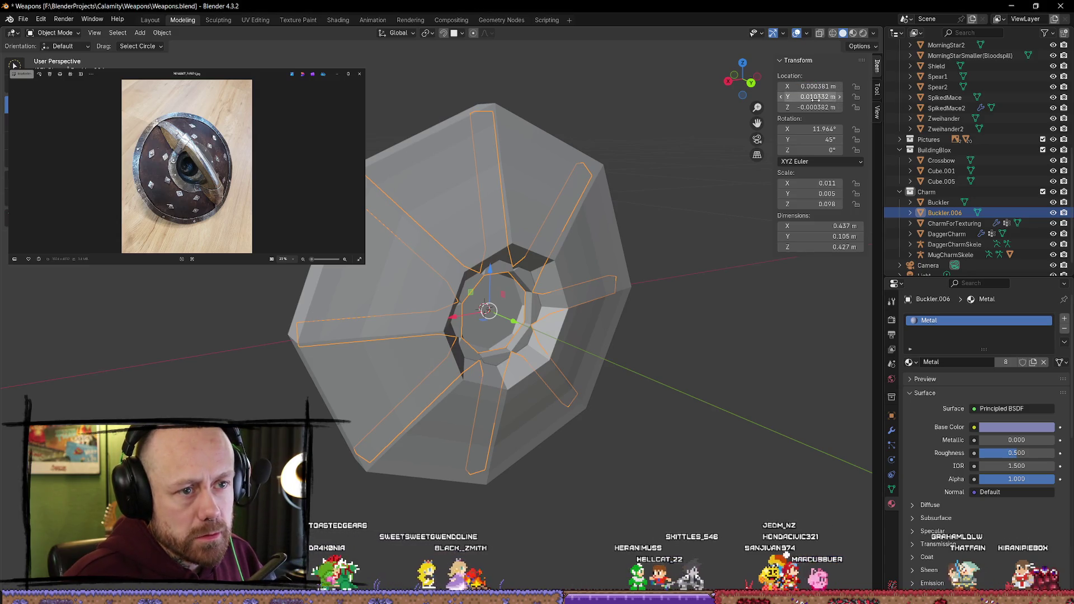
pyautogui.click(825, 96)
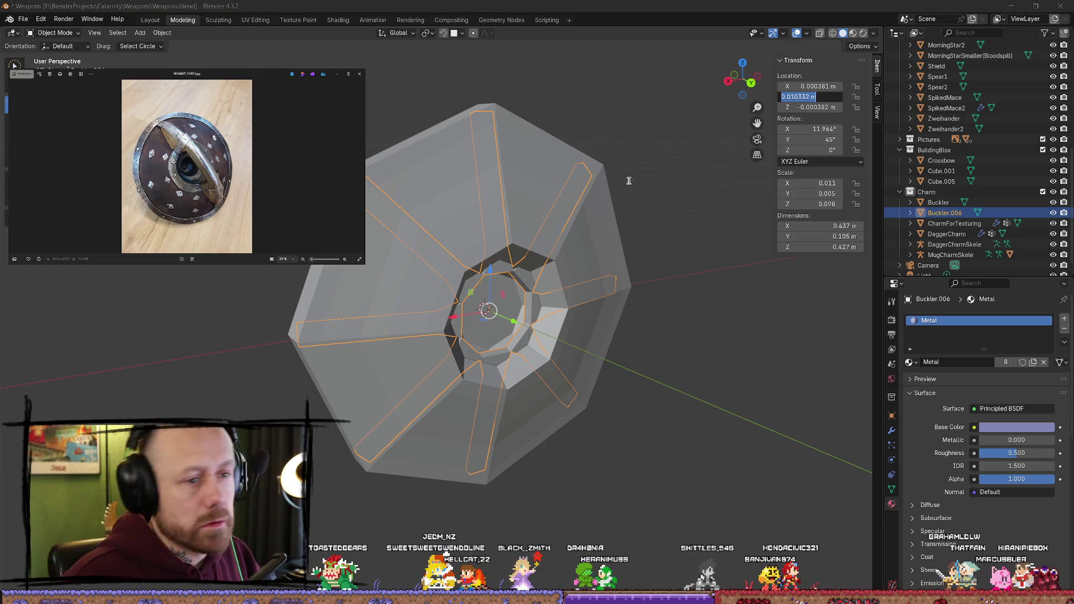
pyautogui.click(827, 107)
pyautogui.click(828, 107)
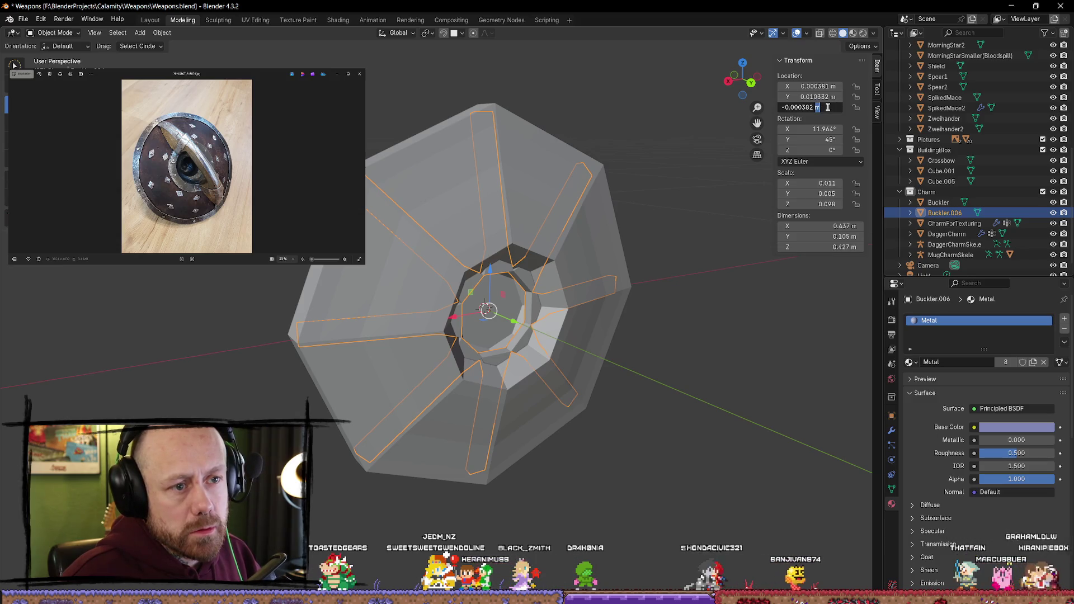
pyautogui.hotkey('ctrl', 'a')
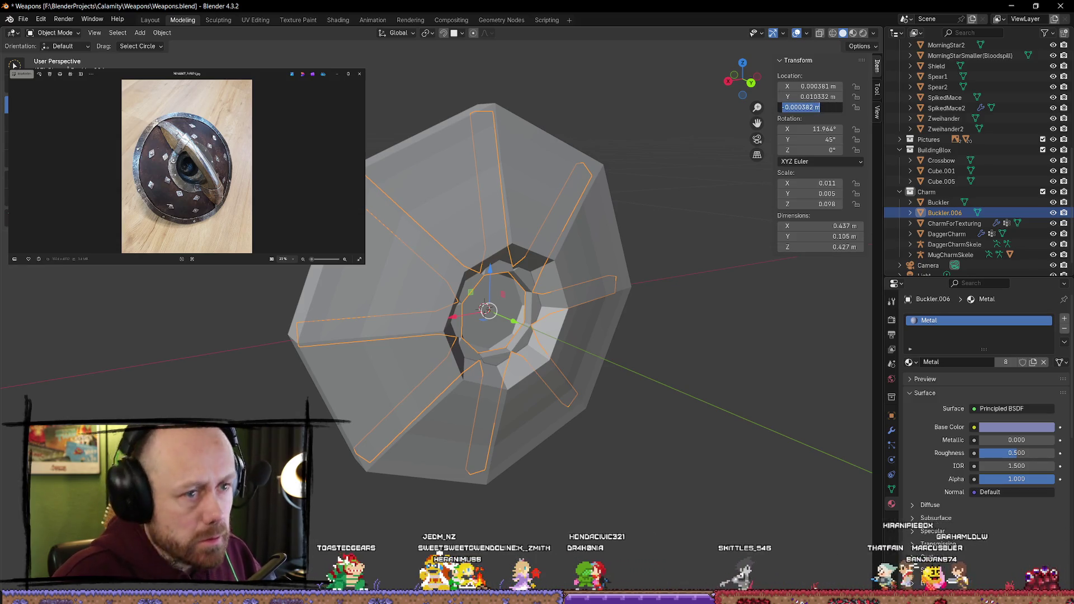
pyautogui.press('Return')
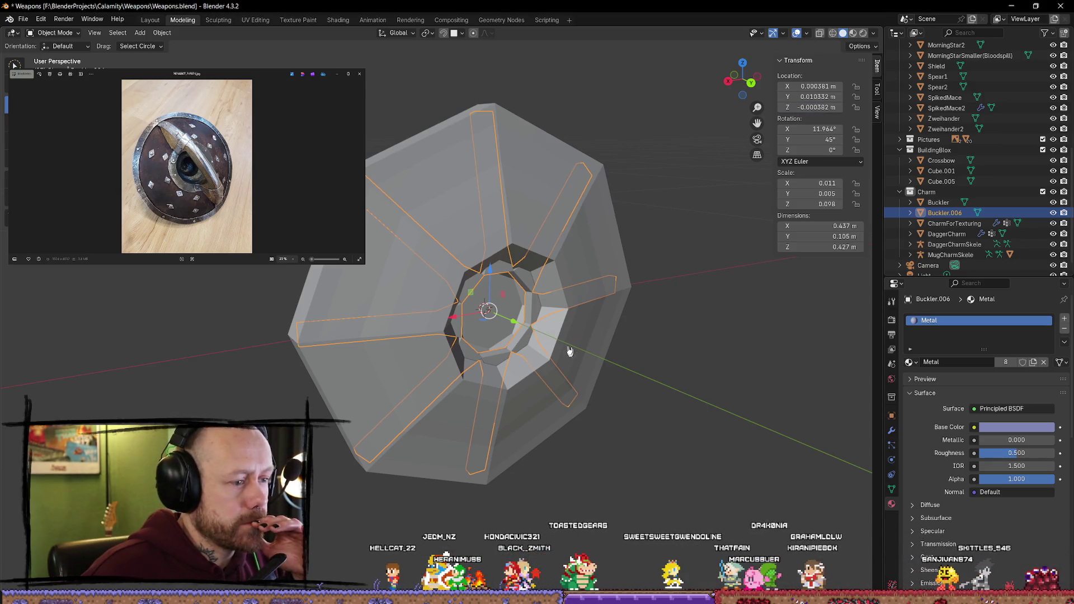
# Step: Apply Buckler.006's location with Ctrl+A so its transform reads zero
pyautogui.click(727, 308)
pyautogui.click(533, 311)
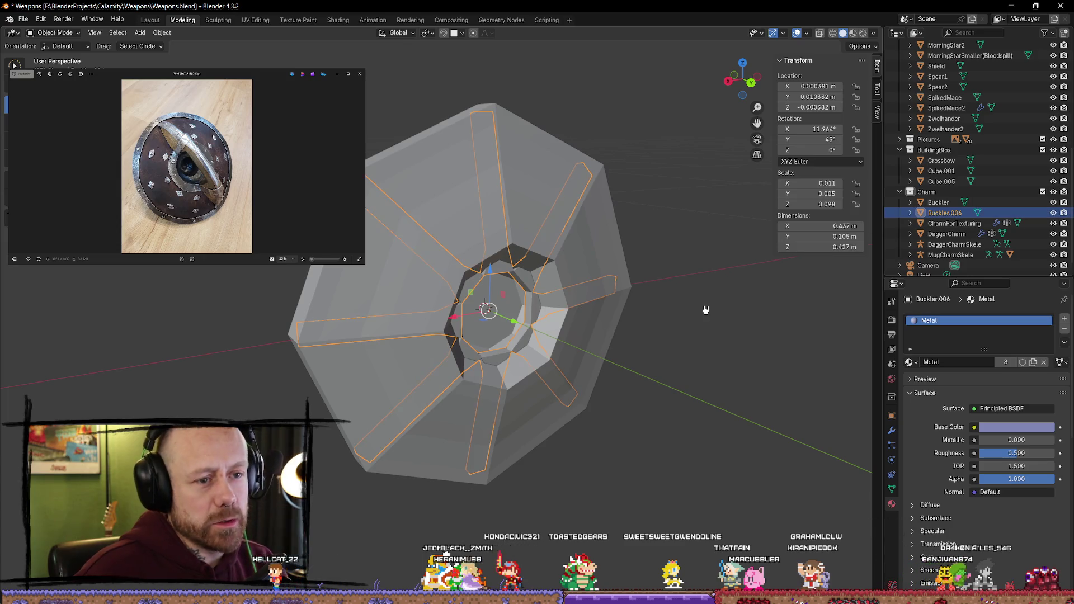
pyautogui.hotkey('shift', 'a')
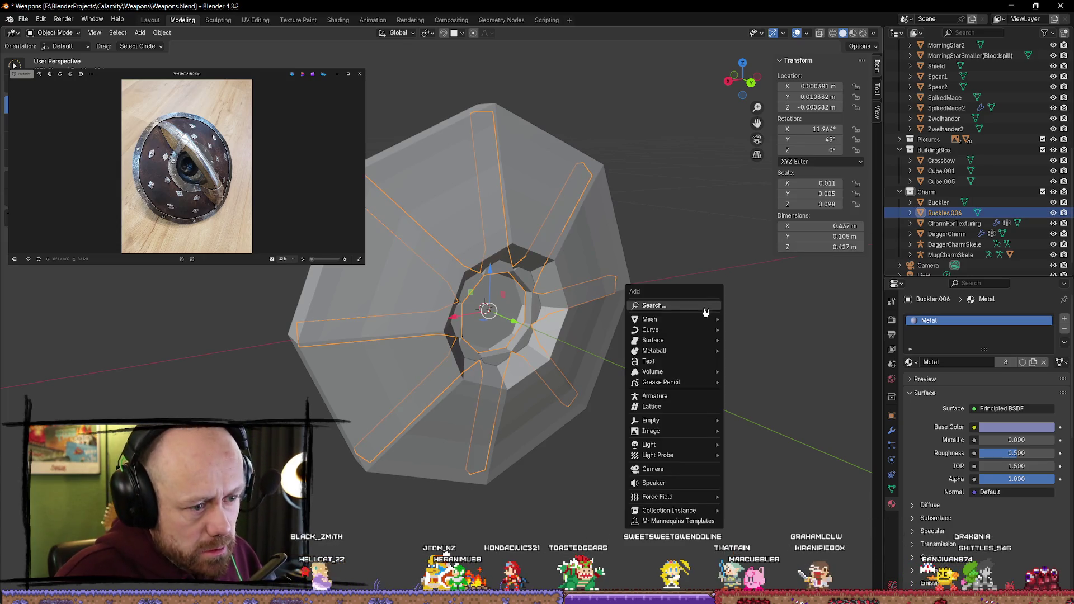
pyautogui.click(696, 208)
pyautogui.click(538, 314)
pyautogui.hotkey('ctrl', 'a')
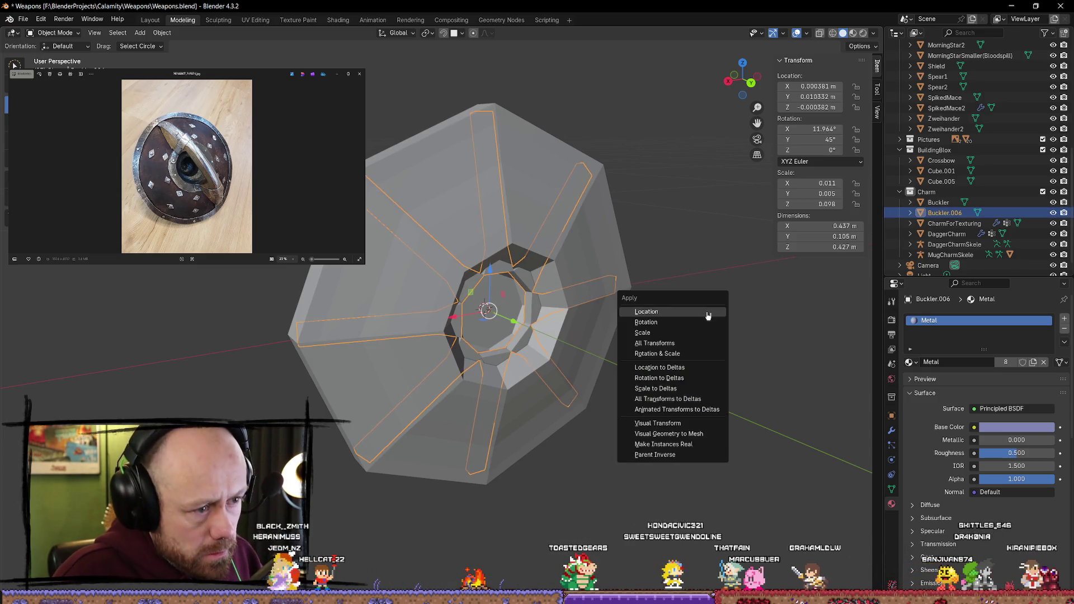
pyautogui.click(685, 317)
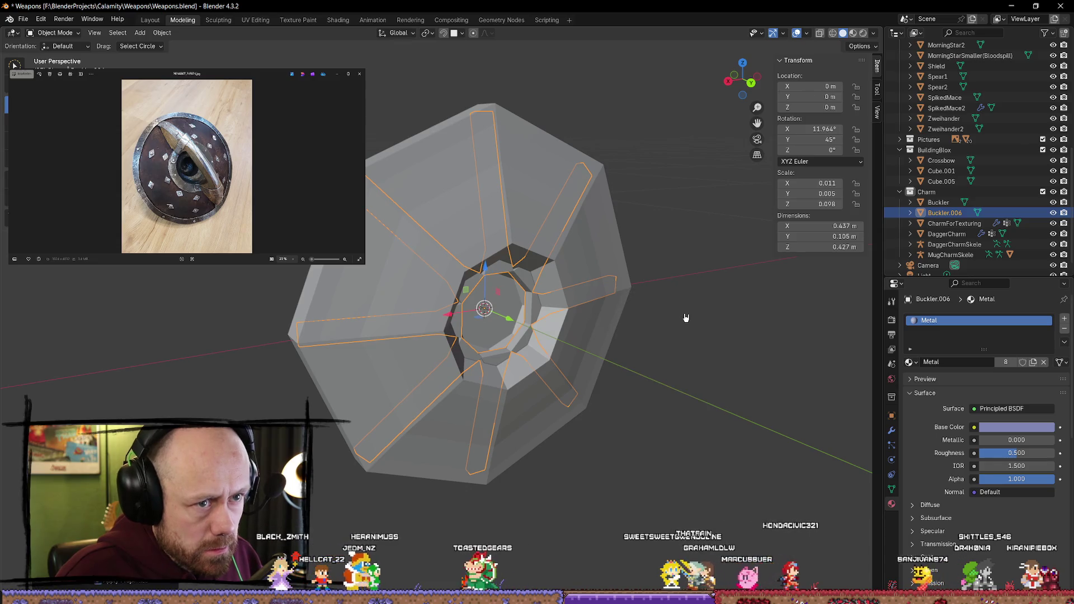
pyautogui.click(700, 326)
pyautogui.click(537, 329)
# Step: Move the spokes about 0.28 m forward along Y and inspect the hub in Edit Mode
pyautogui.moveTo(537, 329)
pyautogui.mouseDown(button='middle')
pyautogui.moveTo(597, 350)
pyautogui.moveTo(565, 336)
pyautogui.mouseUp(button='middle')
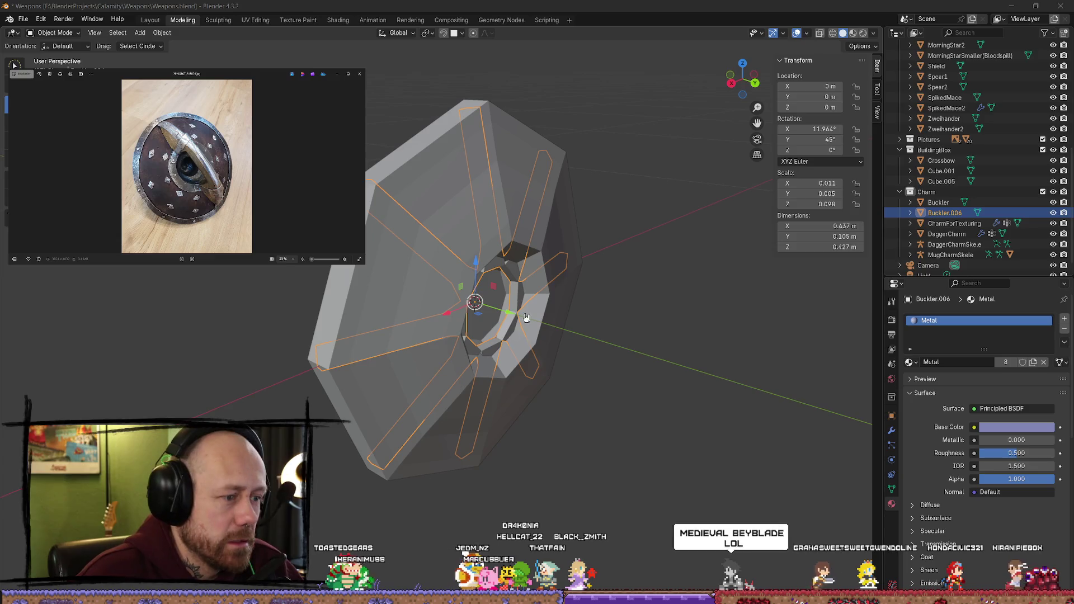
pyautogui.moveTo(515, 313); pyautogui.dragTo(593, 335)
pyautogui.moveTo(593, 336)
pyautogui.mouseDown(button='middle')
pyautogui.moveTo(775, 391)
pyautogui.moveTo(773, 373)
pyautogui.moveTo(628, 355)
pyautogui.moveTo(738, 190)
pyautogui.mouseUp(button='middle')
pyautogui.click(731, 80)
pyautogui.moveTo(415, 369)
pyautogui.mouseDown(button='middle')
pyautogui.moveTo(654, 336)
pyautogui.moveTo(693, 362)
pyautogui.moveTo(540, 350)
pyautogui.mouseUp(button='middle')
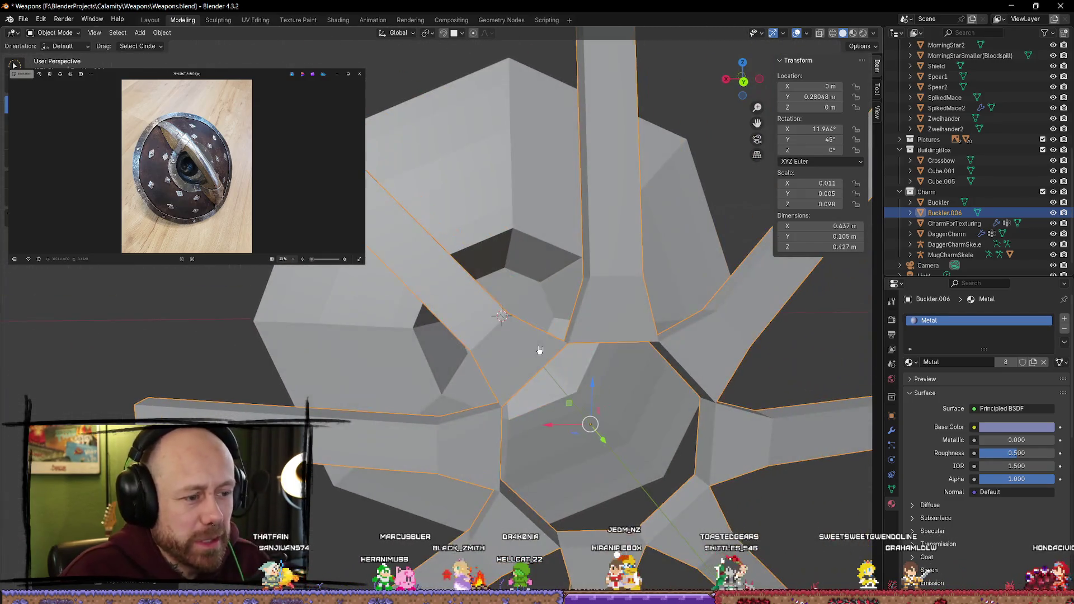
pyautogui.press('Tab')
pyautogui.moveTo(596, 436)
pyautogui.mouseDown(button='middle')
pyautogui.moveTo(563, 371)
pyautogui.moveTo(582, 376)
pyautogui.mouseUp(button='middle')
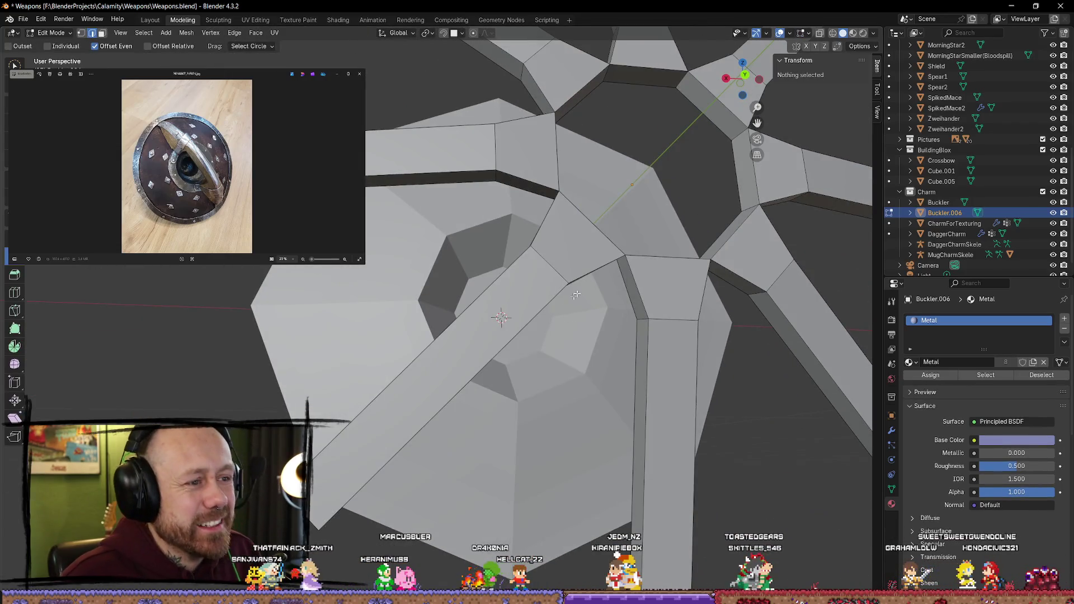
# Step: Fill the top inner gap and the centre gap of the hub with new faces
pyautogui.scroll(-2, 567, 301)
pyautogui.keyDown('shift'); pyautogui.moveTo(567, 301); pyautogui.dragTo(534, 335, button='middle'); pyautogui.keyUp('shift')
pyautogui.click(541, 209)
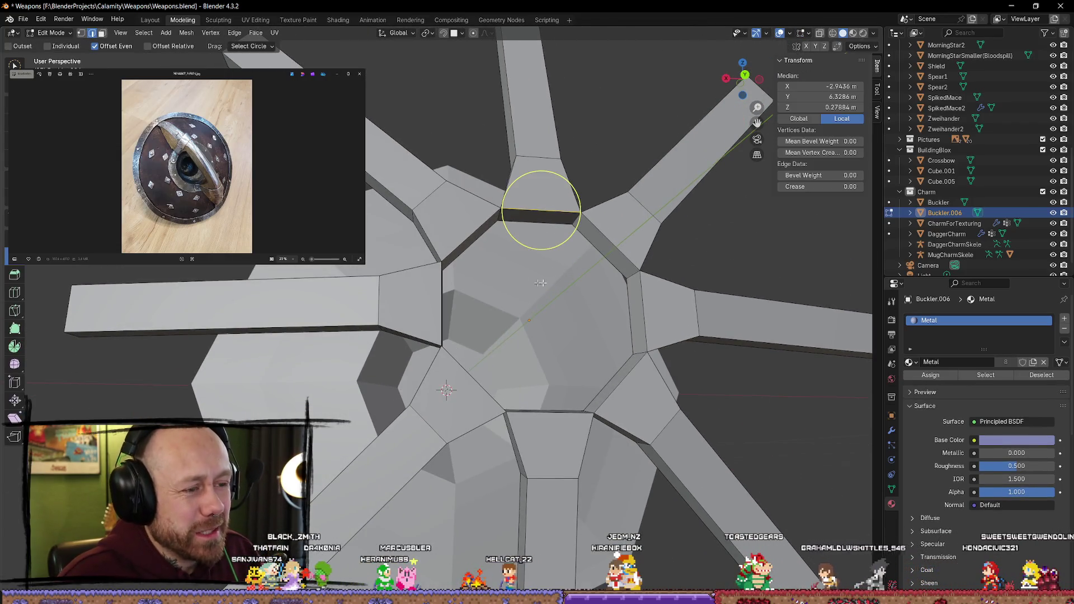
pyautogui.hotkey('ctrl', 'z')
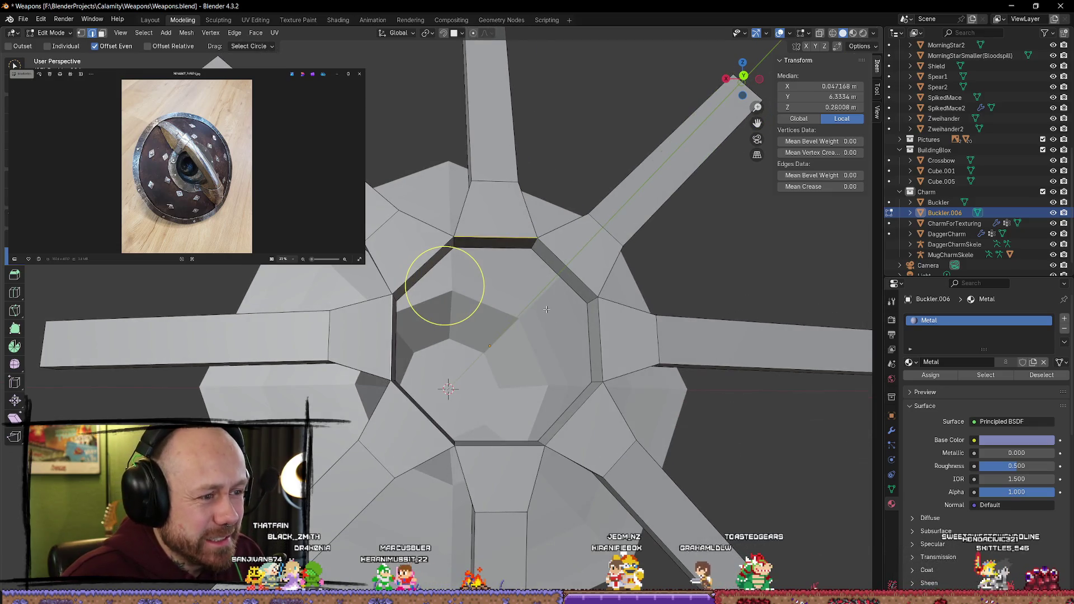
pyautogui.press('f')
pyautogui.click(598, 339)
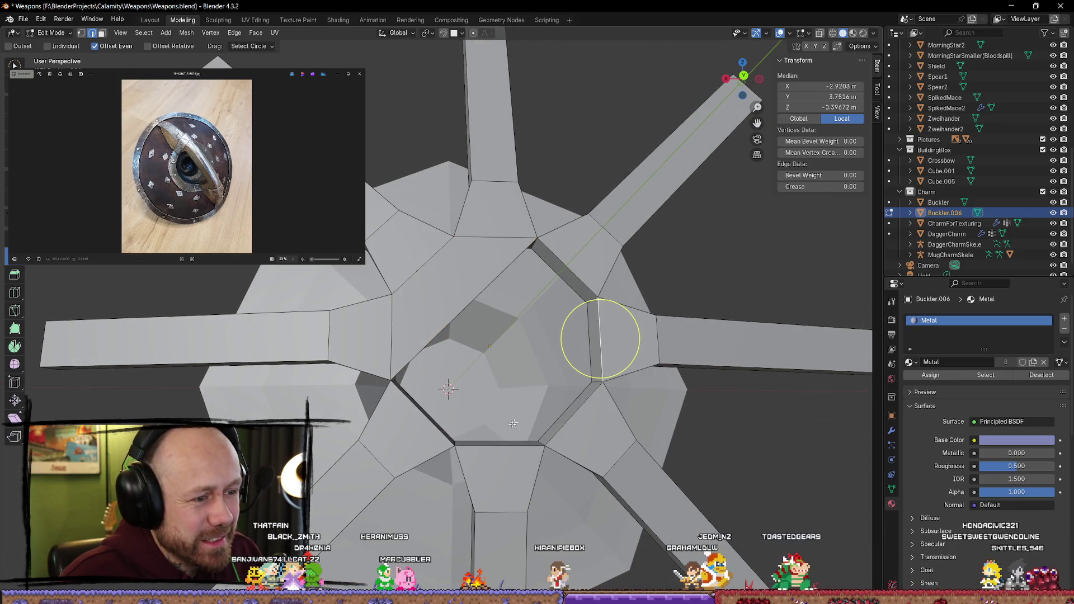
pyautogui.press('f')
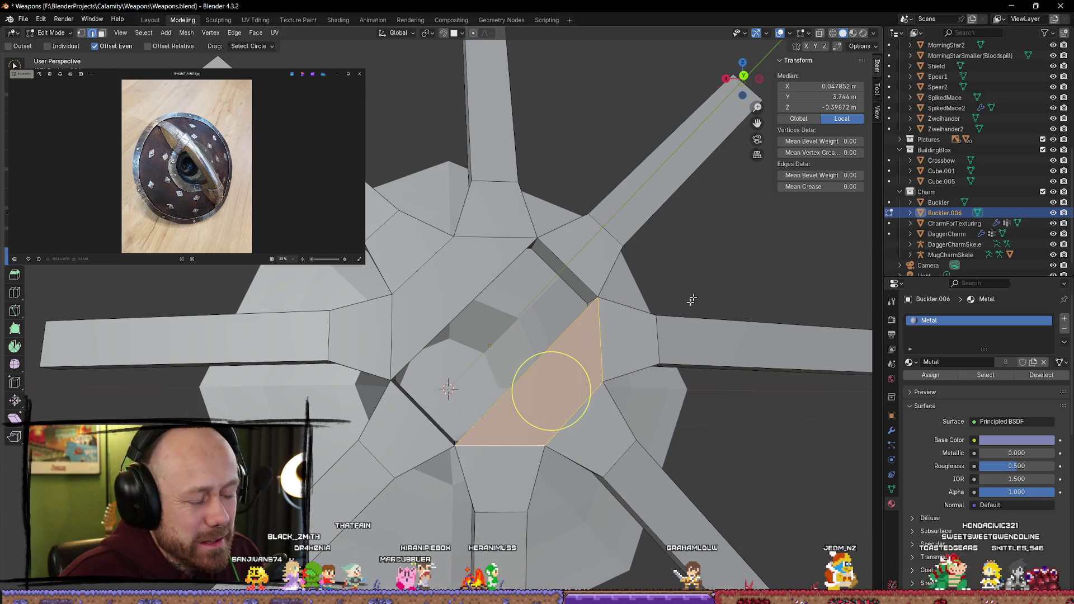
pyautogui.click(727, 266)
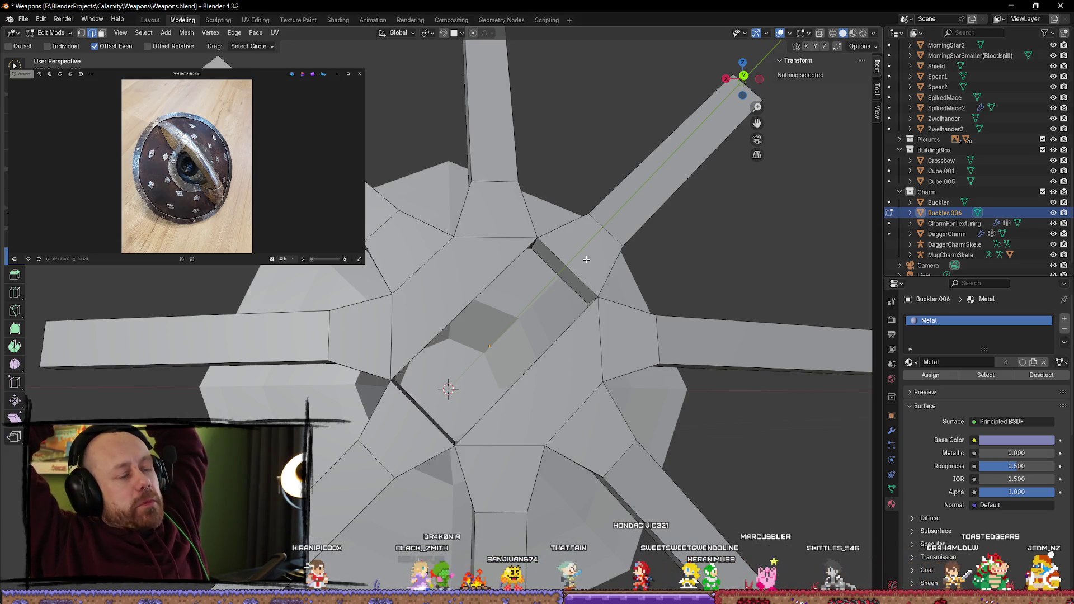
# Step: Undo the inset on the diagonal strip and switch to Back Orthographic view
pyautogui.press('c')
pyautogui.click(567, 280)
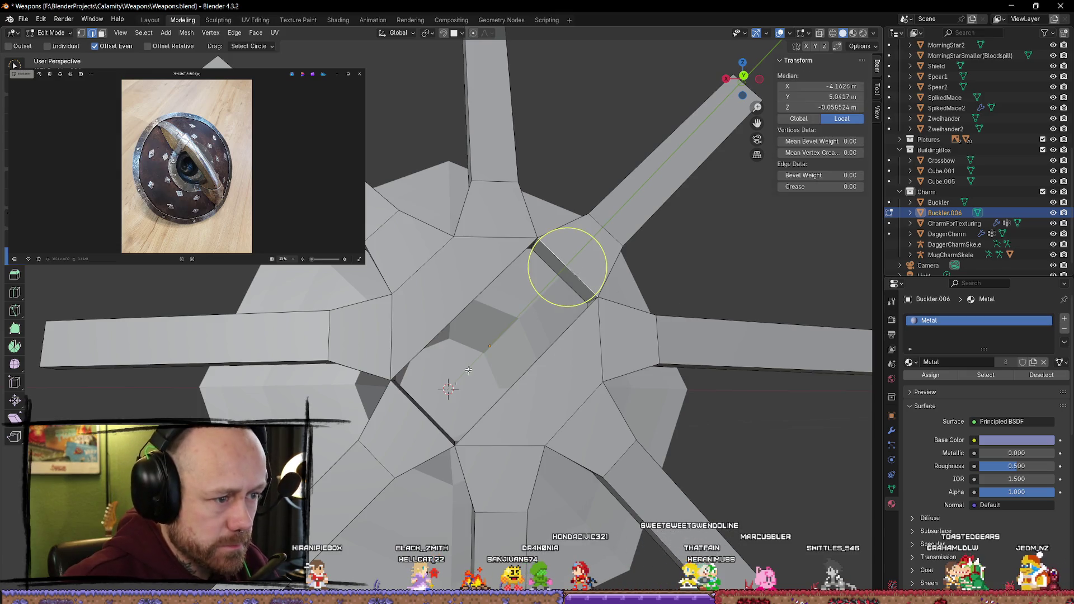
pyautogui.hotkey('ctrl', 'z')
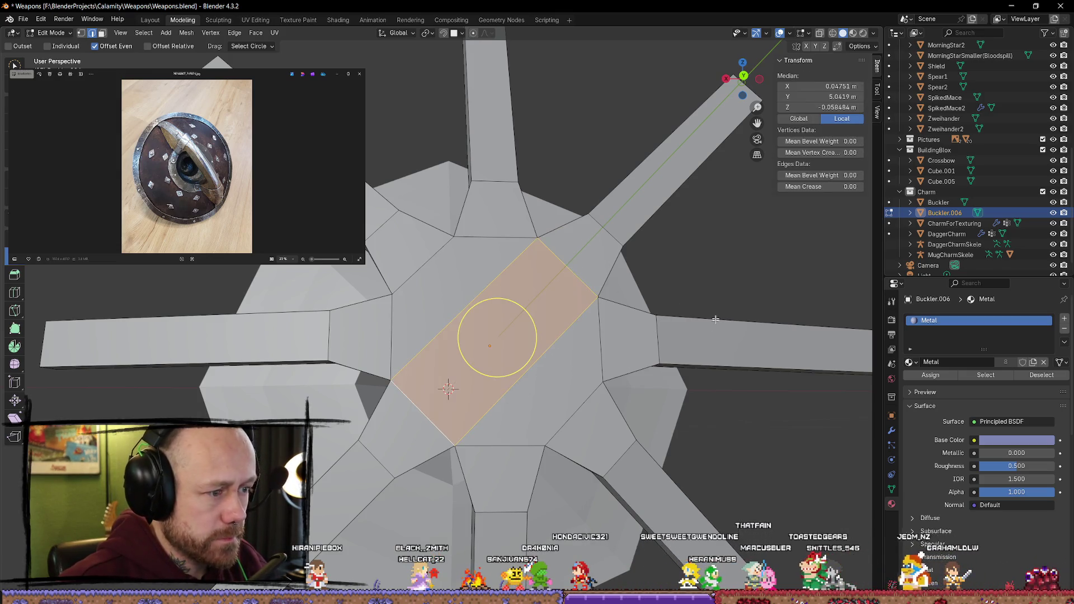
pyautogui.hotkey('alt', 'a')
pyautogui.scroll(-4, 453, 299)
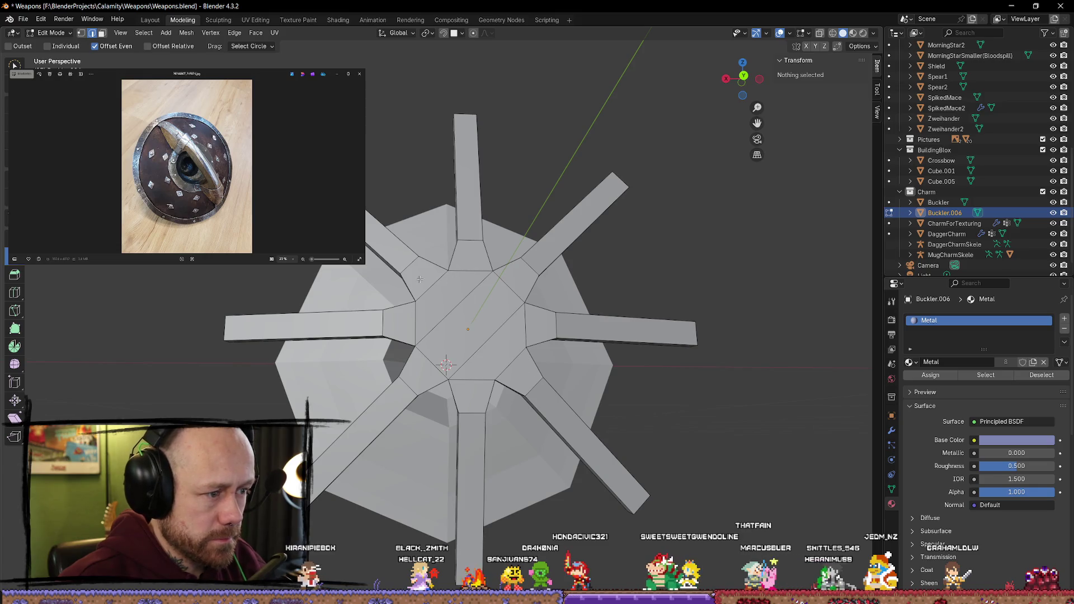
pyautogui.moveTo(474, 298)
pyautogui.mouseDown(button='middle')
pyautogui.moveTo(559, 302)
pyautogui.moveTo(481, 300)
pyautogui.mouseUp(button='middle')
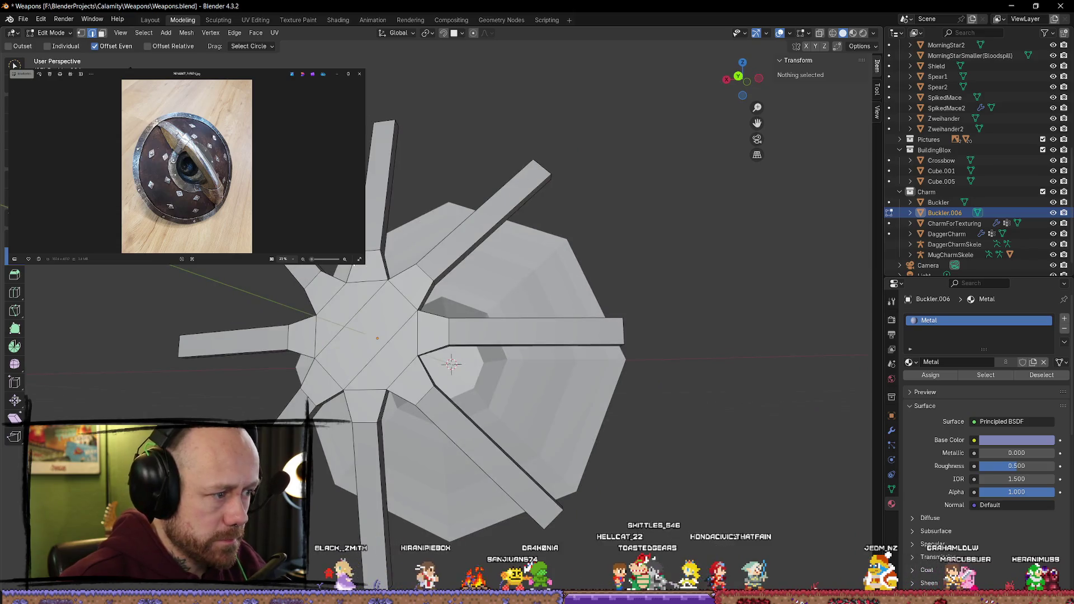
pyautogui.click(741, 84)
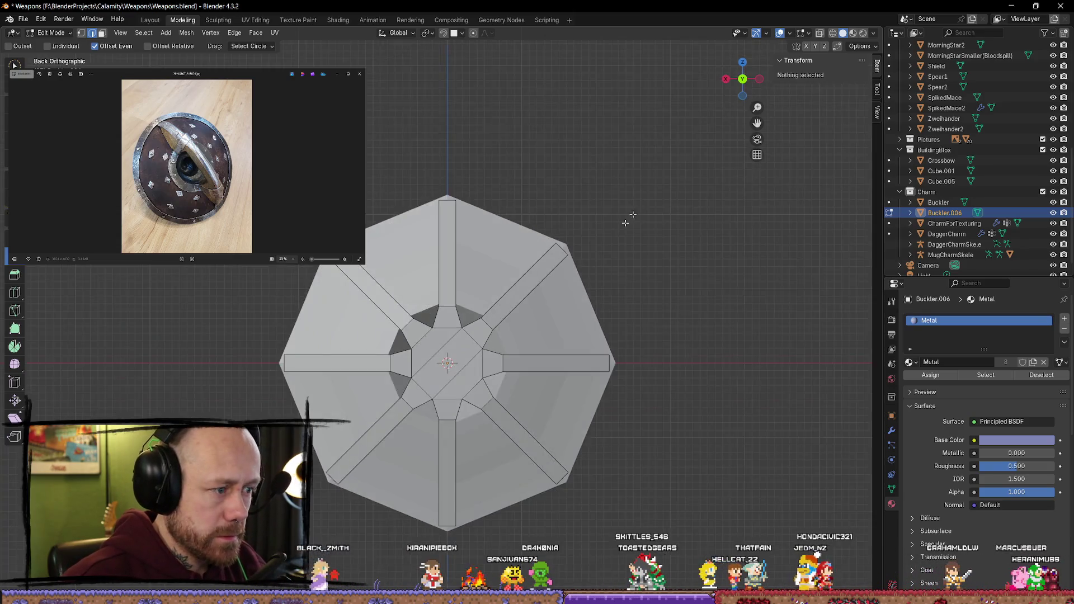
# Step: Knife-cut a diagonal across the hub centre and remove the extra edge
pyautogui.scroll(3, 658, 185)
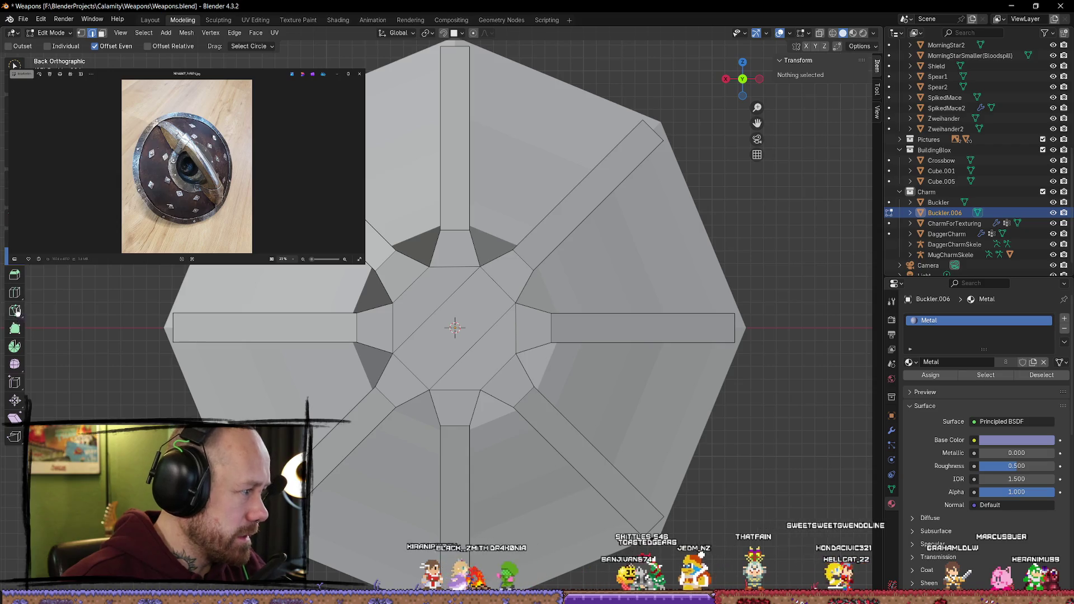
pyautogui.click(481, 390)
pyautogui.press('Return')
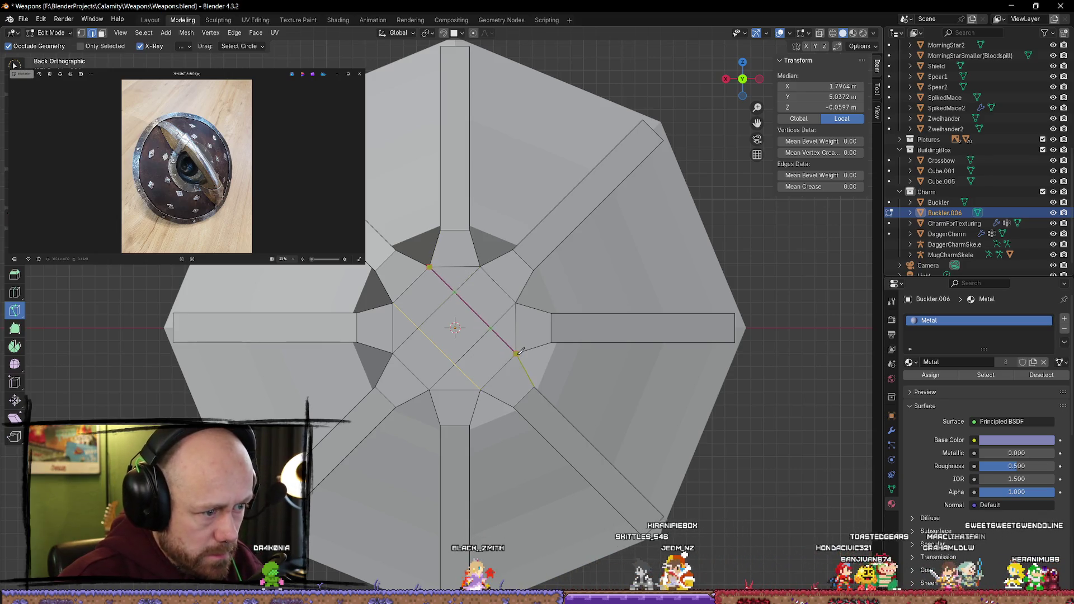
pyautogui.moveTo(490, 338)
pyautogui.mouseDown(button='middle')
pyautogui.moveTo(504, 307)
pyautogui.moveTo(526, 335)
pyautogui.mouseUp(button='middle')
pyautogui.scroll(-1, 526, 334)
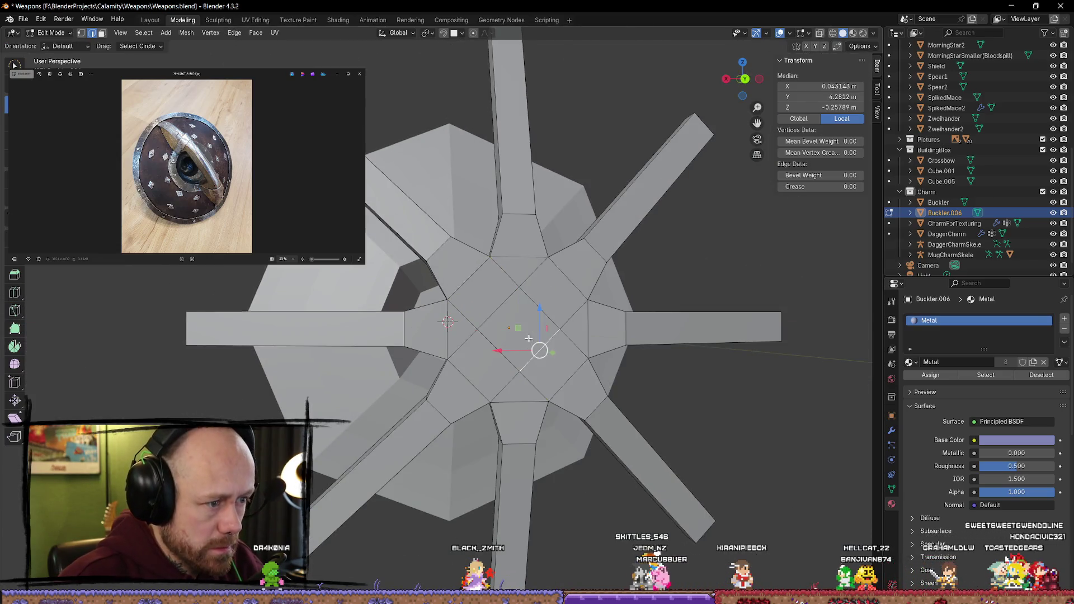
pyautogui.hotkey('alt', 'a')
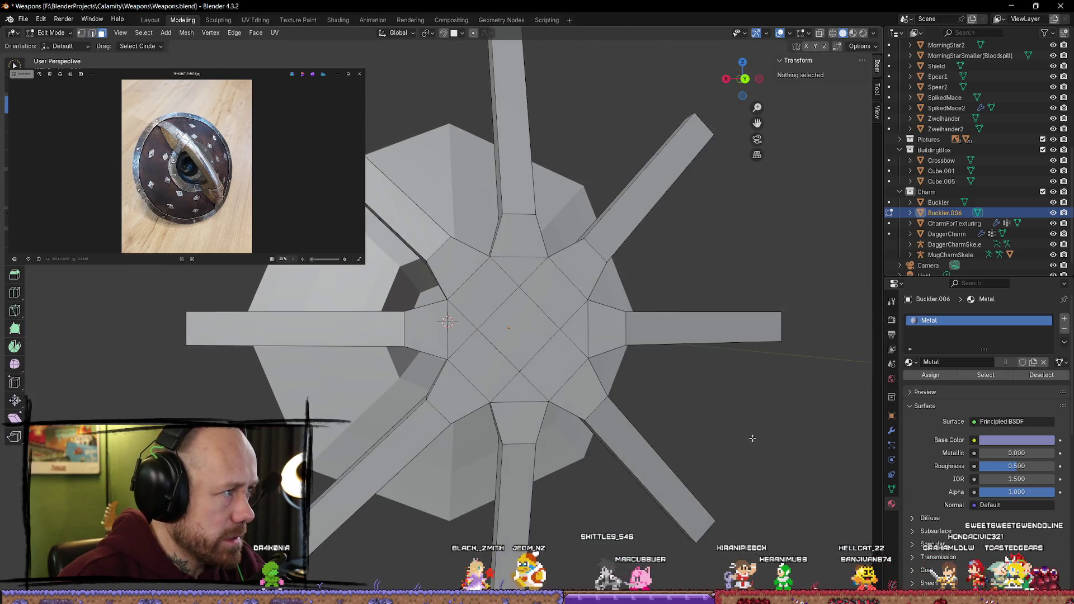
# Step: Enlarge the centre face and push it forward along Y into a raised boss
pyautogui.click(528, 336)
pyautogui.moveTo(528, 336); pyautogui.dragTo(565, 350, button='middle')
pyautogui.press('s')
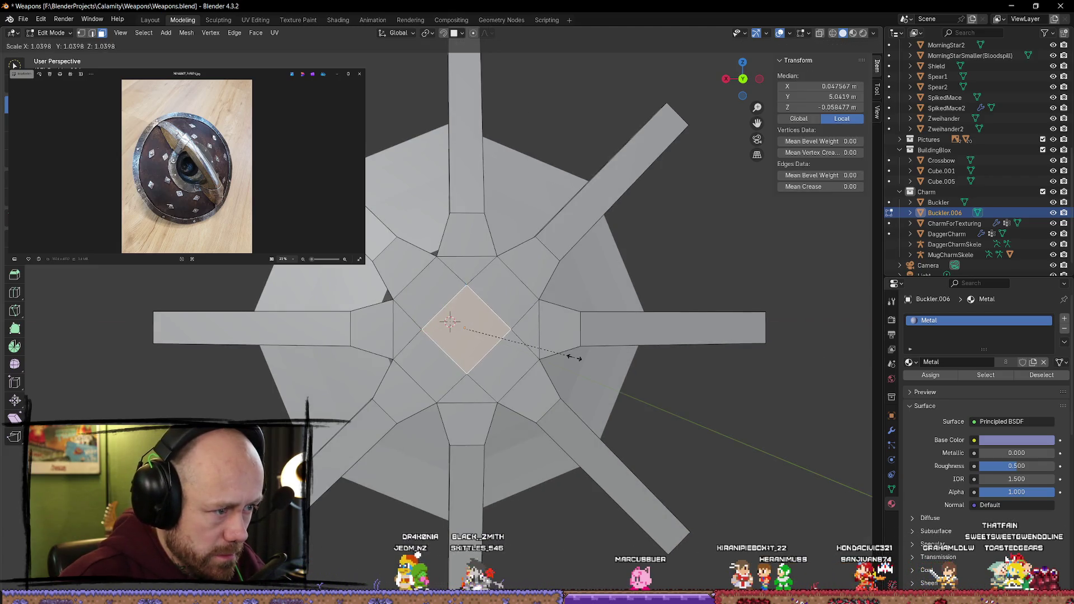
pyautogui.click(623, 371)
pyautogui.moveTo(476, 378)
pyautogui.mouseDown(button='middle')
pyautogui.moveTo(556, 376)
pyautogui.moveTo(704, 318)
pyautogui.mouseUp(button='middle')
pyautogui.press('g')
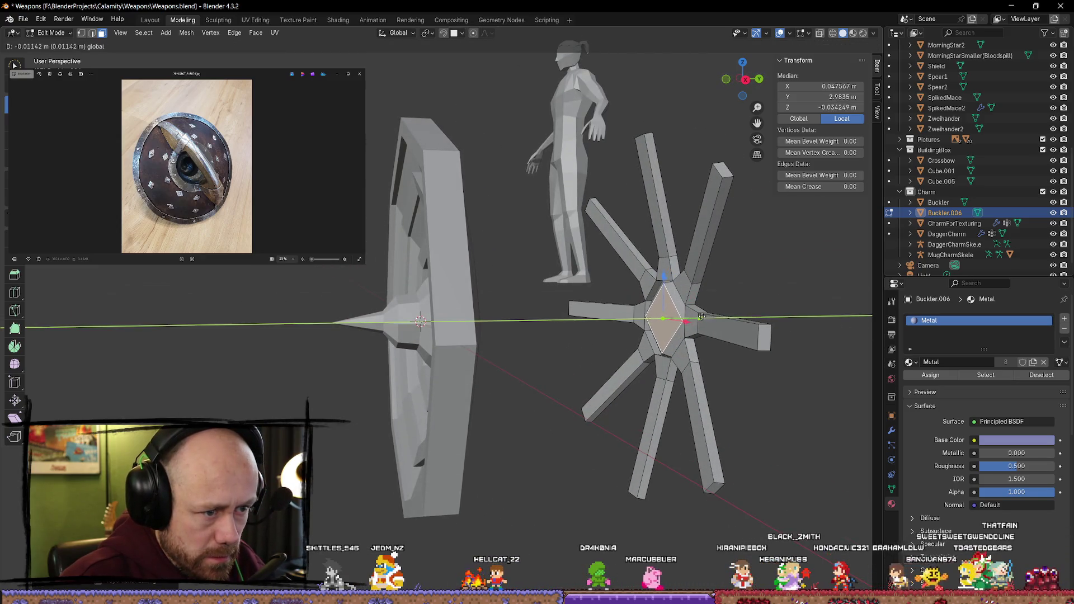
pyautogui.click(754, 343)
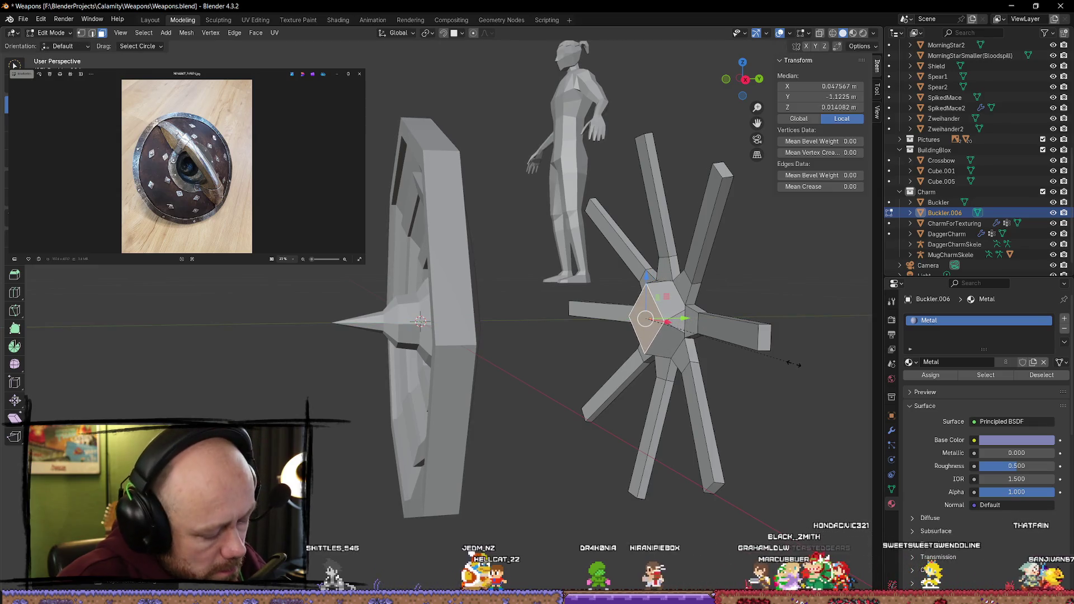
# Step: Return to Object Mode and view the spiked mesh head-on
pyautogui.moveTo(794, 363)
pyautogui.mouseDown(button='middle')
pyautogui.moveTo(707, 323)
pyautogui.moveTo(649, 278)
pyautogui.moveTo(657, 319)
pyautogui.moveTo(722, 327)
pyautogui.moveTo(674, 278)
pyautogui.moveTo(659, 299)
pyautogui.mouseUp(button='middle')
pyautogui.scroll(5, 707, 323)
pyautogui.scroll(-3, 707, 323)
pyautogui.press('Tab')
pyautogui.scroll(-6, 702, 280)
pyautogui.scroll(5, 660, 300)
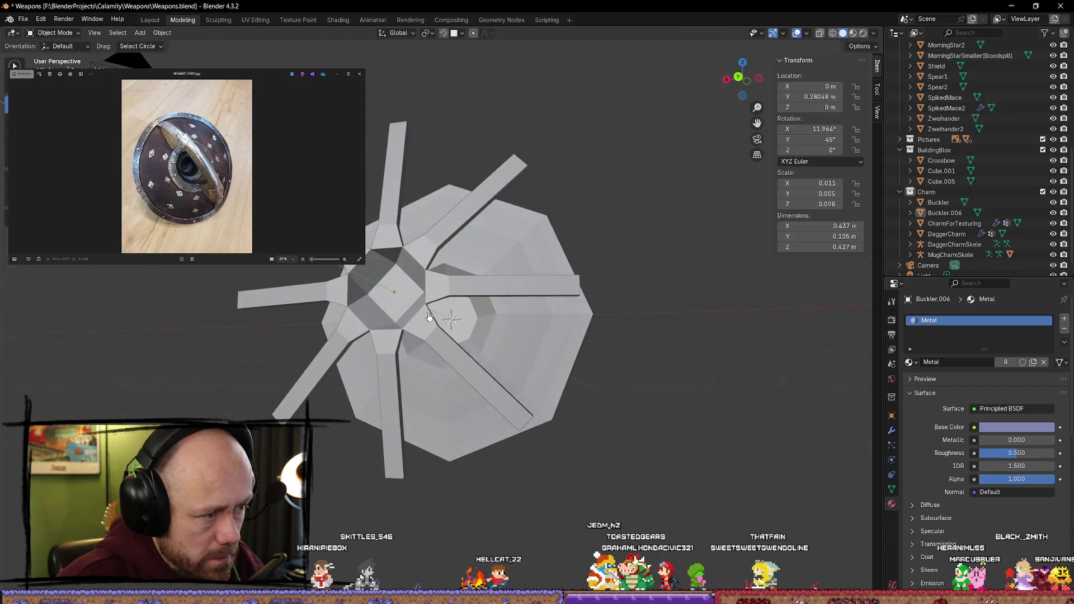
# Step: Select the spiked Buckler.006 boss and enter Edit Mode with nothing selected
pyautogui.click(481, 289)
pyautogui.moveTo(481, 290)
pyautogui.mouseDown(button='middle')
pyautogui.moveTo(637, 347)
pyautogui.moveTo(640, 372)
pyautogui.moveTo(628, 364)
pyautogui.mouseUp(button='middle')
pyautogui.scroll(5, 628, 364)
pyautogui.press('Tab')
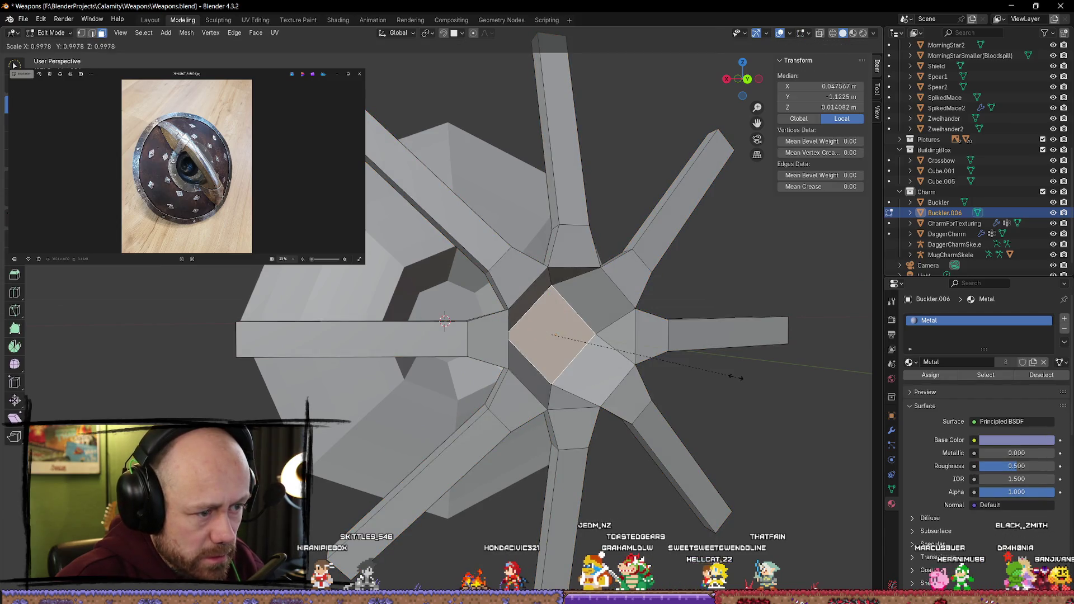
pyautogui.hotkey('alt', 'a')
pyautogui.moveTo(757, 287)
pyautogui.mouseDown(button='middle')
pyautogui.moveTo(712, 283)
pyautogui.moveTo(712, 271)
pyautogui.moveTo(540, 314)
pyautogui.moveTo(565, 313)
pyautogui.mouseUp(button='middle')
pyautogui.scroll(-4, 541, 314)
# Step: Delete the Buckler shield's centre octagonal face to open a hole
pyautogui.click(570, 314)
pyautogui.click(414, 300)
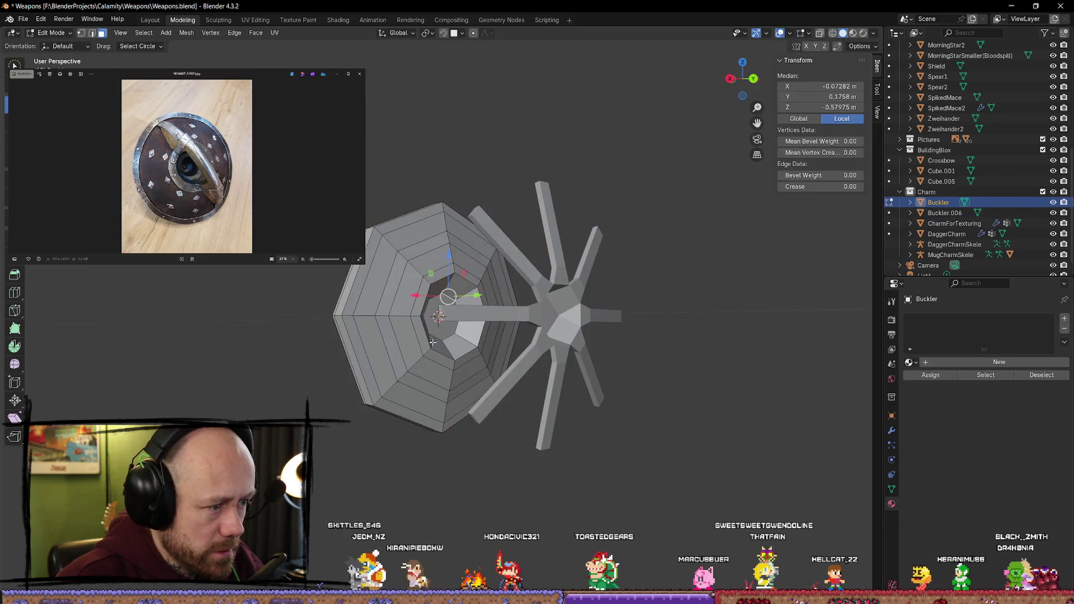
pyautogui.scroll(5, 444, 354)
pyautogui.moveTo(444, 353); pyautogui.dragTo(462, 332, button='middle')
pyautogui.click(465, 327)
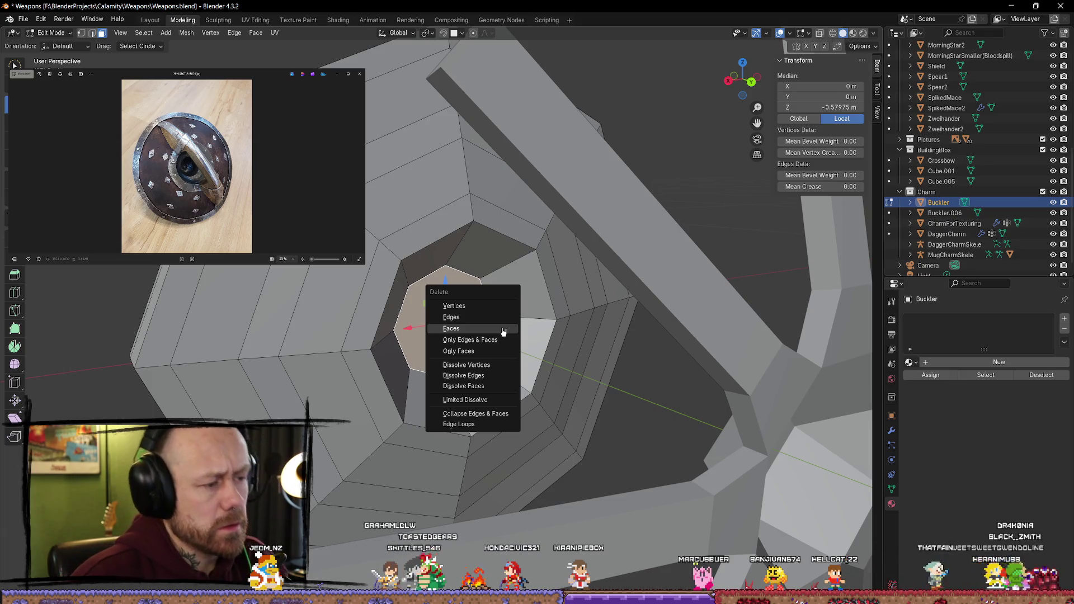
pyautogui.click(502, 330)
# Step: Back in Object Mode, set Buckler.006's Location Y to 0
pyautogui.press('Tab')
pyautogui.scroll(-5, 518, 320)
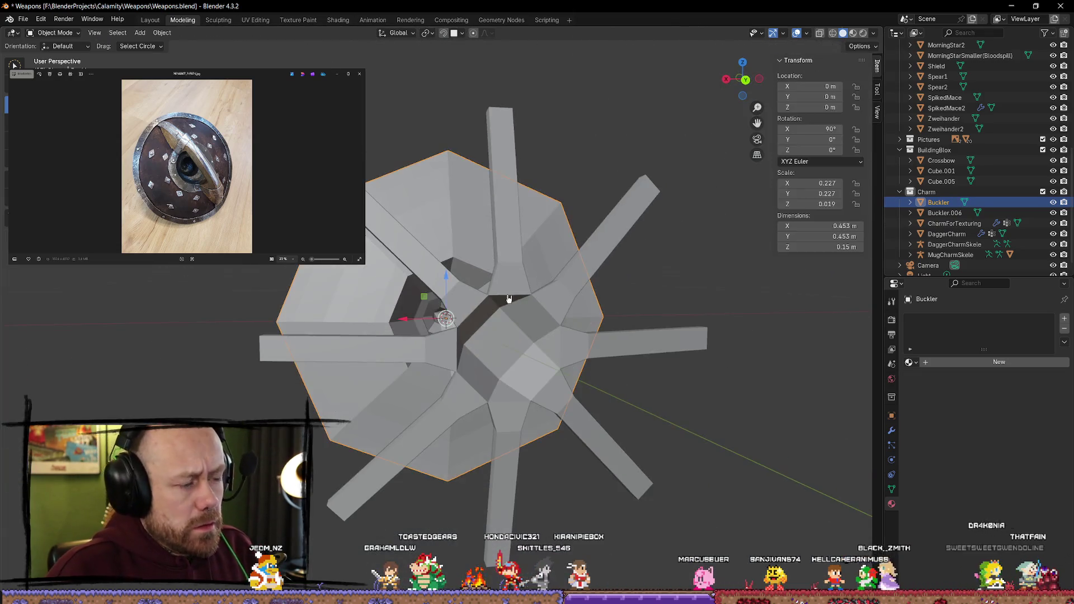
pyautogui.click(671, 330)
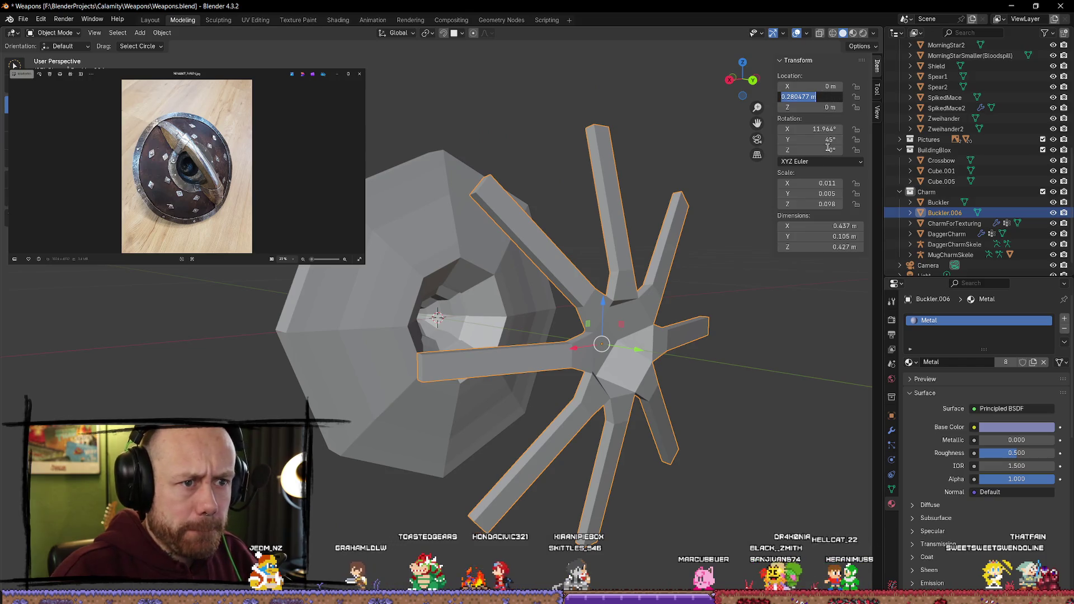
pyautogui.write('0')
pyautogui.press('Return')
# Step: Inspect the boss's centre diamond face through the hole, then return to Object Mode
pyautogui.scroll(5, 550, 311)
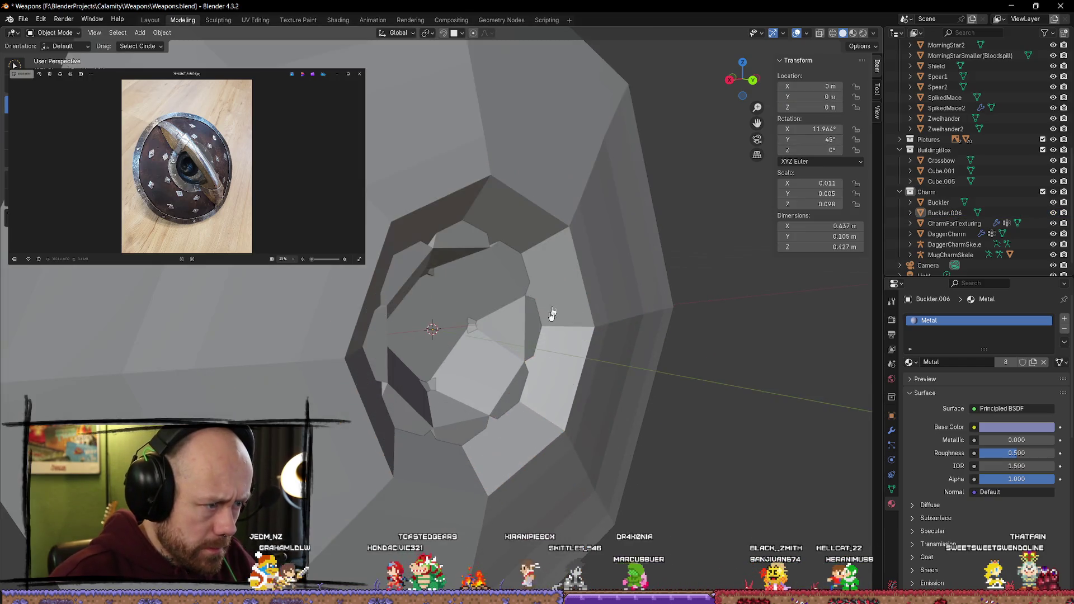
pyautogui.press('Tab')
pyautogui.click(462, 323)
pyautogui.moveTo(463, 323); pyautogui.dragTo(475, 342, button='middle')
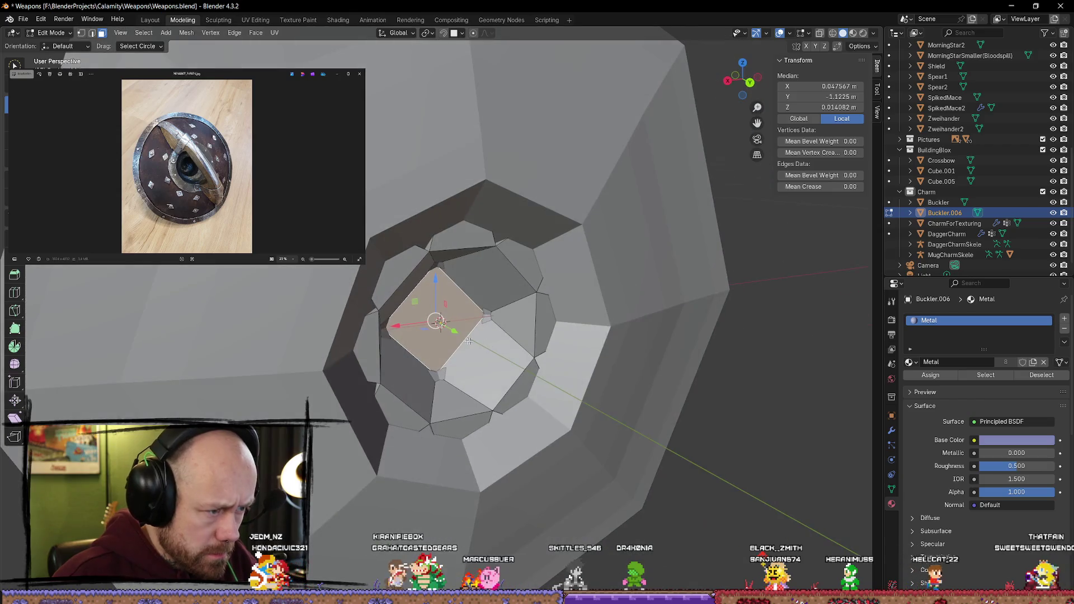
pyautogui.hotkey('alt', 'a')
pyautogui.moveTo(738, 355)
pyautogui.mouseDown(button='middle')
pyautogui.moveTo(676, 367)
pyautogui.moveTo(736, 453)
pyautogui.moveTo(683, 395)
pyautogui.moveTo(757, 477)
pyautogui.moveTo(741, 427)
pyautogui.moveTo(707, 384)
pyautogui.moveTo(702, 419)
pyautogui.moveTo(697, 410)
pyautogui.moveTo(546, 427)
pyautogui.moveTo(556, 413)
pyautogui.moveTo(736, 436)
pyautogui.mouseUp(button='middle')
pyautogui.scroll(-3, 694, 358)
pyautogui.scroll(1, 669, 362)
pyautogui.press('Tab')
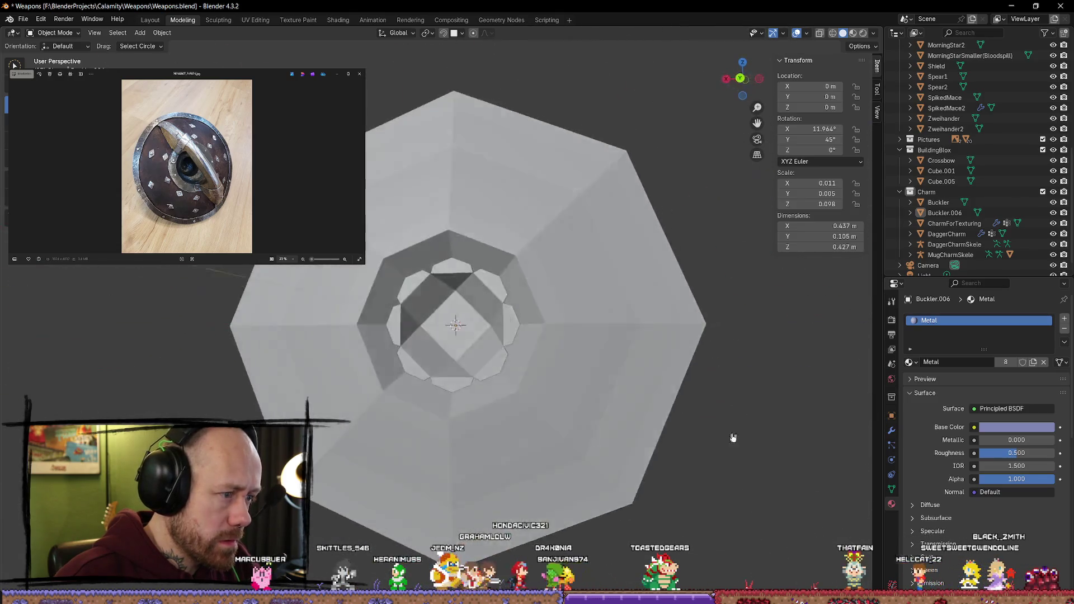
# Step: Select the boss's outer ring, undo a trial scale, and nudge it slightly up along Z
pyautogui.scroll(3, 506, 306)
pyautogui.press('Tab')
pyautogui.click(515, 264)
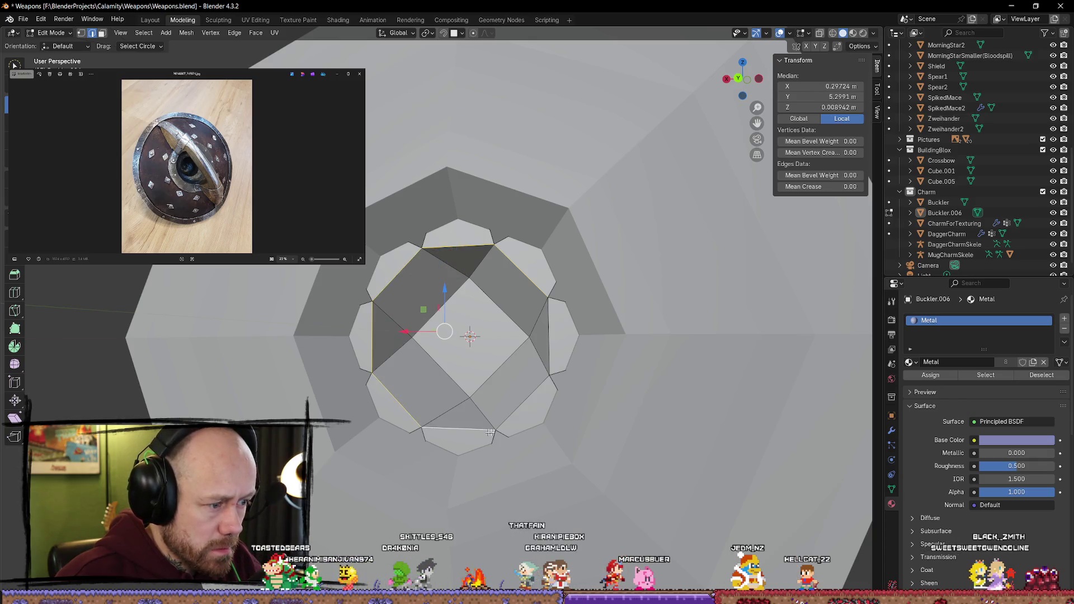
pyautogui.press('s')
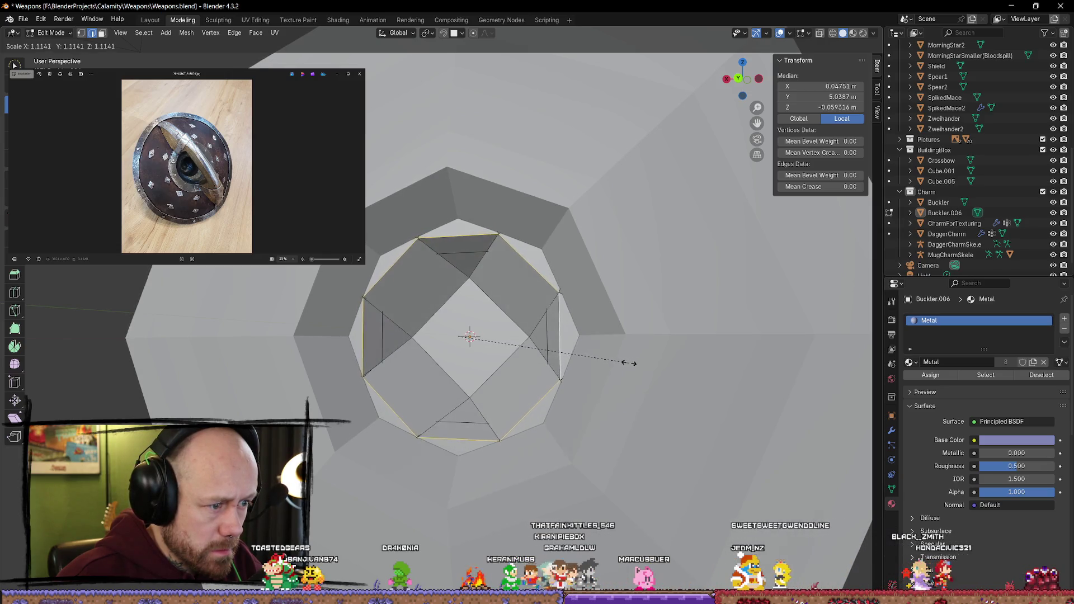
pyautogui.click(621, 361)
pyautogui.moveTo(621, 362)
pyautogui.mouseDown(button='middle')
pyautogui.moveTo(813, 385)
pyautogui.moveTo(230, 375)
pyautogui.moveTo(195, 348)
pyautogui.mouseUp(button='middle')
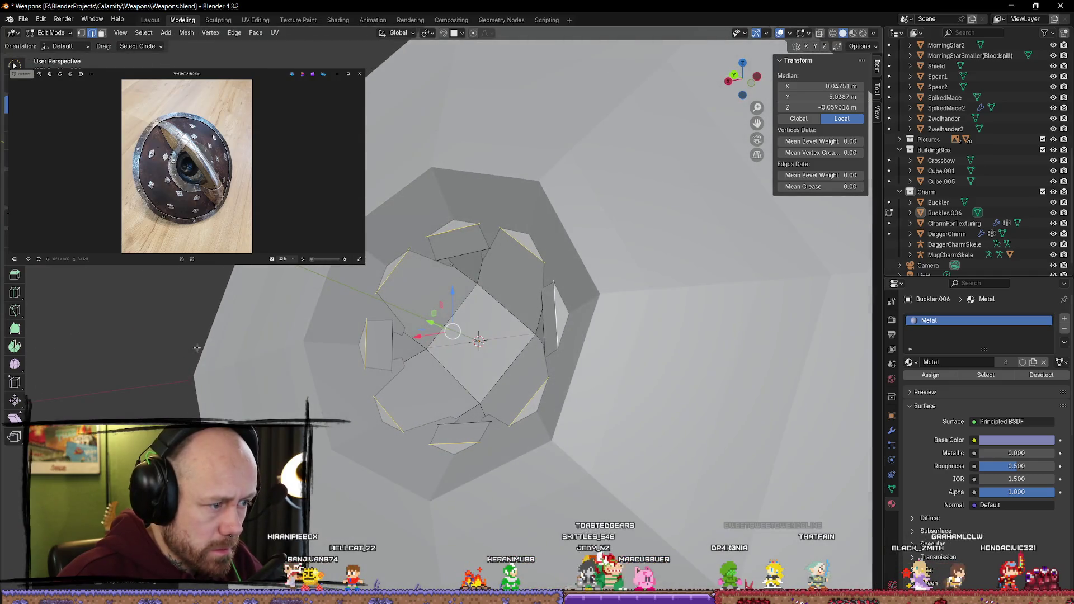
pyautogui.hotkey('ctrl', 'z')
pyautogui.moveTo(276, 310); pyautogui.dragTo(340, 342, button='middle')
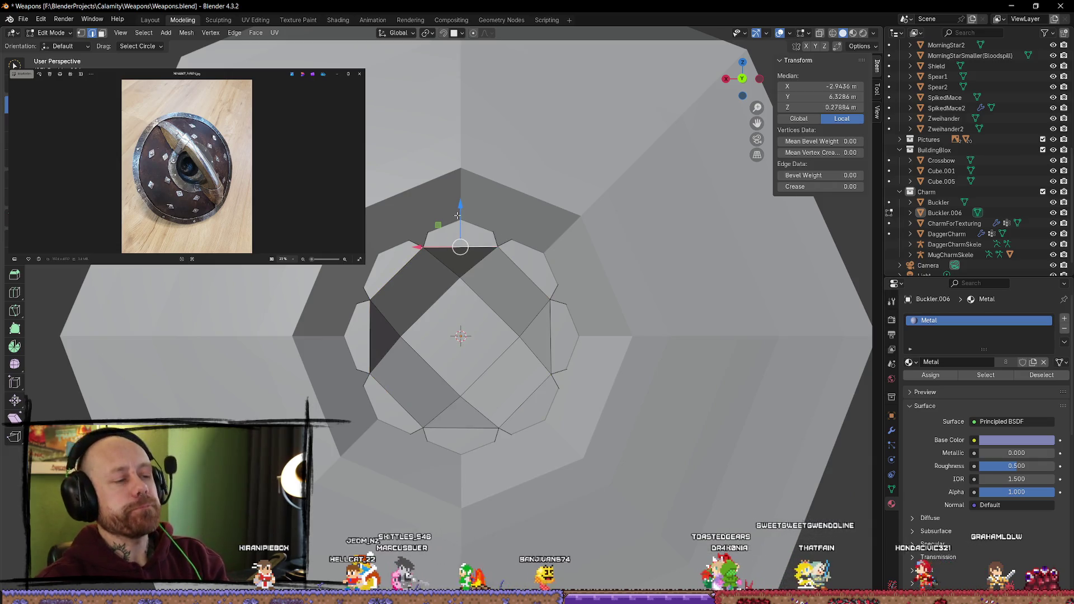
pyautogui.moveTo(465, 207); pyautogui.dragTo(462, 190)
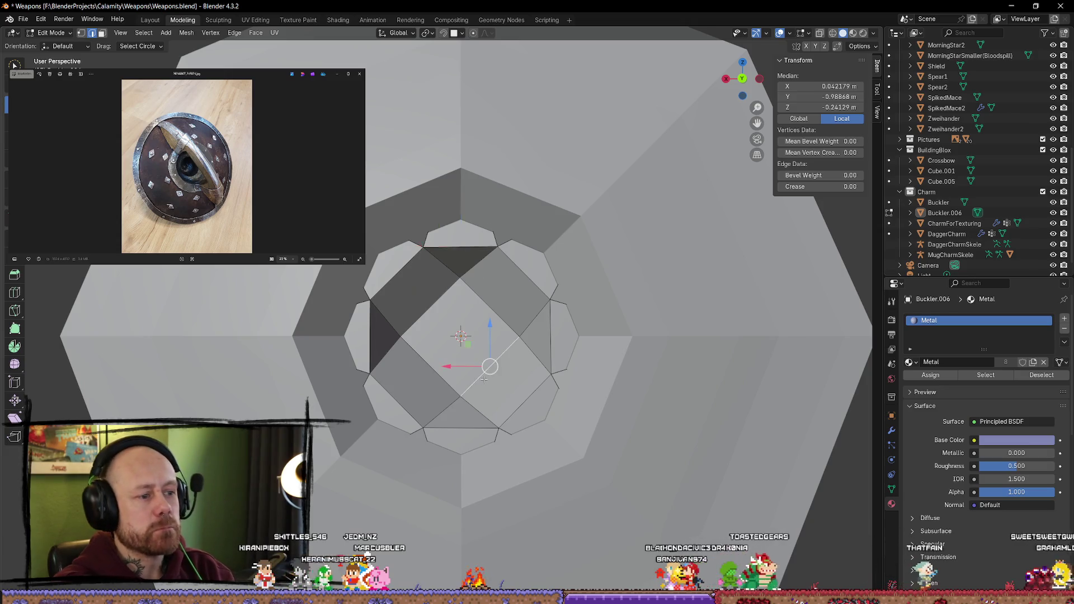
pyautogui.scroll(-2, 484, 378)
pyautogui.press('Tab')
pyautogui.scroll(-3, 721, 462)
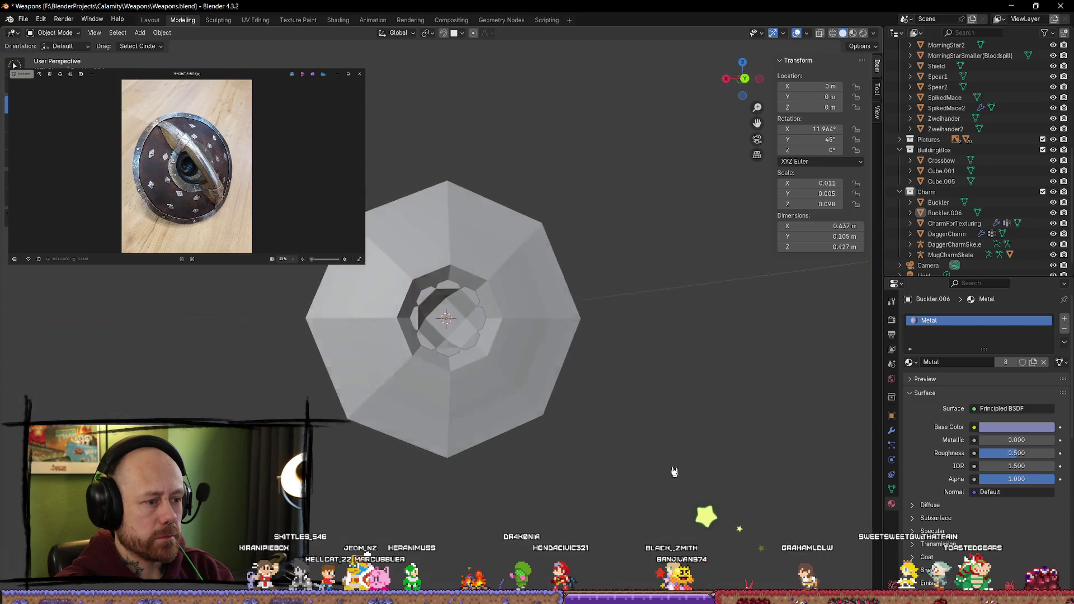
# Step: Drag Buckler.006 out along Y from the shield and inspect it from the side
pyautogui.scroll(3, 472, 399)
pyautogui.scroll(6, 479, 395)
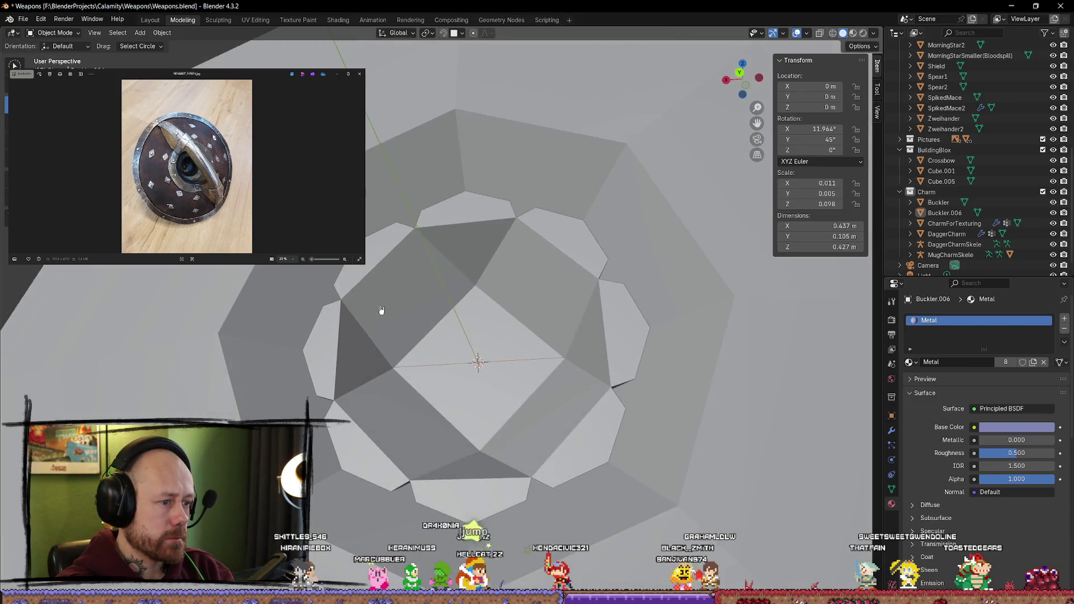
pyautogui.moveTo(379, 307)
pyautogui.mouseDown(button='middle')
pyautogui.moveTo(431, 342)
pyautogui.moveTo(424, 307)
pyautogui.moveTo(422, 322)
pyautogui.moveTo(318, 306)
pyautogui.moveTo(364, 301)
pyautogui.mouseUp(button='middle')
pyautogui.press('Tab')
pyautogui.scroll(-5, 364, 301)
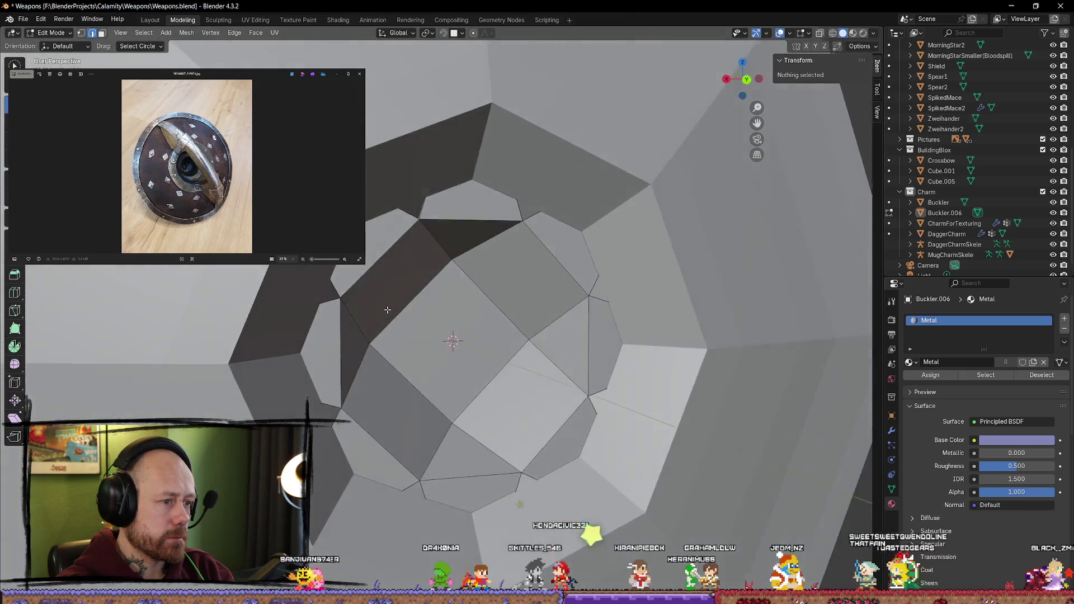
pyautogui.press('Tab')
pyautogui.moveTo(457, 326)
pyautogui.mouseDown()
pyautogui.moveTo(582, 364)
pyautogui.moveTo(709, 425)
pyautogui.mouseUp()
pyautogui.click(672, 395)
pyautogui.moveTo(662, 397)
pyautogui.mouseDown(button='middle')
pyautogui.moveTo(467, 367)
pyautogui.moveTo(528, 355)
pyautogui.moveTo(635, 377)
pyautogui.moveTo(475, 357)
pyautogui.moveTo(513, 373)
pyautogui.mouseUp(button='middle')
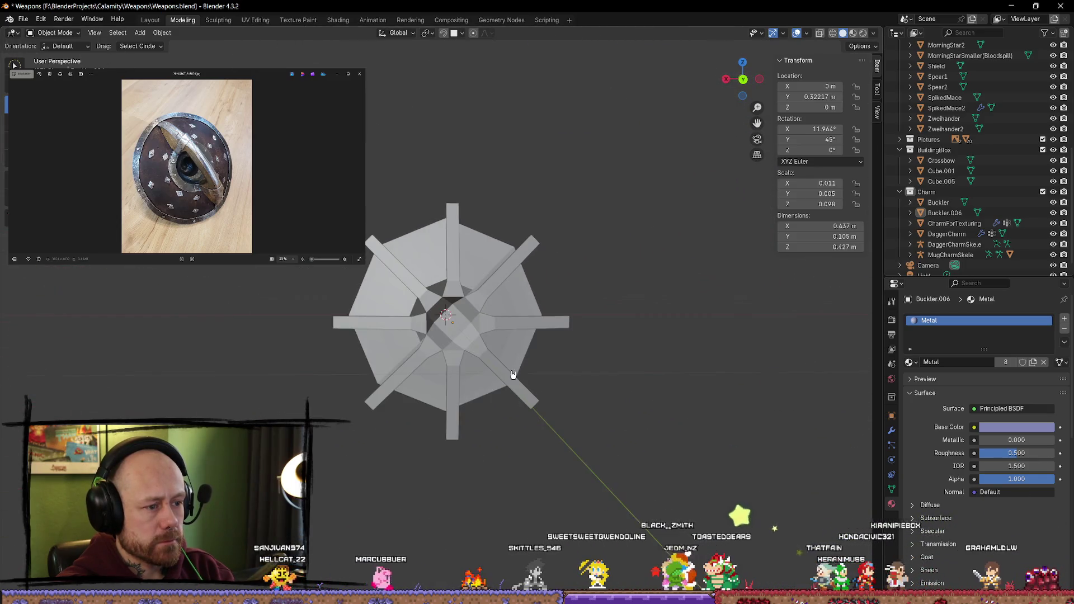
pyautogui.moveTo(583, 371); pyautogui.dragTo(530, 353, button='middle')
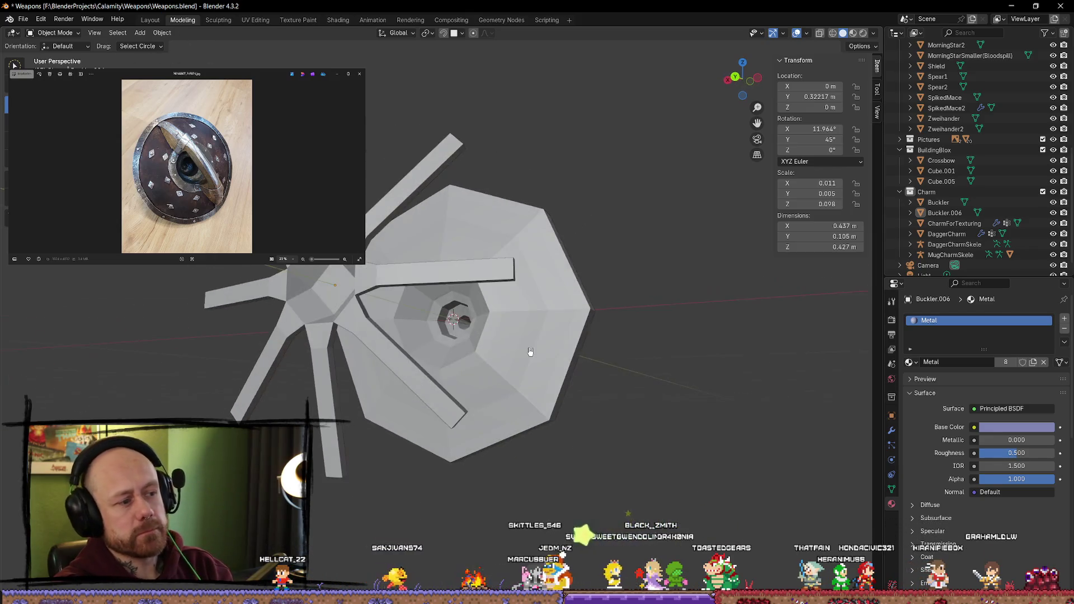
# Step: Put Buckler.006 back at Location Y 0 and deselect it
pyautogui.click(425, 344)
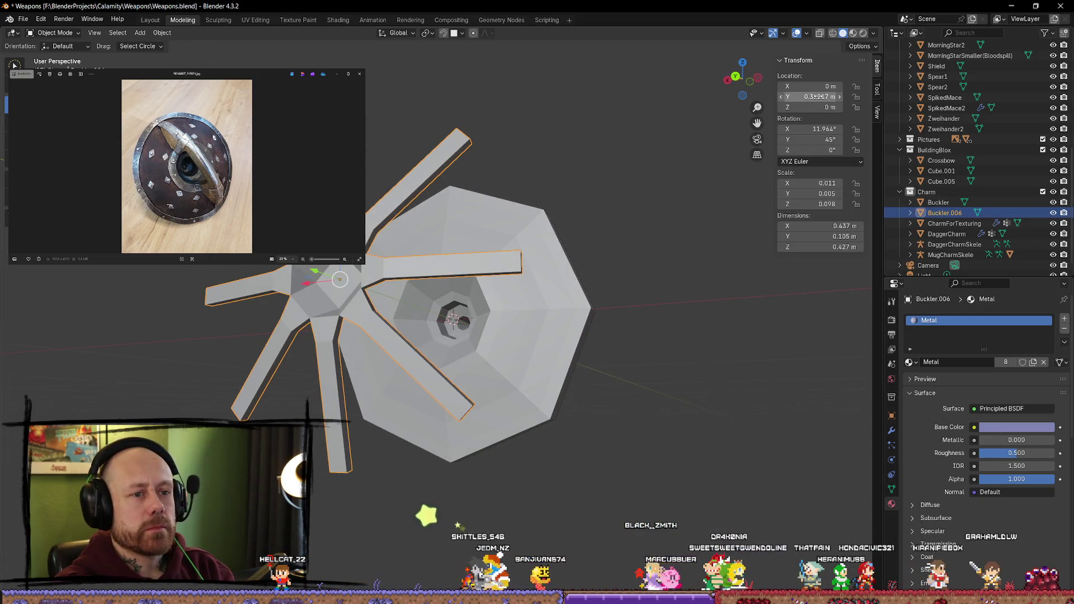
pyautogui.write('0')
pyautogui.press('Return')
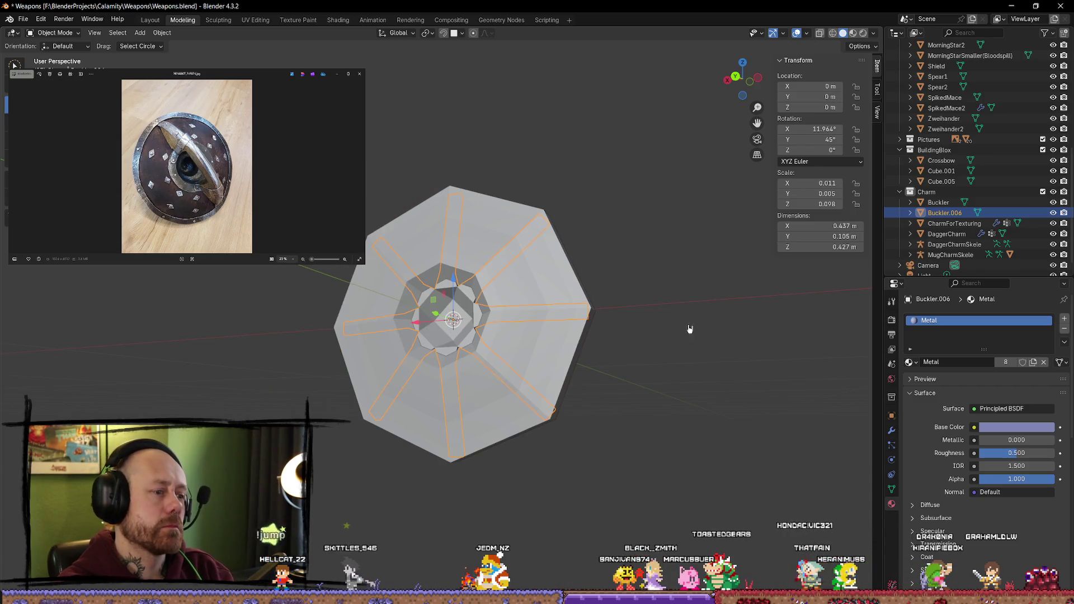
pyautogui.click(689, 329)
pyautogui.scroll(6, 464, 315)
pyautogui.moveTo(471, 279)
pyautogui.mouseDown(button='middle')
pyautogui.moveTo(432, 281)
pyautogui.moveTo(451, 281)
pyautogui.moveTo(503, 319)
pyautogui.moveTo(510, 337)
pyautogui.mouseUp(button='middle')
pyautogui.press('Tab')
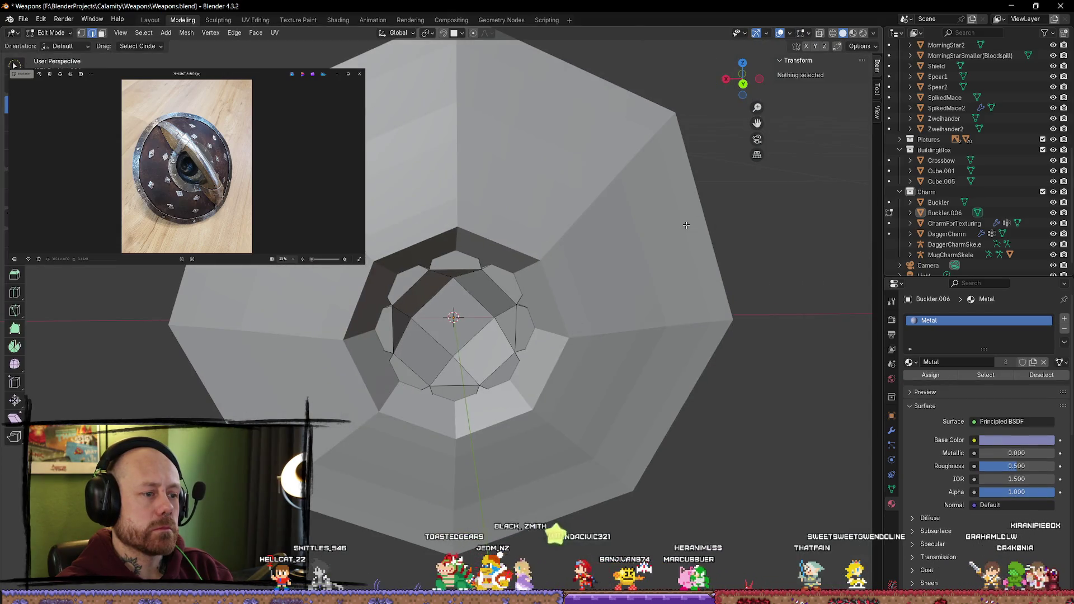
pyautogui.press('Tab')
pyautogui.scroll(-5, 697, 352)
pyautogui.scroll(2, 693, 378)
# Step: Select the Buckler shield body from a tilted view of the buckler
pyautogui.moveTo(693, 379)
pyautogui.mouseDown(button='middle')
pyautogui.moveTo(638, 374)
pyautogui.moveTo(652, 393)
pyautogui.moveTo(438, 386)
pyautogui.mouseUp(button='middle')
pyautogui.scroll(2, 438, 385)
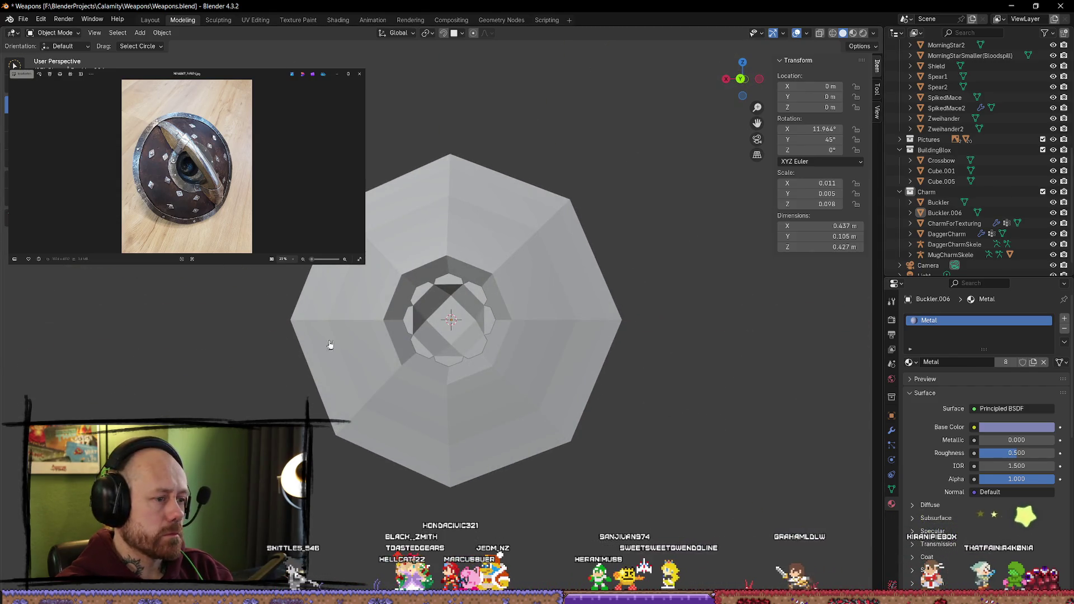
pyautogui.scroll(5, 488, 353)
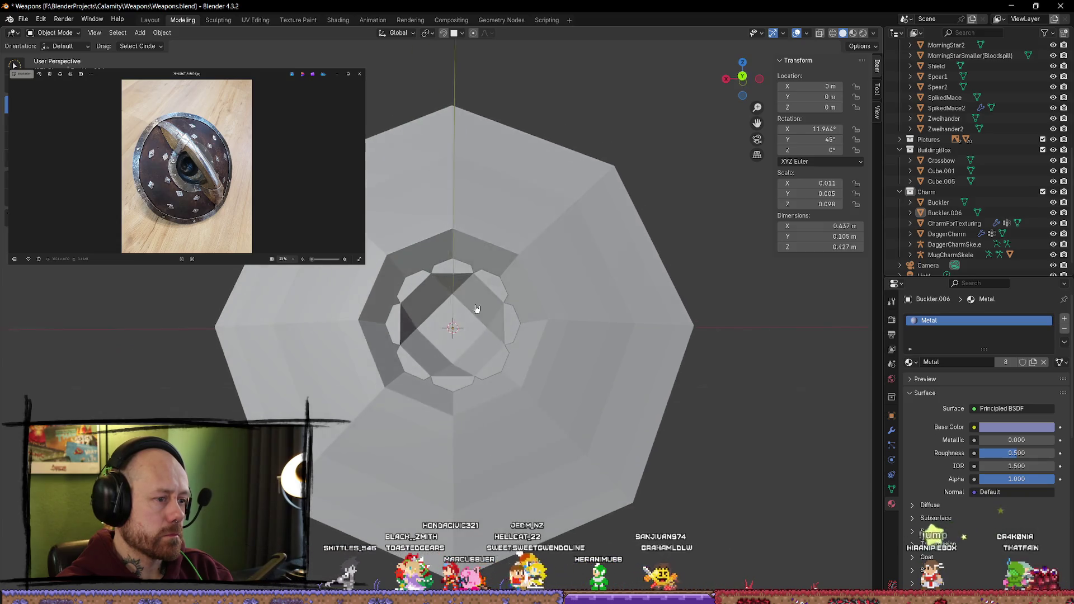
pyautogui.moveTo(463, 300); pyautogui.dragTo(384, 278, button='middle')
pyautogui.click(407, 295)
pyautogui.scroll(-3, 456, 311)
pyautogui.moveTo(455, 312)
pyautogui.mouseDown(button='middle')
pyautogui.moveTo(445, 331)
pyautogui.moveTo(498, 315)
pyautogui.moveTo(427, 354)
pyautogui.moveTo(437, 372)
pyautogui.moveTo(496, 376)
pyautogui.moveTo(526, 359)
pyautogui.mouseUp(button='middle')
# Step: Move Buckler.006 out along Y and face its spiked back
pyautogui.click(526, 359)
pyautogui.press('g')
pyautogui.press('y')
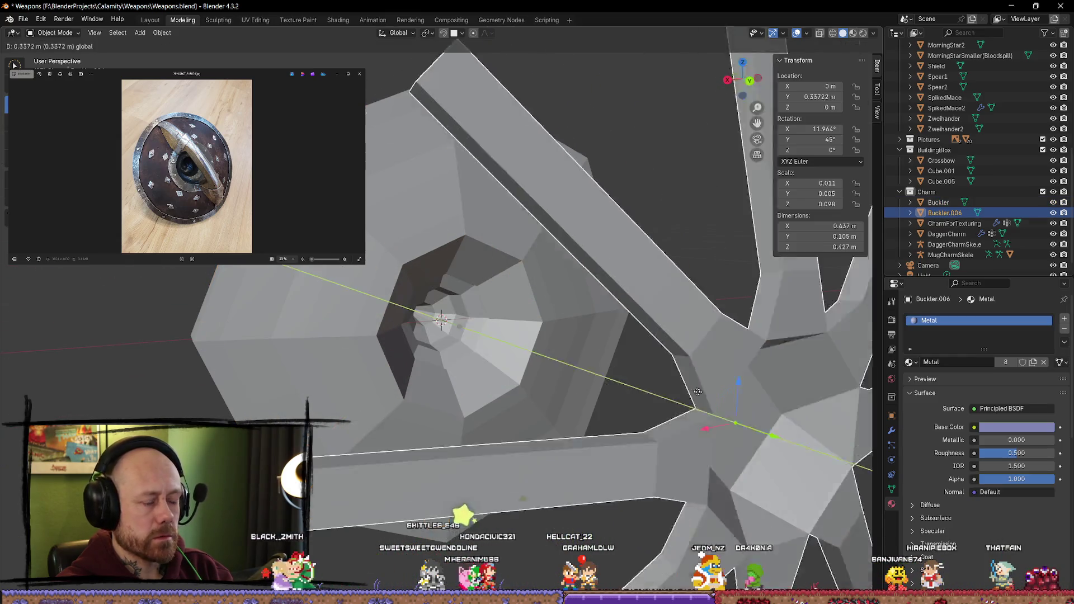
pyautogui.click(685, 402)
pyautogui.moveTo(684, 401)
pyautogui.mouseDown(button='middle')
pyautogui.moveTo(532, 391)
pyautogui.moveTo(491, 422)
pyautogui.moveTo(263, 358)
pyautogui.moveTo(286, 335)
pyautogui.moveTo(626, 336)
pyautogui.moveTo(476, 322)
pyautogui.mouseUp(button='middle')
pyautogui.moveTo(390, 279); pyautogui.dragTo(501, 302, button='middle')
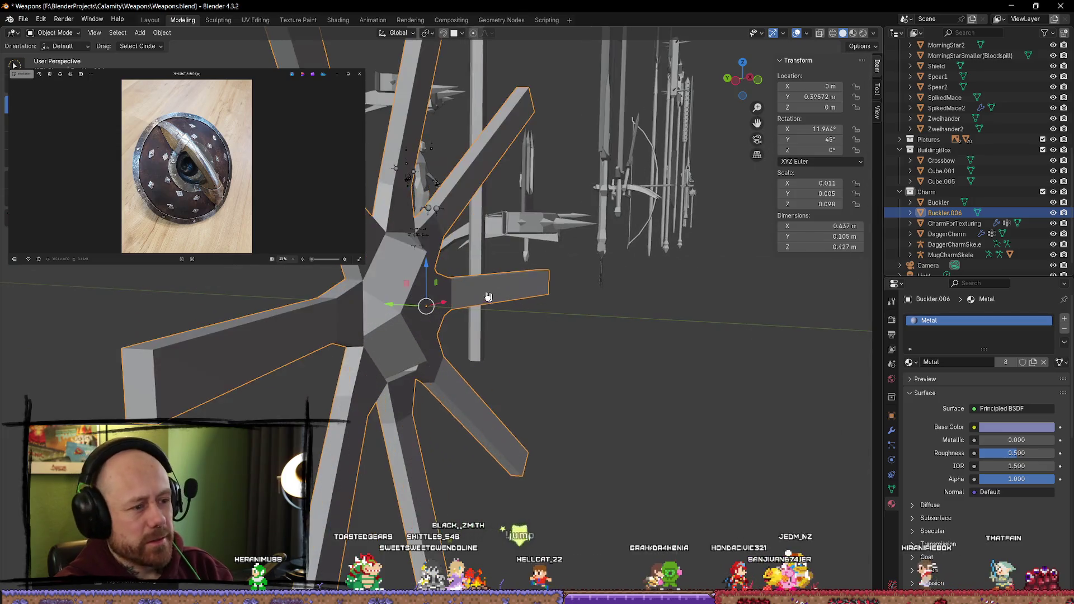
pyautogui.scroll(5, 433, 217)
# Step: Delete the six thin bevel strip faces from the Buckler.006 boss piece
pyautogui.press('Tab')
pyautogui.moveTo(433, 218); pyautogui.dragTo(467, 127, button='middle')
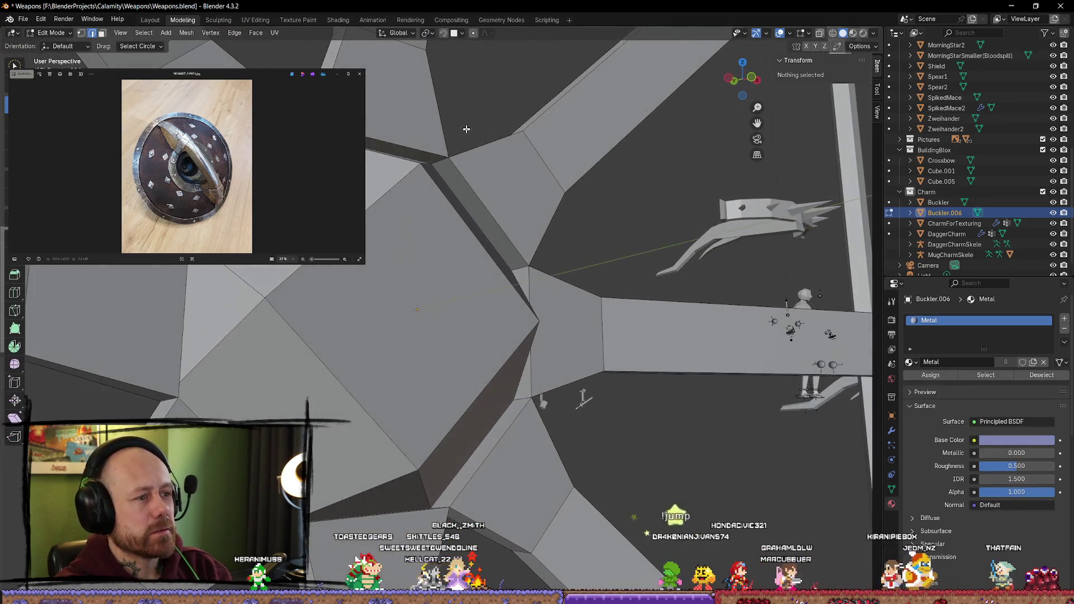
pyautogui.click(462, 191)
pyautogui.keyDown('shift'); pyautogui.click(436, 171); pyautogui.keyUp('shift')
pyautogui.moveTo(436, 171)
pyautogui.mouseDown(button='middle')
pyautogui.moveTo(400, 236)
pyautogui.moveTo(375, 229)
pyautogui.mouseUp(button='middle')
pyautogui.keyDown('shift'); pyautogui.click(399, 236); pyautogui.keyUp('shift')
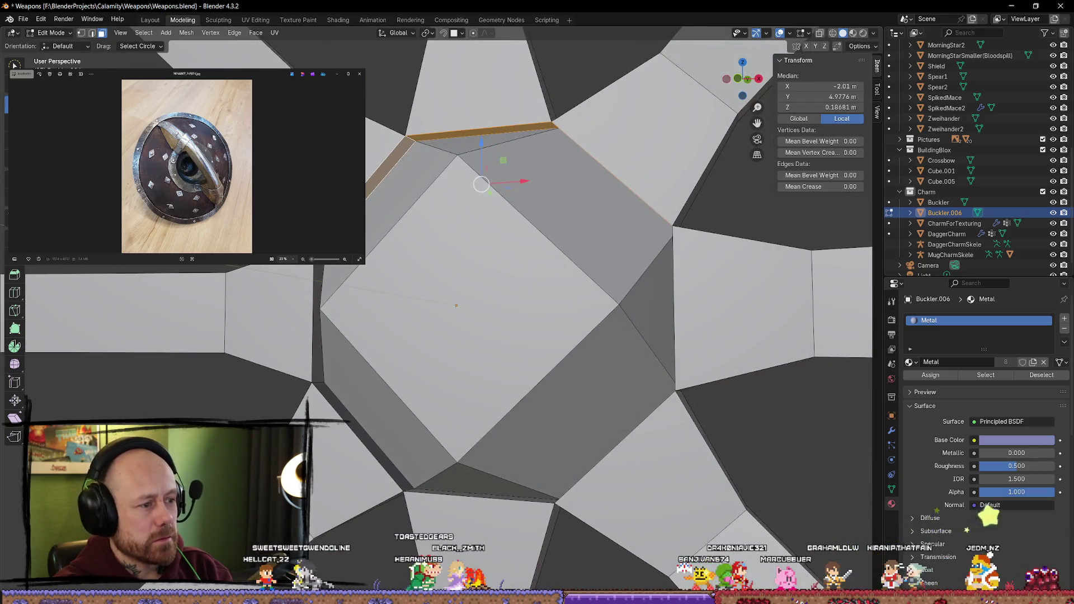
pyautogui.keyDown('shift'); pyautogui.click(317, 358); pyautogui.keyUp('shift')
pyautogui.keyDown('shift'); pyautogui.click(364, 436); pyautogui.keyUp('shift')
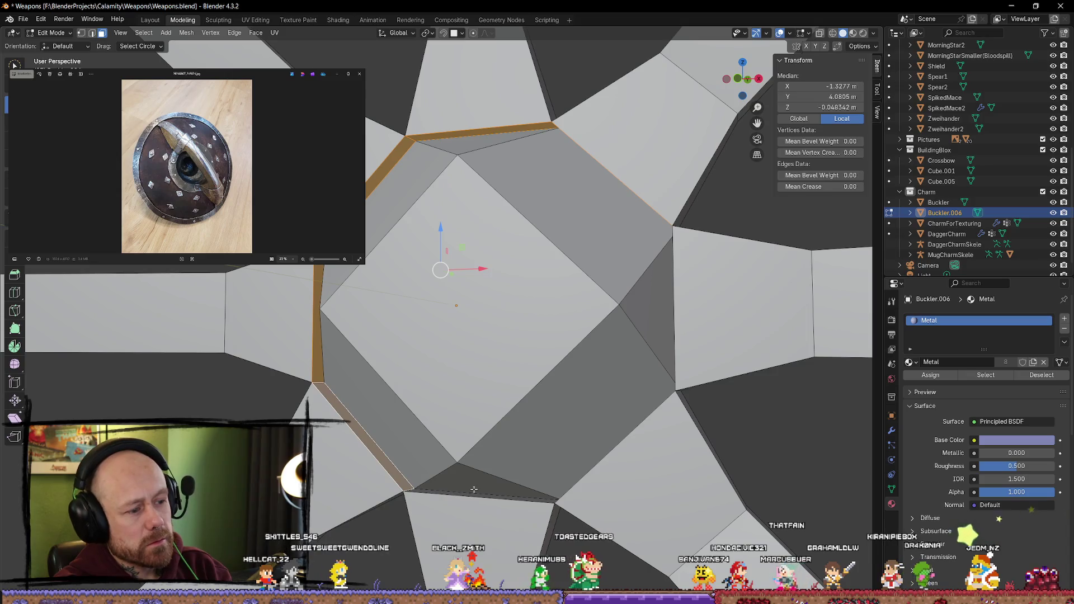
pyautogui.moveTo(486, 495); pyautogui.dragTo(537, 448, button='middle')
pyautogui.keyDown('shift'); pyautogui.click(536, 420); pyautogui.keyUp('shift')
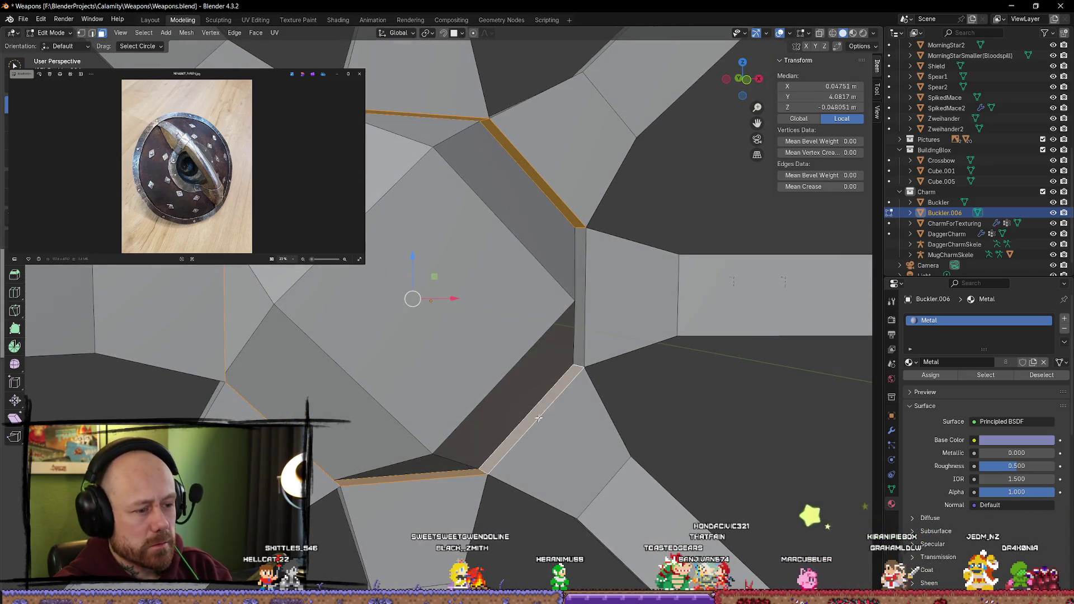
pyautogui.press('x')
pyautogui.click(635, 305)
# Step: Return Buckler.006 to Location Y 0 in the shield
pyautogui.scroll(-3, 671, 210)
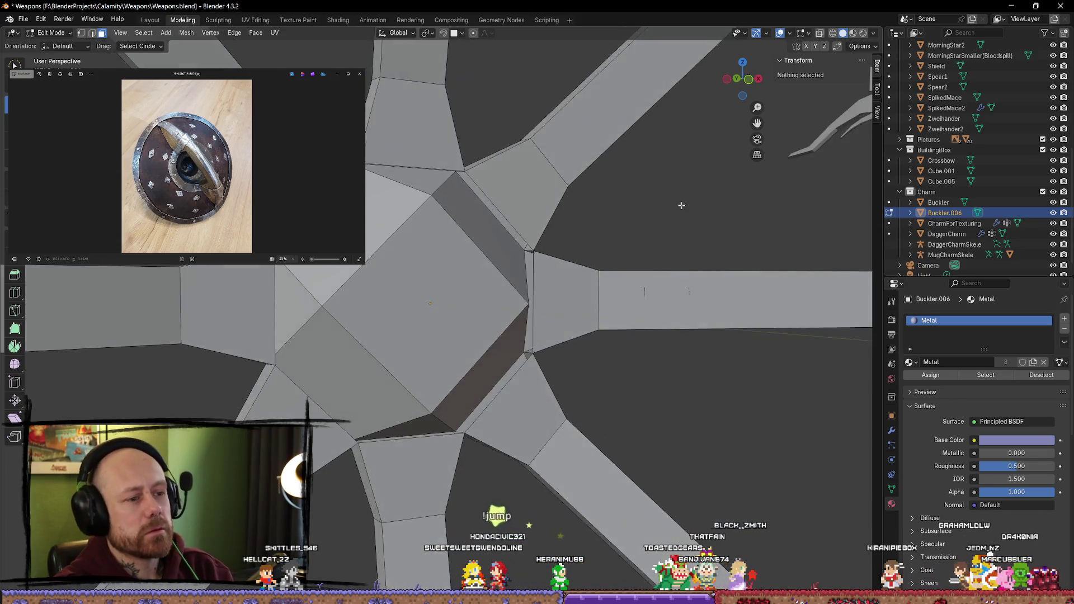
pyautogui.press('Tab')
pyautogui.scroll(2, 565, 250)
pyautogui.scroll(3, 565, 250)
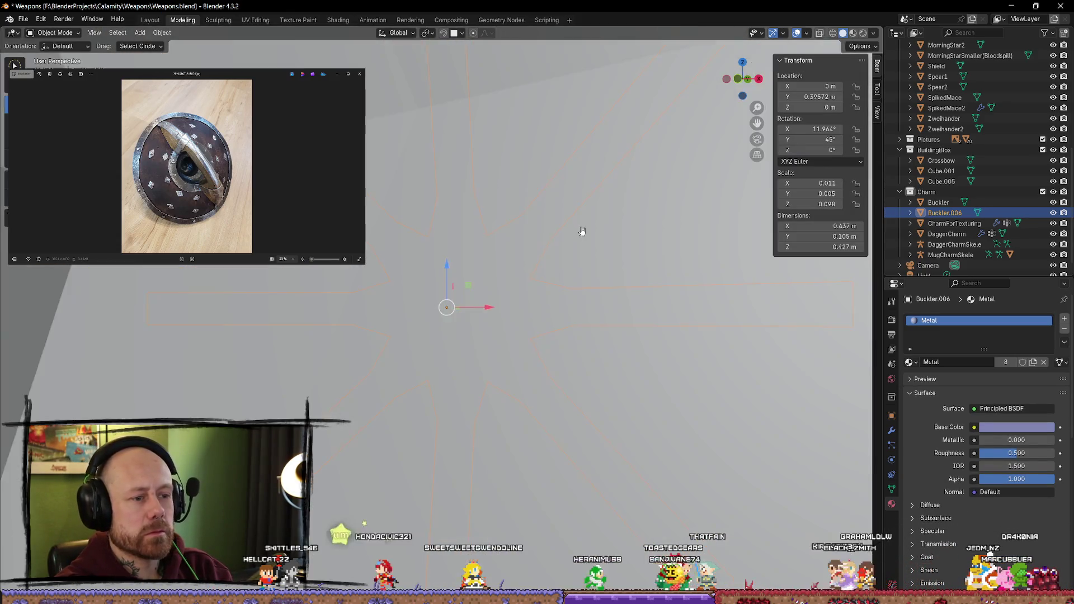
pyautogui.scroll(-5, 580, 233)
pyautogui.moveTo(571, 263); pyautogui.dragTo(551, 303, button='middle')
pyautogui.press('Tab')
pyautogui.press('Tab')
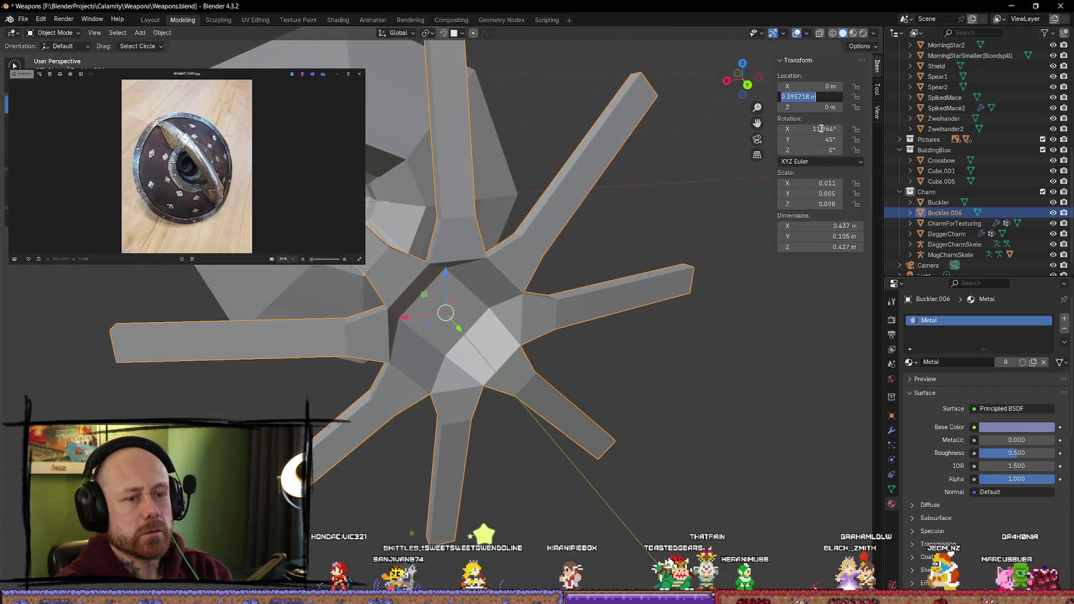
pyautogui.write('0')
pyautogui.press('Return')
# Step: Select the Buckler shield body and enter Edit Mode on it
pyautogui.click(588, 162)
pyautogui.scroll(5, 588, 165)
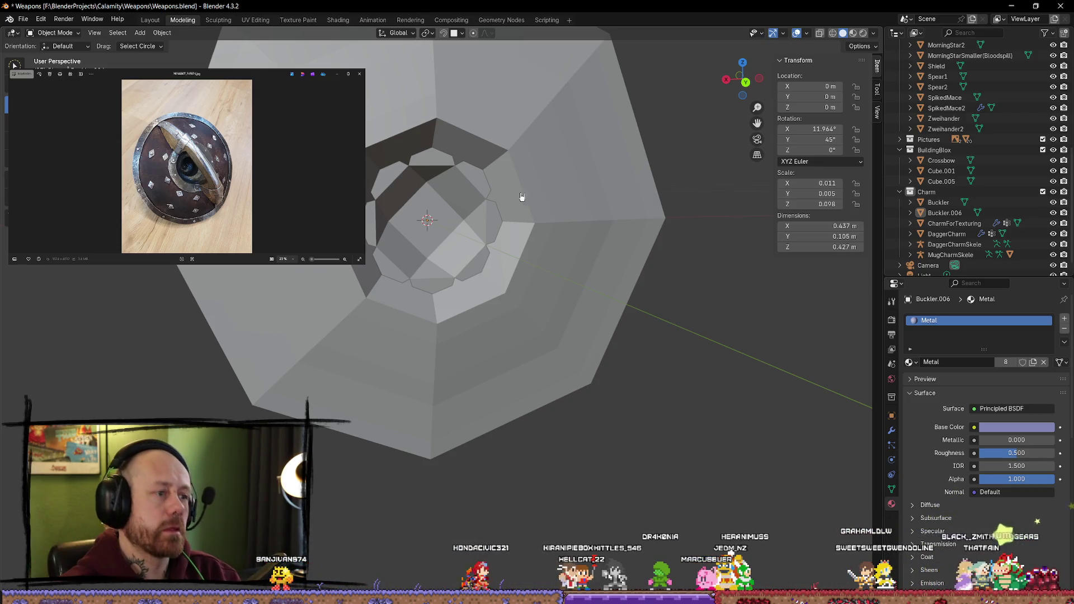
pyautogui.scroll(1, 515, 197)
pyautogui.click(425, 202)
pyautogui.press('Tab')
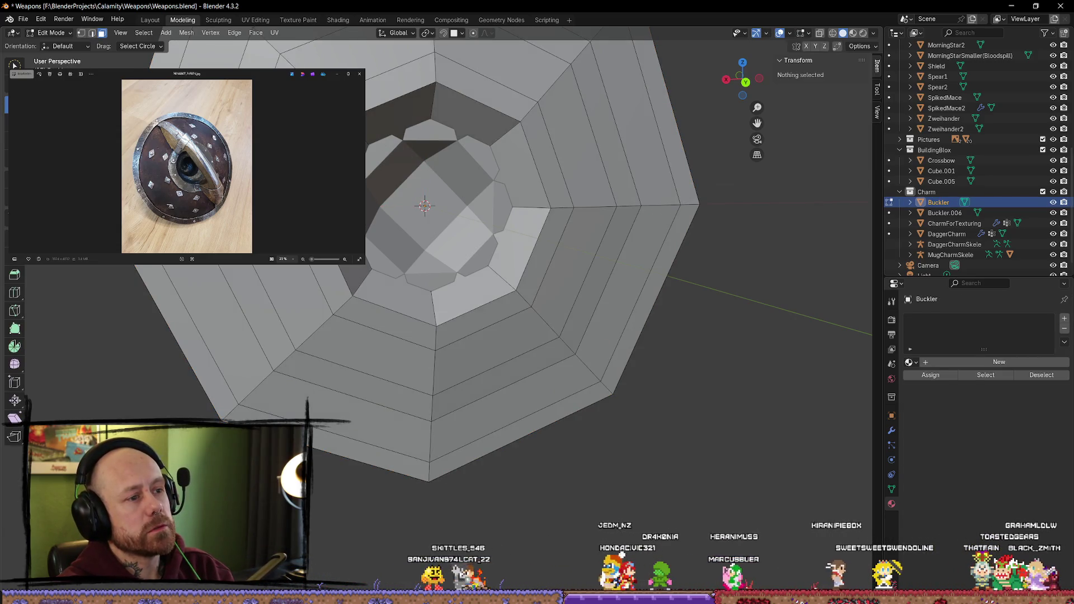
pyautogui.click(367, 143)
pyautogui.keyDown('shift'); pyautogui.click(336, 288); pyautogui.keyUp('shift')
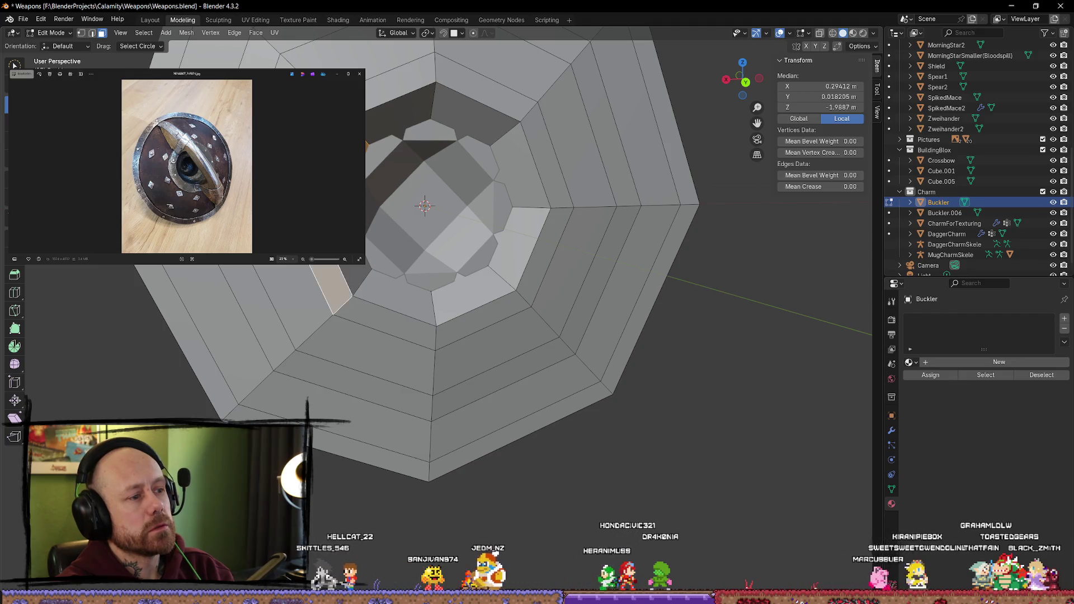
pyautogui.keyDown('shift'); pyautogui.click(390, 313); pyautogui.keyUp('shift')
pyautogui.keyDown('shift'); pyautogui.click(466, 298); pyautogui.keyUp('shift')
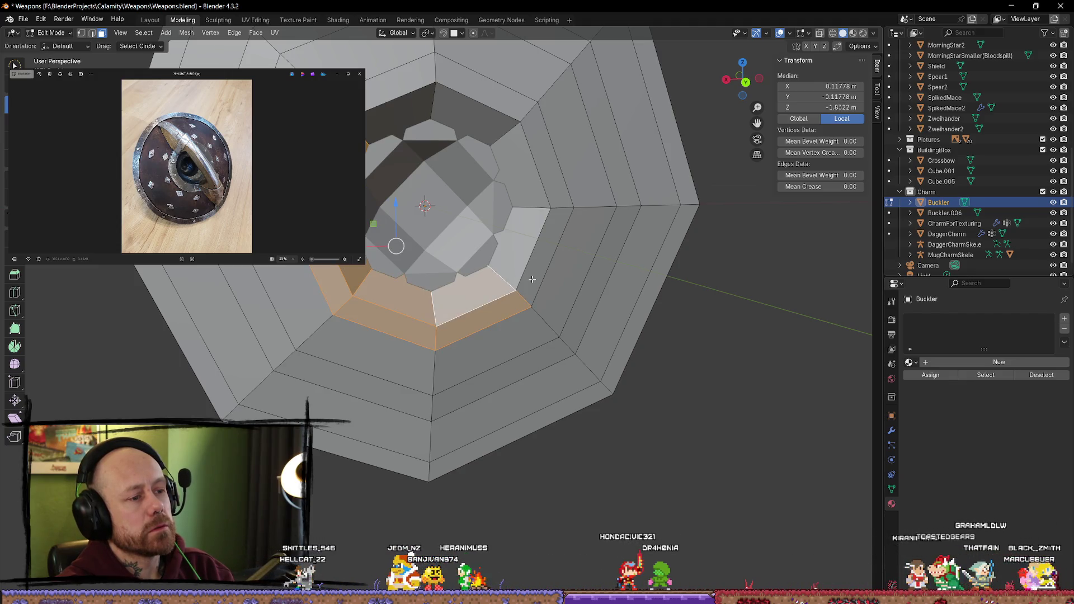
pyautogui.keyDown('shift'); pyautogui.click(534, 251); pyautogui.keyUp('shift')
pyautogui.keyDown('shift'); pyautogui.click(548, 181); pyautogui.keyUp('shift')
pyautogui.keyDown('shift'); pyautogui.click(506, 131); pyautogui.keyUp('shift')
pyautogui.keyDown('shift'); pyautogui.click(479, 92); pyautogui.keyUp('shift')
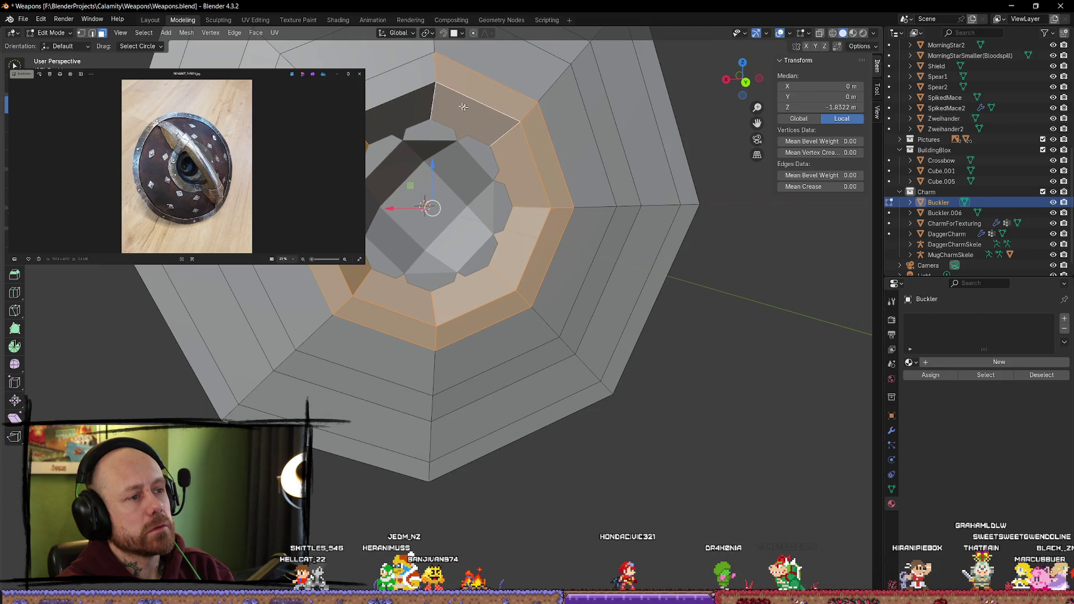
pyautogui.keyDown('shift'); pyautogui.click(411, 103); pyautogui.keyUp('shift')
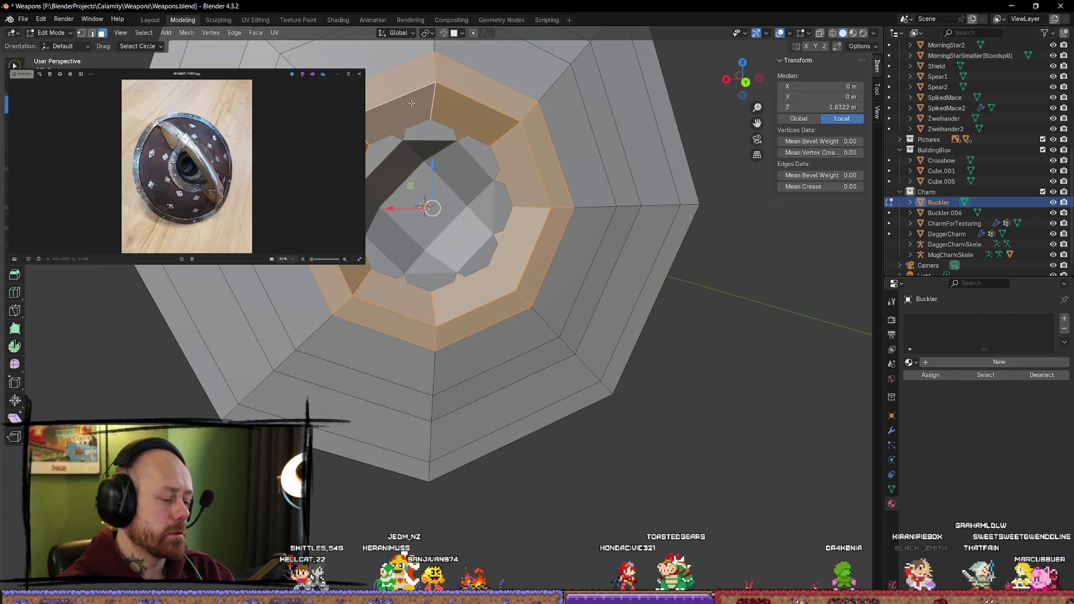
pyautogui.press('s')
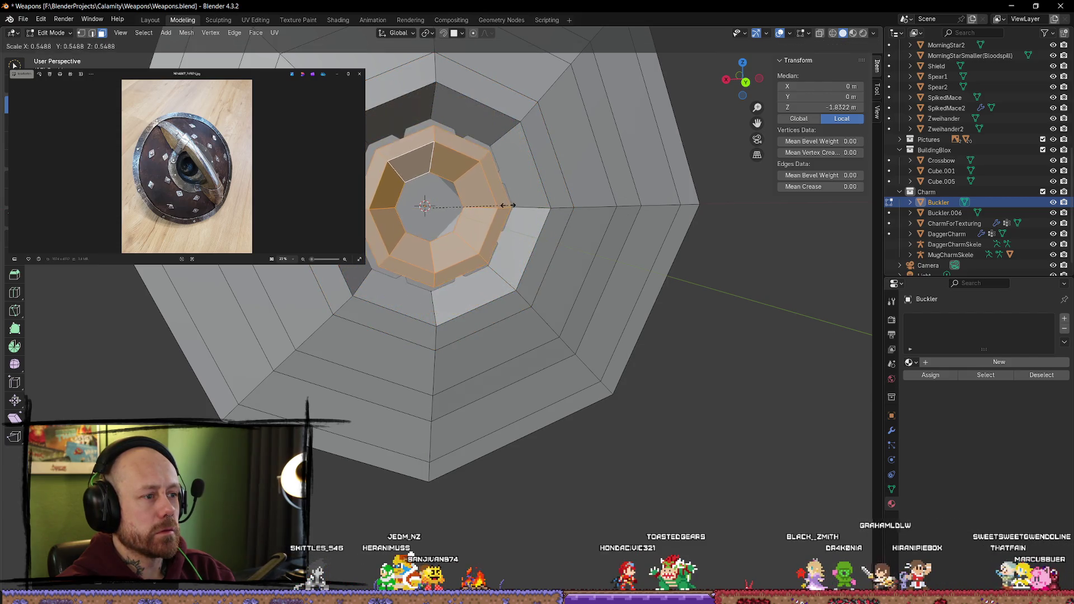
pyautogui.click(538, 207)
pyautogui.scroll(-5, 734, 302)
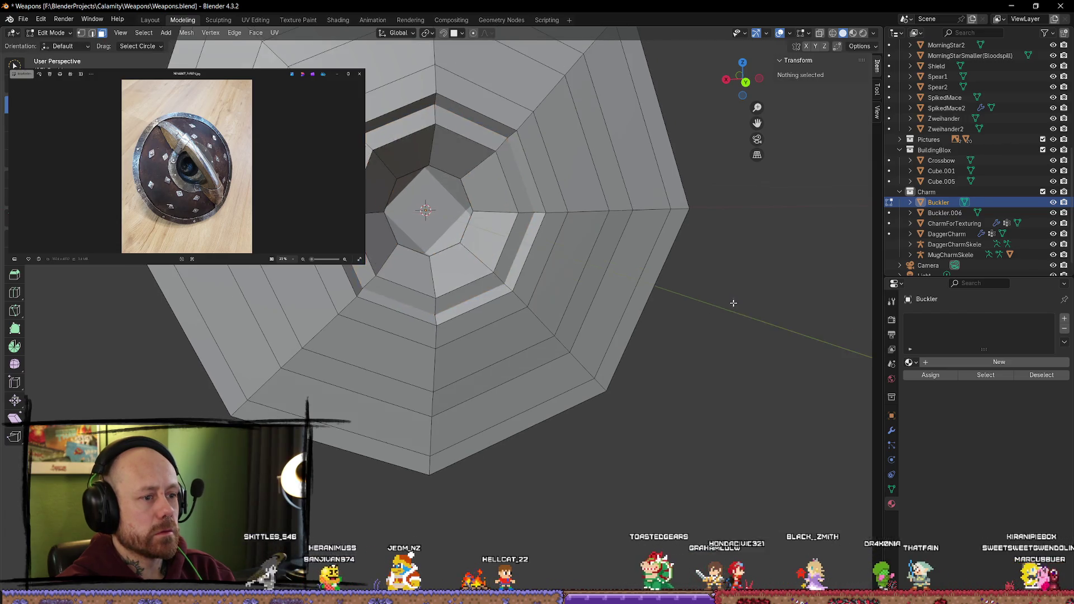
pyautogui.press('Tab')
pyautogui.click(755, 363)
pyautogui.scroll(-3, 738, 347)
pyautogui.moveTo(726, 331)
pyautogui.mouseDown(button='middle')
pyautogui.moveTo(652, 289)
pyautogui.moveTo(637, 336)
pyautogui.moveTo(683, 367)
pyautogui.moveTo(736, 347)
pyautogui.moveTo(615, 326)
pyautogui.mouseUp(button='middle')
pyautogui.scroll(3, 433, 307)
pyautogui.moveTo(436, 304)
pyautogui.mouseDown(button='middle')
pyautogui.moveTo(347, 324)
pyautogui.moveTo(408, 372)
pyautogui.mouseUp(button='middle')
pyautogui.scroll(-3, 318, 317)
pyautogui.scroll(5, 616, 311)
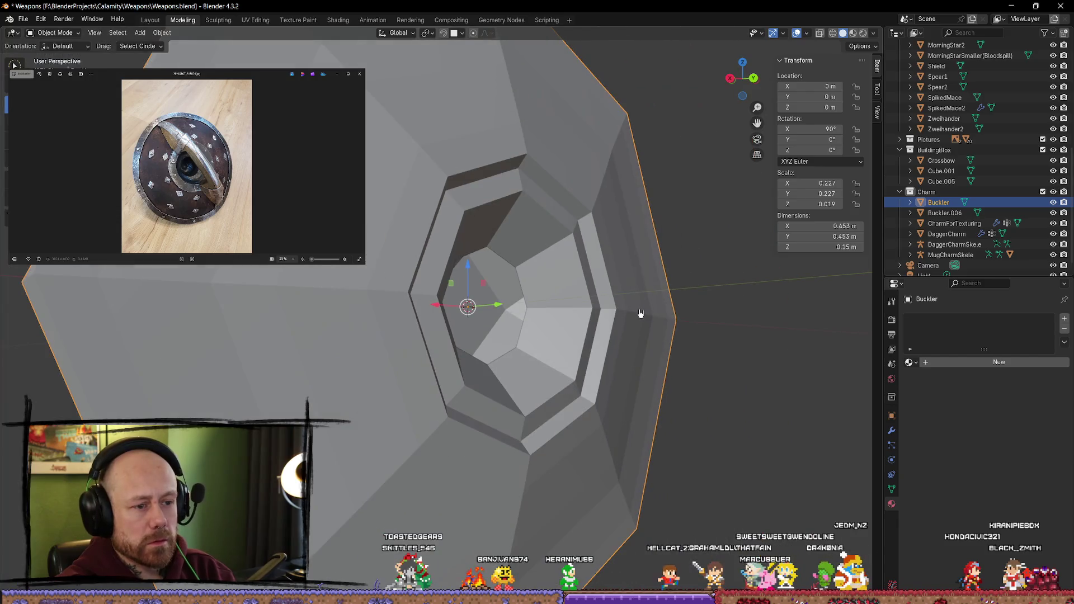
pyautogui.click(736, 360)
pyautogui.moveTo(732, 359); pyautogui.dragTo(671, 358, button='middle')
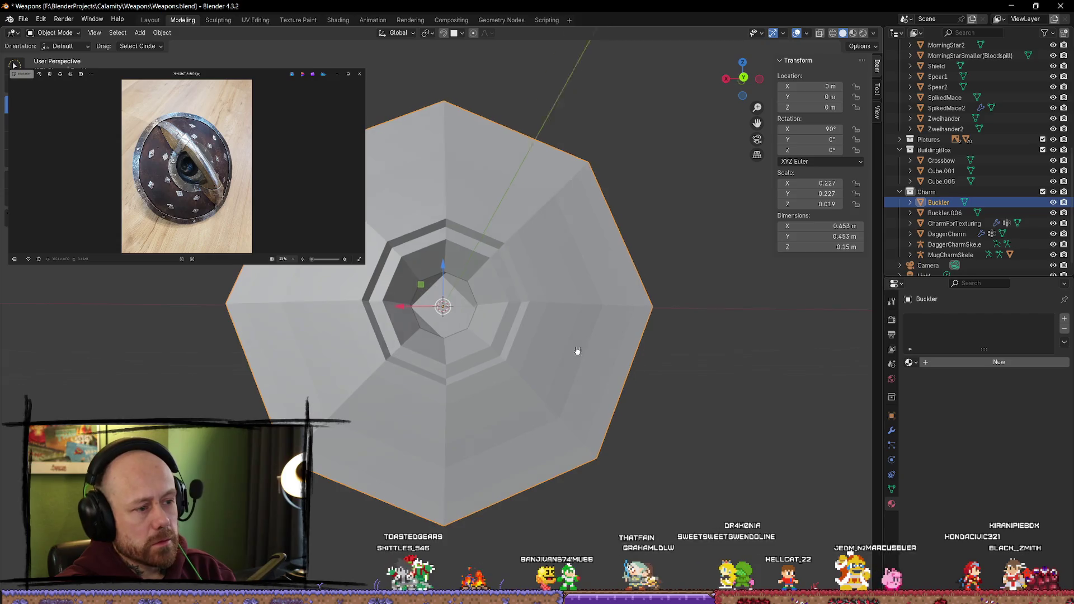
pyautogui.press('Tab')
pyautogui.moveTo(657, 302)
pyautogui.mouseDown(button='middle')
pyautogui.moveTo(707, 280)
pyautogui.moveTo(758, 336)
pyautogui.moveTo(768, 380)
pyautogui.mouseUp(button='middle')
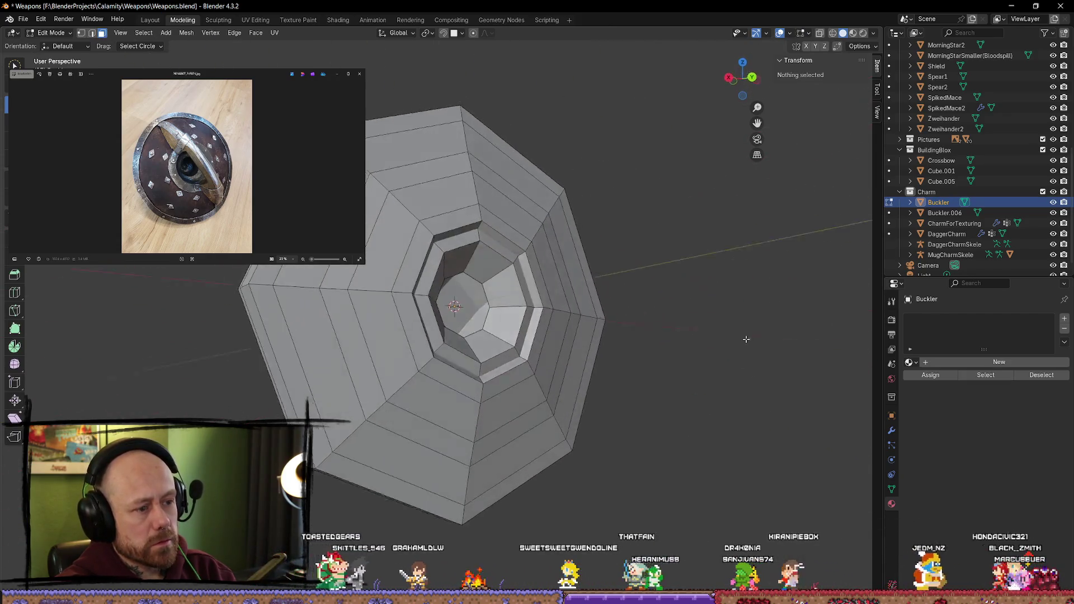
pyautogui.scroll(4, 745, 340)
pyautogui.moveTo(745, 340)
pyautogui.mouseDown(button='middle')
pyautogui.moveTo(446, 272)
pyautogui.moveTo(458, 361)
pyautogui.moveTo(449, 325)
pyautogui.moveTo(471, 367)
pyautogui.moveTo(532, 364)
pyautogui.mouseUp(button='middle')
pyautogui.scroll(-4, 449, 324)
pyautogui.scroll(3, 470, 367)
pyautogui.scroll(-3, 470, 368)
pyautogui.click(431, 311)
# Step: Lift the metal cross piece Buckler.006 along Y, away from the shield
pyautogui.press('Tab')
pyautogui.click(463, 340)
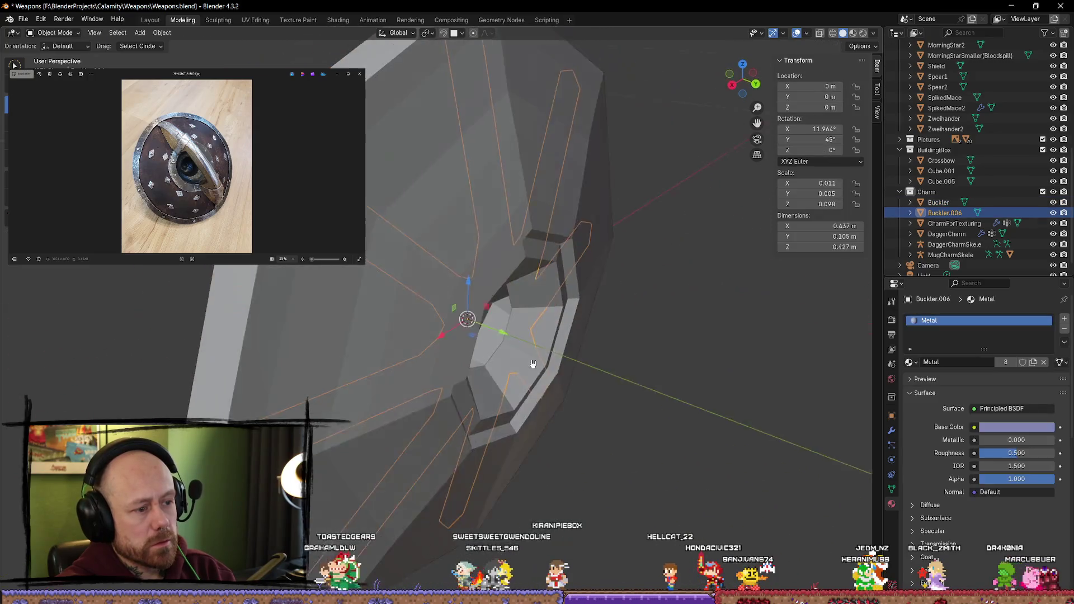
pyautogui.moveTo(502, 333); pyautogui.dragTo(559, 358)
pyautogui.moveTo(559, 358)
pyautogui.mouseDown(button='middle')
pyautogui.moveTo(561, 338)
pyautogui.moveTo(517, 324)
pyautogui.moveTo(662, 358)
pyautogui.moveTo(704, 349)
pyautogui.moveTo(563, 345)
pyautogui.mouseUp(button='middle')
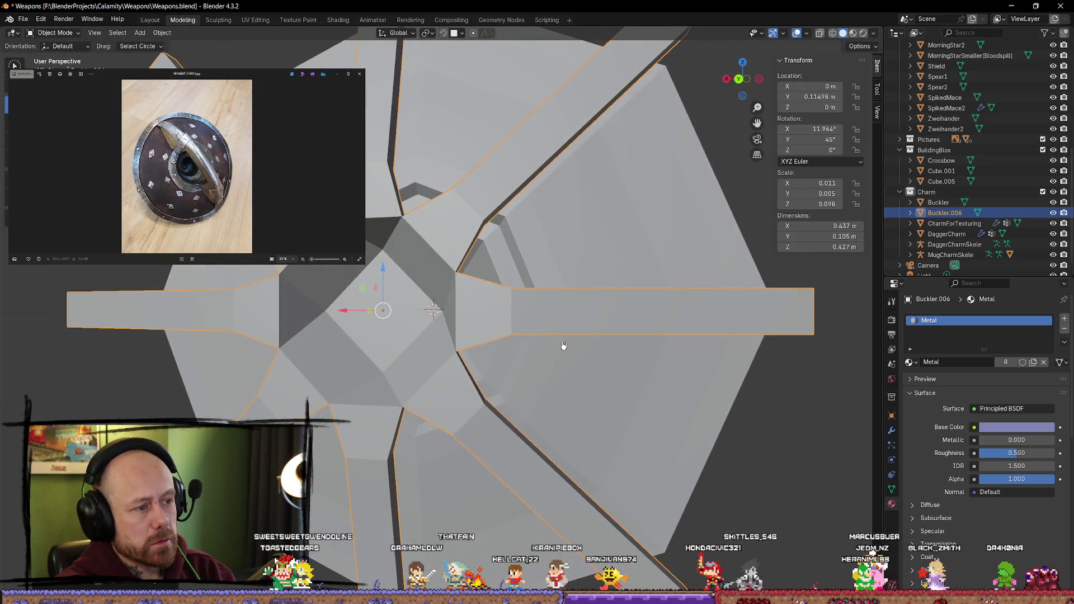
# Step: Delete the five centre faces of Buckler.006 to open a hole
pyautogui.press('Tab')
pyautogui.click(391, 321)
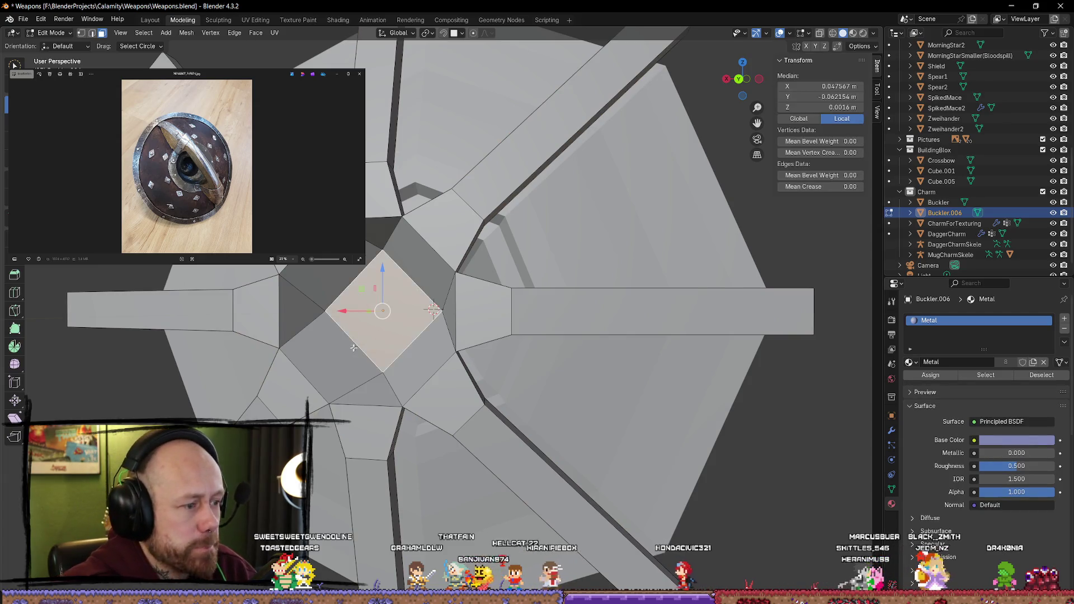
pyautogui.keyDown('shift'); pyautogui.click(318, 358); pyautogui.keyUp('shift')
pyautogui.keyDown('shift'); pyautogui.click(302, 310); pyautogui.keyUp('shift')
pyautogui.keyDown('shift'); pyautogui.click(443, 366); pyautogui.keyUp('shift')
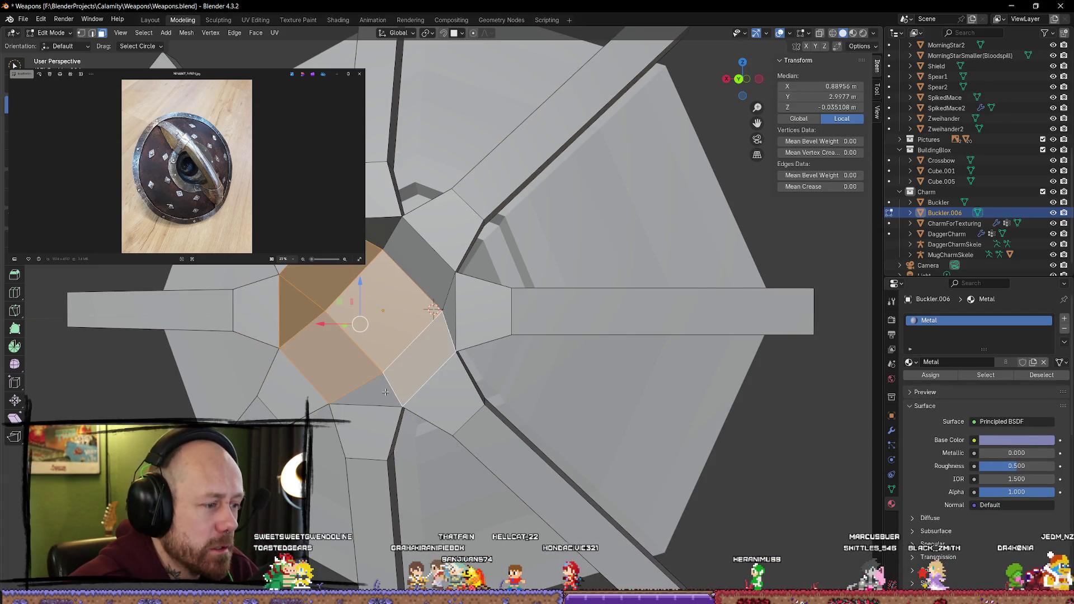
pyautogui.keyDown('shift'); pyautogui.click(377, 239); pyautogui.keyUp('shift')
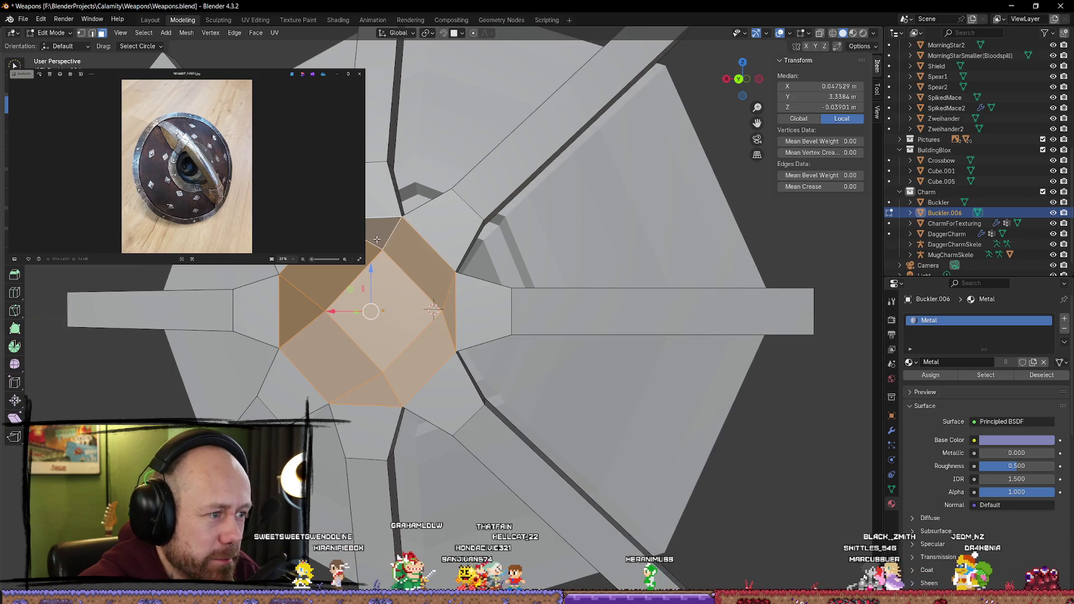
pyautogui.press('x')
pyautogui.click(476, 265)
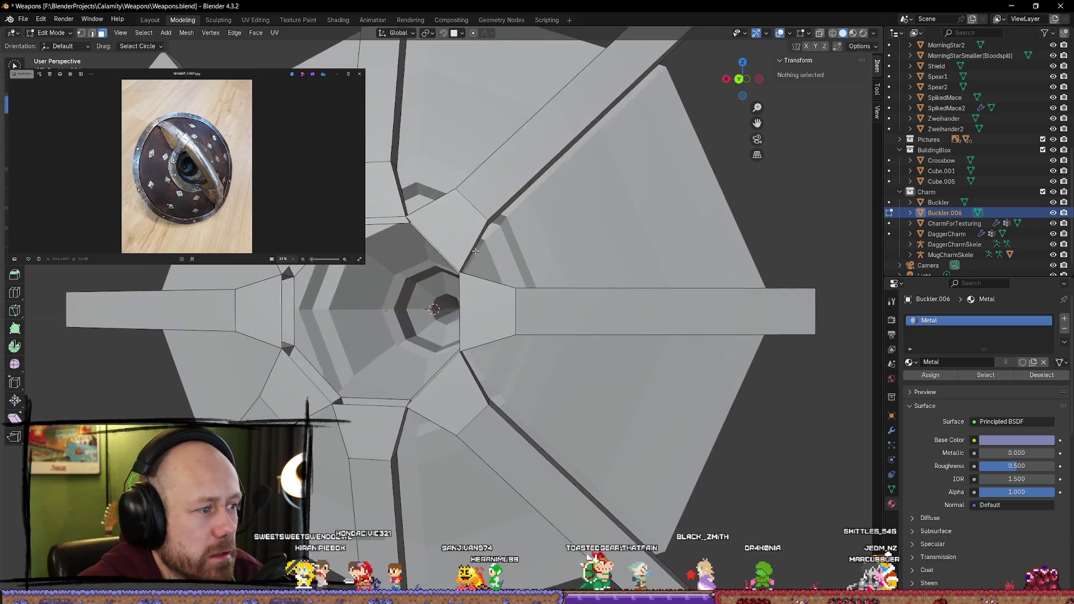
# Step: Reset Buckler.006 to Location Y 0, hide it, and select the Buckler
pyautogui.press('Tab')
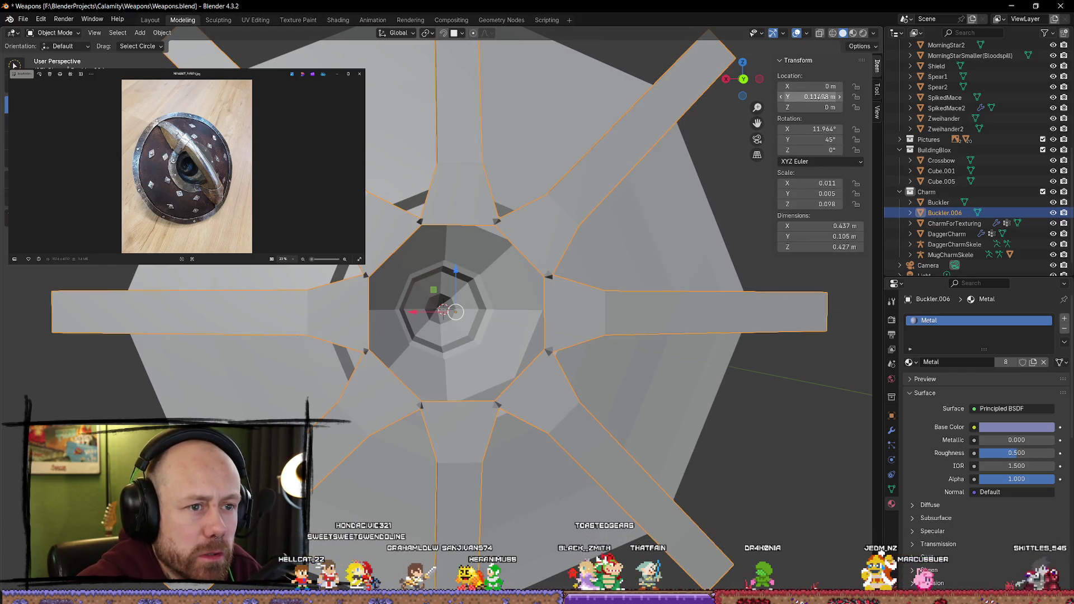
pyautogui.write('0')
pyautogui.press('Return')
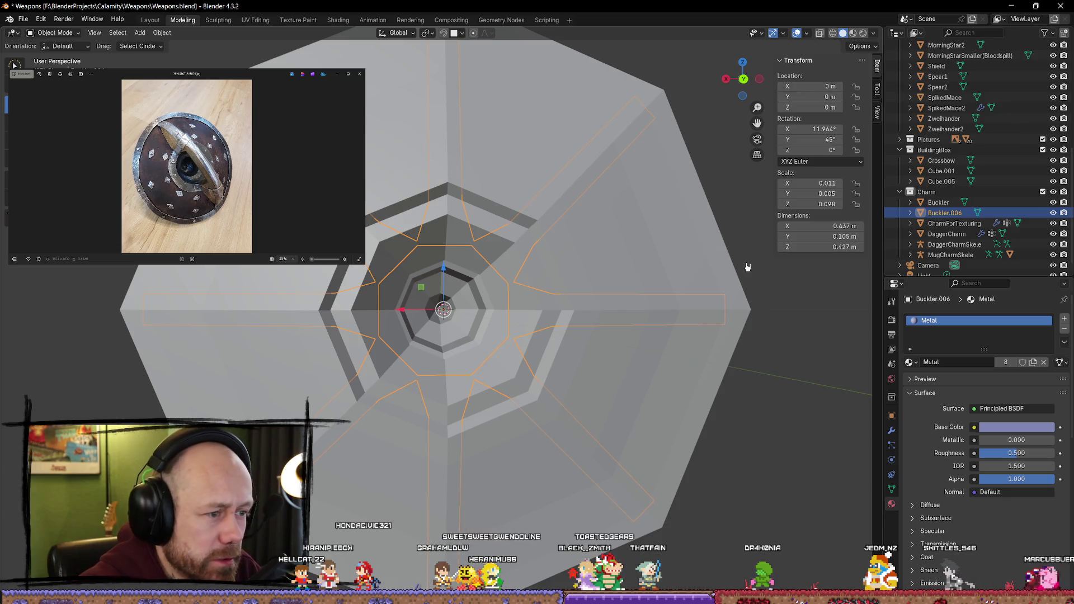
pyautogui.press('h')
pyautogui.moveTo(503, 318)
pyautogui.mouseDown(button='middle')
pyautogui.moveTo(474, 314)
pyautogui.moveTo(448, 330)
pyautogui.mouseUp(button='middle')
pyautogui.click(423, 351)
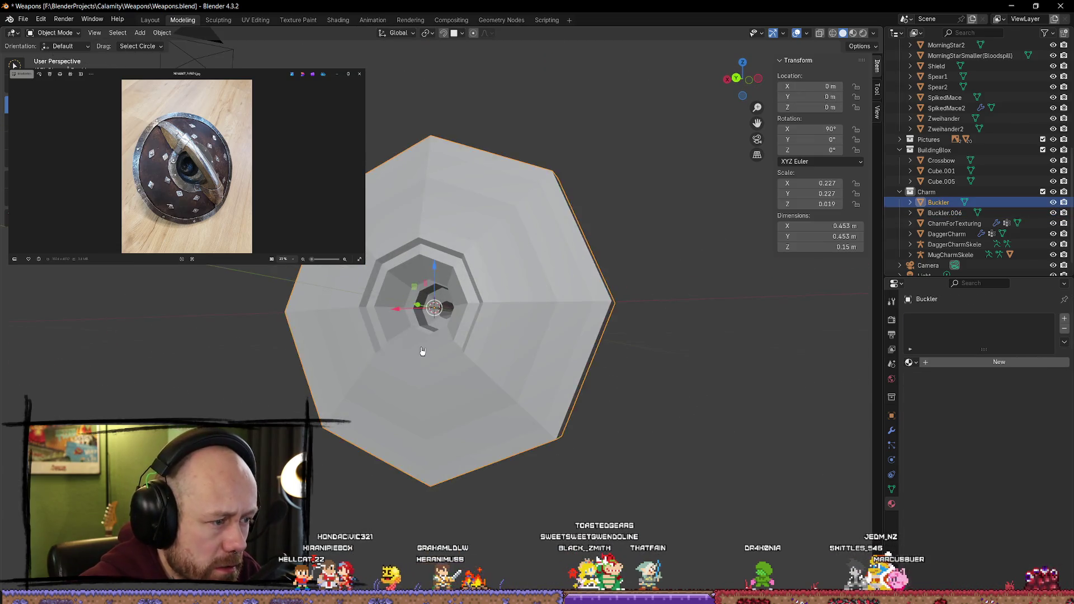
# Step: Enter Edit Mode on the buckler and start selecting faces of the inner ring
pyautogui.press('Tab')
pyautogui.scroll(4, 443, 376)
pyautogui.scroll(3, 427, 403)
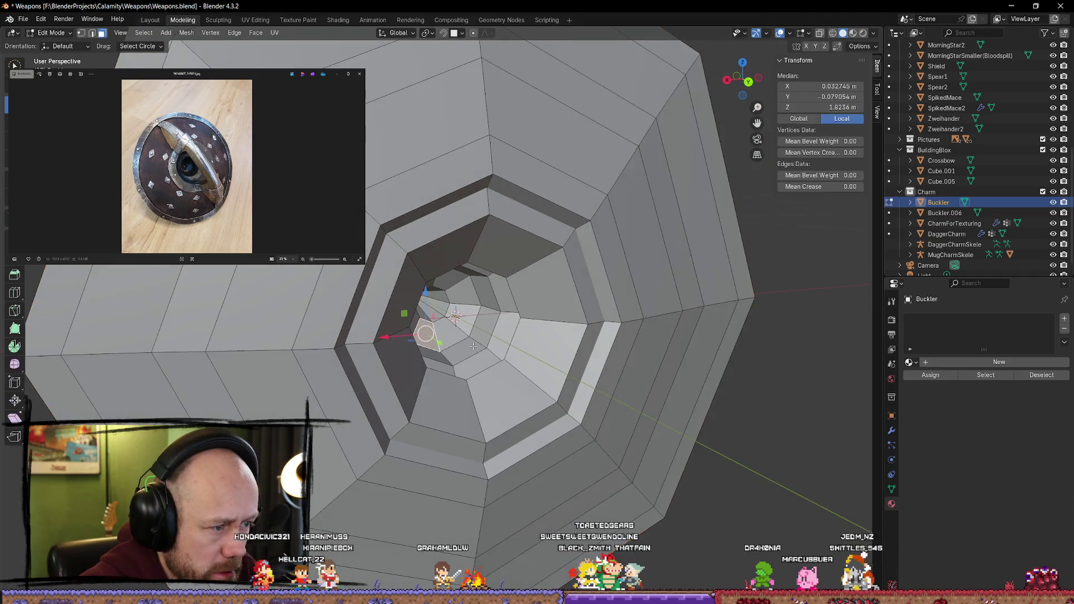
pyautogui.moveTo(458, 355); pyautogui.dragTo(440, 404, button='middle')
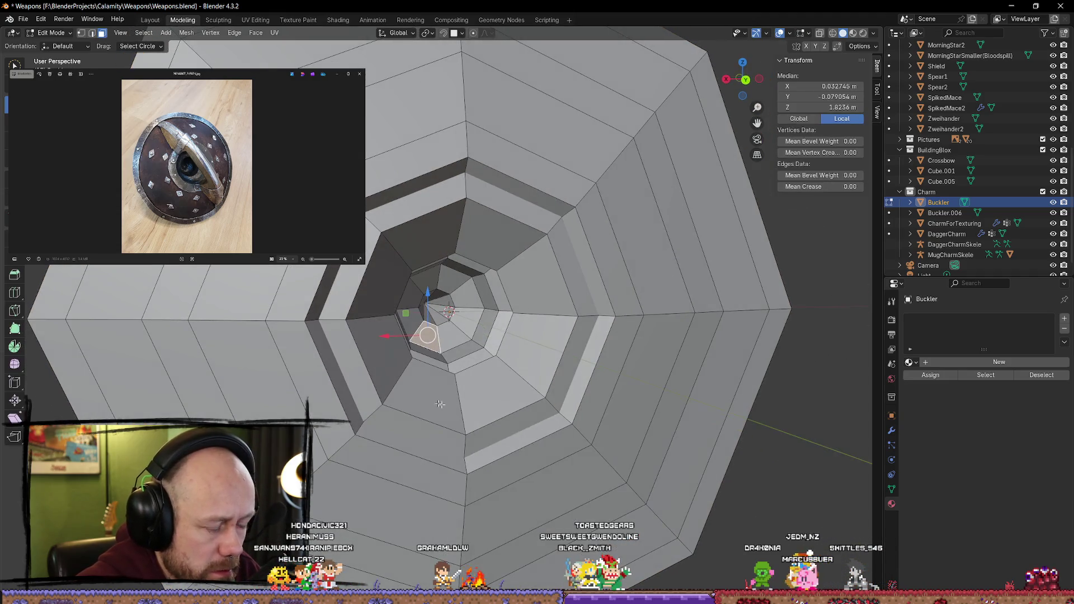
pyautogui.click(480, 414)
pyautogui.moveTo(464, 437)
pyautogui.mouseDown(button='middle')
pyautogui.moveTo(447, 392)
pyautogui.moveTo(406, 383)
pyautogui.mouseUp(button='middle')
pyautogui.click(350, 409)
pyautogui.keyDown('alt'); pyautogui.click(356, 380); pyautogui.keyUp('alt')
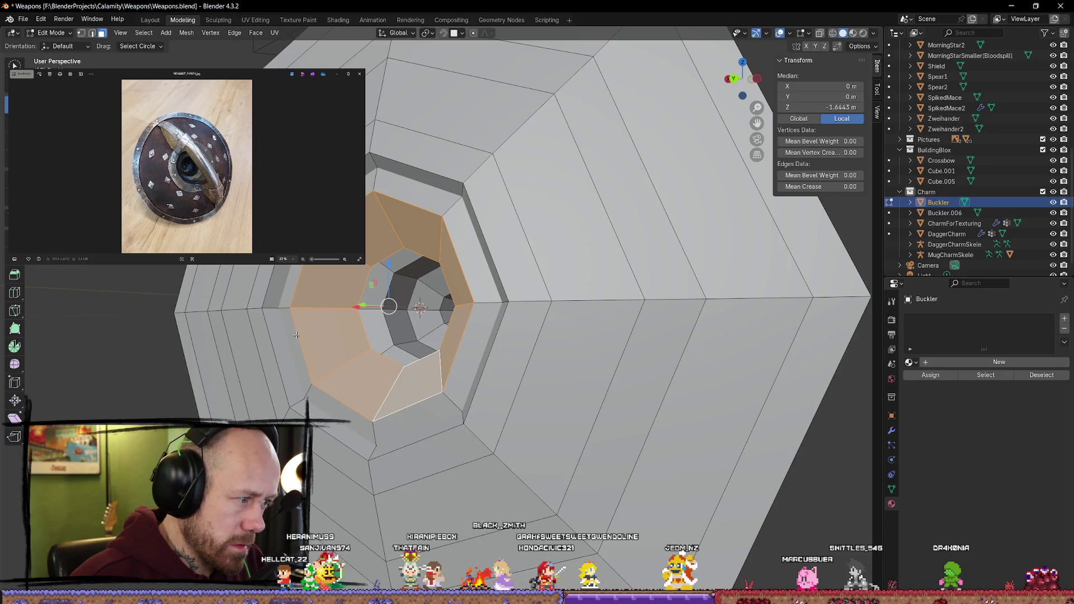
# Step: Select the complete ring of faces around the central opening
pyautogui.click(330, 347)
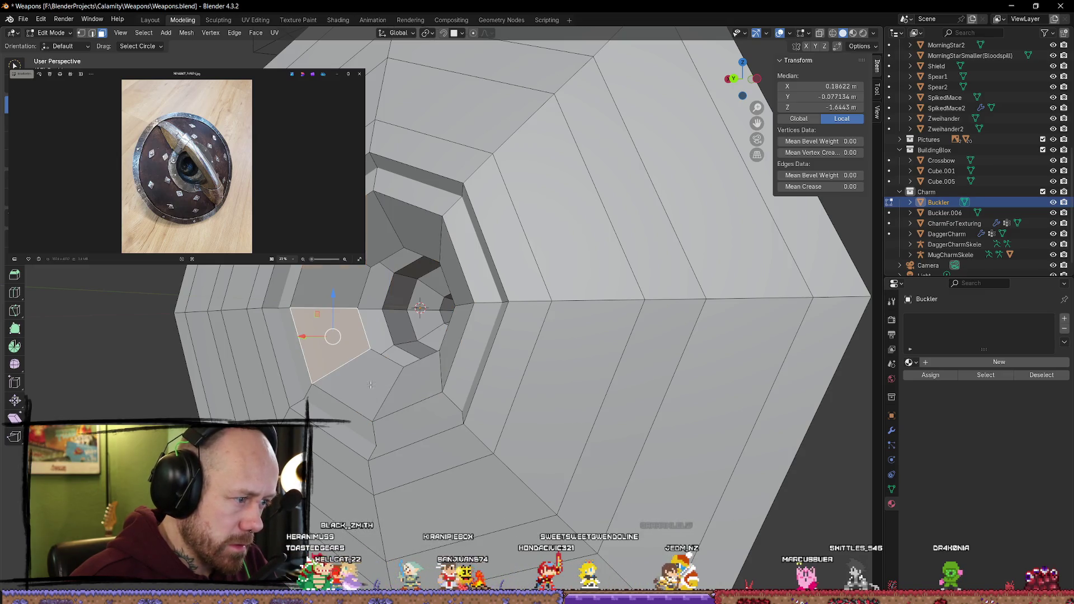
pyautogui.keyDown('alt'); pyautogui.click(355, 343); pyautogui.keyUp('alt')
pyautogui.click(338, 301)
pyautogui.keyDown('shift'); pyautogui.click(386, 224); pyautogui.keyUp('shift')
pyautogui.keyDown('shift'); pyautogui.click(414, 223); pyautogui.keyUp('shift')
pyautogui.keyDown('shift'); pyautogui.click(456, 245); pyautogui.keyUp('shift')
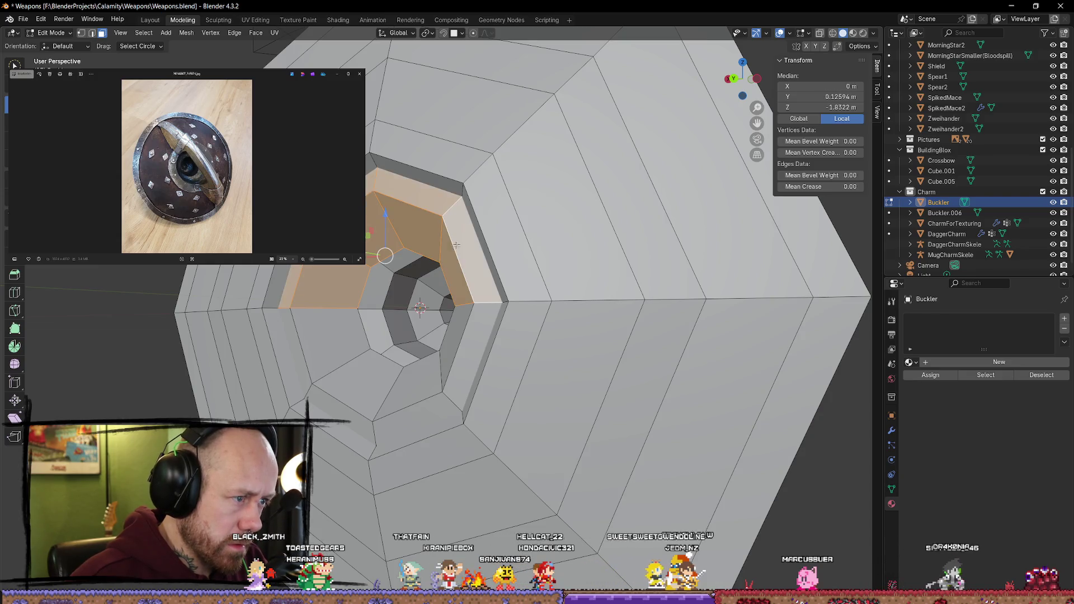
pyautogui.keyDown('shift'); pyautogui.click(476, 338); pyautogui.keyUp('shift')
pyautogui.keyDown('shift'); pyautogui.click(425, 391); pyautogui.keyUp('shift')
pyautogui.keyDown('shift'); pyautogui.click(364, 397); pyautogui.keyUp('shift')
pyautogui.keyDown('shift'); pyautogui.click(330, 341); pyautogui.keyUp('shift')
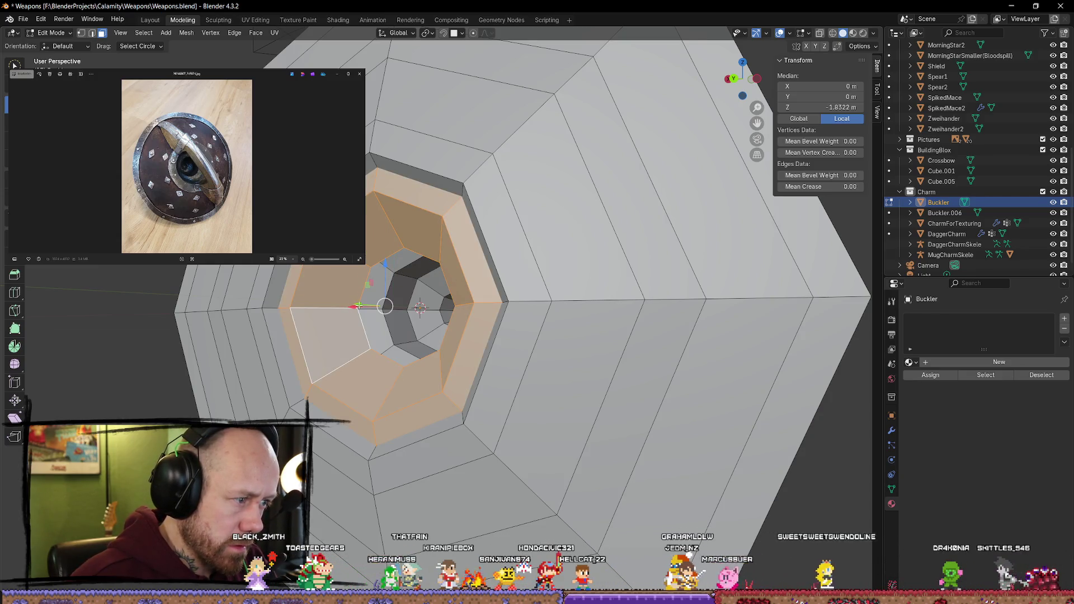
# Step: Extrude the face ring into the recess and scale it to a new size
pyautogui.press('e')
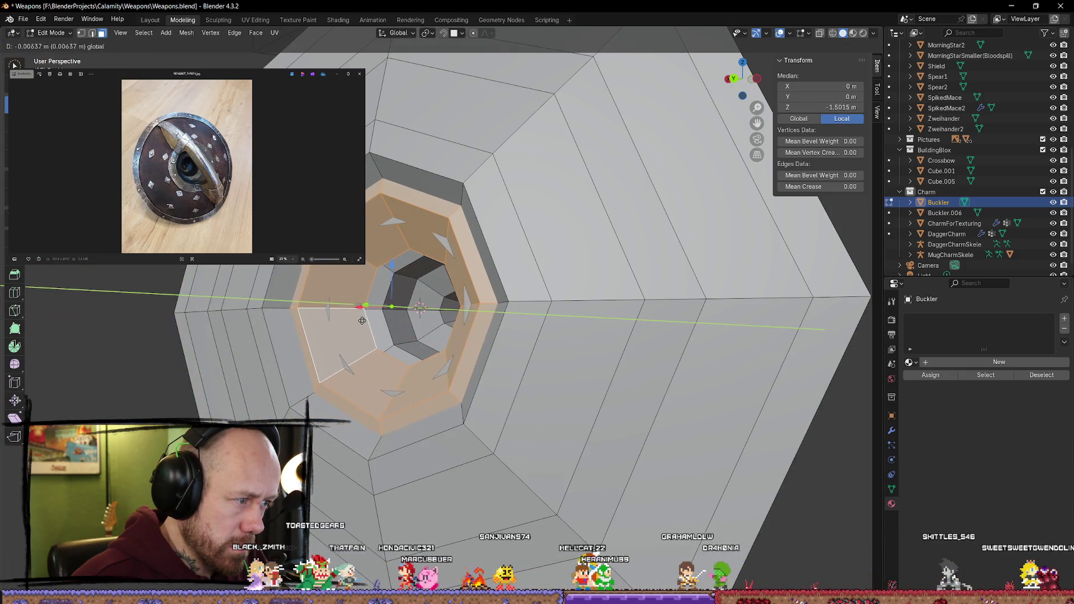
pyautogui.click(361, 320)
pyautogui.press('ctrl+KP_1')
pyautogui.press('s')
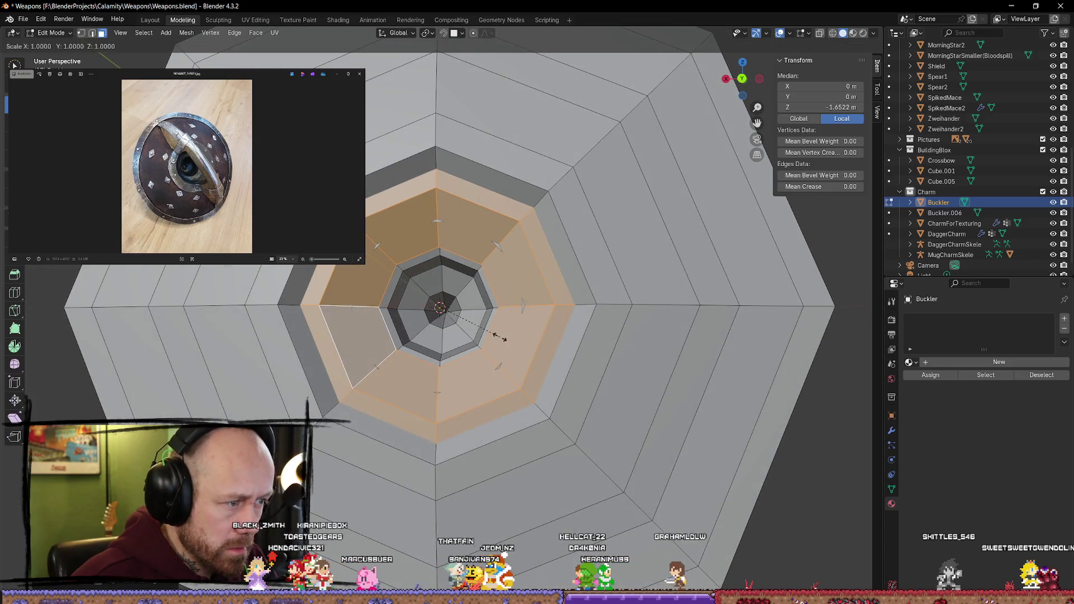
pyautogui.click(494, 336)
pyautogui.moveTo(495, 337); pyautogui.dragTo(517, 371, button='middle')
# Step: Extrude the ring a second time and shrink it slightly
pyautogui.press('e')
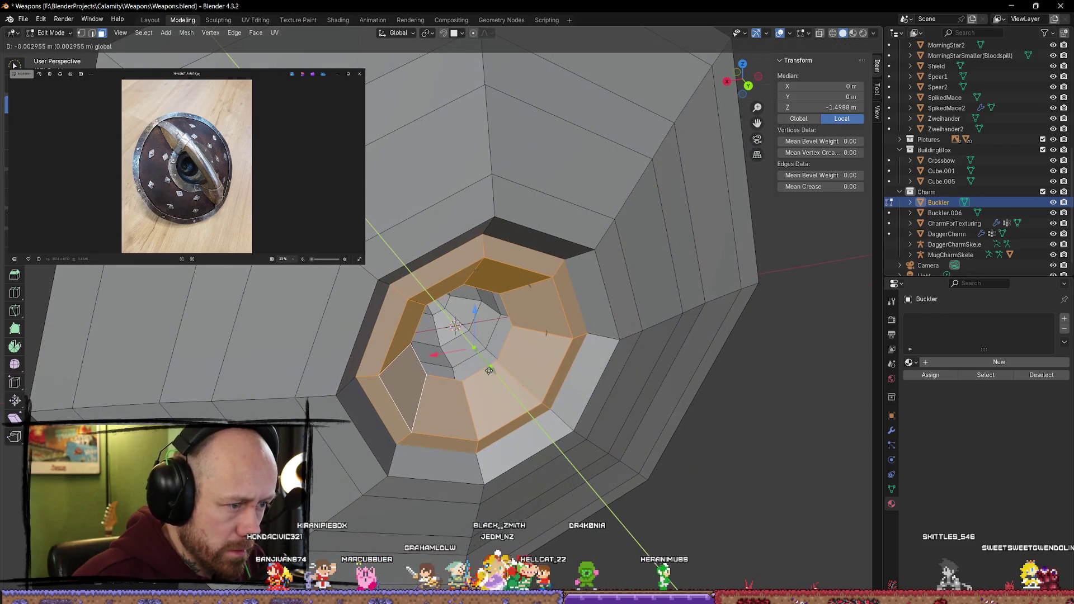
pyautogui.click(490, 368)
pyautogui.press('s')
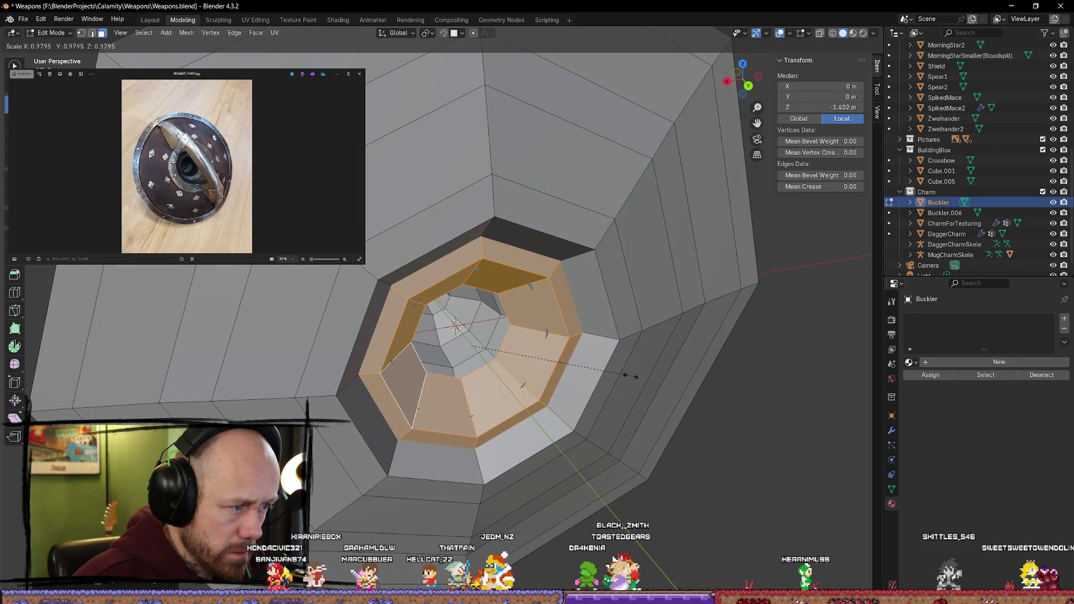
pyautogui.click(623, 375)
pyautogui.moveTo(622, 373)
pyautogui.mouseDown(button='middle')
pyautogui.moveTo(589, 339)
pyautogui.moveTo(612, 335)
pyautogui.moveTo(626, 344)
pyautogui.moveTo(596, 342)
pyautogui.moveTo(557, 321)
pyautogui.moveTo(631, 363)
pyautogui.moveTo(438, 268)
pyautogui.mouseUp(button='middle')
# Step: In edge mode, select the inner edge loop around the hole and shrink it
pyautogui.hotkey('alt', 'a')
pyautogui.press('2')
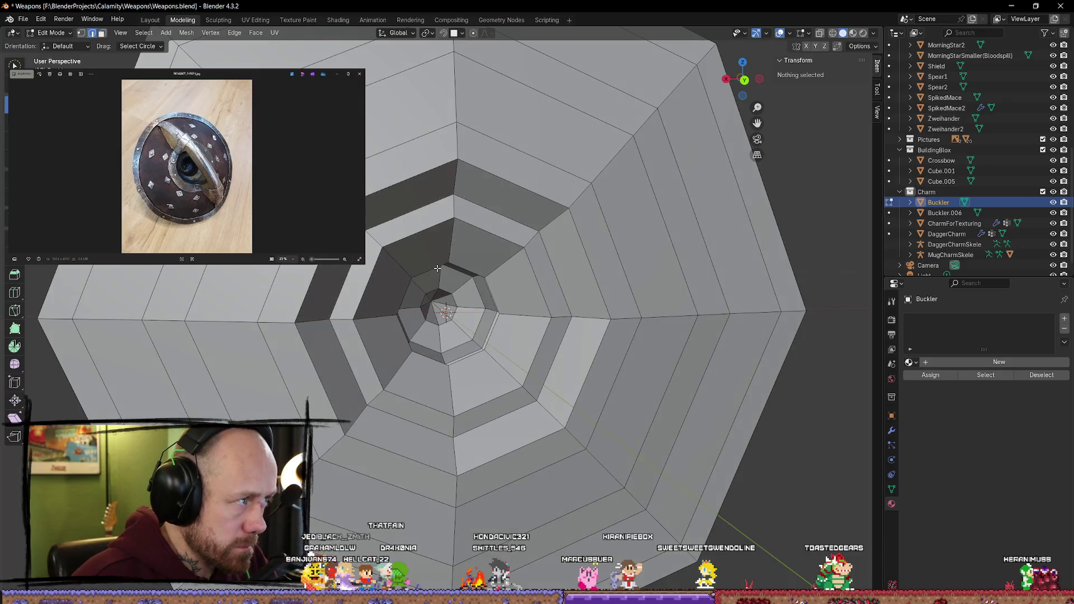
pyautogui.keyDown('alt'); pyautogui.click(428, 273); pyautogui.keyUp('alt')
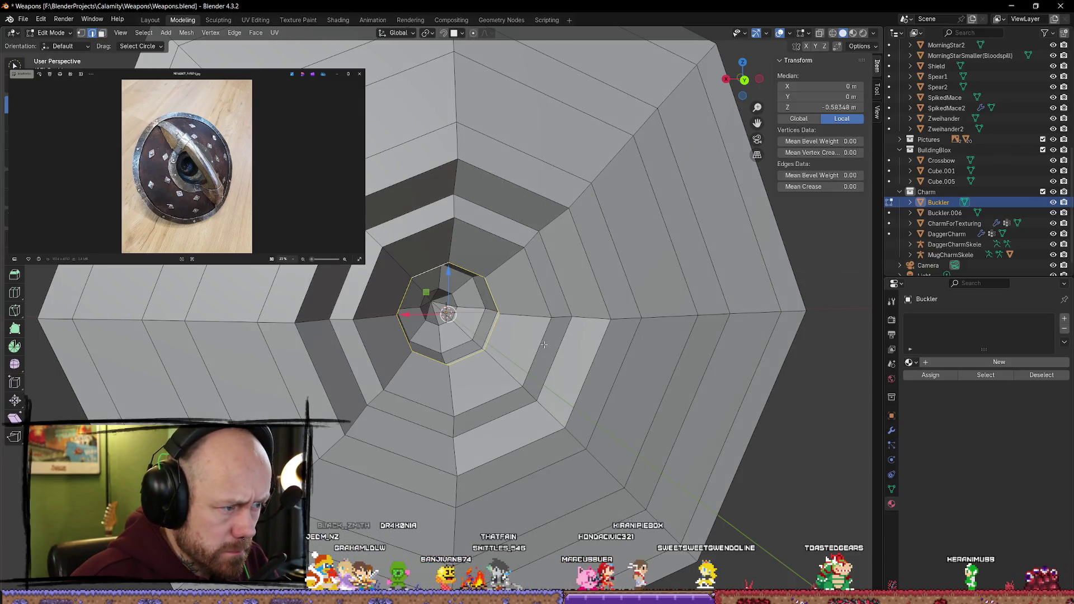
pyautogui.press('g')
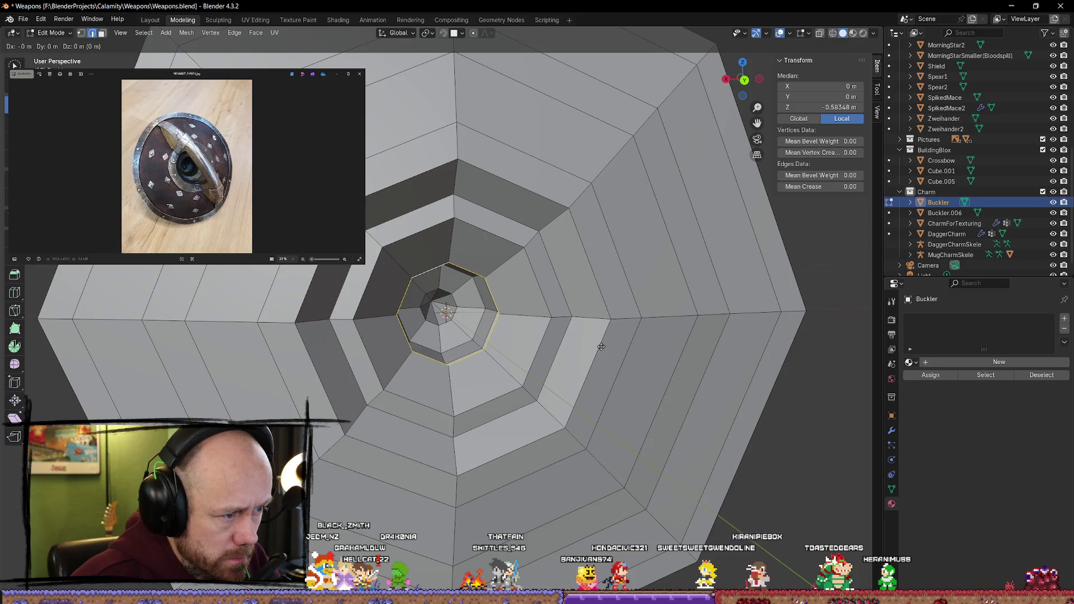
pyautogui.rightClick(601, 345)
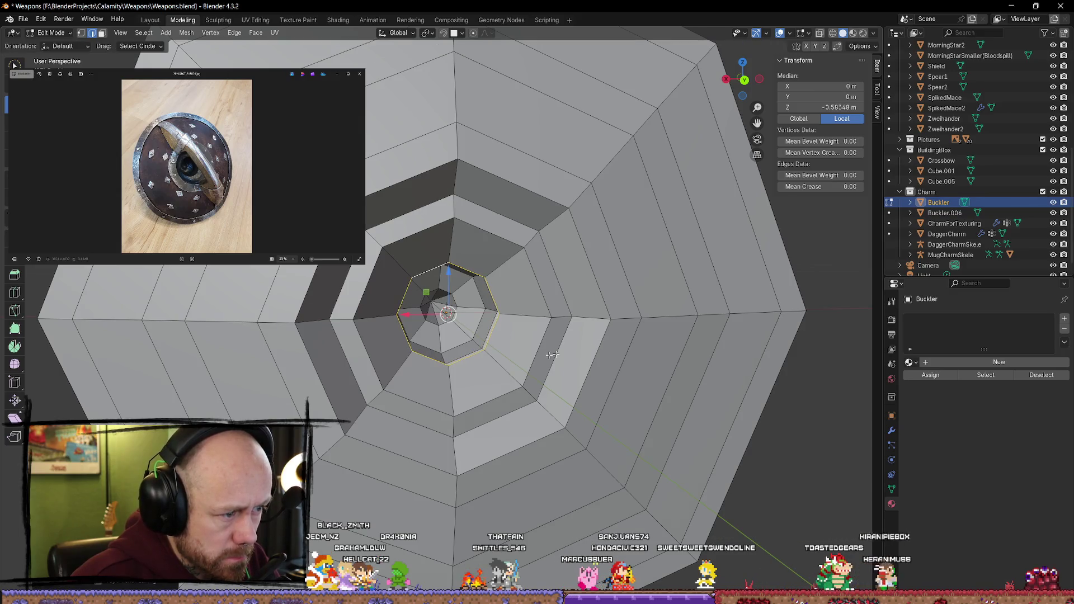
pyautogui.moveTo(601, 345); pyautogui.dragTo(555, 379, button='middle')
pyautogui.press('s')
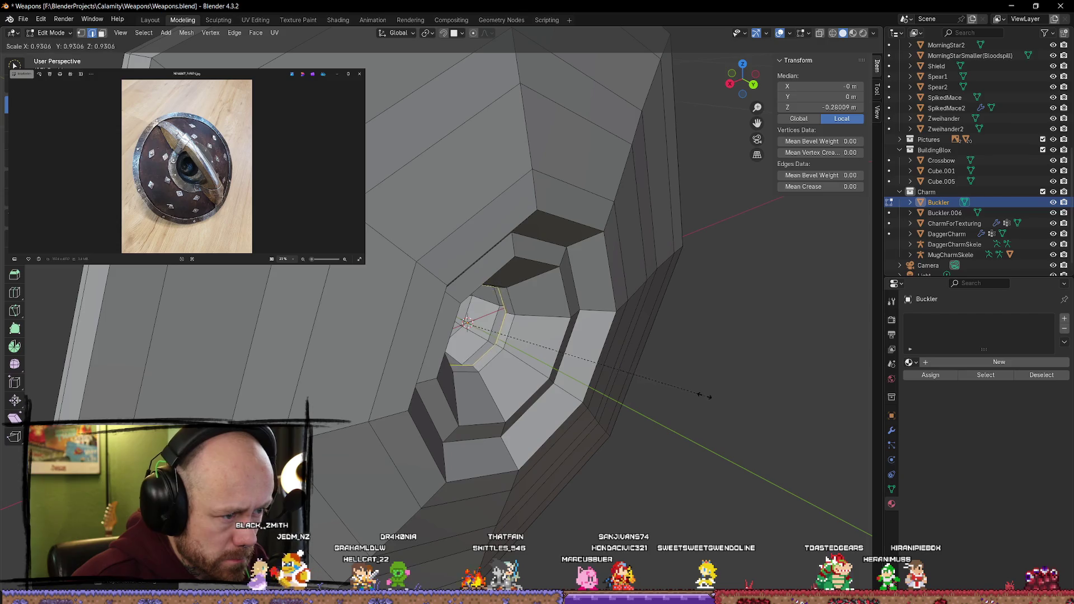
pyautogui.click(569, 365)
# Step: Move the inner loop along Z, then along Y, and return to Object Mode
pyautogui.moveTo(570, 365)
pyautogui.mouseDown(button='middle')
pyautogui.moveTo(551, 339)
pyautogui.moveTo(507, 363)
pyautogui.moveTo(509, 315)
pyautogui.moveTo(444, 300)
pyautogui.moveTo(410, 318)
pyautogui.moveTo(463, 325)
pyautogui.mouseUp(button='middle')
pyautogui.press('g')
pyautogui.press('z')
pyautogui.click(506, 358)
pyautogui.press('g')
pyautogui.press('y')
pyautogui.click(439, 307)
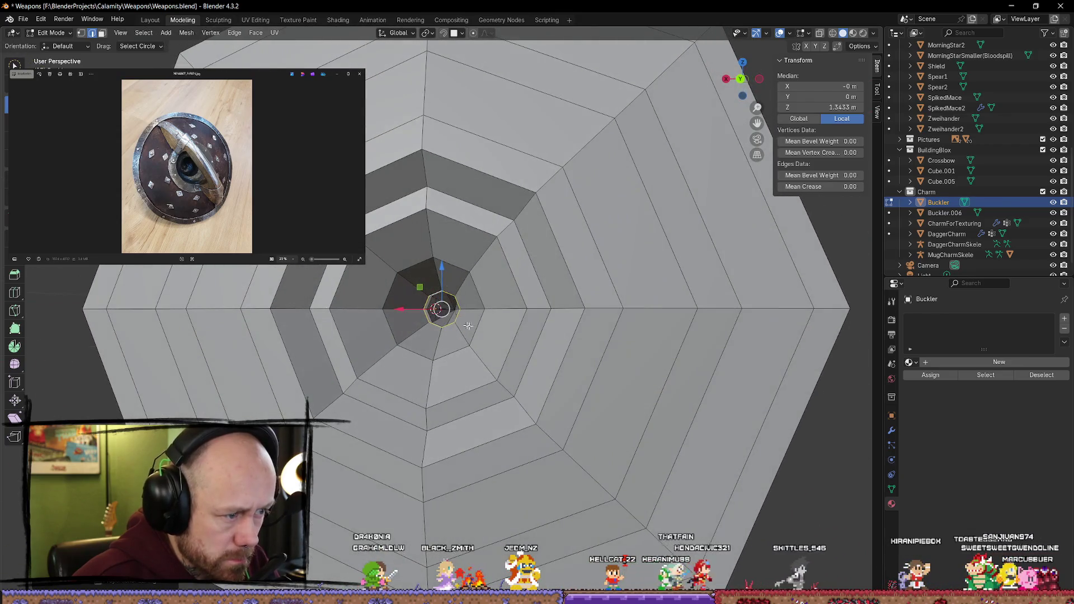
pyautogui.scroll(5, 475, 323)
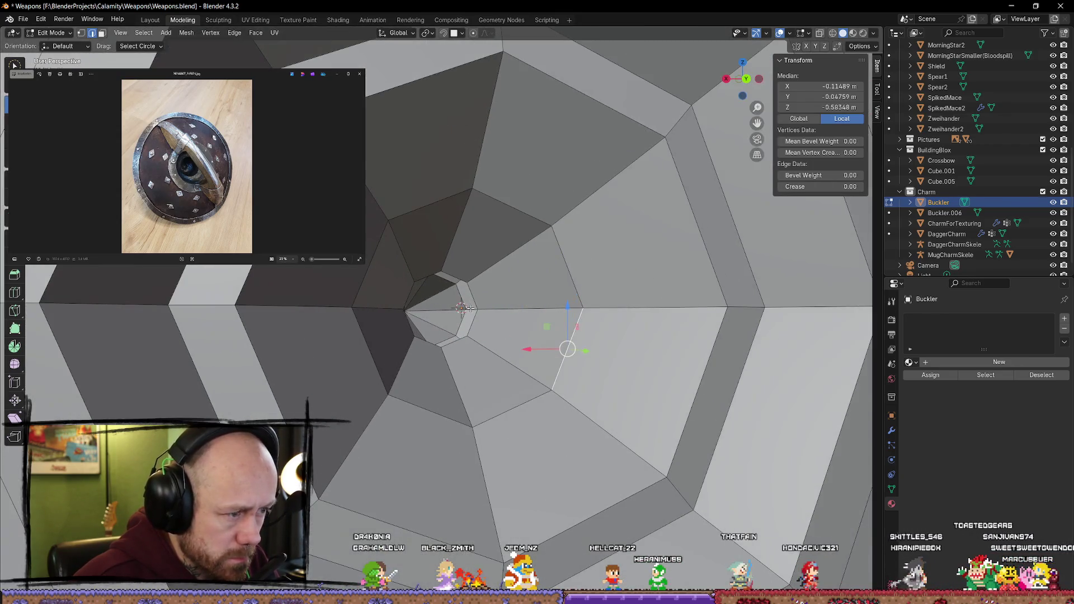
pyautogui.click(520, 310)
pyautogui.scroll(-2, 527, 310)
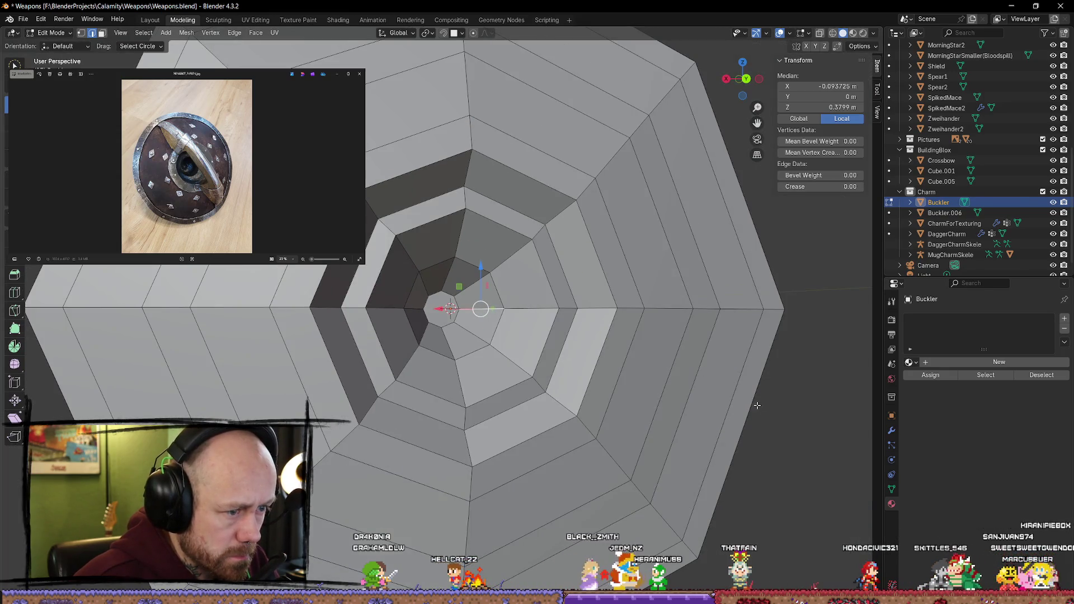
pyautogui.press('Tab')
pyautogui.scroll(-6, 763, 432)
pyautogui.moveTo(733, 410)
pyautogui.mouseDown(button='middle')
pyautogui.moveTo(695, 376)
pyautogui.moveTo(645, 398)
pyautogui.moveTo(724, 431)
pyautogui.moveTo(779, 403)
pyautogui.moveTo(757, 422)
pyautogui.moveTo(693, 387)
pyautogui.mouseUp(button='middle')
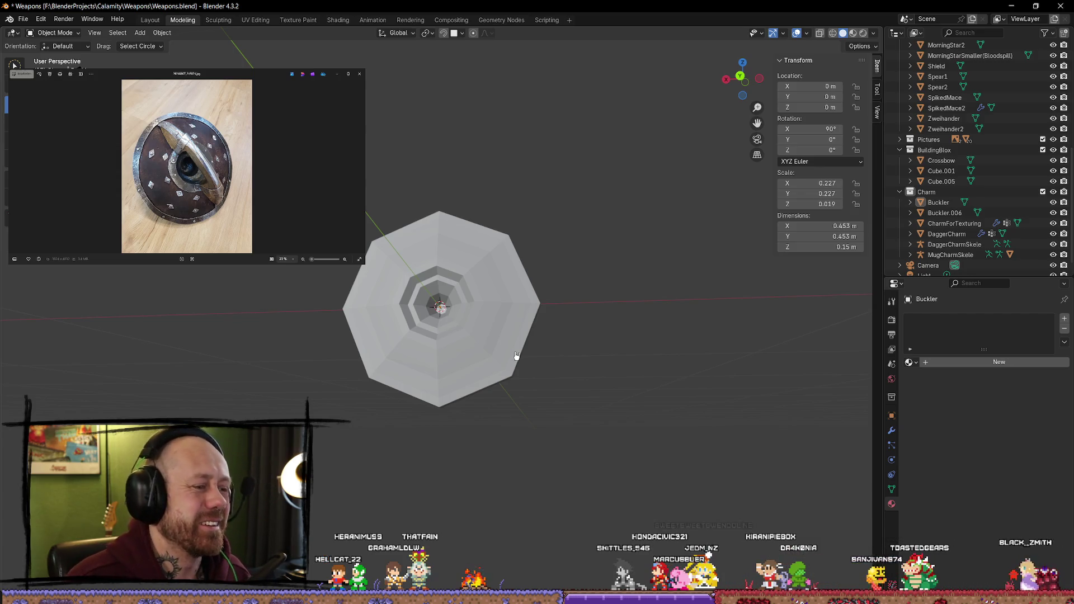
# Step: Select the Buckler, orbit around it, and enter Edit Mode with a numpad-1 front view
pyautogui.moveTo(485, 369)
pyautogui.mouseDown(button='middle')
pyautogui.moveTo(555, 310)
pyautogui.moveTo(675, 299)
pyautogui.moveTo(699, 355)
pyautogui.moveTo(497, 359)
pyautogui.moveTo(442, 302)
pyautogui.mouseUp(button='middle')
pyautogui.scroll(8, 461, 288)
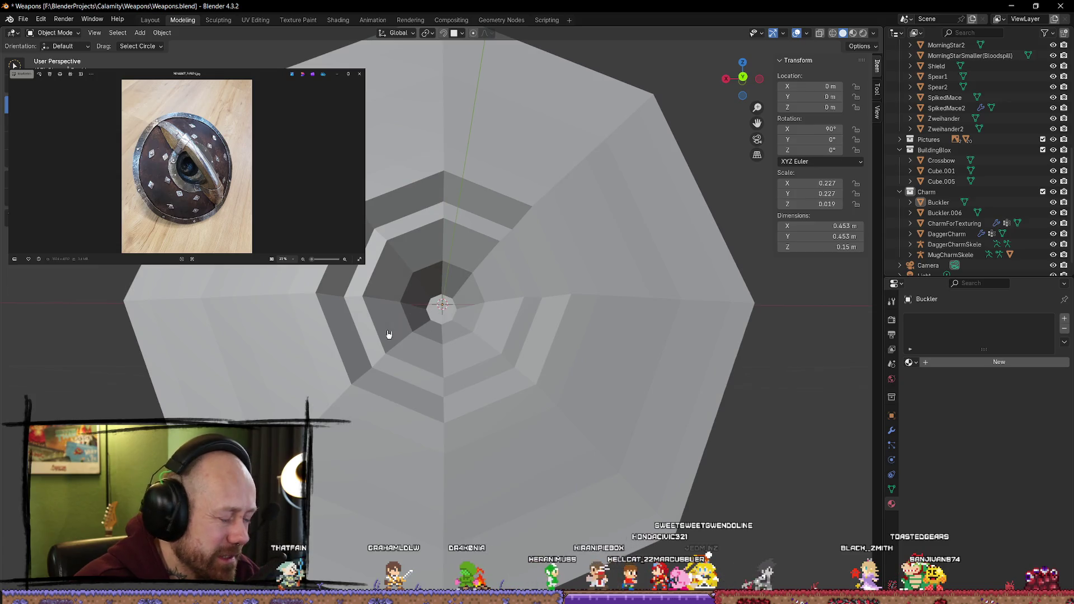
pyautogui.click(354, 283)
pyautogui.moveTo(354, 283)
pyautogui.mouseDown(button='middle')
pyautogui.moveTo(571, 307)
pyautogui.moveTo(593, 317)
pyautogui.moveTo(556, 350)
pyautogui.moveTo(592, 338)
pyautogui.moveTo(501, 322)
pyautogui.mouseUp(button='middle')
pyautogui.press('Tab')
pyautogui.press('KP_1')
pyautogui.press('Tab')
pyautogui.press('Tab')
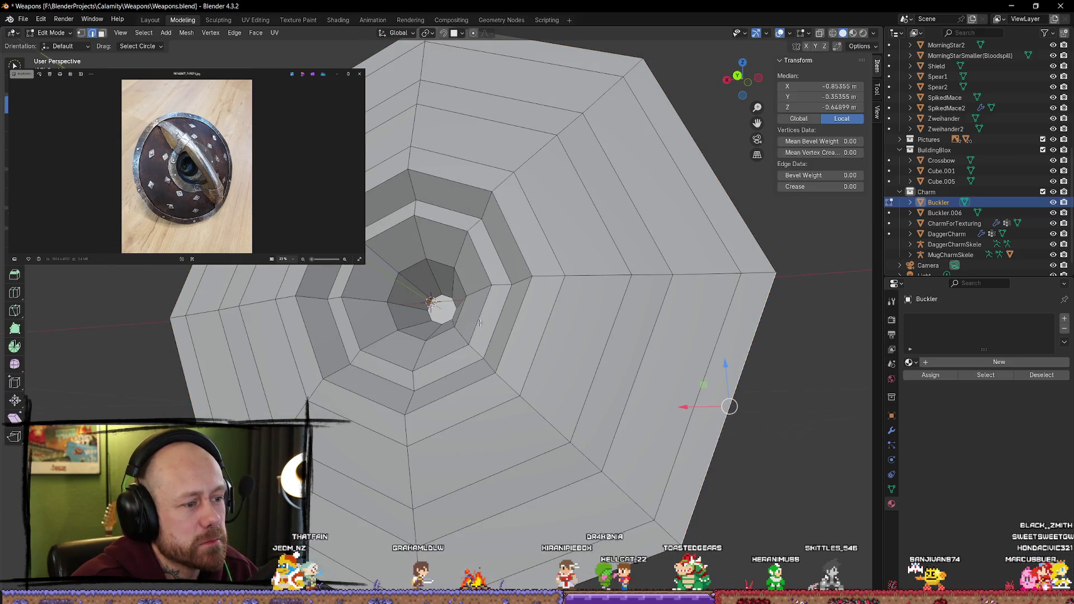
# Step: Switch to face select and pick faces on the inner octagonal ring, undoing a stray pick
pyautogui.keyDown('alt'); pyautogui.click(480, 322); pyautogui.keyUp('alt')
pyautogui.press('3')
pyautogui.click(486, 321)
pyautogui.keyDown('shift'); pyautogui.click(486, 258); pyautogui.keyUp('shift')
pyautogui.keyDown('shift'); pyautogui.click(447, 223); pyautogui.keyUp('shift')
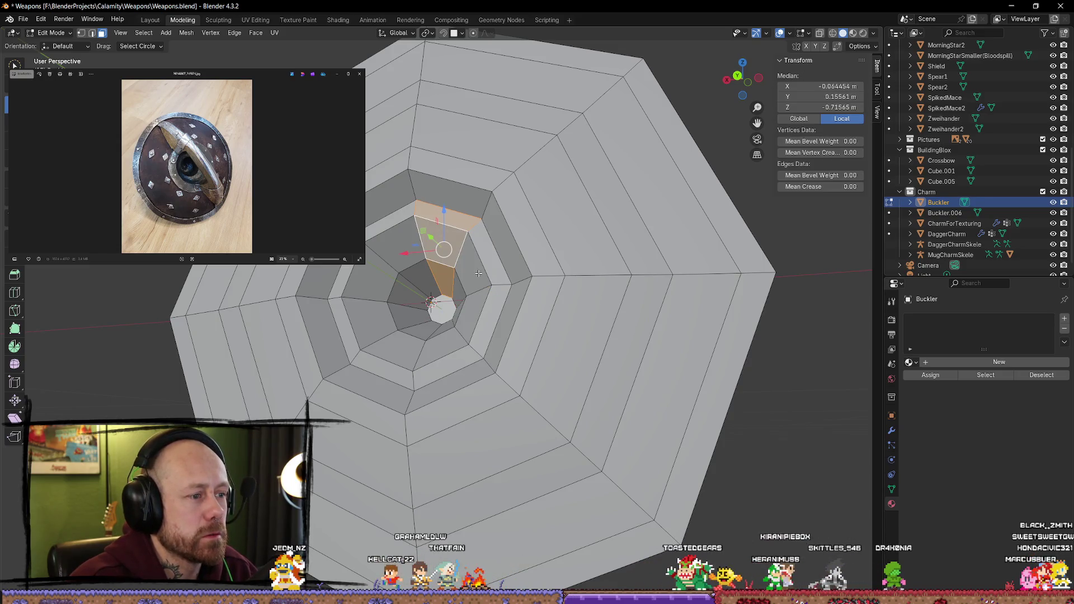
pyautogui.keyDown('alt'); pyautogui.keyDown('shift'); pyautogui.click(446, 356); pyautogui.keyUp('shift'); pyautogui.keyUp('alt')
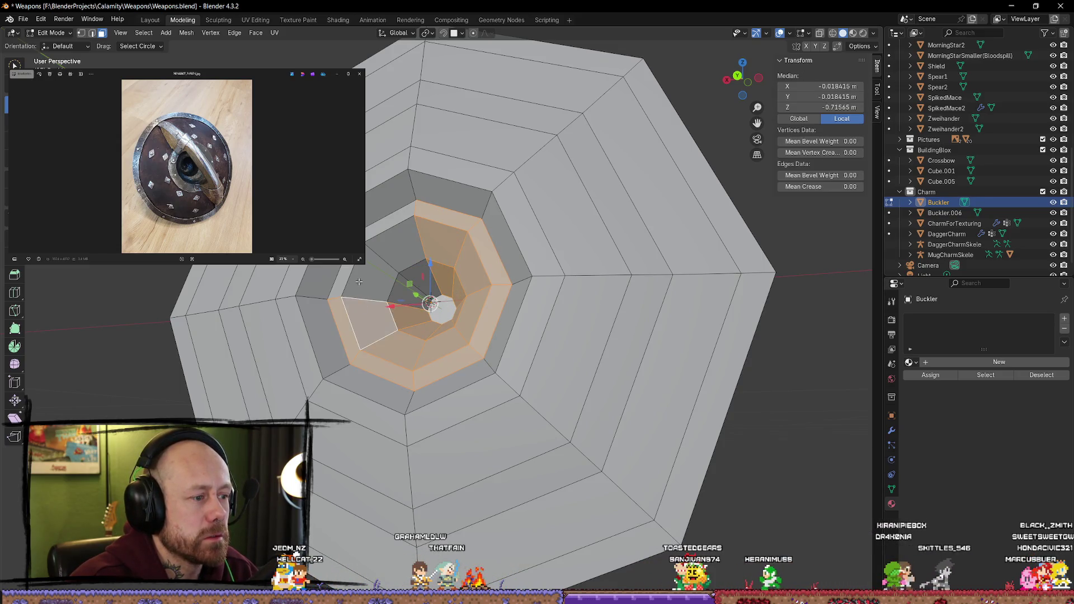
pyautogui.keyDown('alt'); pyautogui.keyDown('shift'); pyautogui.click(394, 255); pyautogui.keyUp('shift'); pyautogui.keyUp('alt')
pyautogui.keyDown('alt'); pyautogui.keyDown('shift'); pyautogui.click(401, 248); pyautogui.keyUp('shift'); pyautogui.keyUp('alt')
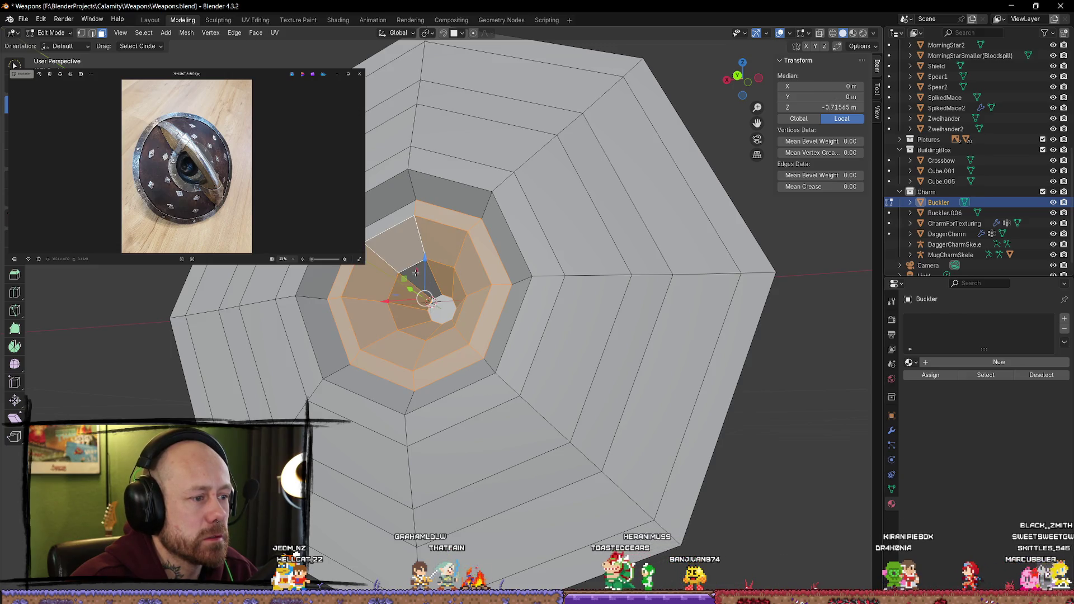
pyautogui.keyDown('shift'); pyautogui.click(401, 248); pyautogui.keyUp('shift')
pyautogui.hotkey('ctrl', 'z')
pyautogui.hotkey('ctrl', 'z')
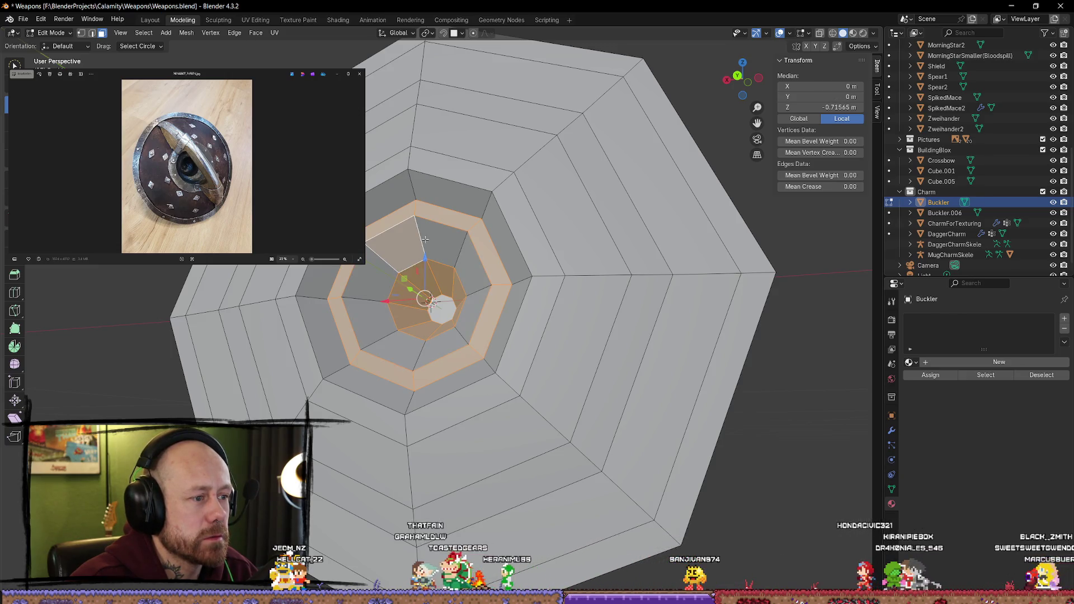
# Step: Try several inner-ring and innermost face selections, clearing each attempt
pyautogui.click(475, 248)
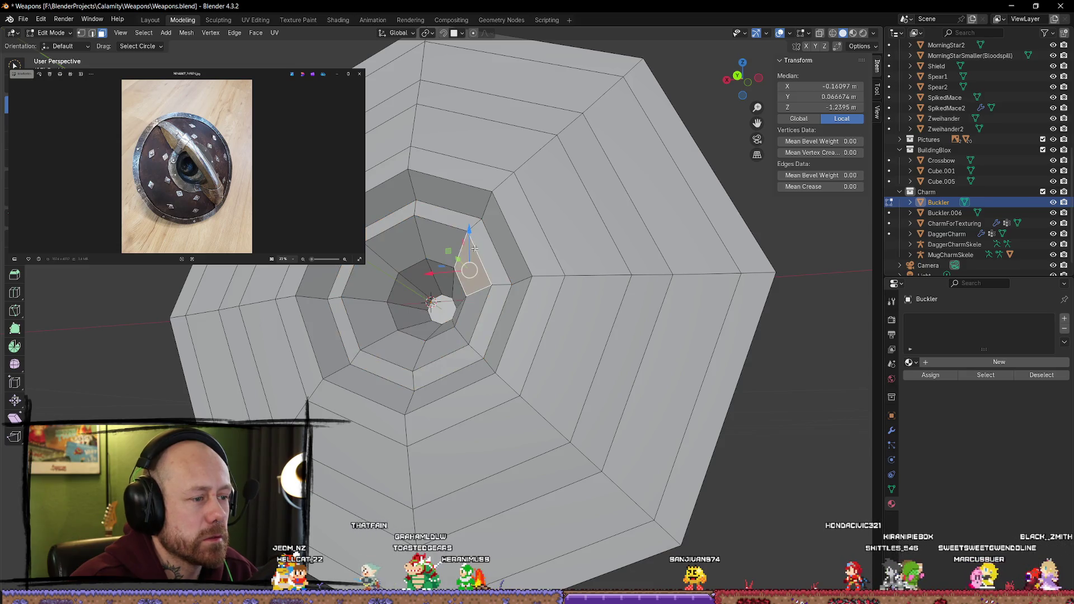
pyautogui.keyDown('shift'); pyautogui.click(442, 232); pyautogui.keyUp('shift')
pyautogui.keyDown('shift'); pyautogui.click(398, 244); pyautogui.keyUp('shift')
pyautogui.hotkey('alt', 'a')
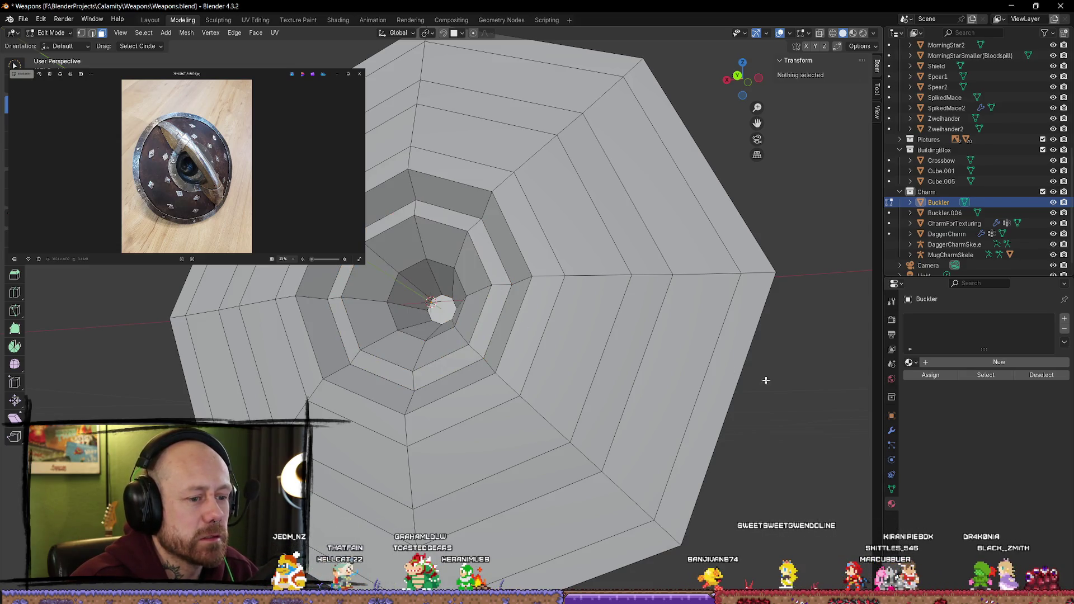
pyautogui.click(473, 260)
pyautogui.keyDown('shift'); pyautogui.click(448, 211); pyautogui.keyUp('shift')
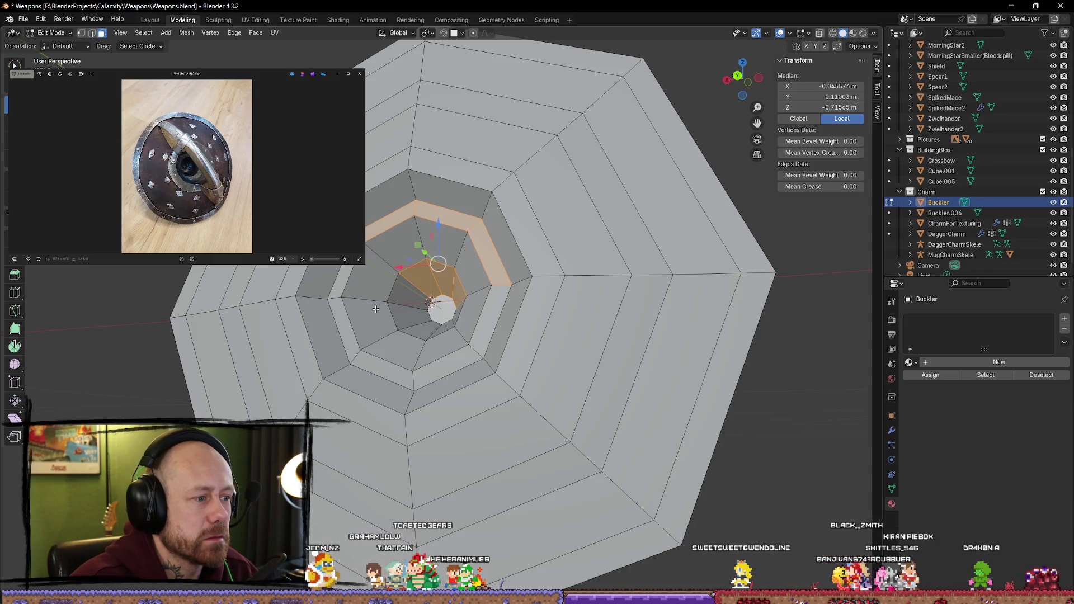
pyautogui.hotkey('alt', 'a')
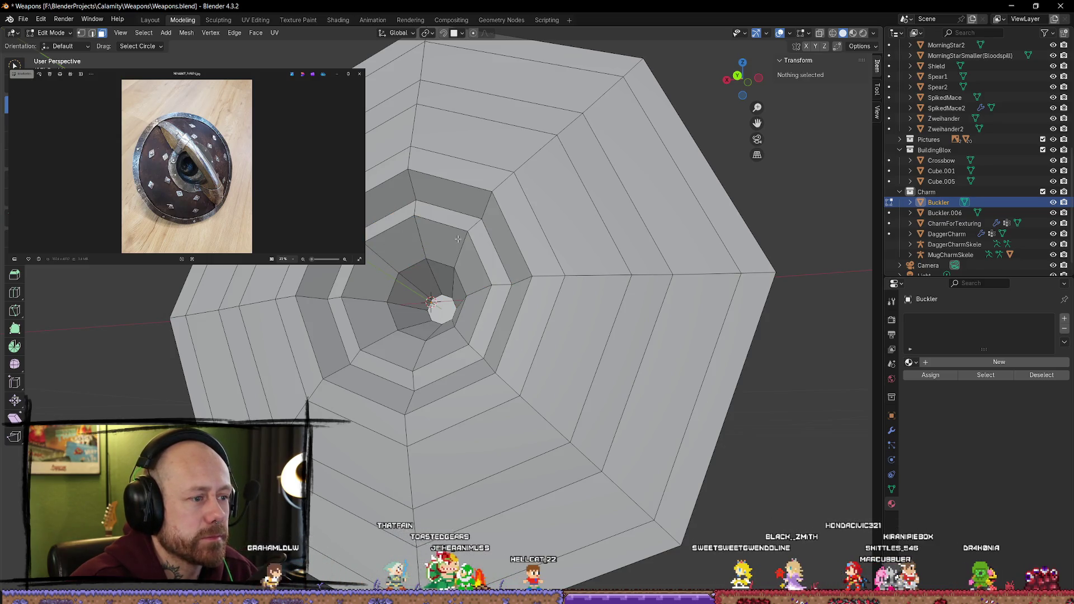
pyautogui.keyDown('alt'); pyautogui.click(487, 278); pyautogui.keyUp('alt')
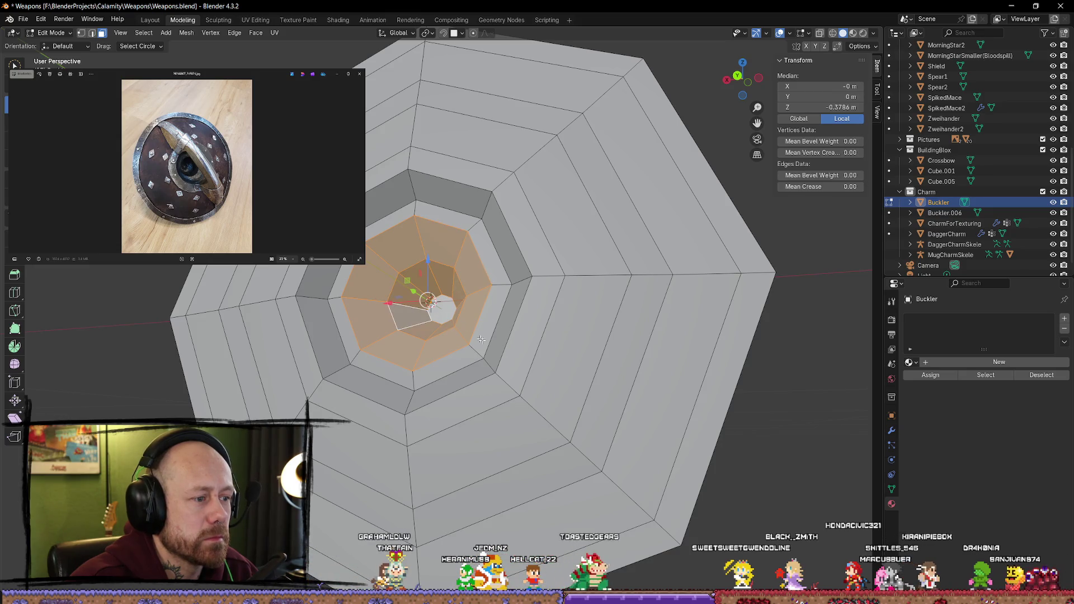
pyautogui.keyDown('alt'); pyautogui.keyDown('shift'); pyautogui.click(467, 311); pyautogui.keyUp('shift'); pyautogui.keyUp('alt')
pyautogui.keyDown('shift'); pyautogui.click(473, 263); pyautogui.keyUp('shift')
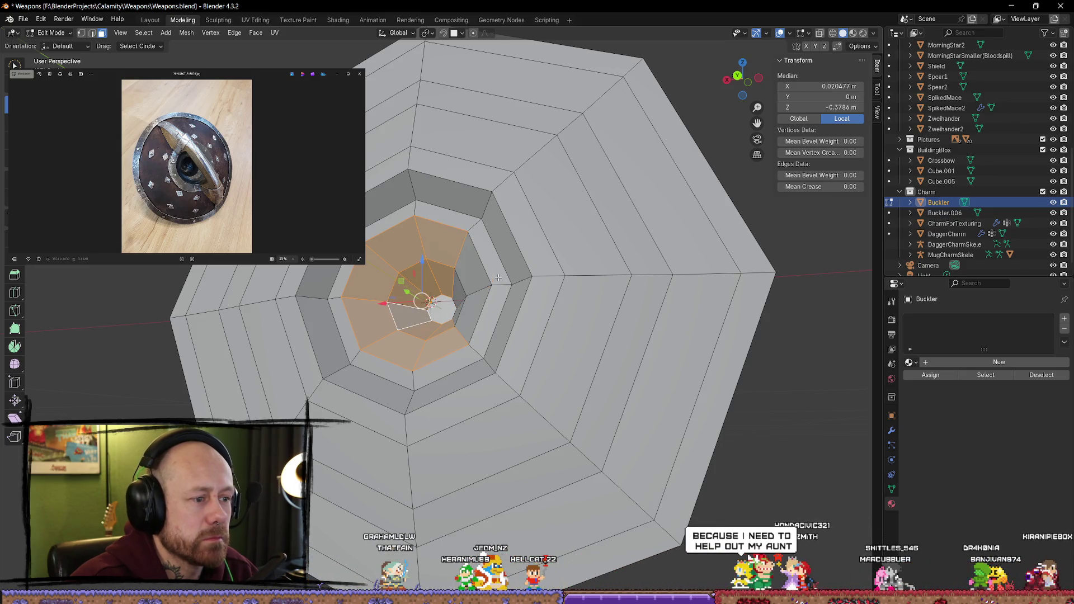
pyautogui.hotkey('alt', 'a')
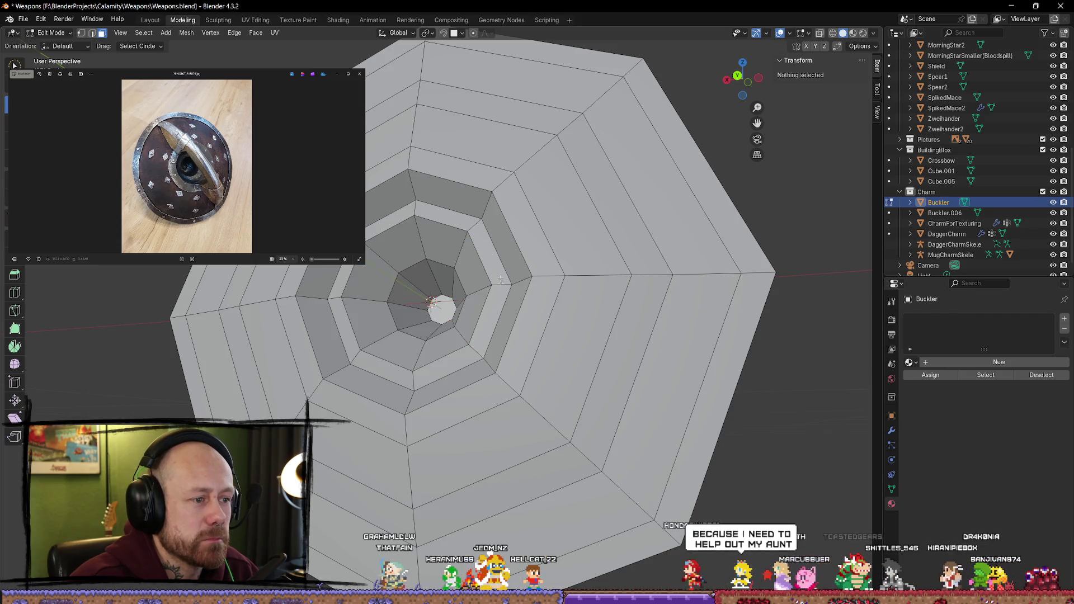
# Step: Select the inner ring faces one by one around the whole octagon
pyautogui.click(478, 275)
pyautogui.keyDown('shift'); pyautogui.click(489, 254); pyautogui.keyUp('shift')
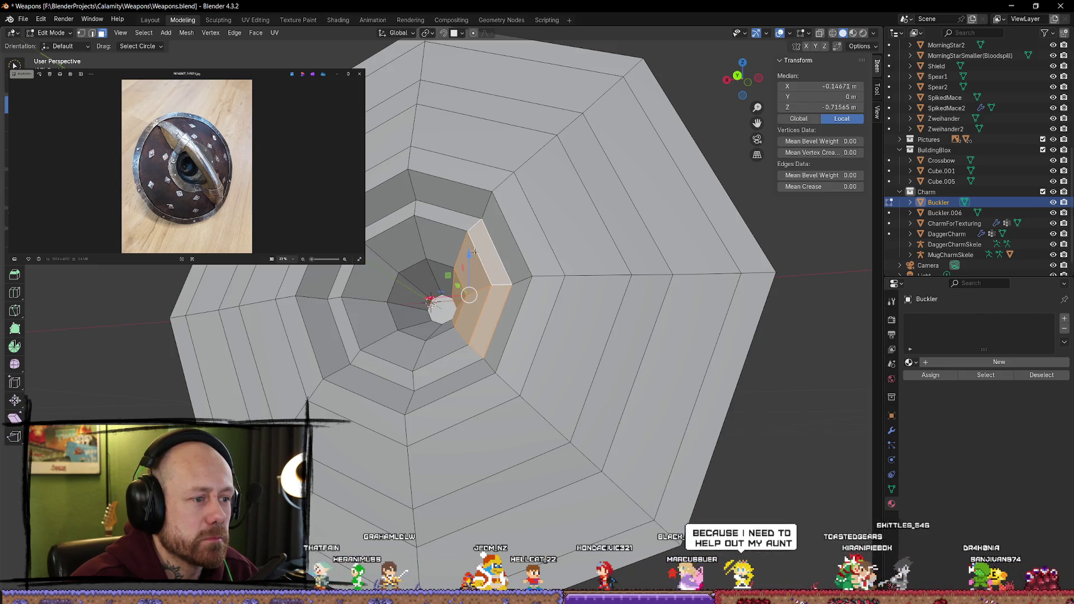
pyautogui.keyDown('shift'); pyautogui.click(448, 212); pyautogui.keyUp('shift')
pyautogui.keyDown('shift'); pyautogui.click(392, 223); pyautogui.keyUp('shift')
pyautogui.keyDown('shift'); pyautogui.click(351, 276); pyautogui.keyUp('shift')
pyautogui.keyDown('shift'); pyautogui.click(358, 324); pyautogui.keyUp('shift')
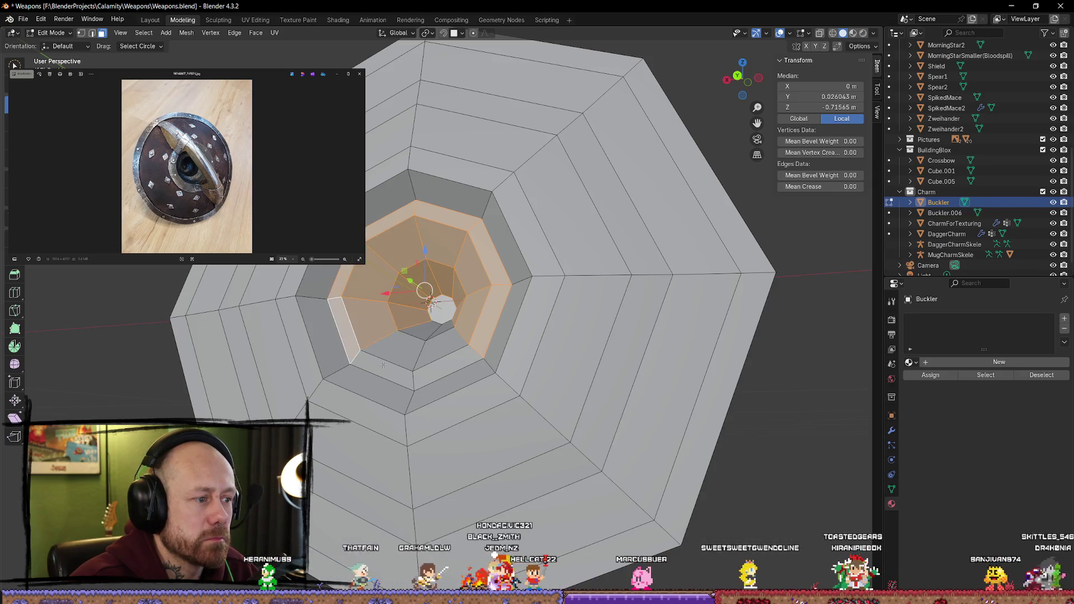
pyautogui.keyDown('shift'); pyautogui.click(391, 369); pyautogui.keyUp('shift')
# Step: Pull the selected boss faces out along Y and orbit to inspect the recess behind
pyautogui.moveTo(453, 358); pyautogui.dragTo(358, 314, button='middle')
pyautogui.press('g')
pyautogui.press('y')
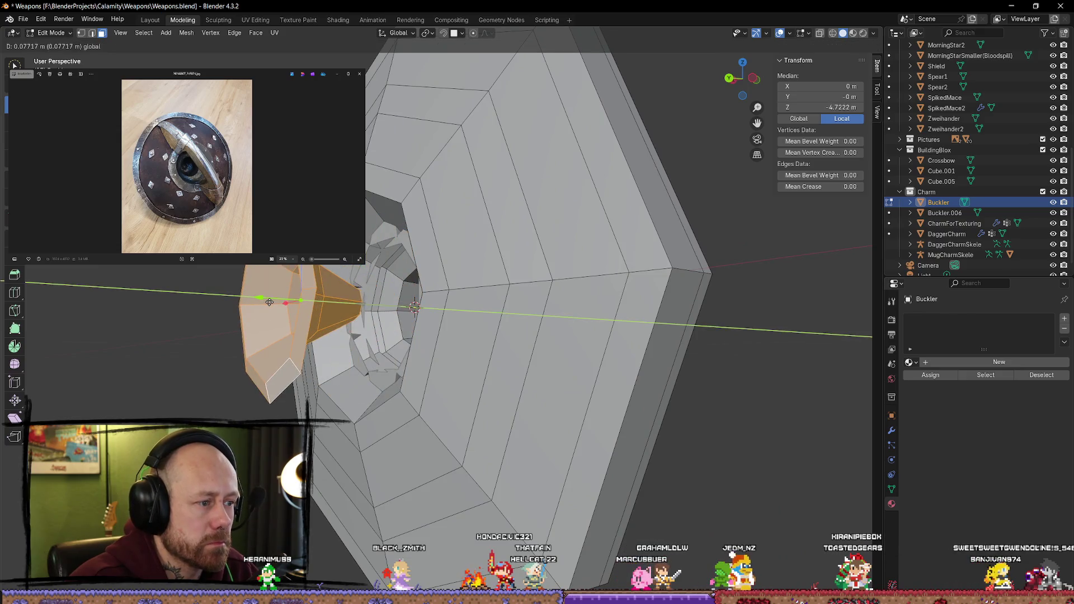
pyautogui.click(190, 302)
pyautogui.moveTo(190, 302)
pyautogui.mouseDown(button='middle')
pyautogui.moveTo(488, 330)
pyautogui.moveTo(567, 351)
pyautogui.mouseUp(button='middle')
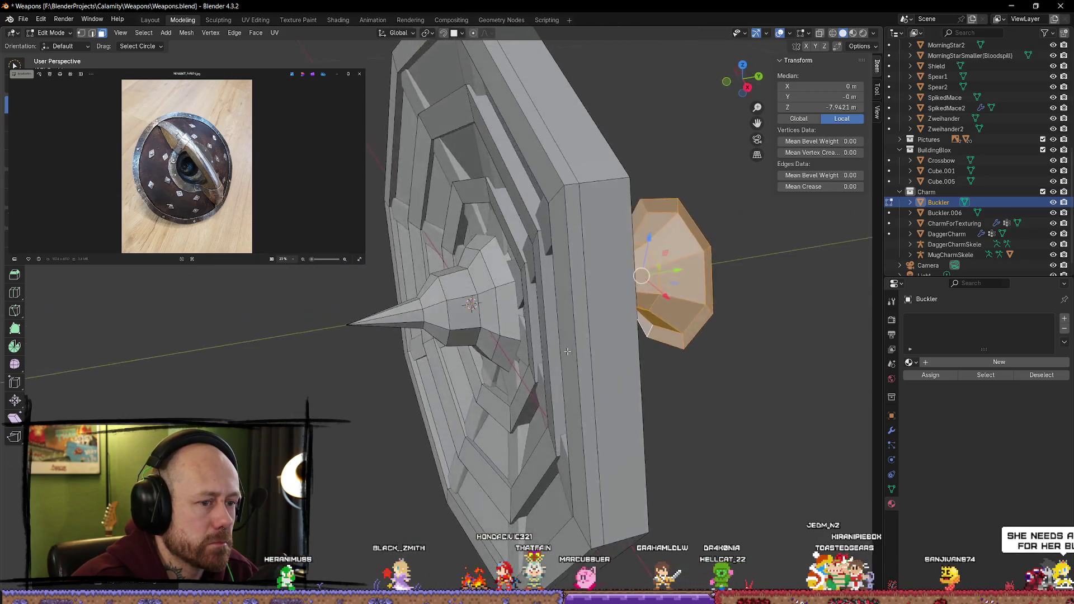
pyautogui.moveTo(469, 334); pyautogui.dragTo(453, 309, button='middle')
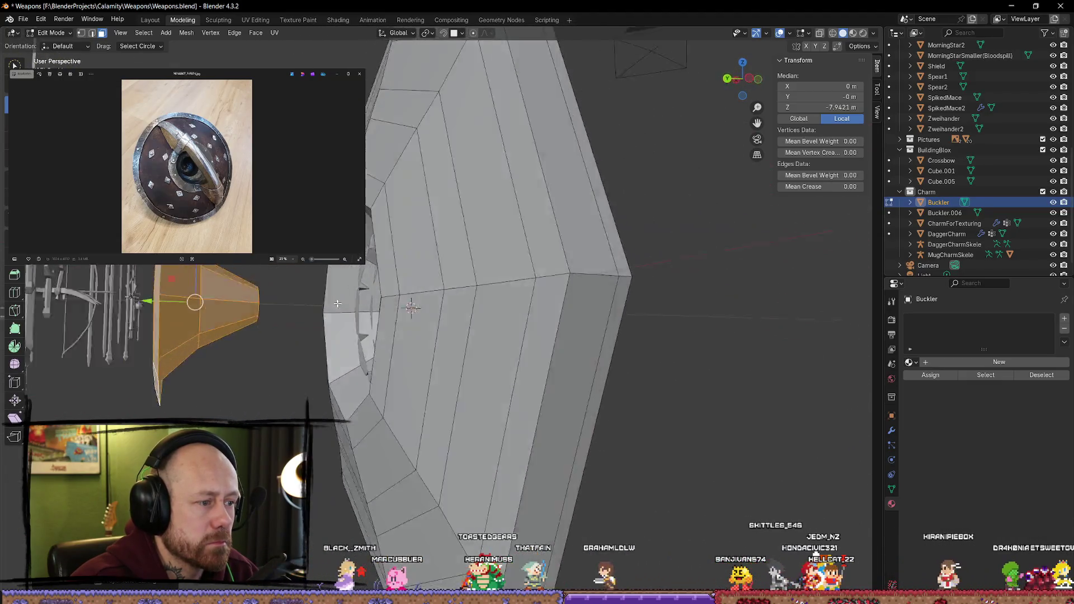
pyautogui.moveTo(337, 303)
pyautogui.mouseDown(button='middle')
pyautogui.moveTo(384, 294)
pyautogui.moveTo(376, 303)
pyautogui.moveTo(372, 285)
pyautogui.mouseUp(button='middle')
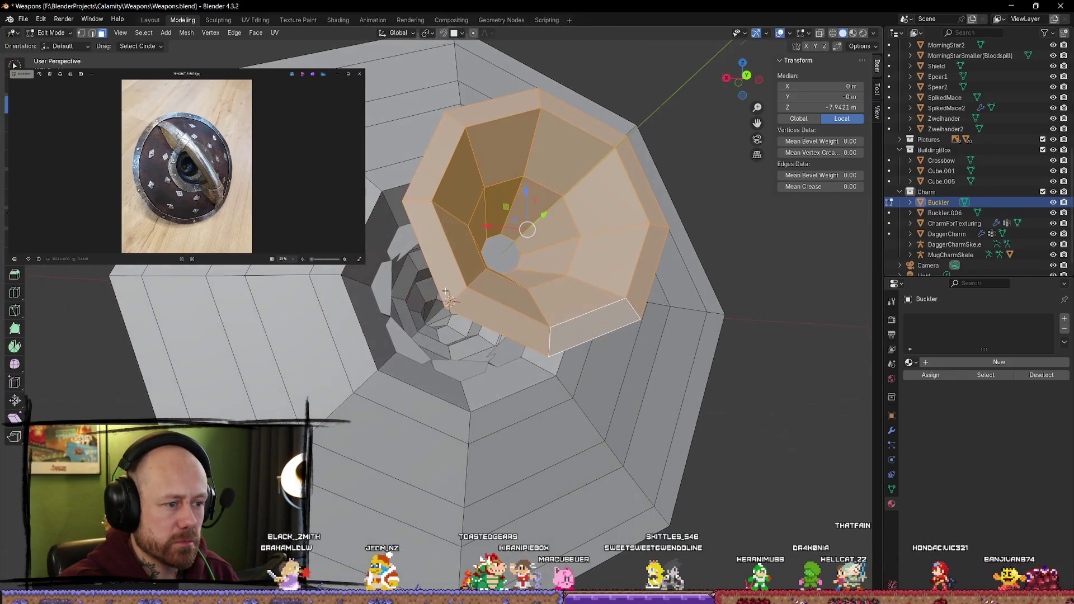
pyautogui.moveTo(446, 292)
pyautogui.mouseDown(button='middle')
pyautogui.moveTo(494, 314)
pyautogui.moveTo(477, 319)
pyautogui.mouseUp(button='middle')
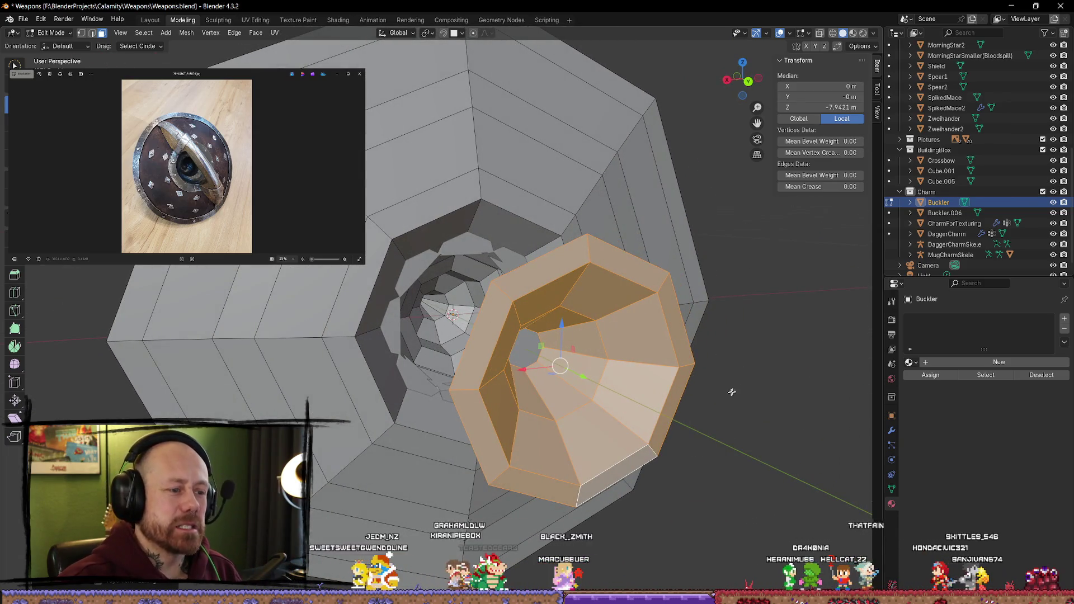
pyautogui.moveTo(728, 394)
pyautogui.mouseDown(button='middle')
pyautogui.moveTo(741, 354)
pyautogui.moveTo(716, 369)
pyautogui.mouseUp(button='middle')
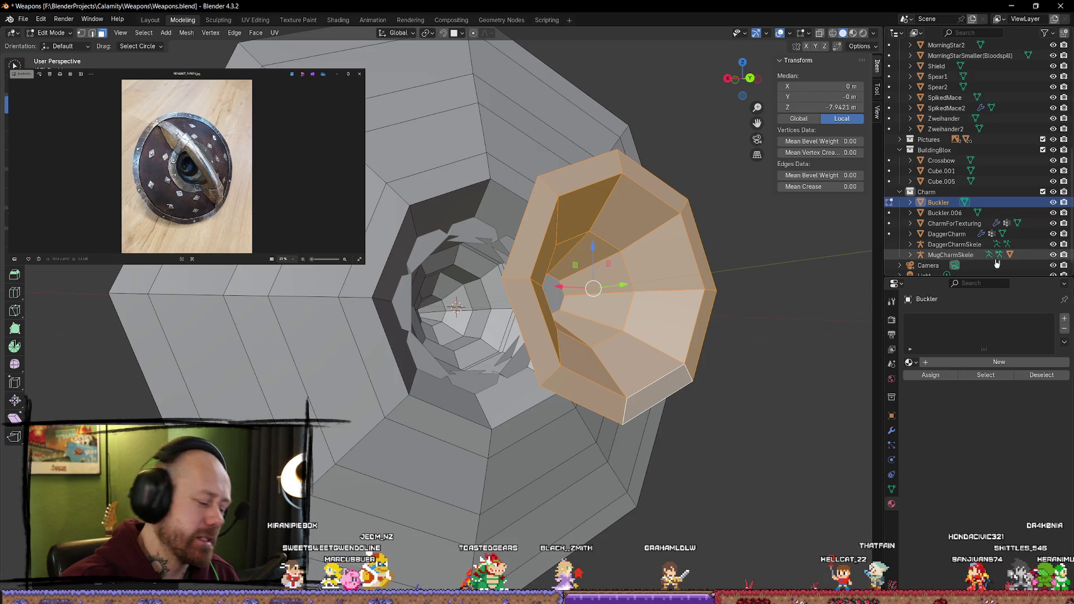
# Step: Undo the pull to restore the boss faces, then nudge them slightly along Y
pyautogui.hotkey('ctrl', 'z')
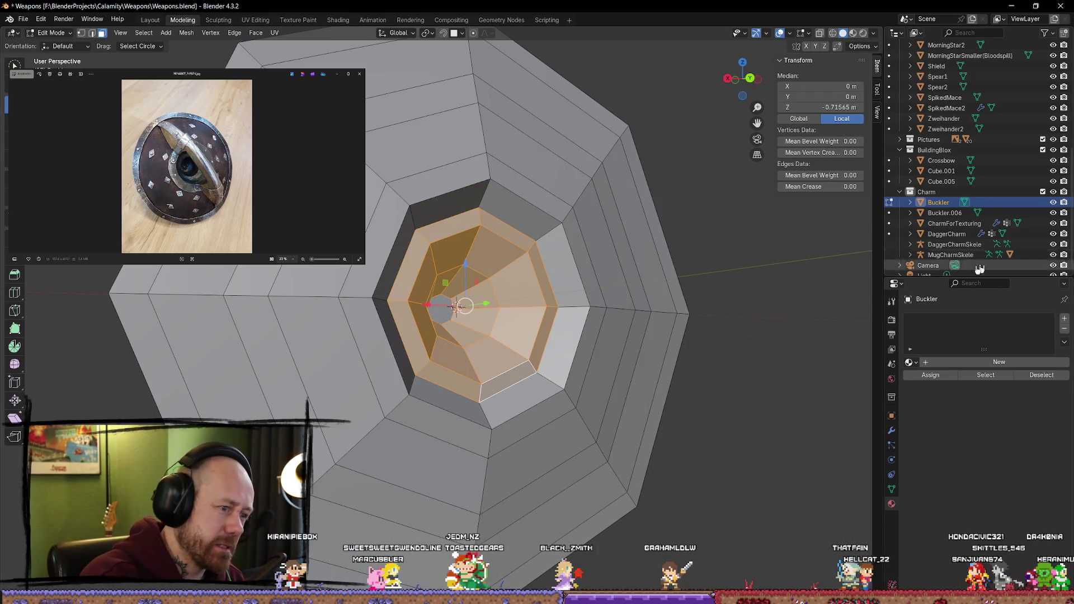
pyautogui.scroll(3, 526, 325)
pyautogui.moveTo(526, 324); pyautogui.dragTo(532, 329, button='middle')
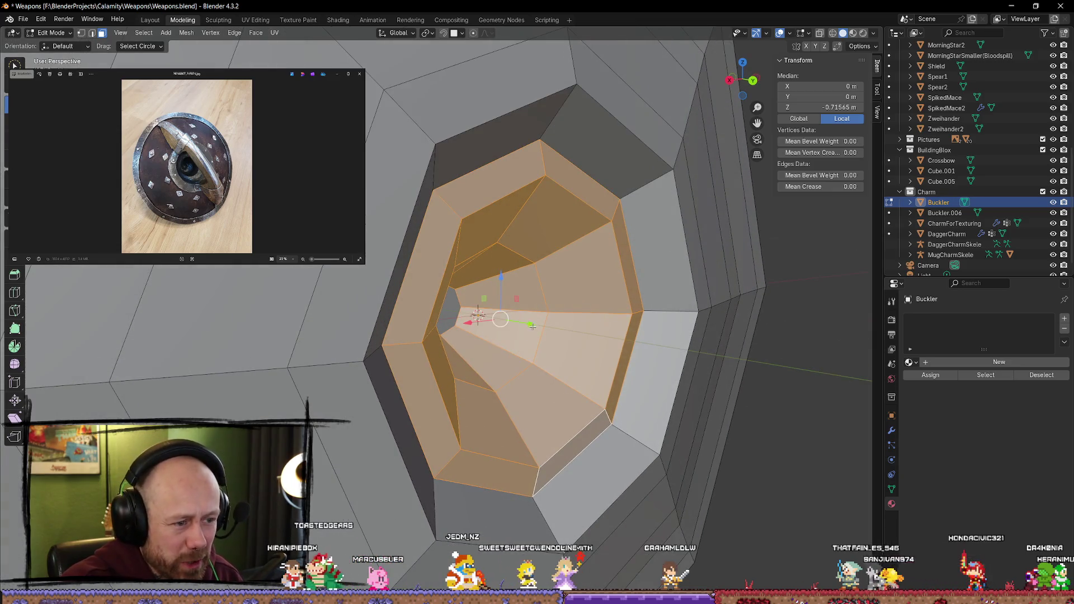
pyautogui.press('g')
pyautogui.press('y')
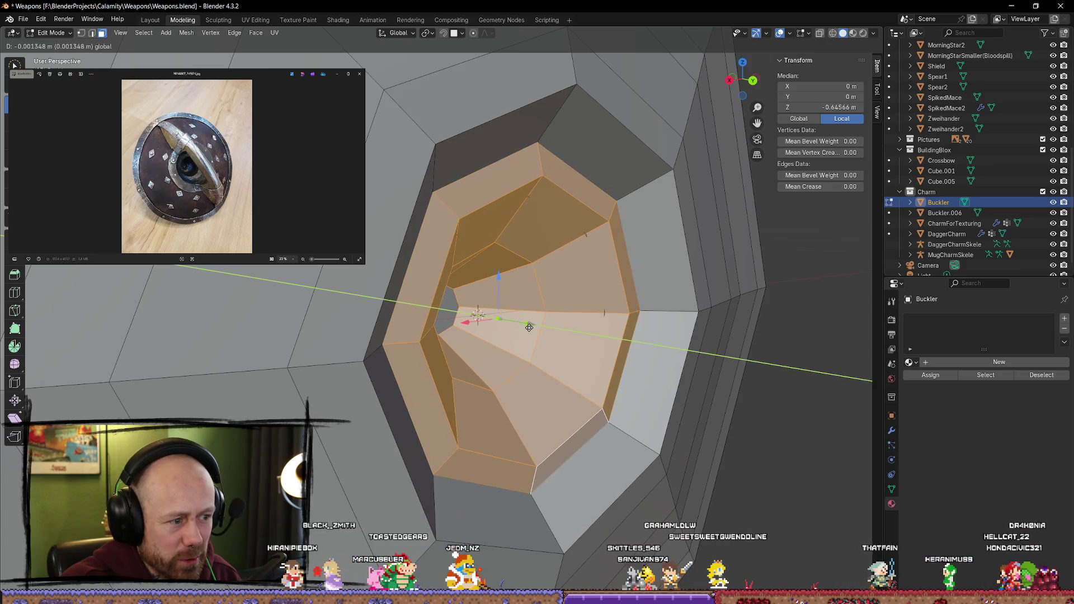
pyautogui.click(566, 335)
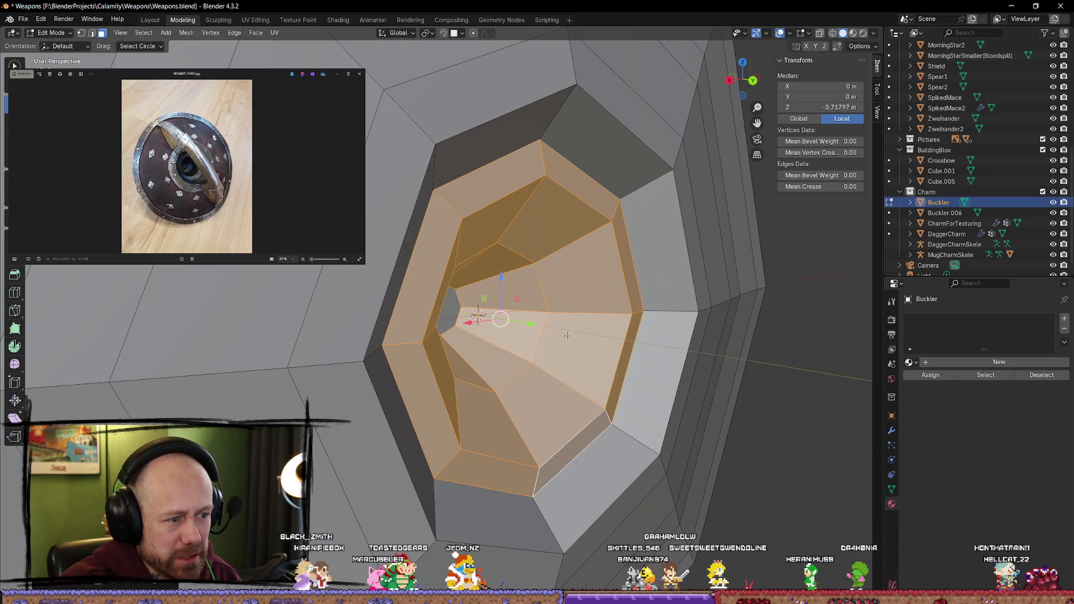
# Step: Scale the boss faces slightly twice, then return to Object Mode
pyautogui.moveTo(567, 334); pyautogui.dragTo(544, 326, button='middle')
pyautogui.press('s')
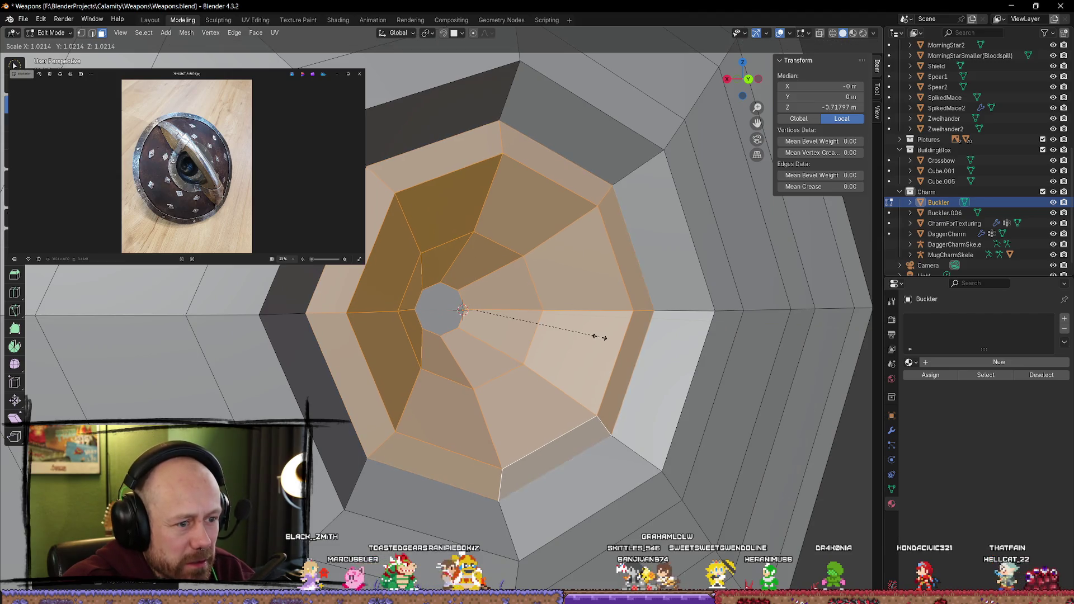
pyautogui.click(600, 338)
pyautogui.moveTo(600, 338)
pyautogui.mouseDown(button='middle')
pyautogui.moveTo(582, 347)
pyautogui.moveTo(611, 335)
pyautogui.moveTo(561, 297)
pyautogui.moveTo(607, 318)
pyautogui.mouseUp(button='middle')
pyautogui.press('s')
pyautogui.click(580, 346)
pyautogui.click(613, 334)
pyautogui.press('Tab')
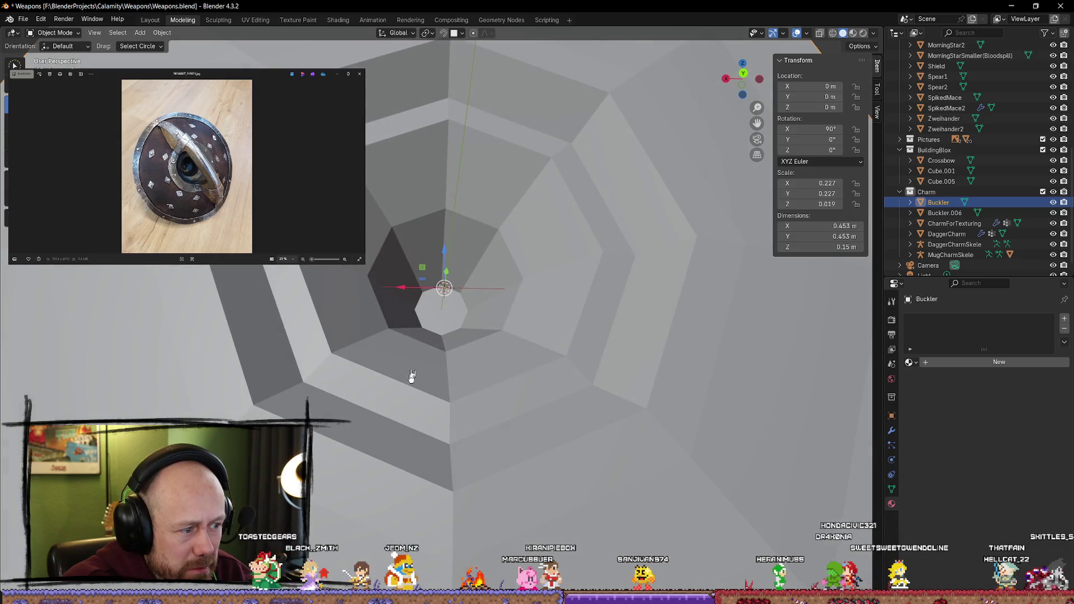
# Step: Briefly re-enter Edit Mode to pick a lower-left face, then orbit to a front view in Object Mode
pyautogui.press('Tab')
pyautogui.click(386, 411)
pyautogui.press('Tab')
pyautogui.moveTo(463, 388)
pyautogui.mouseDown(button='middle')
pyautogui.moveTo(492, 391)
pyautogui.moveTo(504, 367)
pyautogui.moveTo(491, 412)
pyautogui.moveTo(464, 410)
pyautogui.moveTo(475, 386)
pyautogui.moveTo(412, 371)
pyautogui.moveTo(470, 384)
pyautogui.moveTo(561, 307)
pyautogui.moveTo(537, 477)
pyautogui.moveTo(568, 498)
pyautogui.moveTo(539, 499)
pyautogui.moveTo(593, 503)
pyautogui.moveTo(567, 491)
pyautogui.mouseUp(button='middle')
pyautogui.scroll(-3, 671, 249)
pyautogui.press('Tab')
pyautogui.press('Tab')
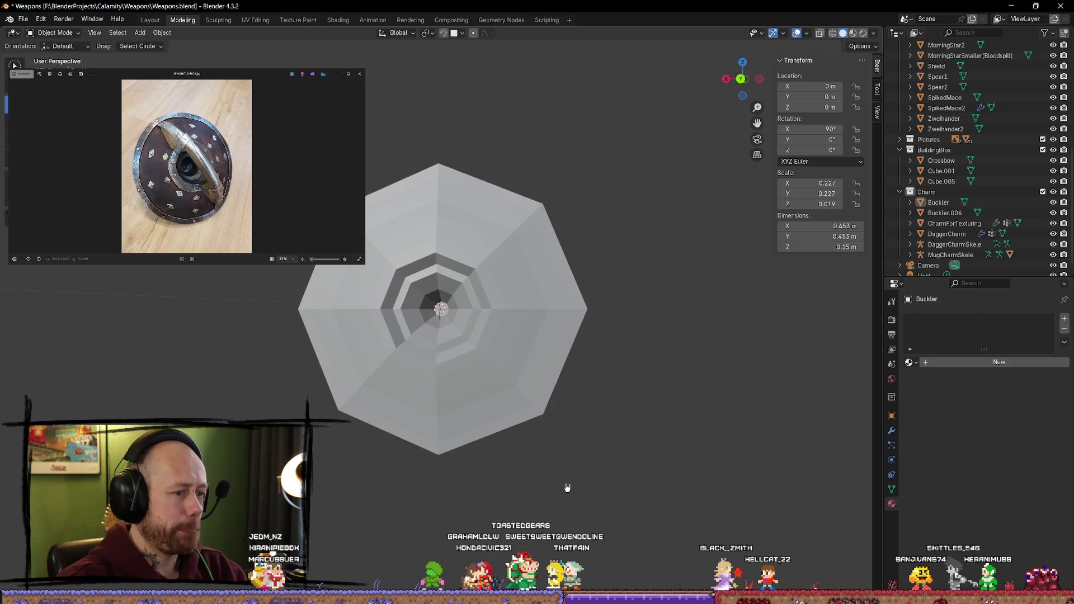
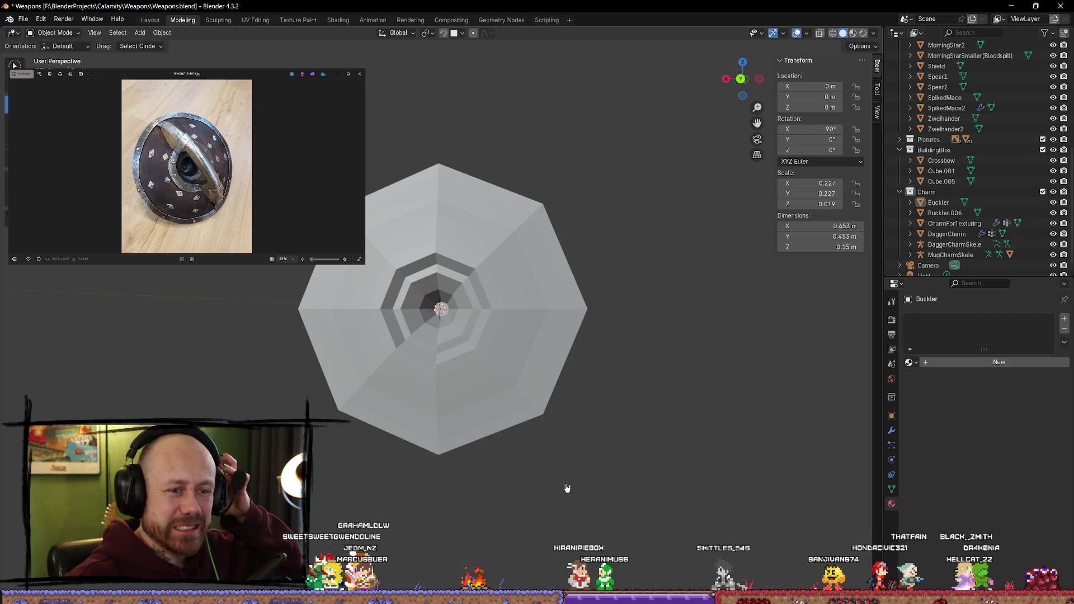
# Step: Enter Edit Mode on the Cube strip and frame it in Right view (Numpad 3)
pyautogui.moveTo(556, 481)
pyautogui.mouseDown(button='middle')
pyautogui.moveTo(536, 331)
pyautogui.moveTo(479, 252)
pyautogui.moveTo(590, 250)
pyautogui.moveTo(575, 324)
pyautogui.moveTo(562, 318)
pyautogui.moveTo(657, 338)
pyautogui.moveTo(561, 347)
pyautogui.moveTo(571, 427)
pyautogui.moveTo(741, 364)
pyautogui.mouseUp(button='middle')
pyautogui.hotkey('ctrl', 'z')
pyautogui.press('KP_3')
pyautogui.moveTo(726, 211)
pyautogui.keyDown('shift'); pyautogui.mouseDown(button='middle')
pyautogui.moveTo(614, 196)
pyautogui.moveTo(574, 297)
pyautogui.mouseUp(button='middle'); pyautogui.keyUp('shift')
pyautogui.scroll(3, 670, 206)
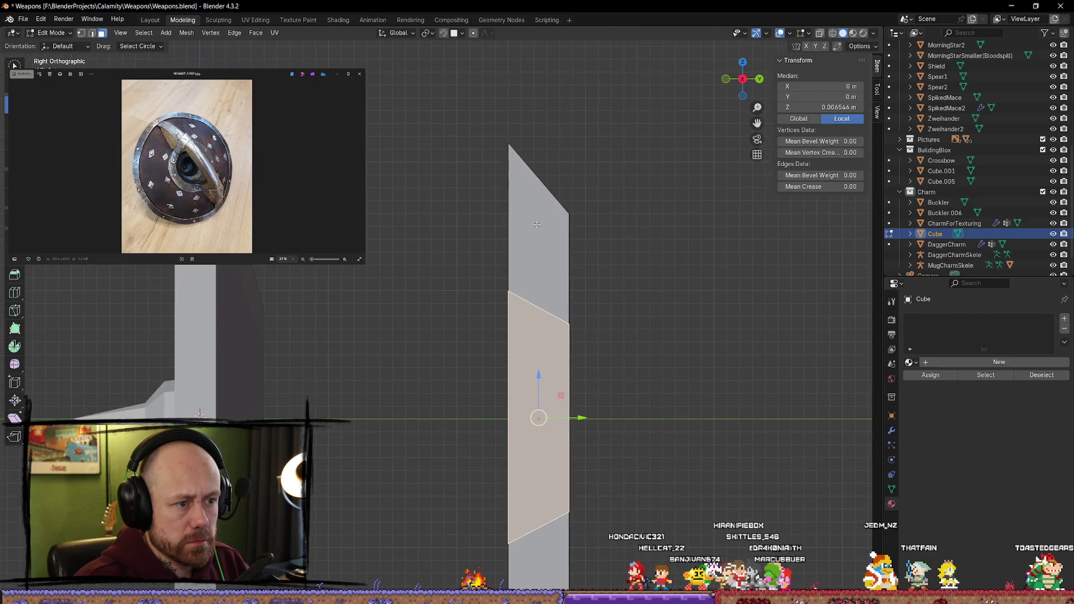
pyautogui.moveTo(651, 234)
pyautogui.mouseDown(button='middle')
pyautogui.moveTo(436, 225)
pyautogui.moveTo(438, 201)
pyautogui.moveTo(456, 397)
pyautogui.moveTo(453, 223)
pyautogui.moveTo(623, 225)
pyautogui.moveTo(633, 257)
pyautogui.moveTo(544, 263)
pyautogui.moveTo(635, 247)
pyautogui.moveTo(623, 255)
pyautogui.moveTo(699, 251)
pyautogui.moveTo(623, 240)
pyautogui.mouseUp(button='middle')
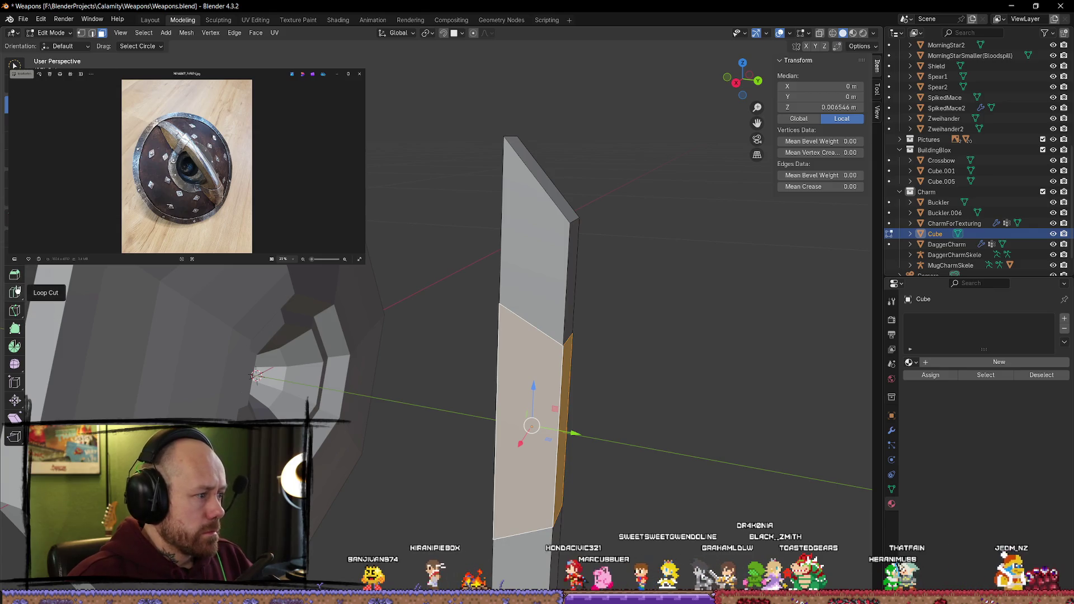
# Step: Start a Knife cut at the strip's top-right vertex in the straight side view
pyautogui.click(15, 311)
pyautogui.click(576, 219)
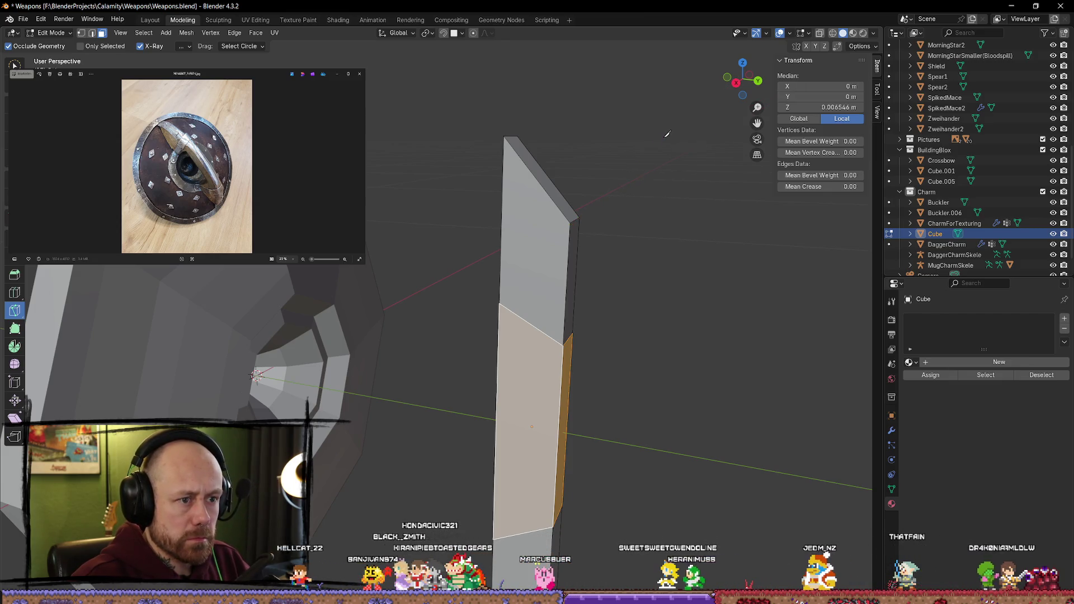
pyautogui.press('KP_3')
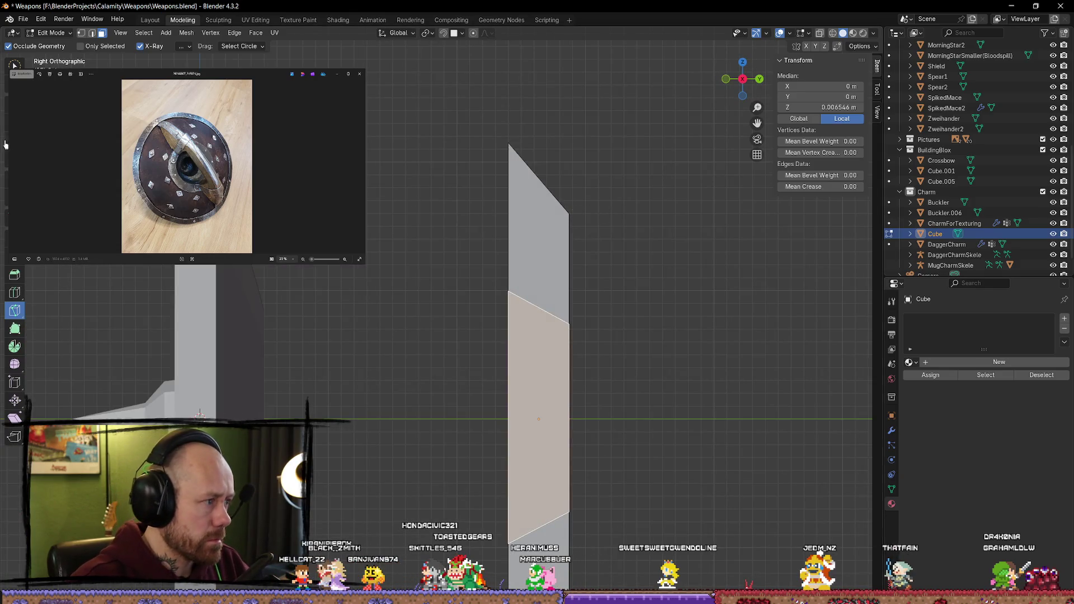
pyautogui.click(6, 104)
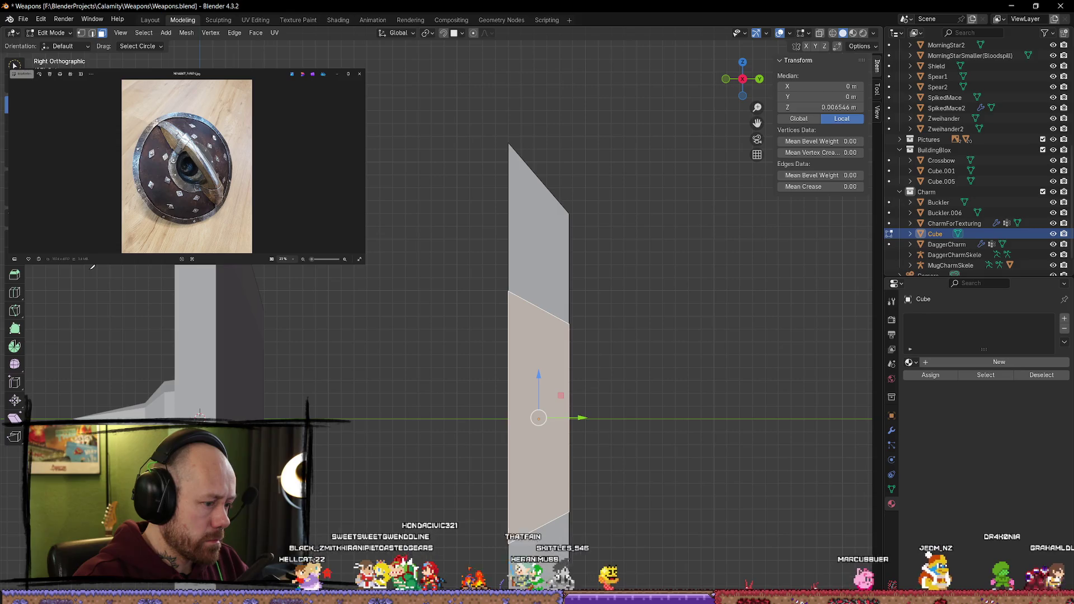
pyautogui.click(570, 213)
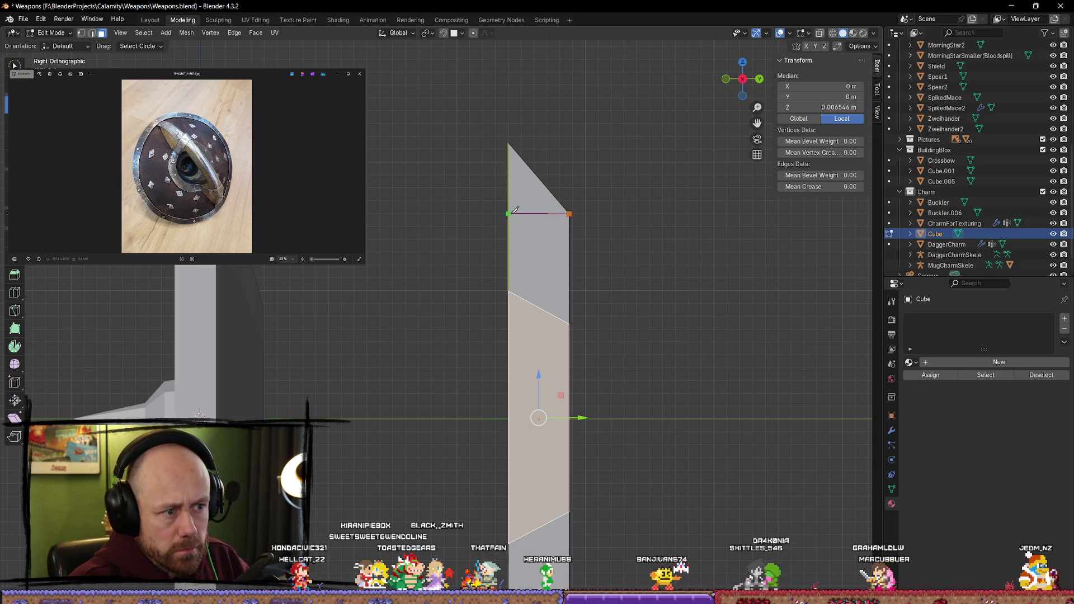
# Step: Knife horizontal cuts across the strip above and below its middle face, then return to Object Mode
pyautogui.moveTo(699, 261)
pyautogui.mouseDown(button='middle')
pyautogui.moveTo(467, 254)
pyautogui.moveTo(606, 247)
pyautogui.moveTo(666, 269)
pyautogui.mouseUp(button='middle')
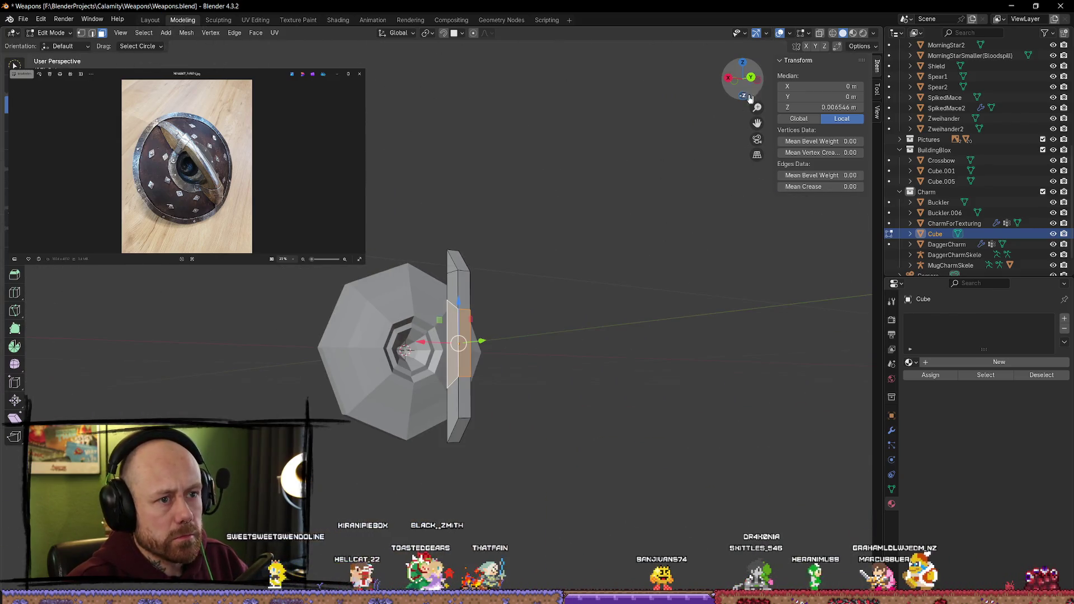
pyautogui.press('KP_3')
pyautogui.scroll(5, 507, 429)
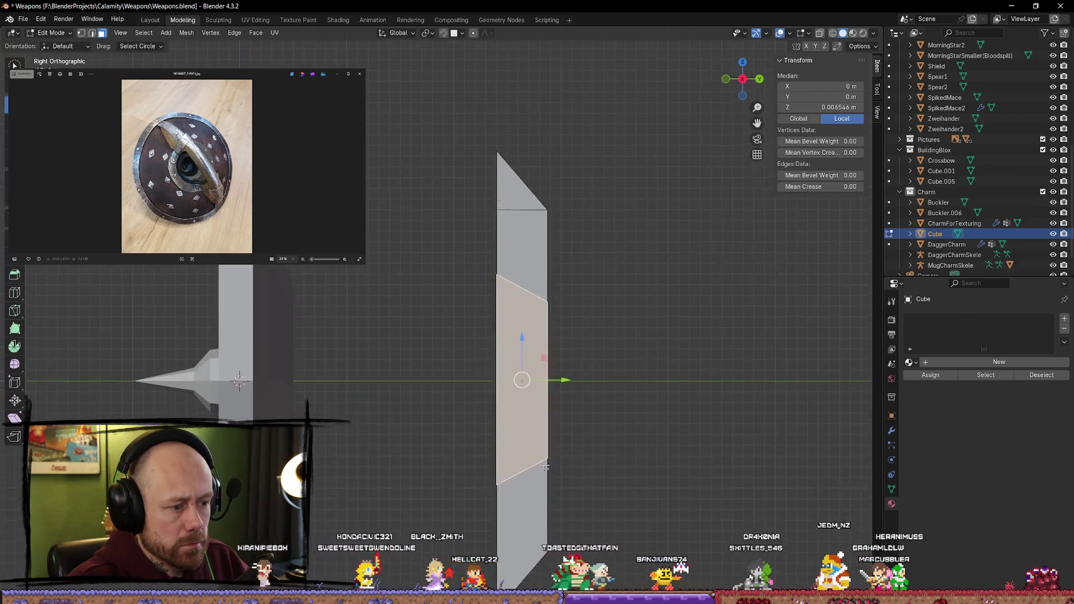
pyautogui.keyDown('shift'); pyautogui.moveTo(560, 532); pyautogui.dragTo(568, 274, button='middle'); pyautogui.keyUp('shift')
pyautogui.scroll(2, 569, 274)
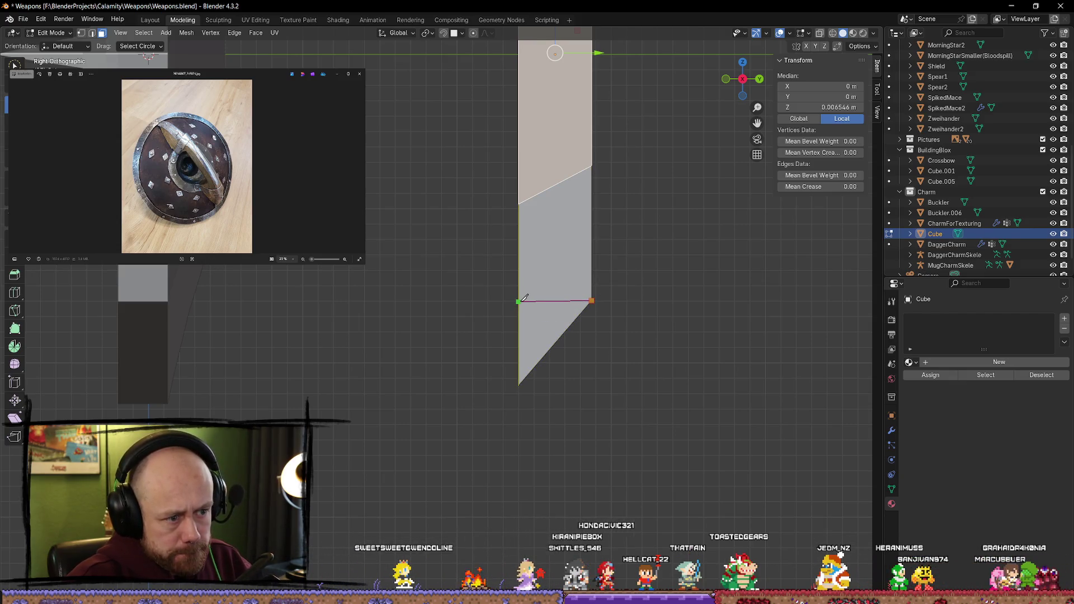
pyautogui.press('Tab')
pyautogui.moveTo(692, 297)
pyautogui.mouseDown(button='middle')
pyautogui.moveTo(647, 300)
pyautogui.moveTo(683, 307)
pyautogui.moveTo(672, 321)
pyautogui.mouseUp(button='middle')
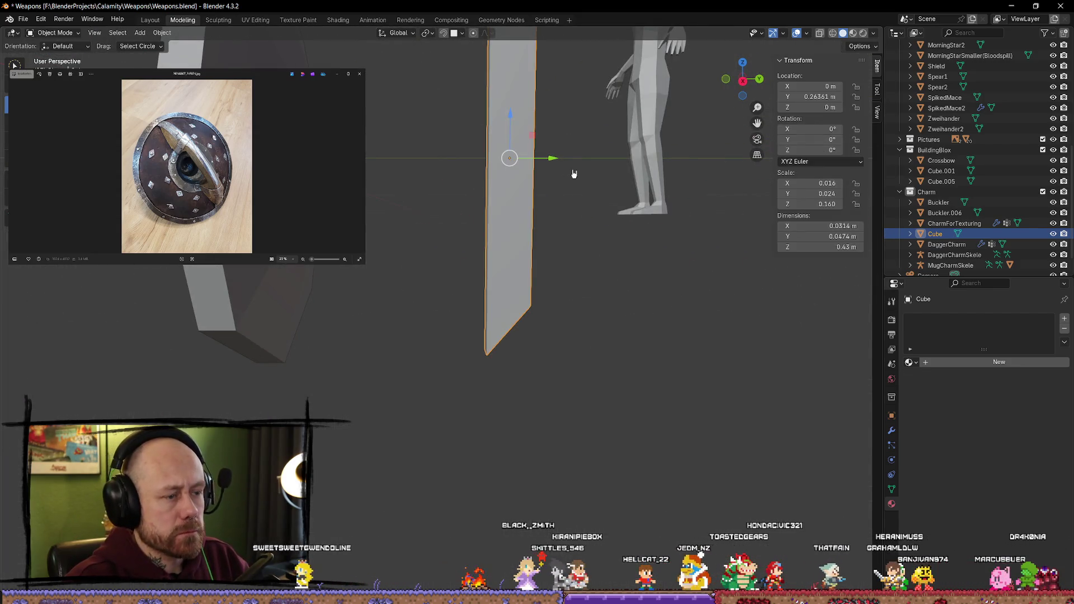
# Step: In Edit Mode, push the strip's middle face forward along Y to bend it
pyautogui.press('Tab')
pyautogui.moveTo(552, 157); pyautogui.dragTo(589, 157)
pyautogui.moveTo(588, 158)
pyautogui.mouseDown(button='middle')
pyautogui.moveTo(553, 168)
pyautogui.moveTo(539, 196)
pyautogui.moveTo(542, 188)
pyautogui.moveTo(488, 201)
pyautogui.mouseUp(button='middle')
pyautogui.scroll(5, 541, 188)
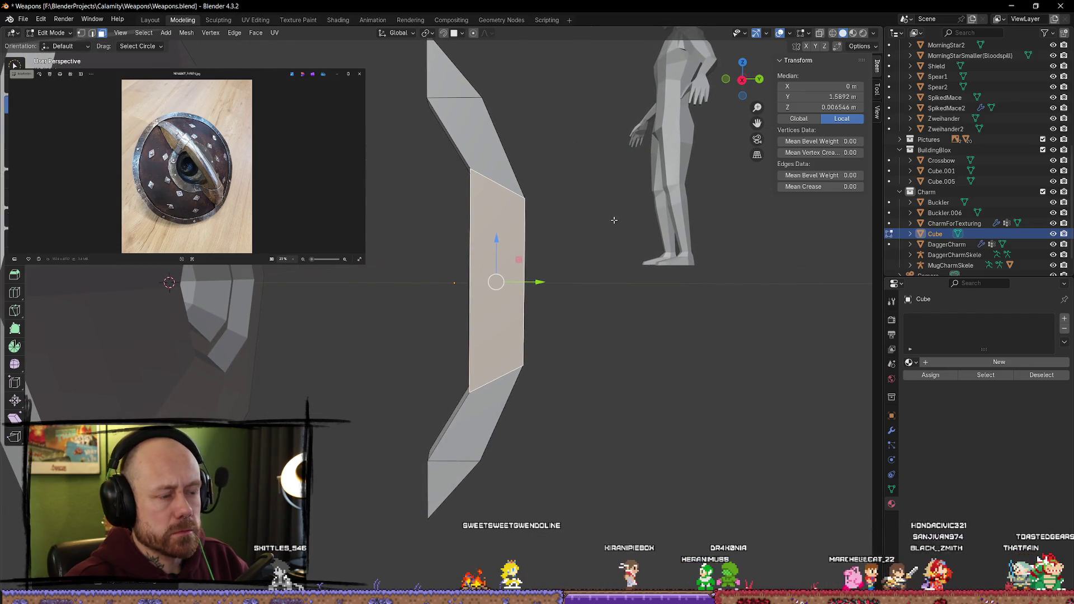
pyautogui.moveTo(577, 274); pyautogui.dragTo(535, 223, button='middle')
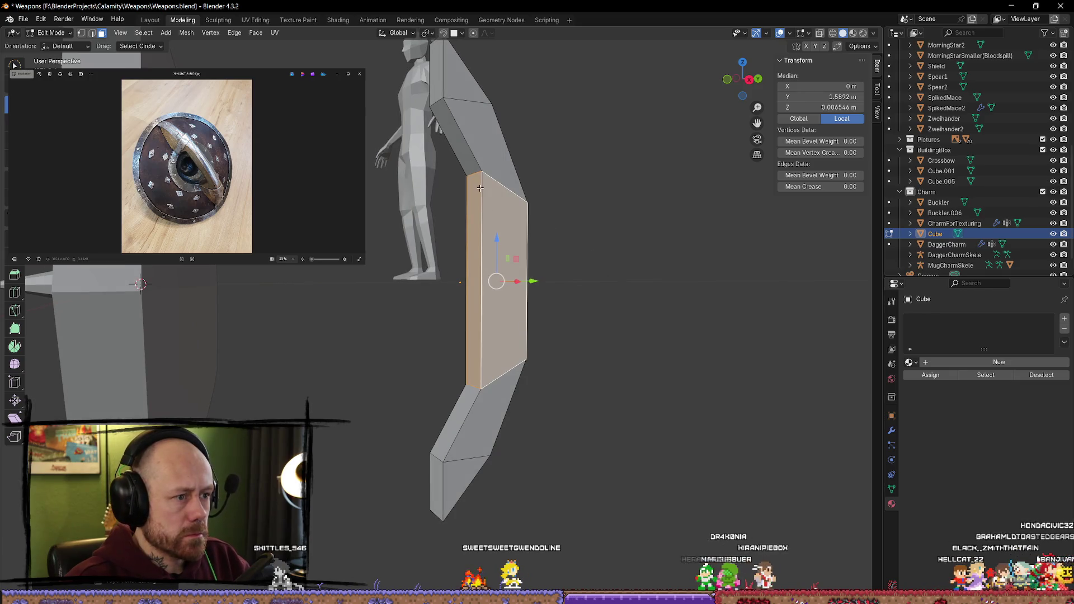
# Step: Select the strip's top edge and scale it along X to shape the arch
pyautogui.press('2')
pyautogui.click(469, 173)
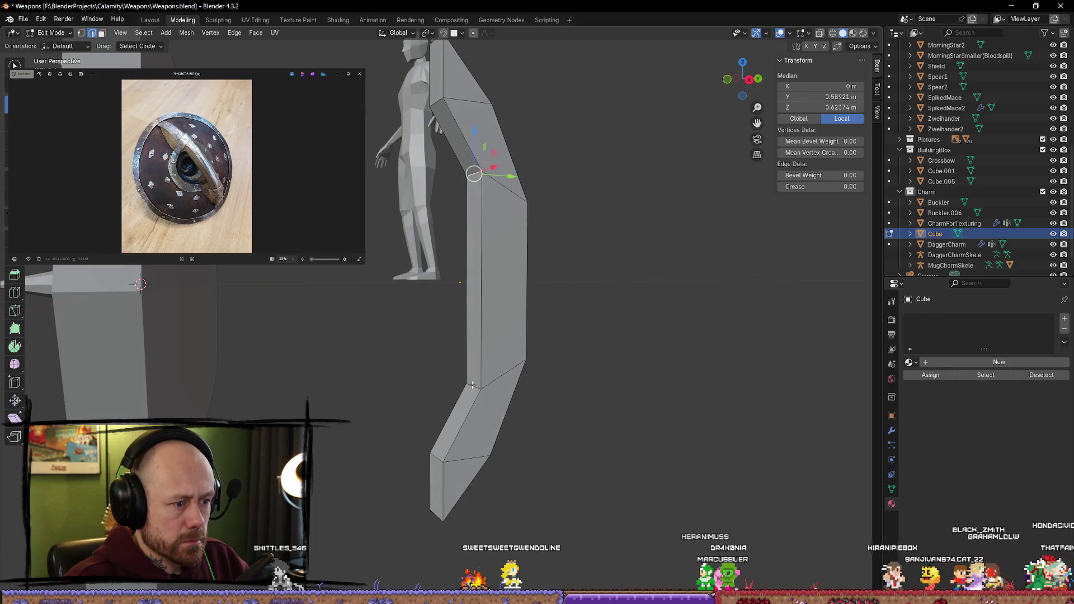
pyautogui.press('s')
pyautogui.press('x')
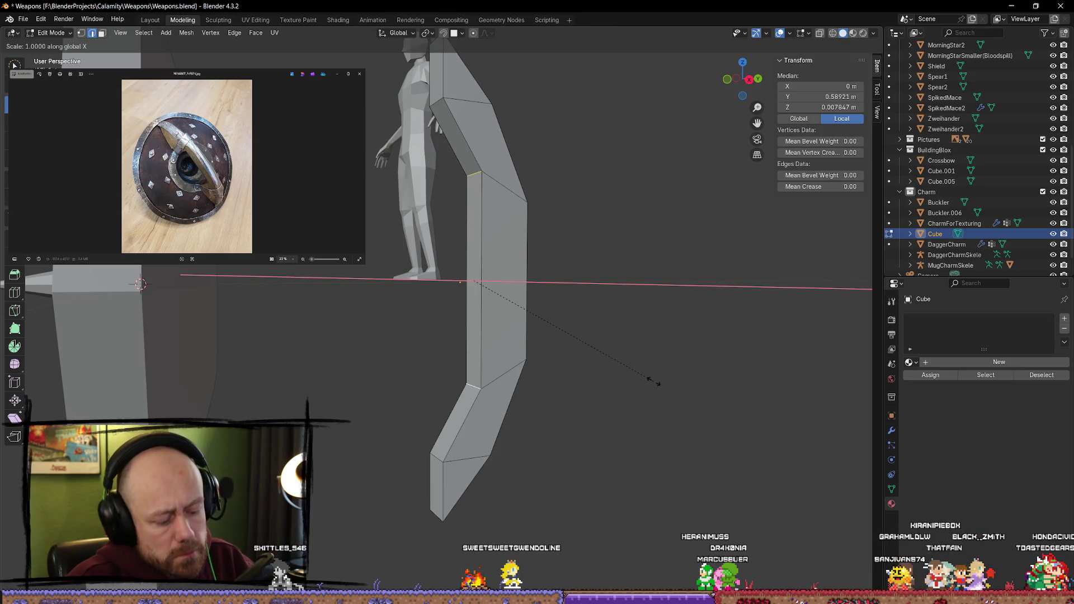
pyautogui.click(615, 365)
pyautogui.moveTo(631, 364)
pyautogui.mouseDown(button='middle')
pyautogui.moveTo(585, 355)
pyautogui.moveTo(585, 333)
pyautogui.mouseUp(button='middle')
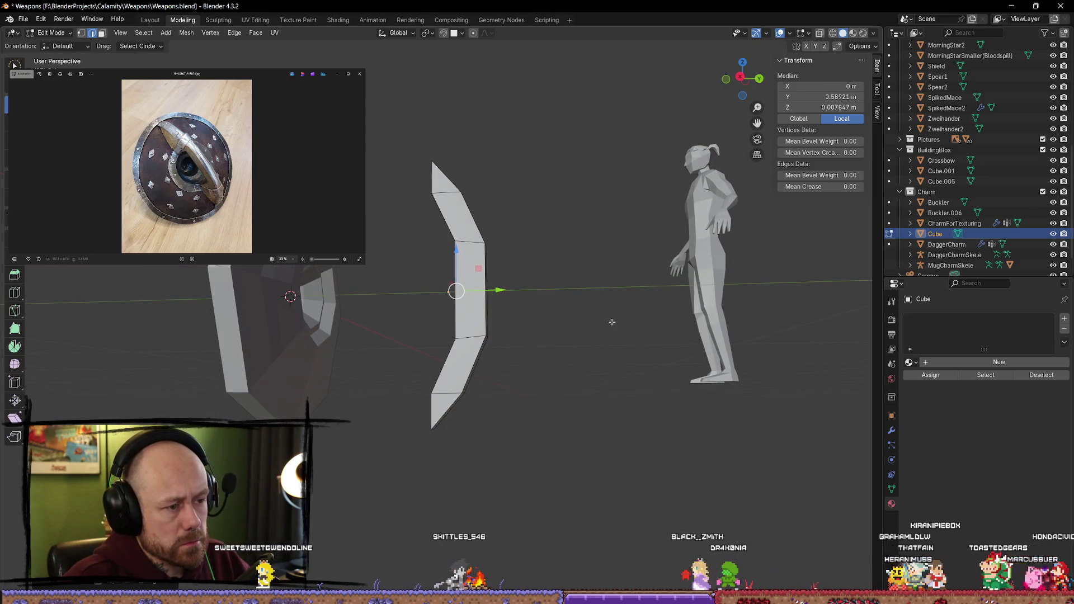
# Step: In Object Mode, slide the Cube strip along Y onto the buckler's boss ridge
pyautogui.press('Tab')
pyautogui.moveTo(484, 289); pyautogui.dragTo(347, 290)
pyautogui.press('KP_Decimal')
pyautogui.moveTo(408, 292)
pyautogui.mouseDown(button='middle')
pyautogui.moveTo(315, 279)
pyautogui.moveTo(434, 278)
pyautogui.moveTo(362, 313)
pyautogui.mouseUp(button='middle')
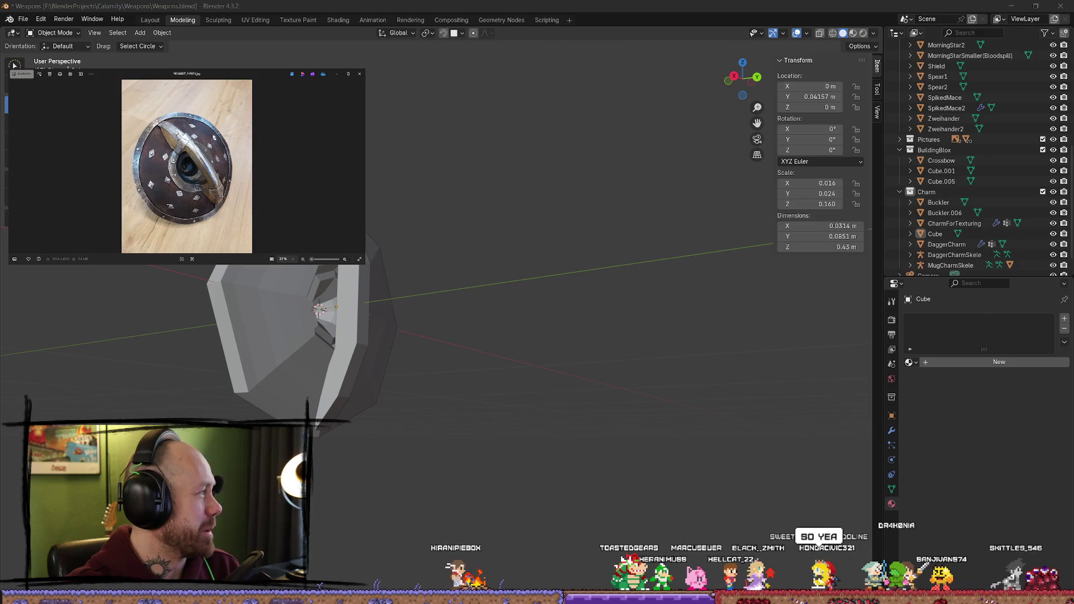
pyautogui.hotkey('alt', 'Tab')
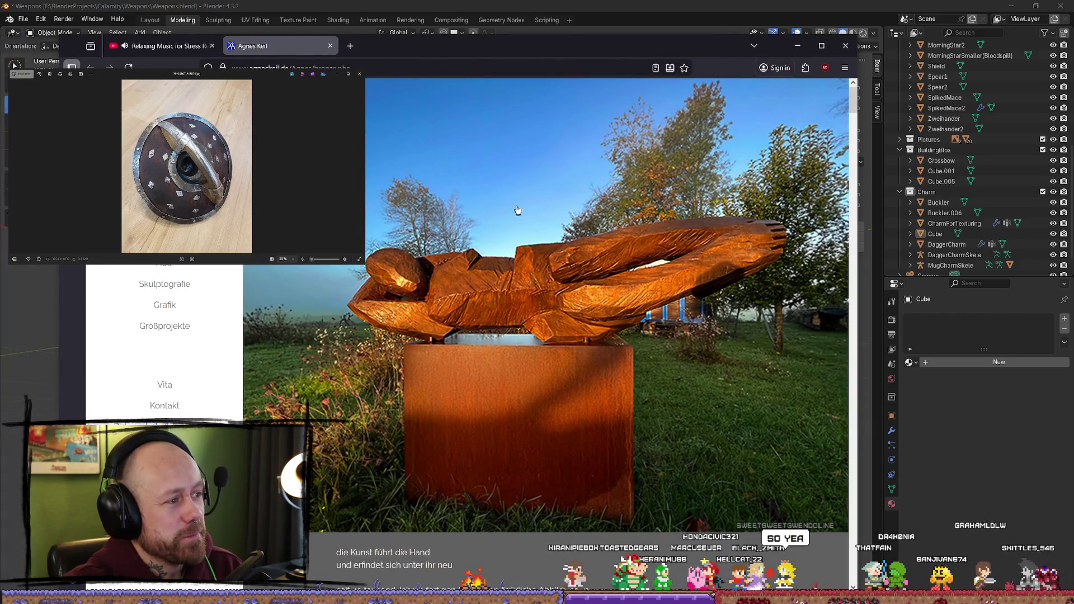
# Step: Scroll down through the Agnes Keil sculpture site's main page
pyautogui.scroll(-7, 699, 246)
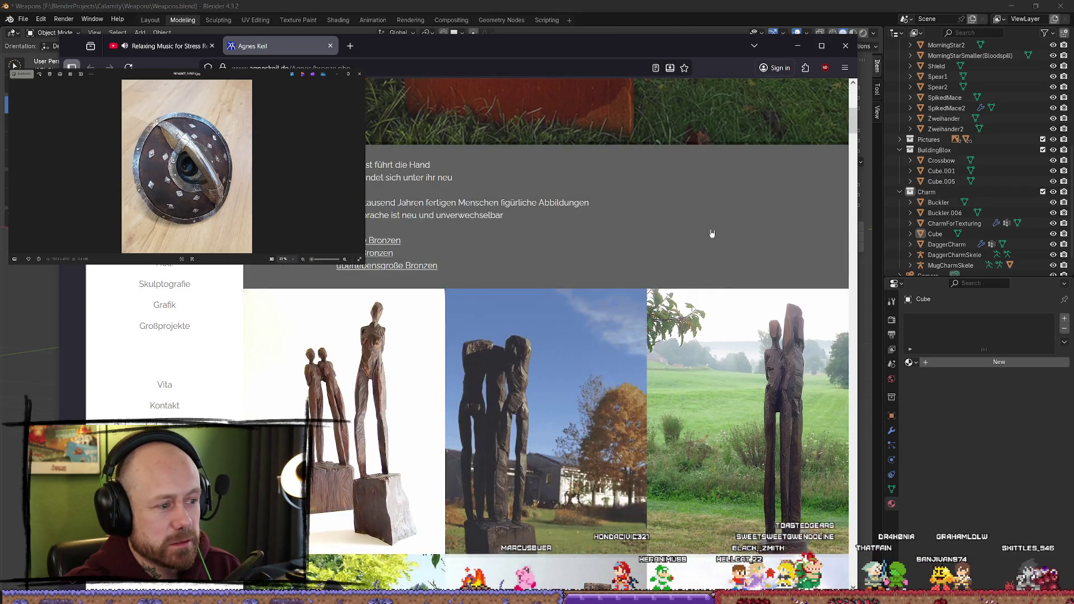
pyautogui.scroll(-5, 712, 233)
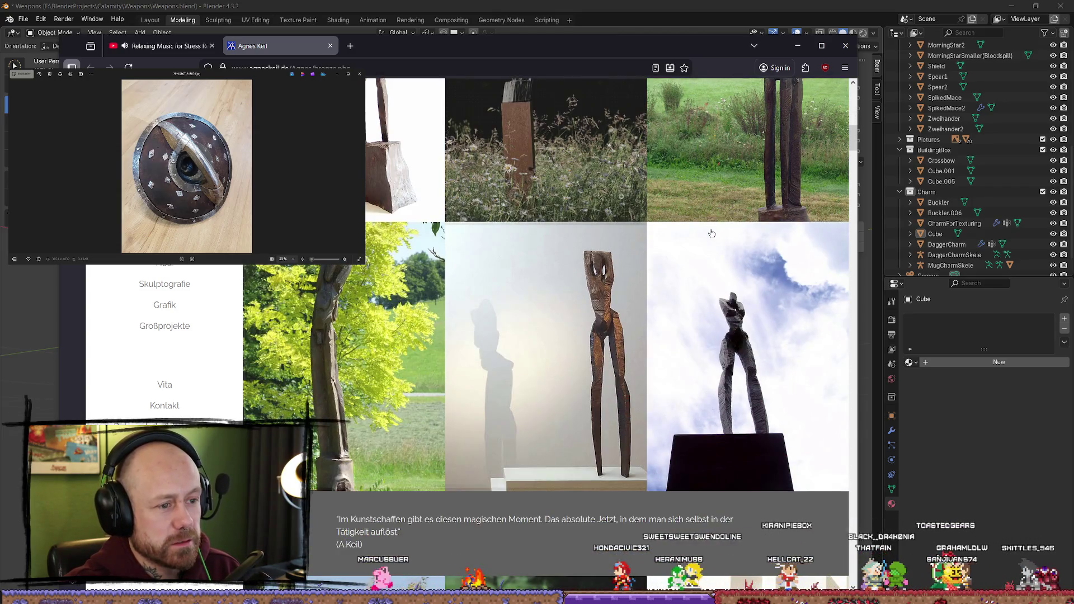
pyautogui.scroll(-4, 712, 233)
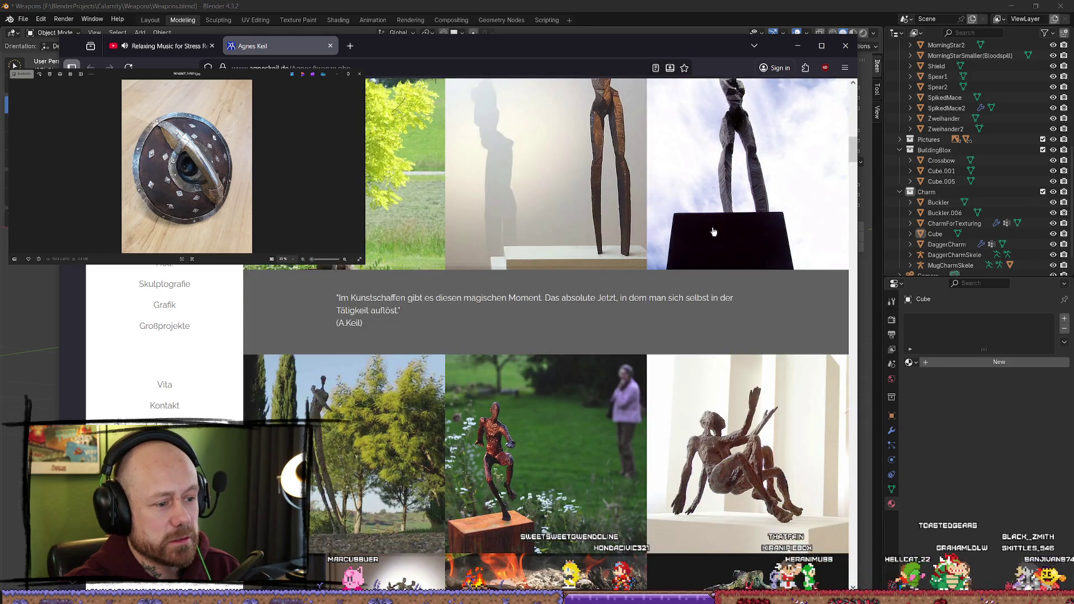
pyautogui.scroll(-3, 713, 232)
pyautogui.scroll(-5, 716, 230)
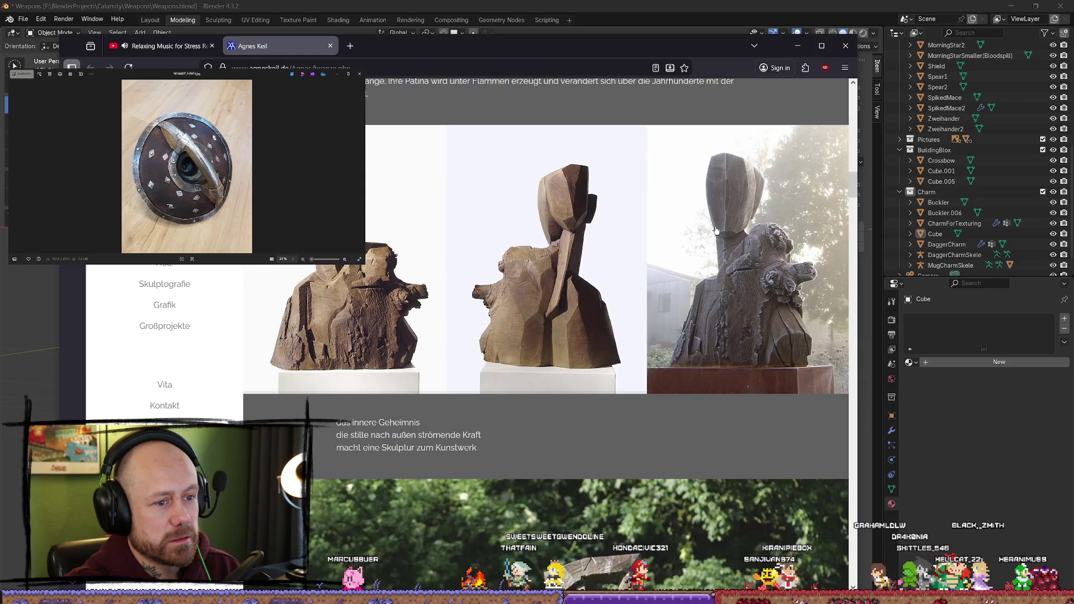
pyautogui.scroll(-4, 719, 230)
pyautogui.scroll(3, 719, 230)
pyautogui.scroll(-6, 747, 305)
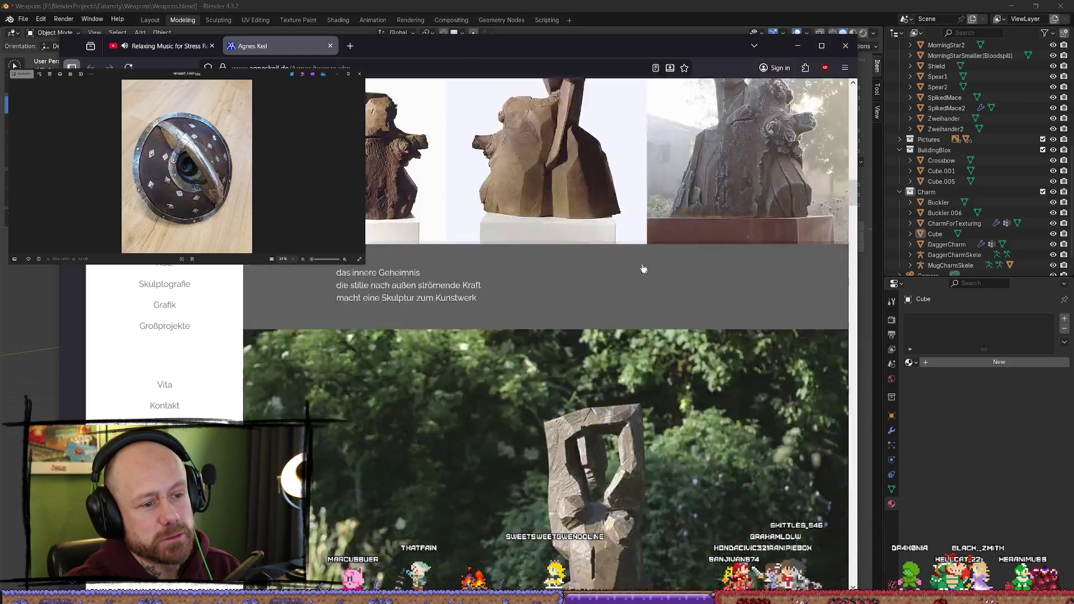
pyautogui.scroll(-10, 619, 252)
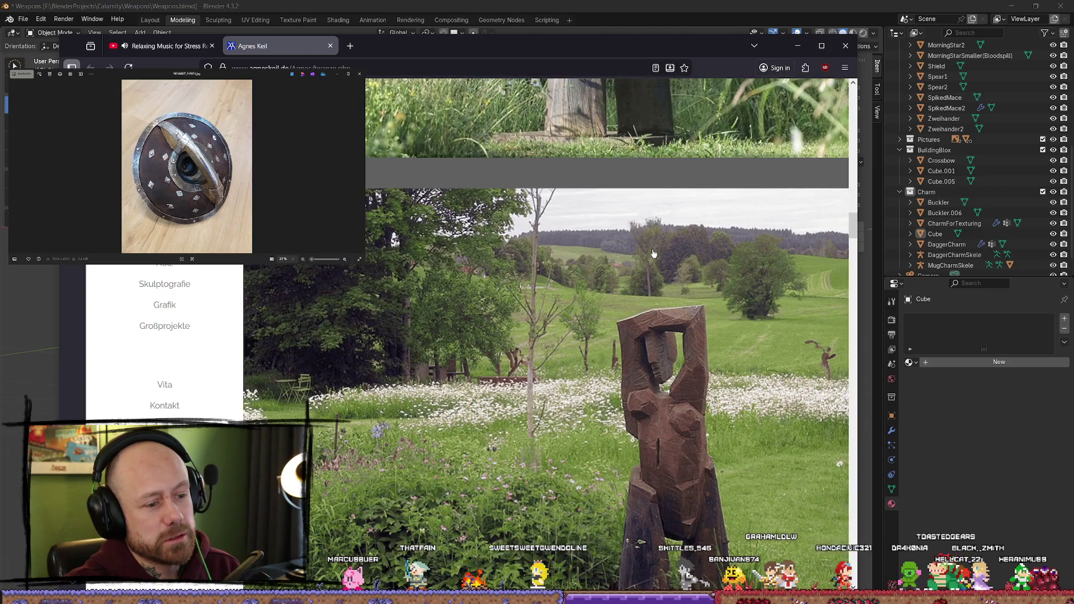
pyautogui.scroll(-3, 653, 254)
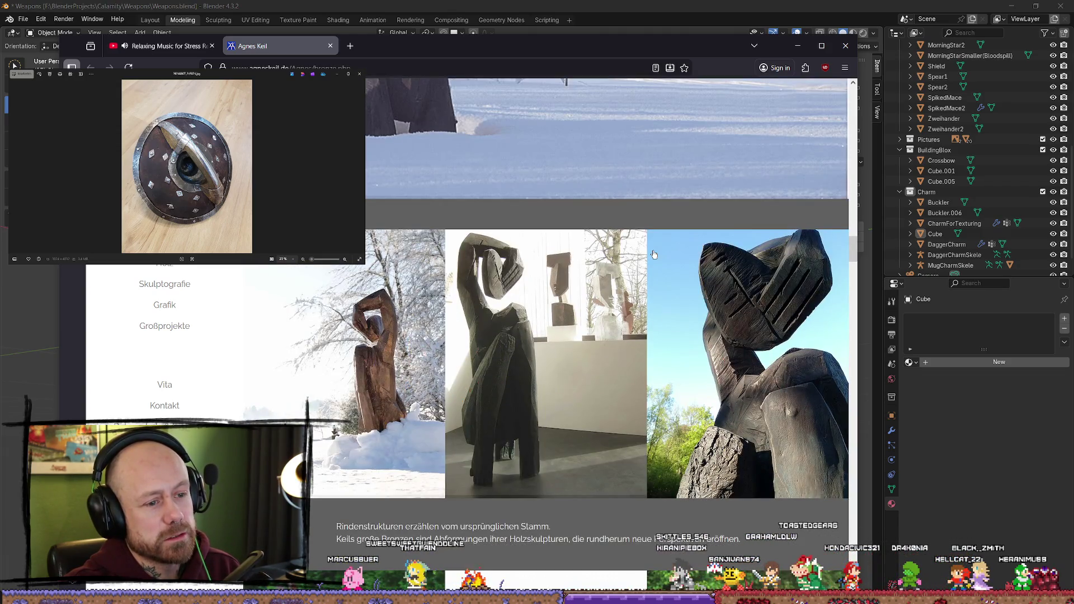
pyautogui.scroll(-7, 653, 255)
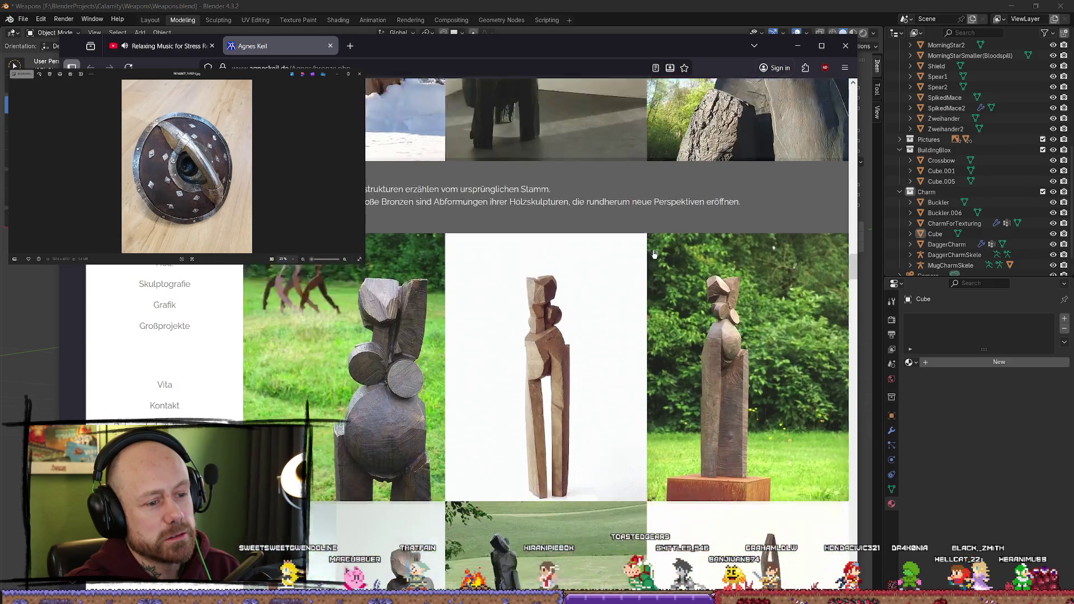
pyautogui.scroll(-9, 653, 254)
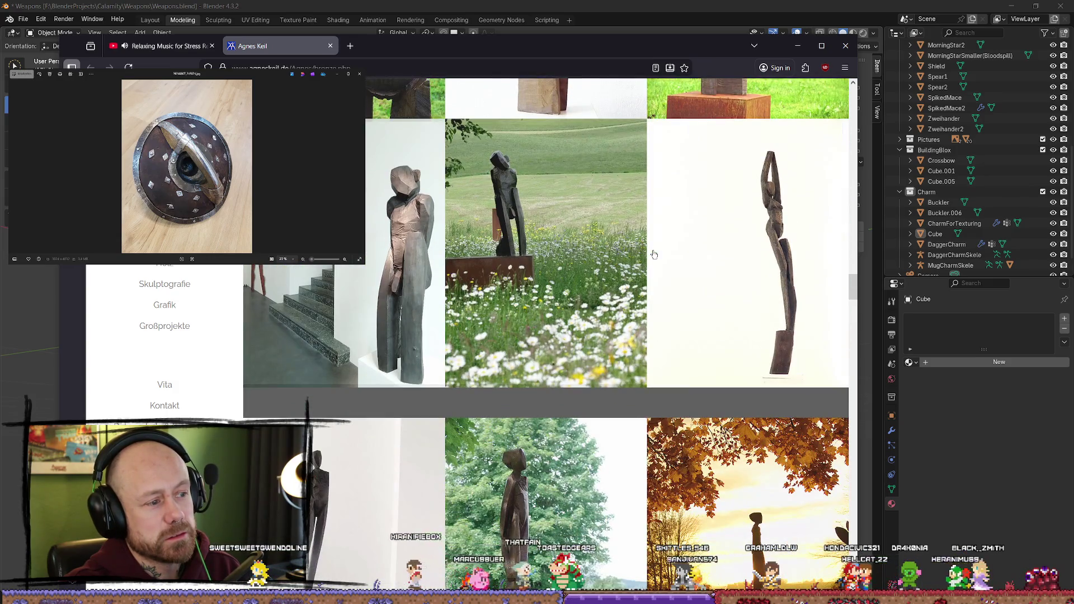
pyautogui.scroll(-12, 654, 255)
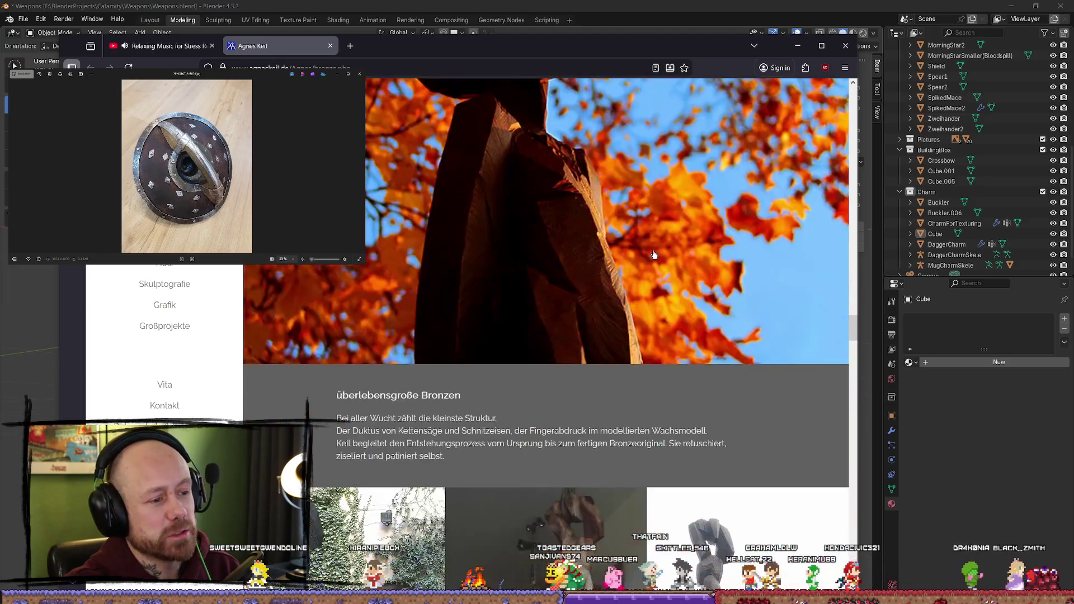
pyautogui.scroll(-10, 481, 250)
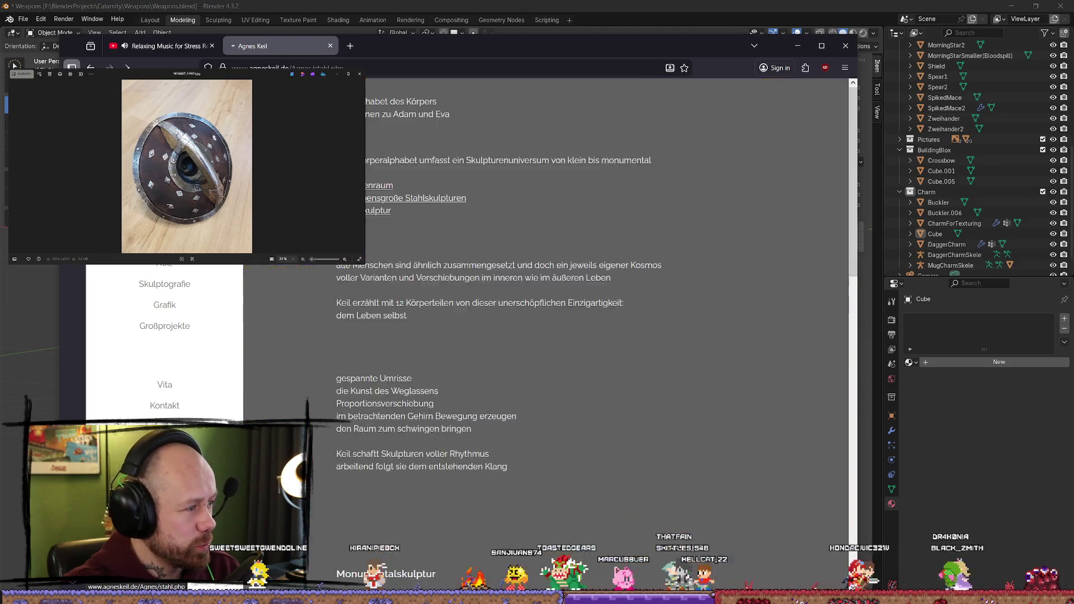
# Step: Open the steel sculptures page and scroll through it
pyautogui.click(481, 250)
pyautogui.scroll(-8, 483, 246)
pyautogui.scroll(-2, 483, 246)
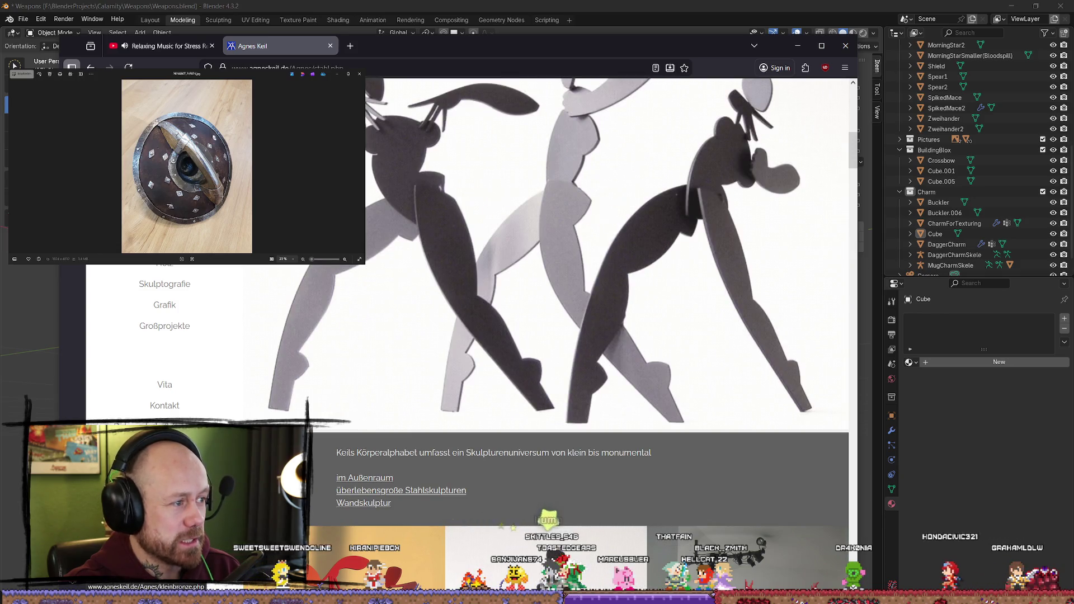
# Step: Open the small bronzes page and scroll to the rust-steel reclining figure and bronze links
pyautogui.click(483, 246)
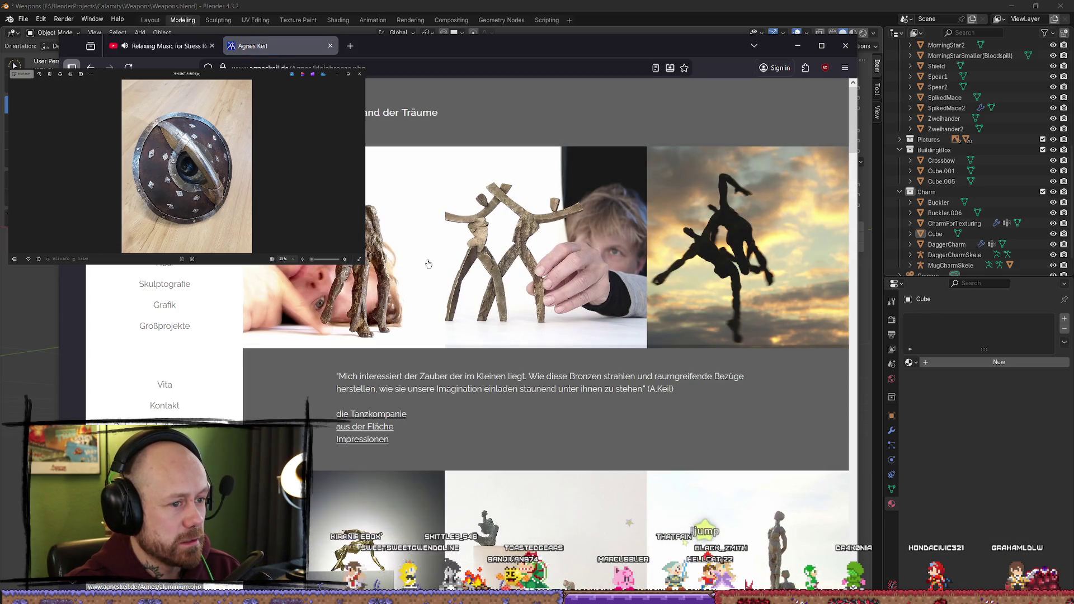
pyautogui.scroll(-4, 469, 252)
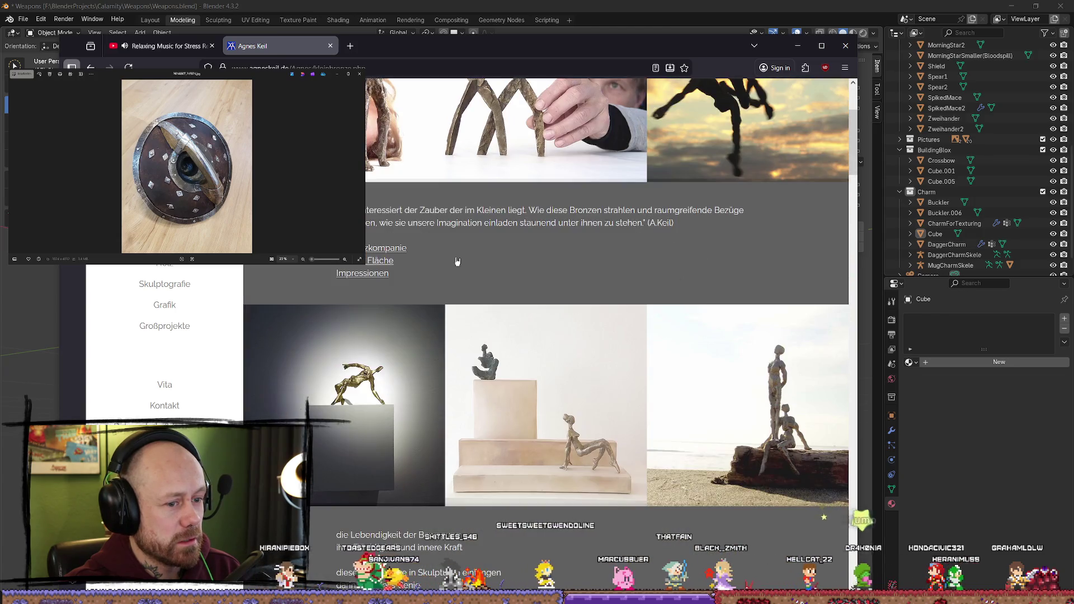
pyautogui.scroll(-3, 456, 261)
pyautogui.scroll(-5, 457, 261)
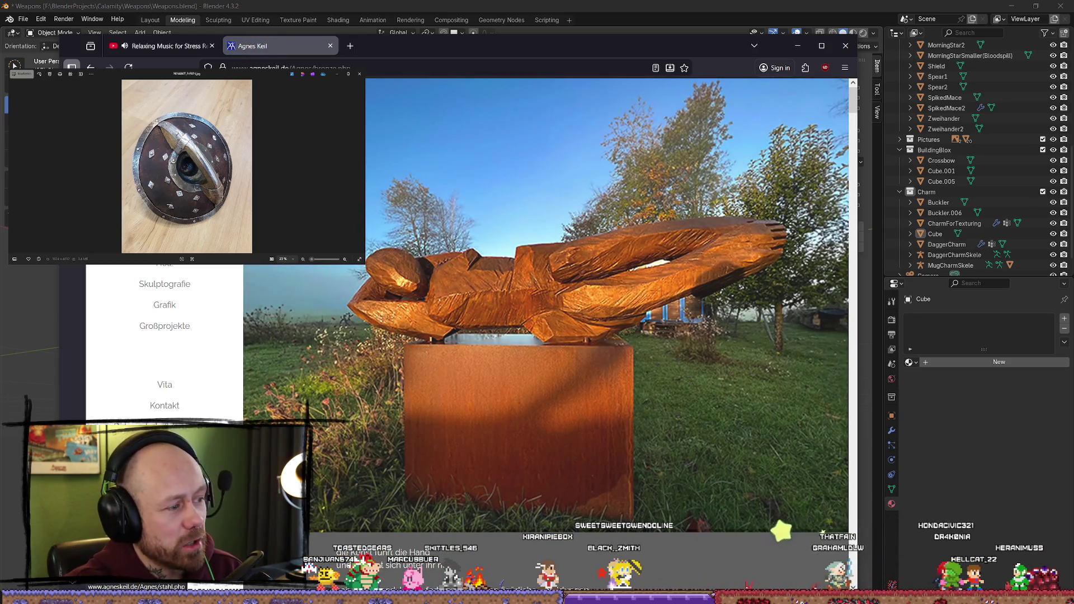
pyautogui.scroll(-2, 551, 305)
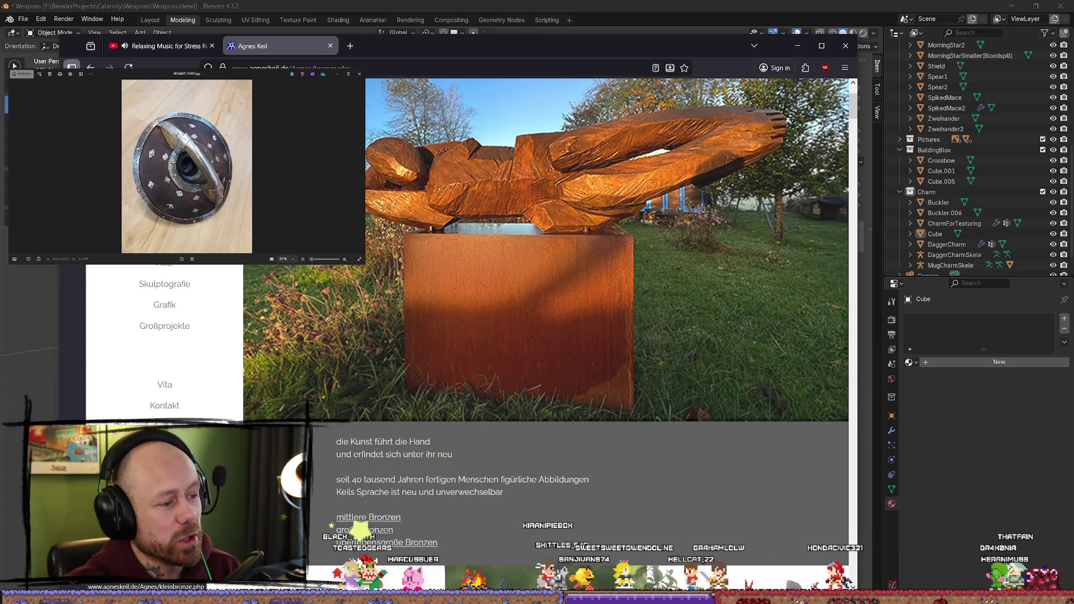
# Step: Scroll up and down through the sculpture galleries
pyautogui.scroll(-10, 529, 336)
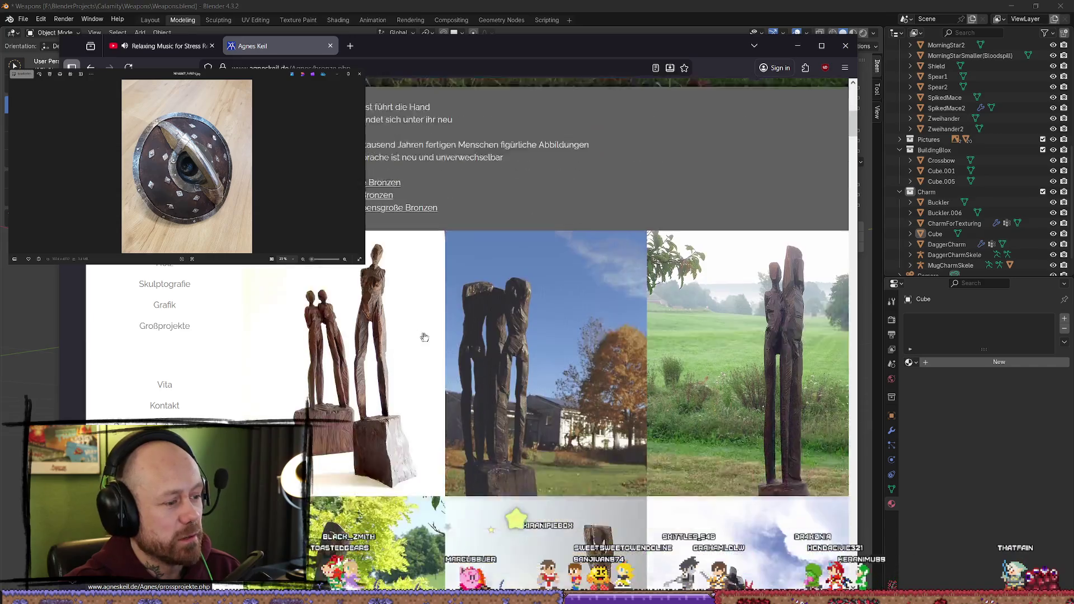
pyautogui.scroll(-10, 529, 336)
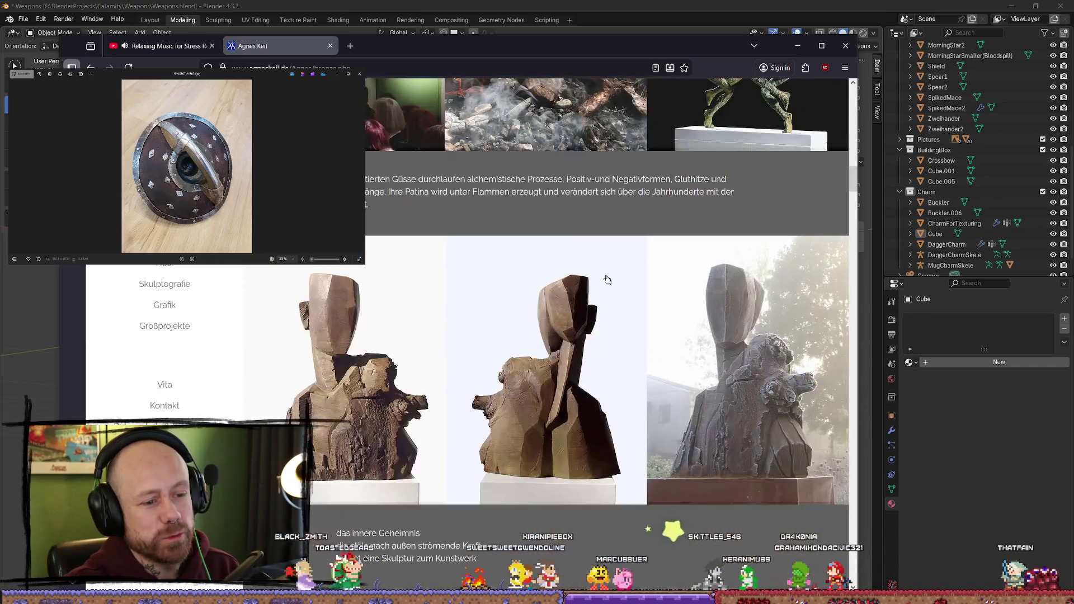
pyautogui.scroll(-10, 570, 259)
pyautogui.scroll(6, 466, 266)
pyautogui.scroll(5, 467, 266)
pyautogui.scroll(5, 442, 229)
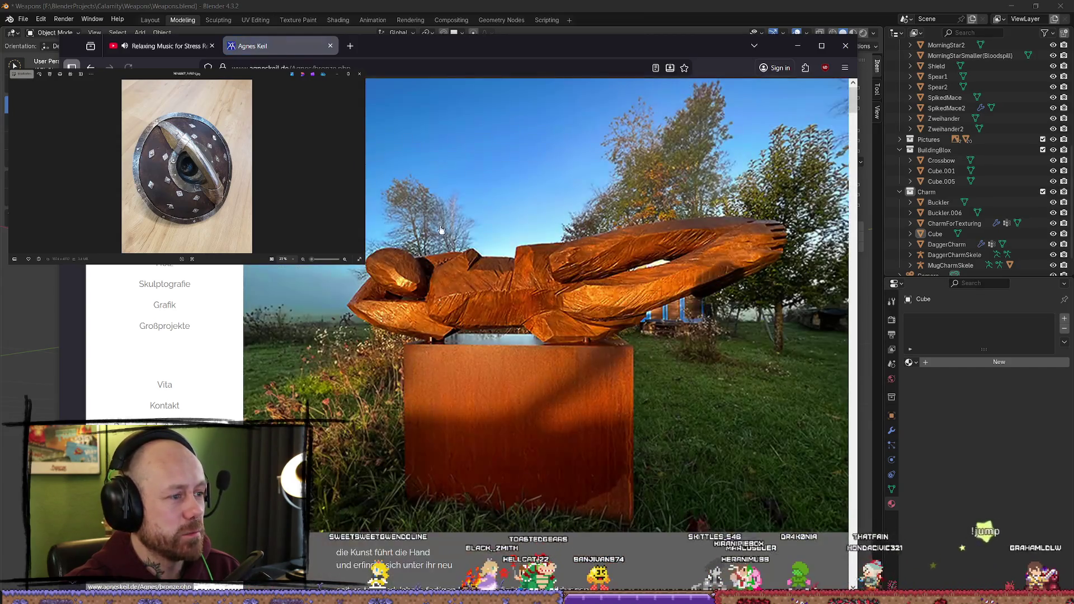
pyautogui.scroll(-15, 545, 280)
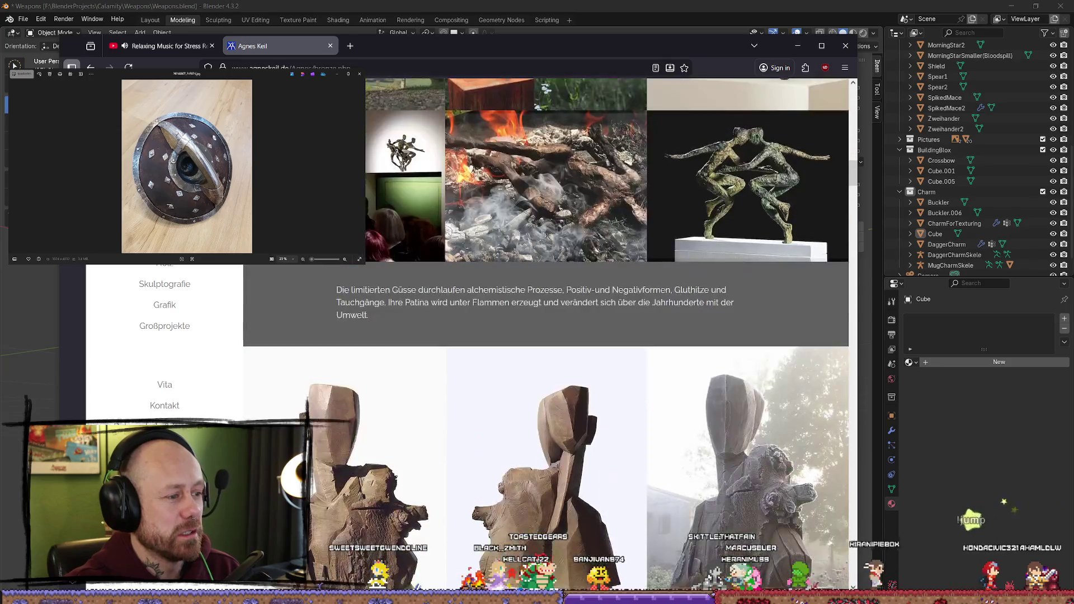
pyautogui.scroll(-10, 380, 253)
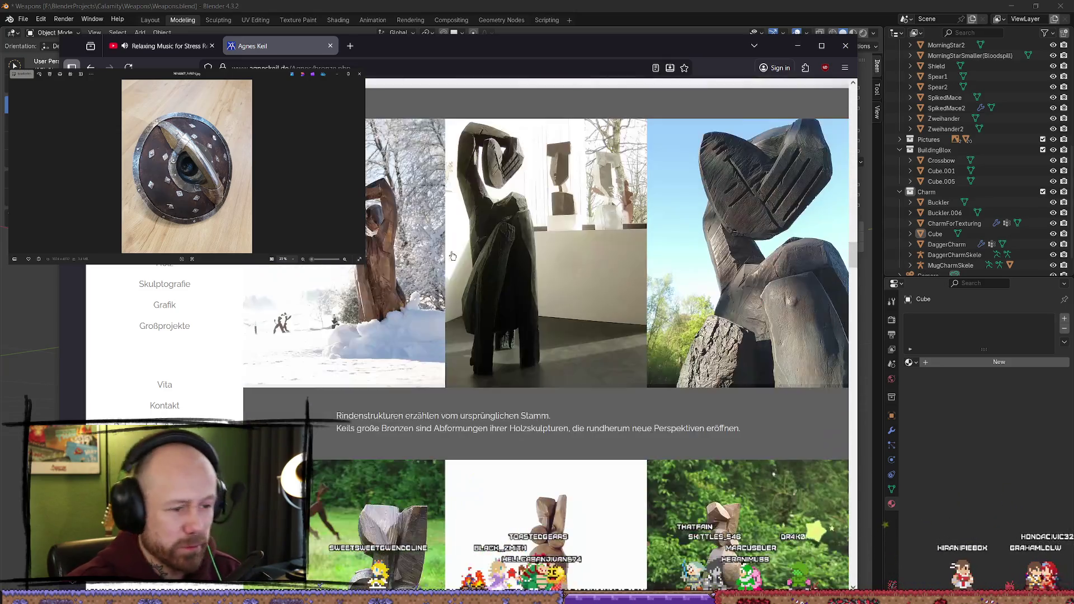
pyautogui.scroll(-15, 379, 253)
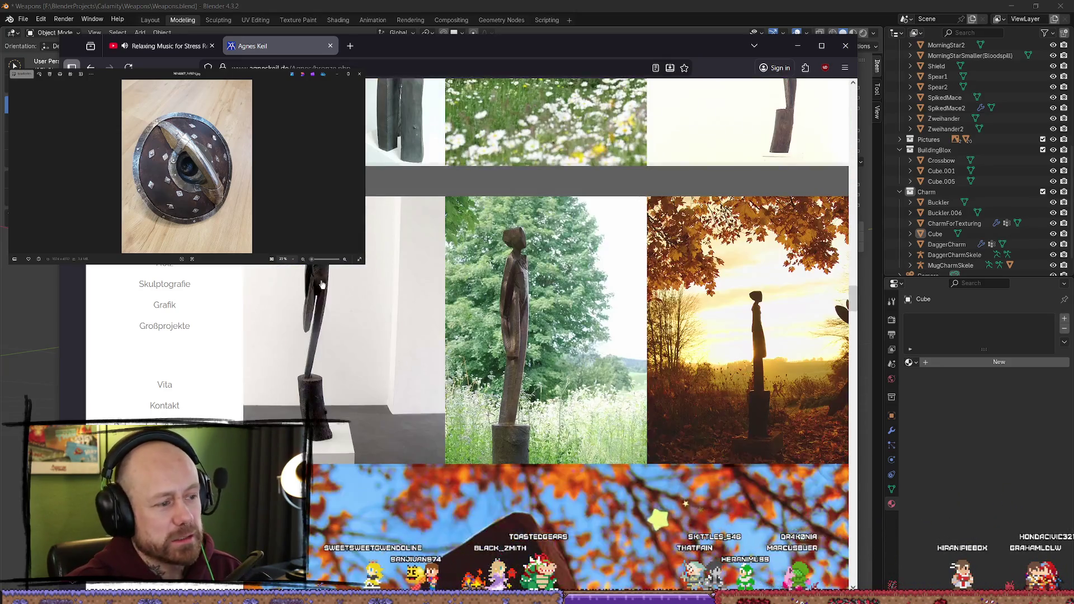
# Step: Finish scrolling, close the Agnes Keil tab and minimize the browser to return to Blender
pyautogui.scroll(-15, 323, 278)
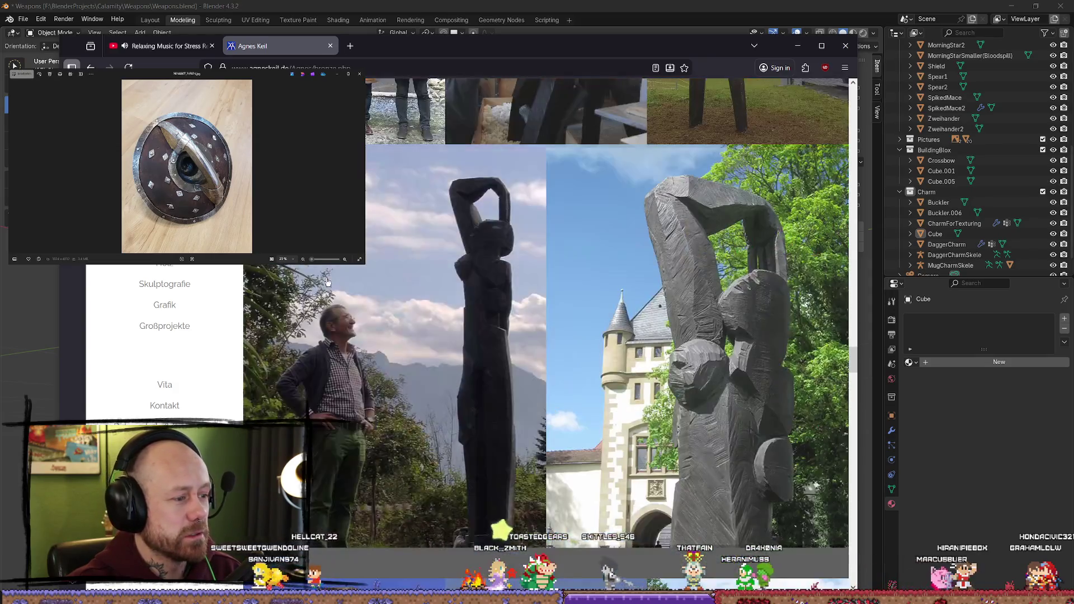
pyautogui.scroll(-8, 327, 282)
pyautogui.scroll(-8, 324, 278)
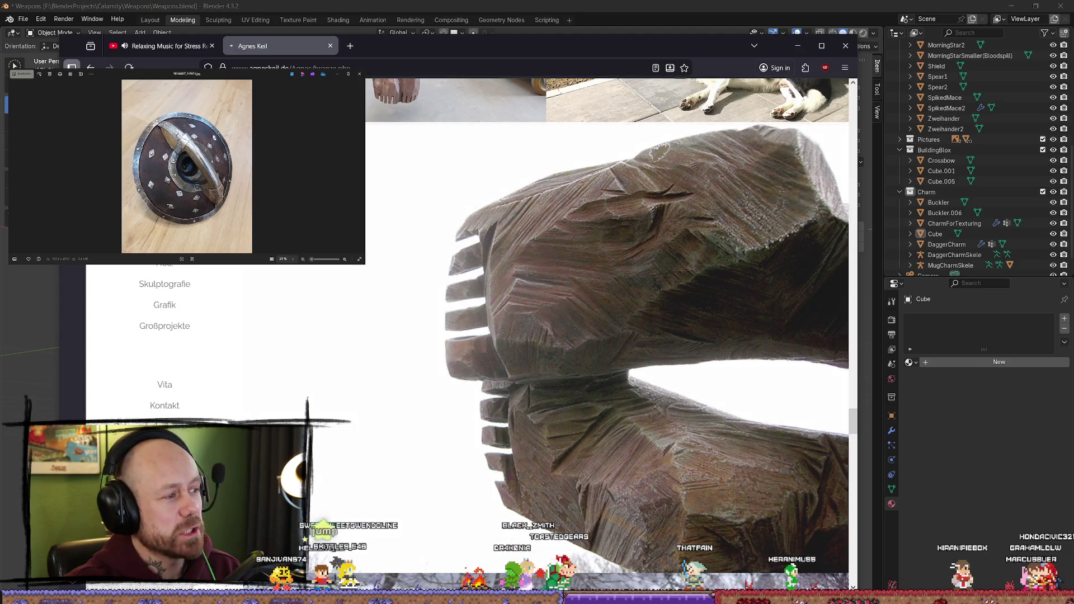
pyautogui.scroll(-8, 322, 272)
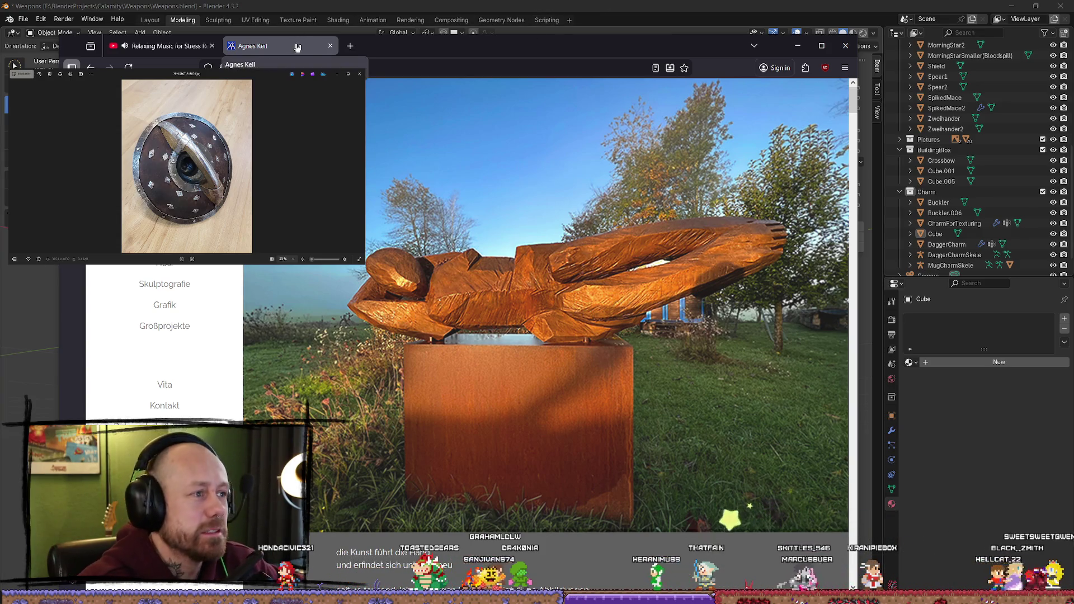
pyautogui.click(330, 45)
pyautogui.press('super+Down')
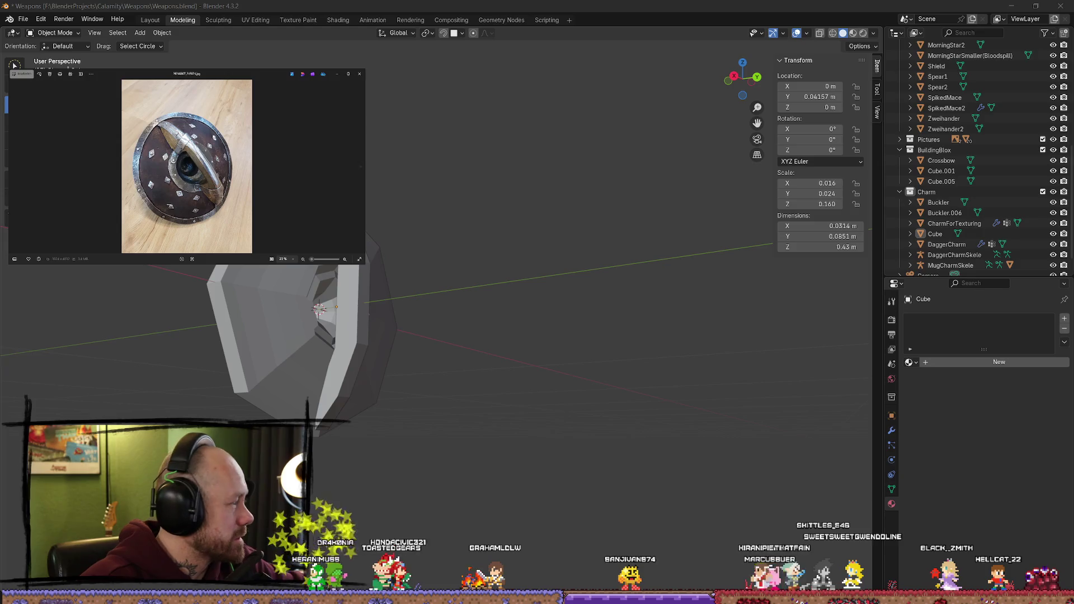
# Step: In Edit Mode, select an edge of the Cube strip and scale it along Z to about 0.94
pyautogui.moveTo(520, 288)
pyautogui.mouseDown(button='middle')
pyautogui.moveTo(110, 271)
pyautogui.moveTo(263, 266)
pyautogui.moveTo(366, 311)
pyautogui.moveTo(362, 343)
pyautogui.moveTo(391, 333)
pyautogui.moveTo(347, 336)
pyautogui.mouseUp(button='middle')
pyautogui.press('Tab')
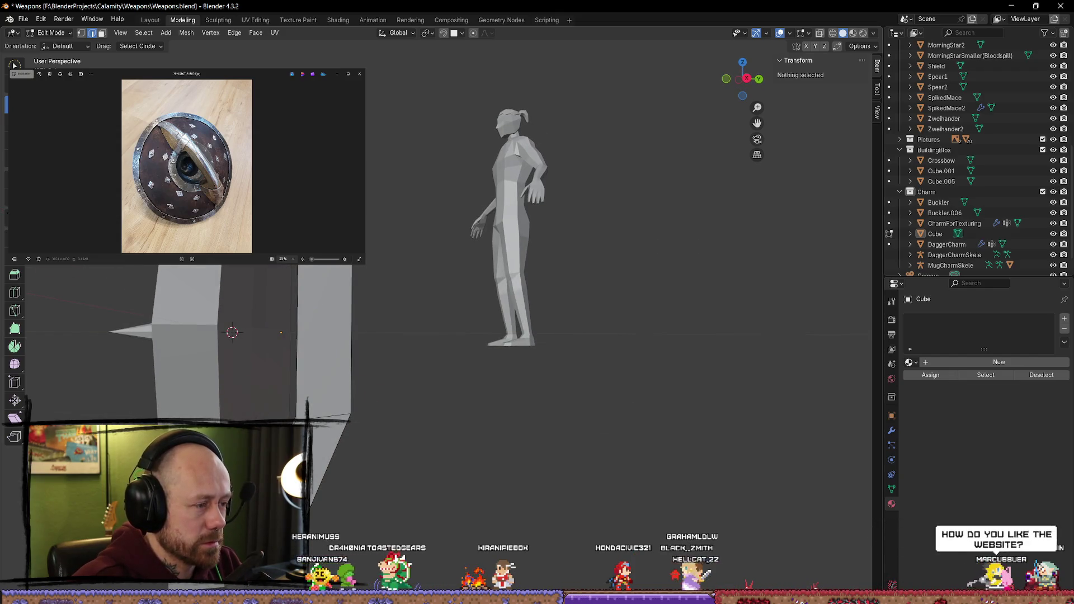
pyautogui.moveTo(286, 311)
pyautogui.mouseDown(button='middle')
pyautogui.moveTo(340, 324)
pyautogui.moveTo(291, 337)
pyautogui.moveTo(274, 367)
pyautogui.mouseUp(button='middle')
pyautogui.click(300, 313)
pyautogui.click(291, 337)
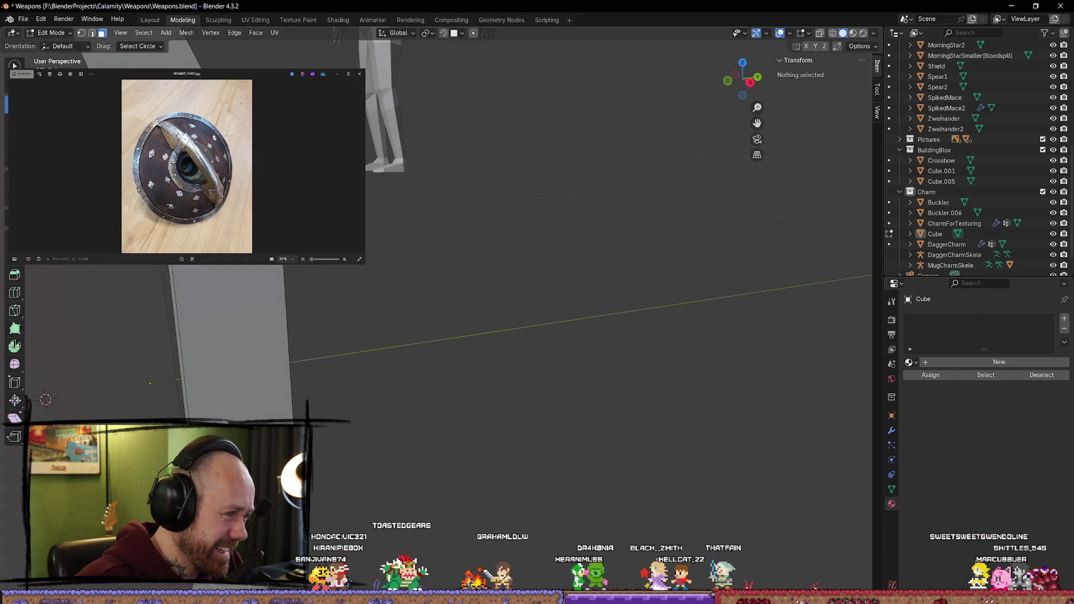
pyautogui.click(150, 383)
pyautogui.moveTo(350, 288)
pyautogui.mouseDown(button='middle')
pyautogui.moveTo(451, 295)
pyautogui.moveTo(470, 274)
pyautogui.mouseUp(button='middle')
pyautogui.press('s')
pyautogui.press('y')
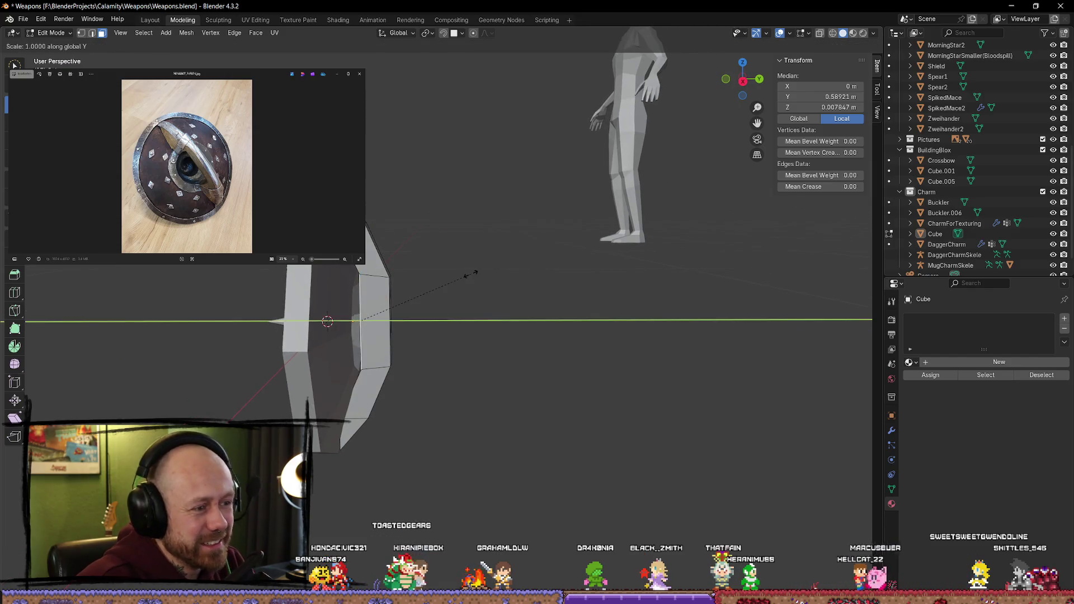
pyautogui.press('z')
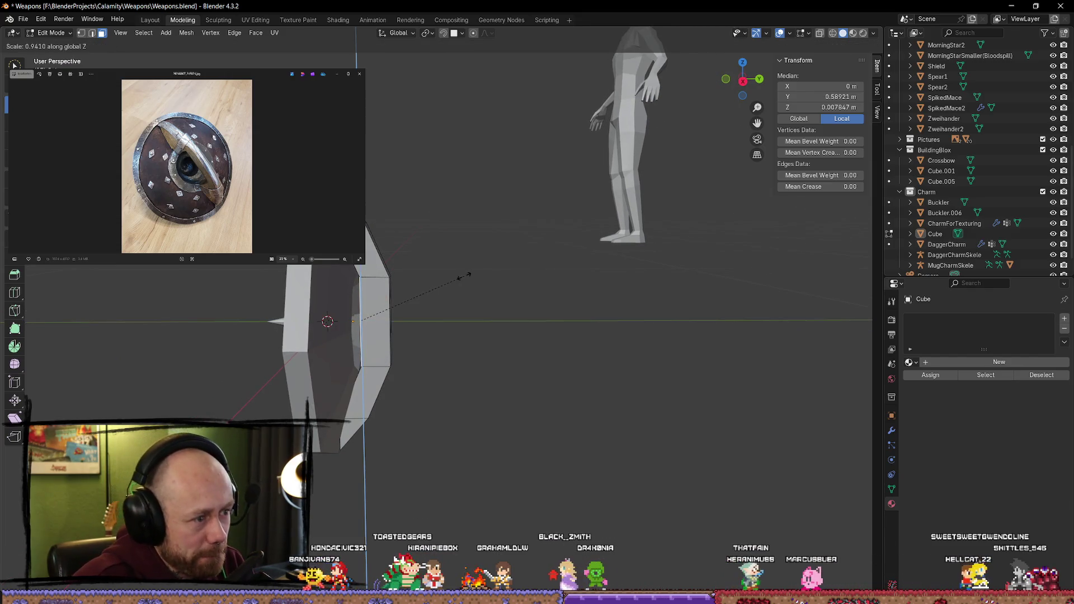
pyautogui.click(462, 278)
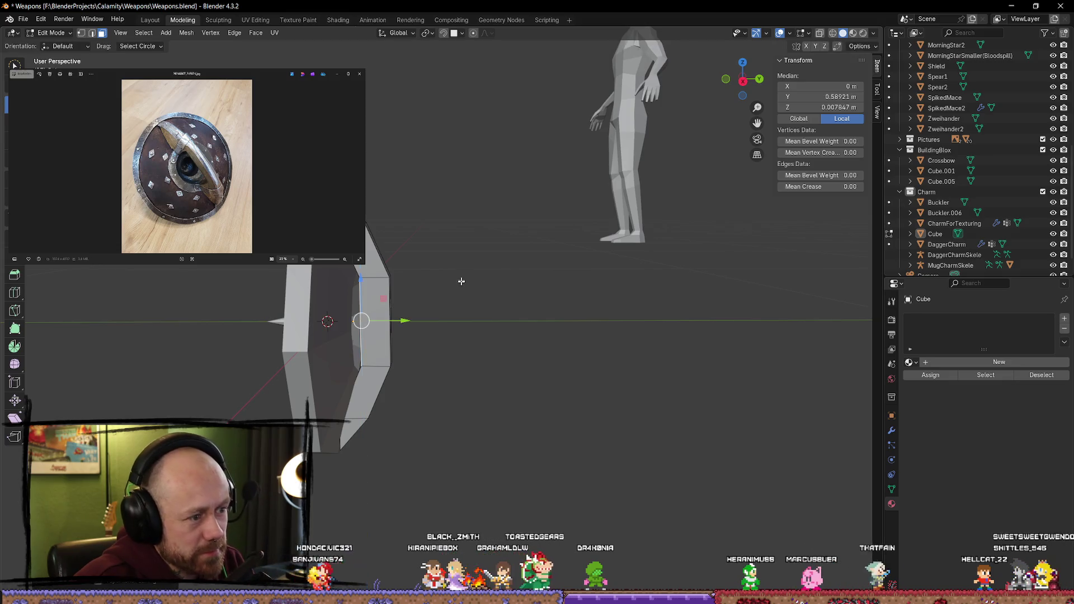
# Step: Slide the strip's selected vertex along the Y axis
pyautogui.scroll(4, 400, 319)
pyautogui.moveTo(384, 278); pyautogui.dragTo(394, 278)
pyautogui.moveTo(394, 278); pyautogui.dragTo(442, 279, button='middle')
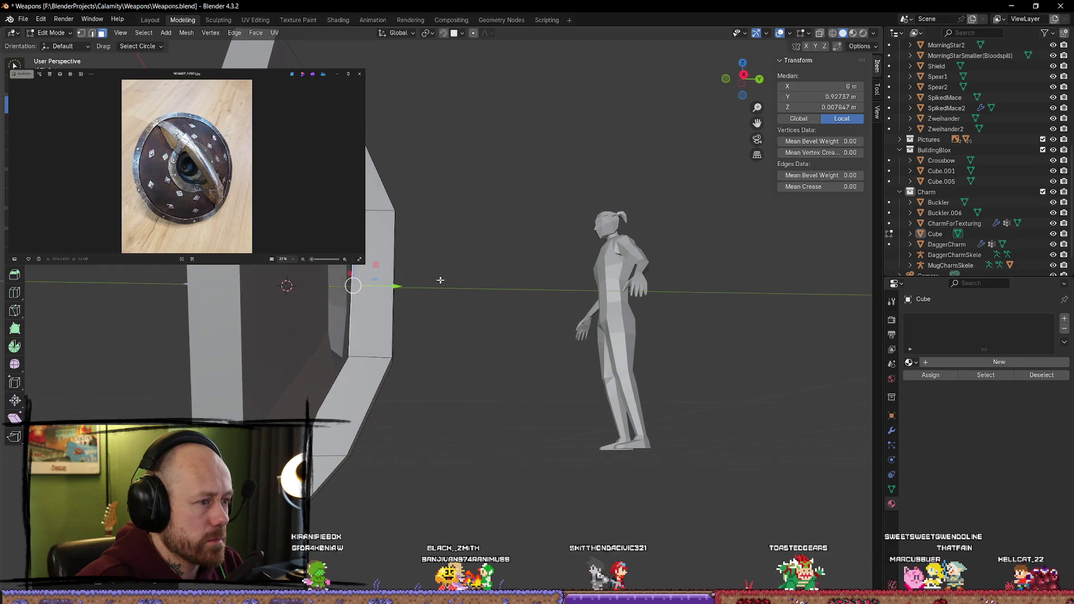
pyautogui.moveTo(399, 289); pyautogui.dragTo(380, 289)
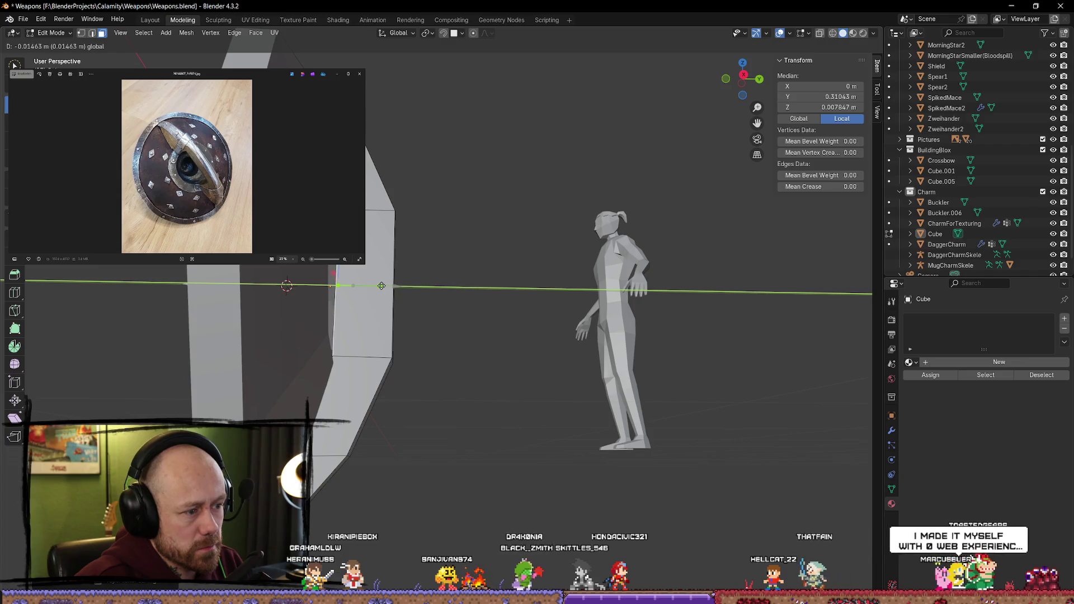
pyautogui.moveTo(381, 285); pyautogui.dragTo(381, 286)
# Step: Move the strip's narrow face along Y, redoing the move after an undo, then deselect all
pyautogui.press('Tab')
pyautogui.moveTo(436, 286); pyautogui.dragTo(407, 292, button='middle')
pyautogui.press('Tab')
pyautogui.click(402, 292)
pyautogui.press('g')
pyautogui.press('y')
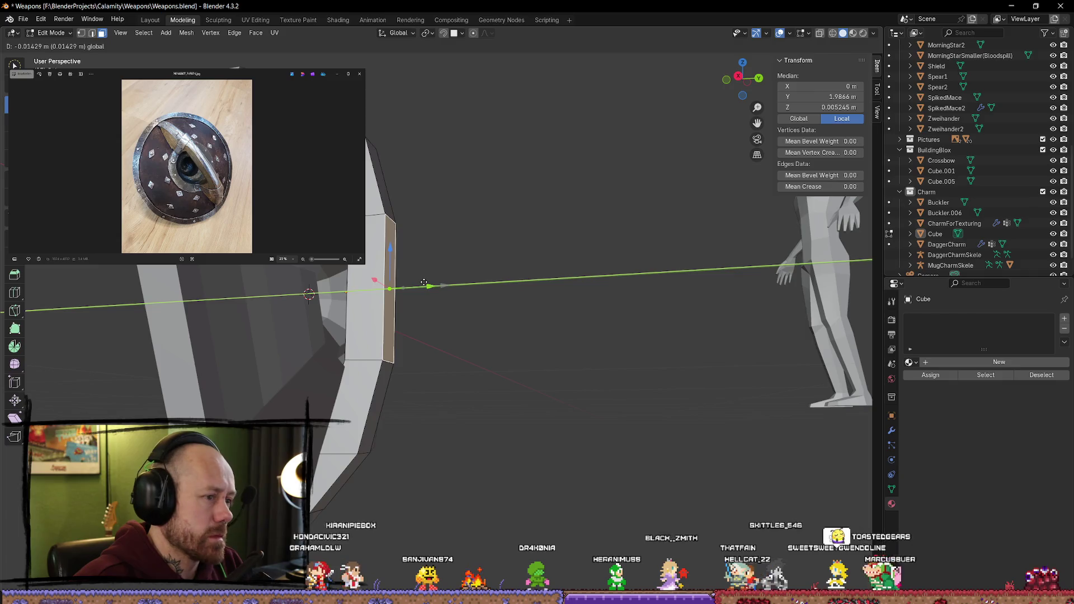
pyautogui.click(431, 286)
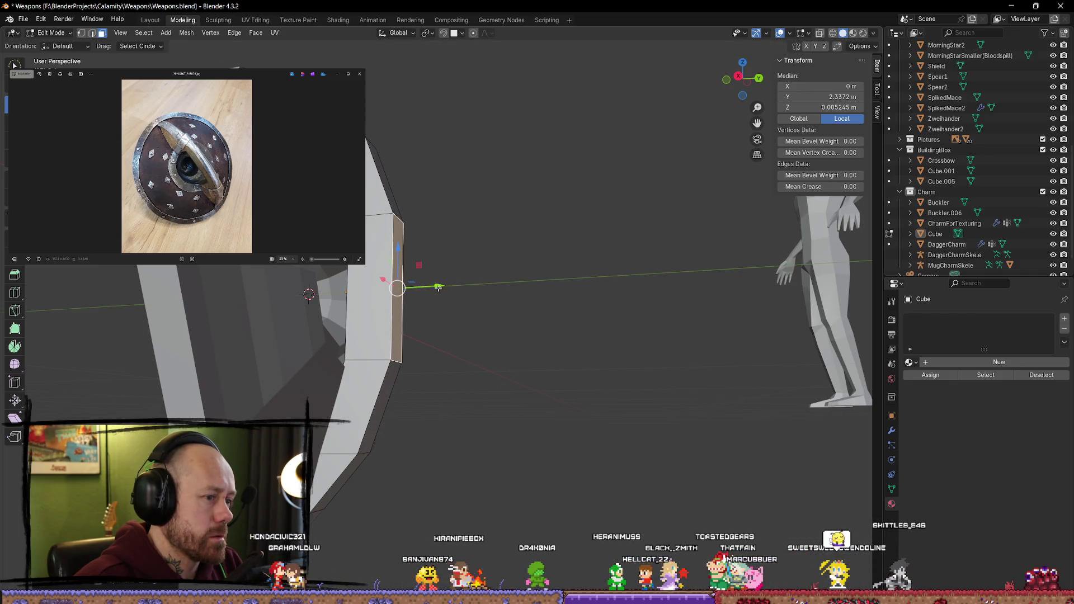
pyautogui.moveTo(438, 288); pyautogui.dragTo(464, 288, button='middle')
pyautogui.hotkey('ctrl', 'z')
pyautogui.hotkey('ctrl', 'z')
pyautogui.hotkey('ctrl', 'z')
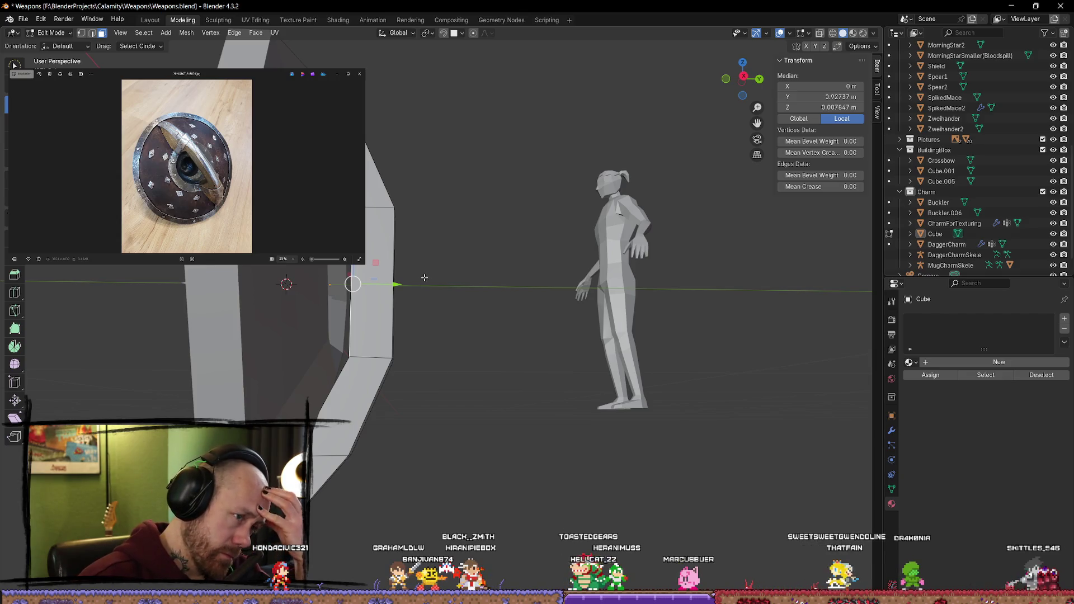
pyautogui.moveTo(395, 284); pyautogui.dragTo(380, 286)
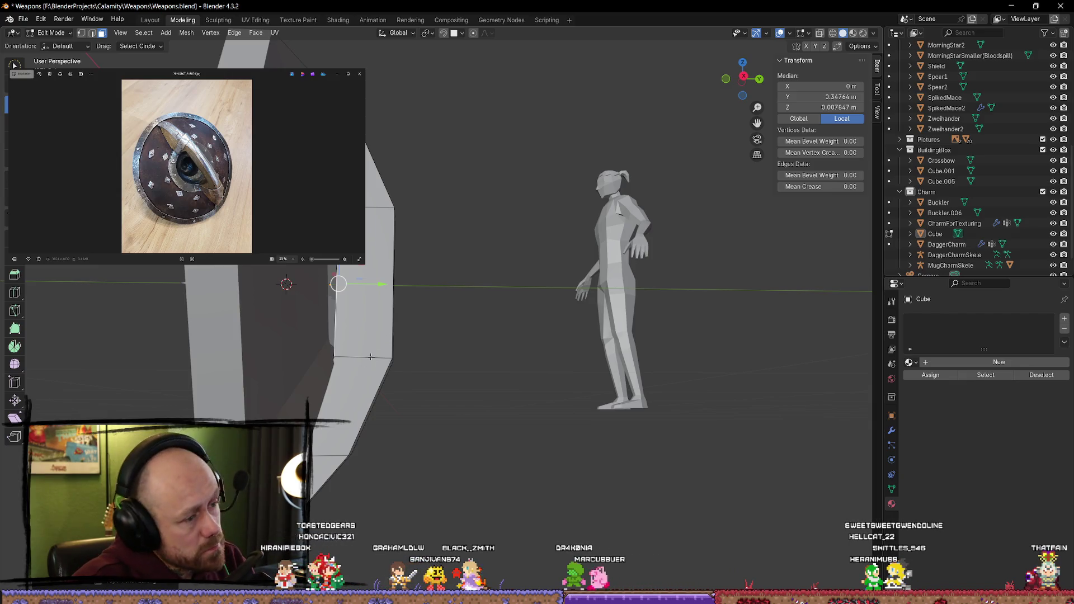
pyautogui.hotkey('alt', 'a')
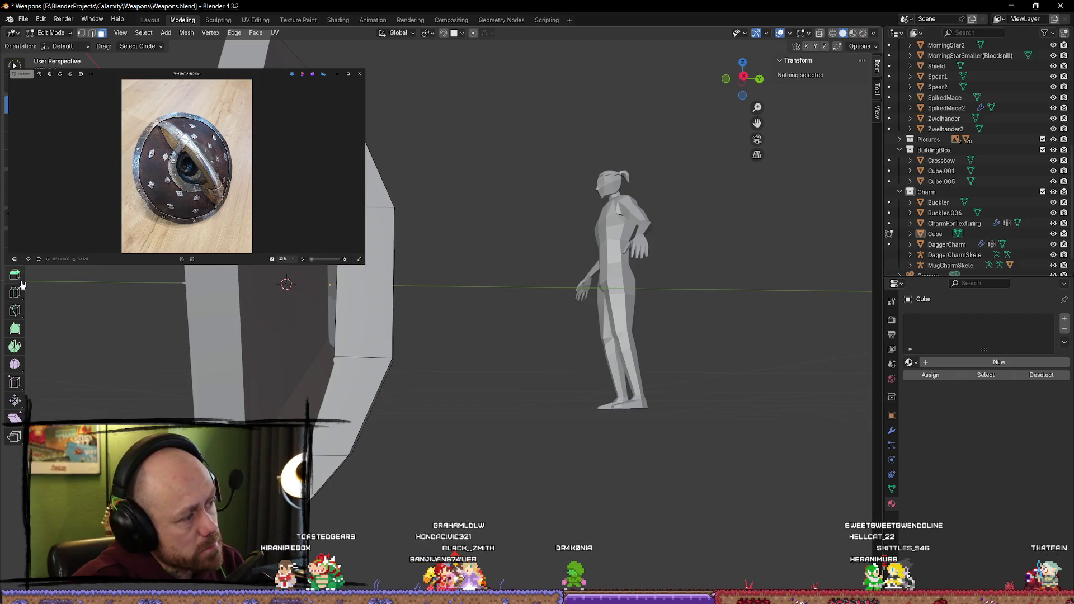
pyautogui.click(17, 295)
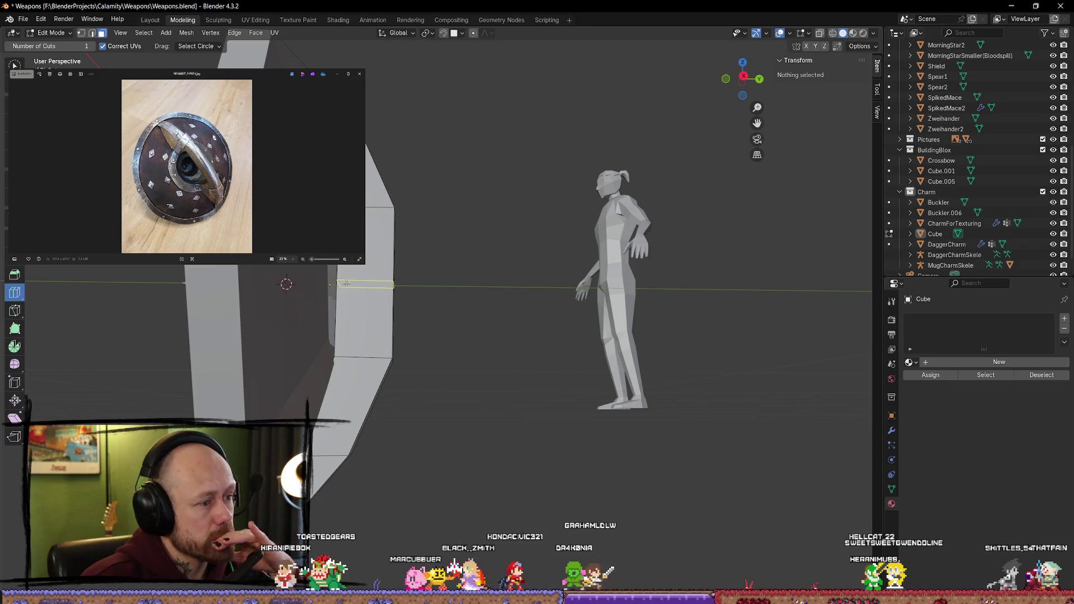
# Step: Add two edge loop cuts across the strip and clear the selection
pyautogui.moveTo(347, 283); pyautogui.dragTo(394, 236)
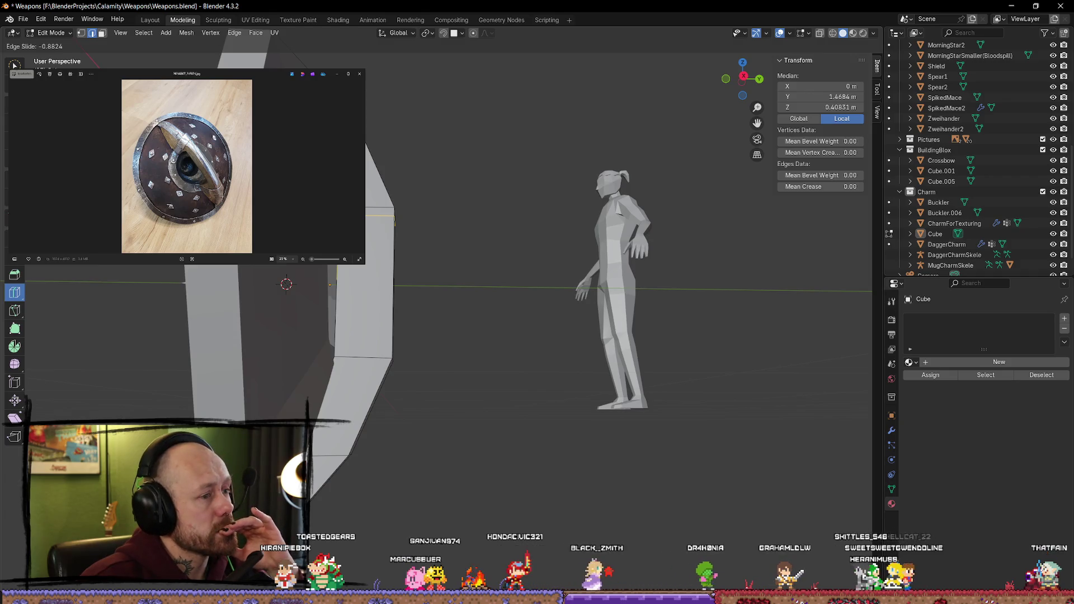
pyautogui.click(357, 278)
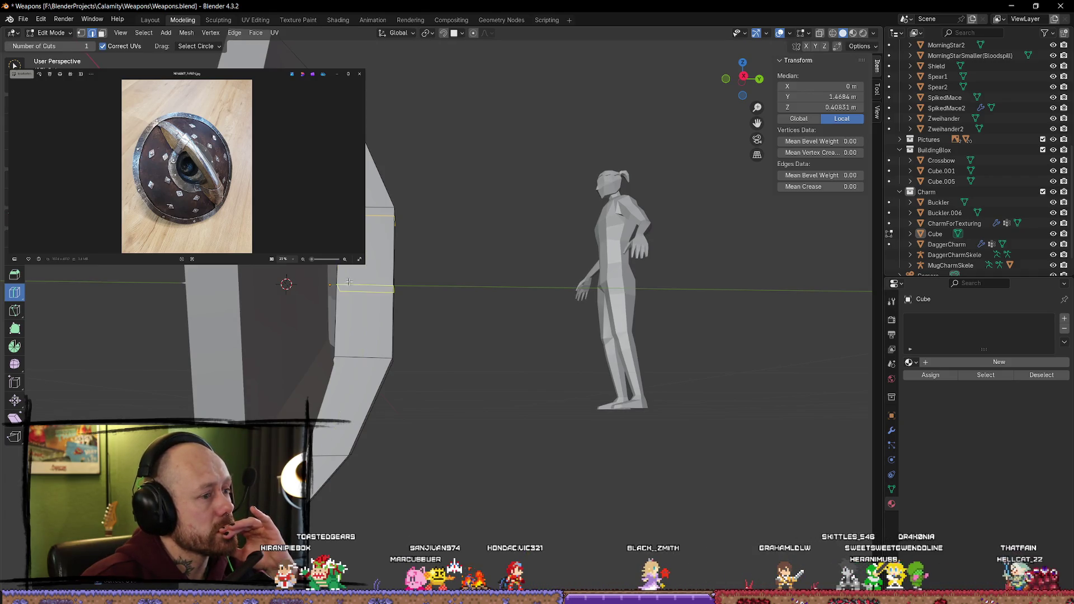
pyautogui.moveTo(370, 342); pyautogui.dragTo(374, 346)
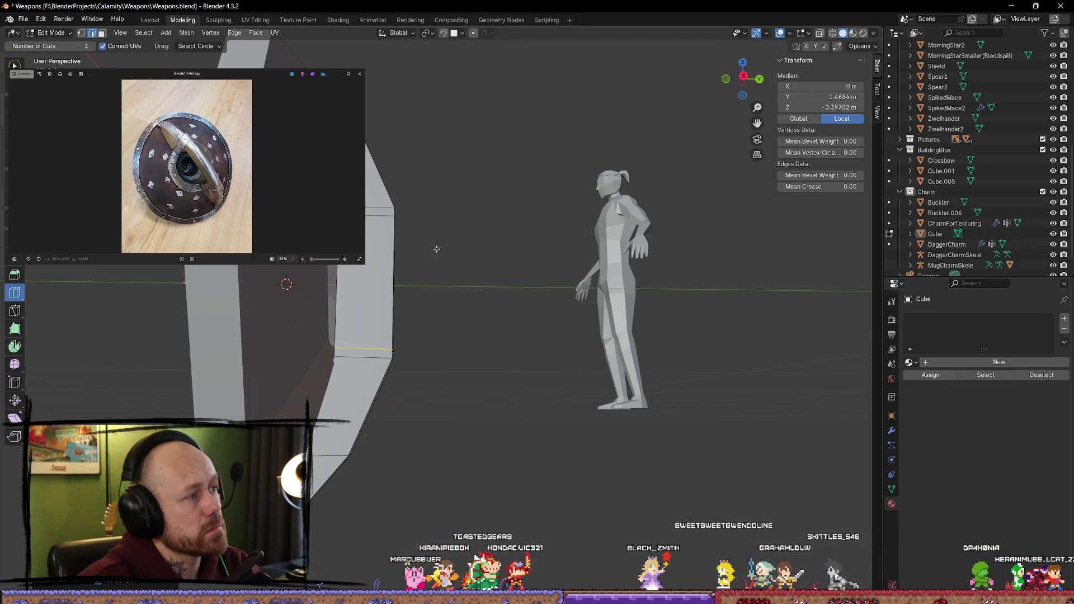
pyautogui.hotkey('alt', 'a')
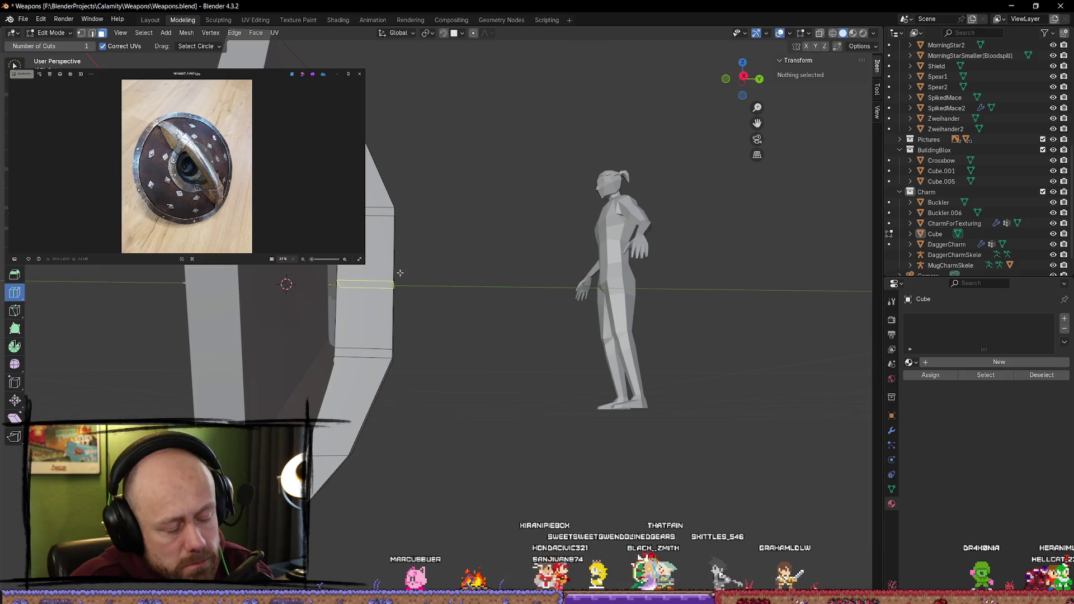
# Step: With the Move tool, select the side face of the strip to be pushed outward
pyautogui.click(5, 104)
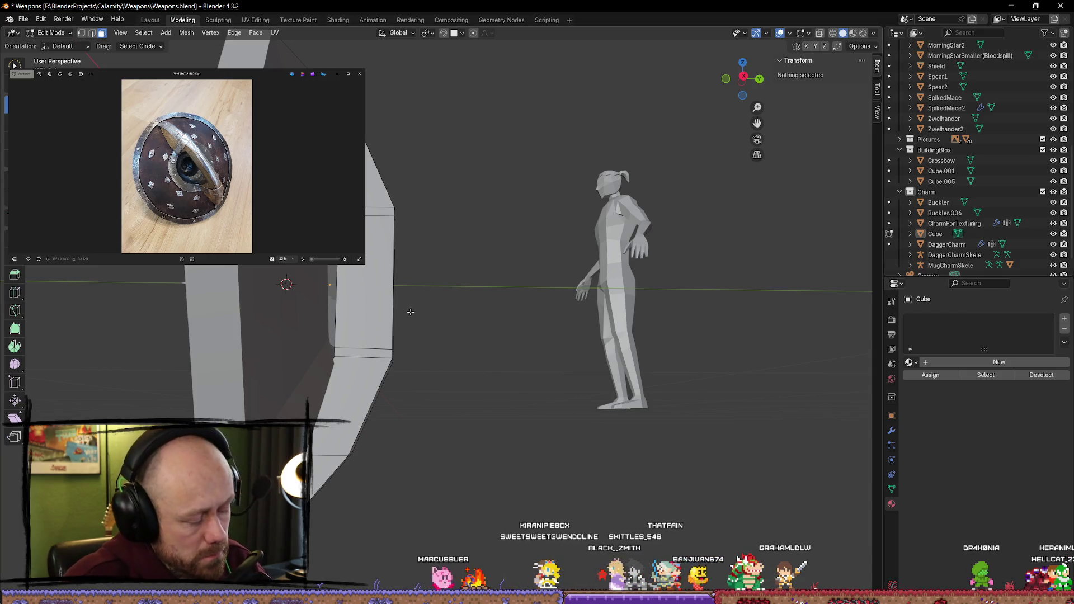
pyautogui.click(360, 282)
pyautogui.hotkey('alt', 'a')
pyautogui.moveTo(361, 281); pyautogui.dragTo(387, 276, button='middle')
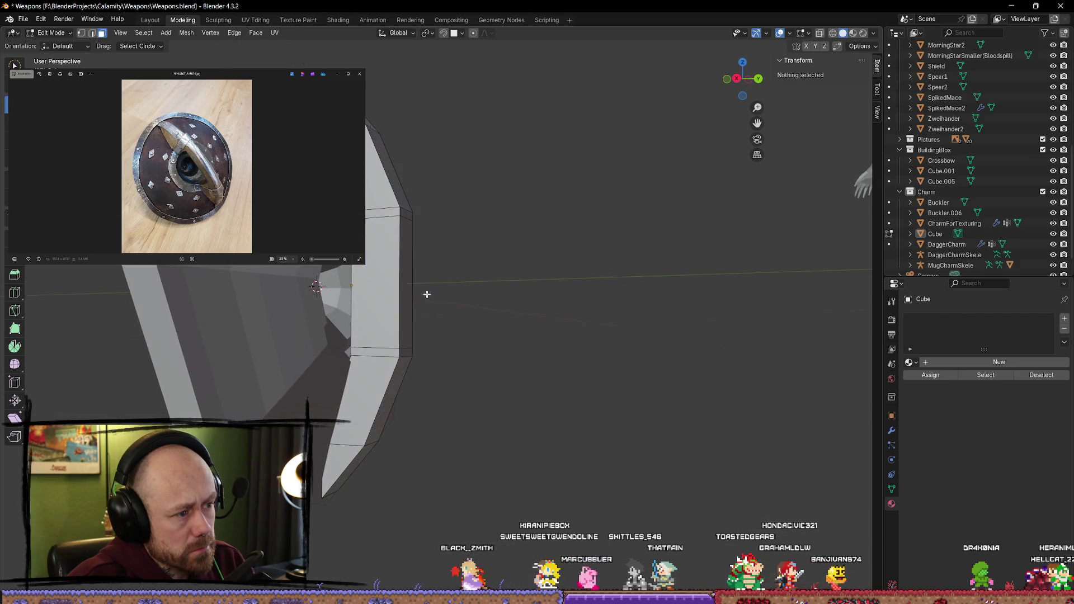
pyautogui.click(388, 276)
pyautogui.scroll(-3, 408, 283)
pyautogui.scroll(3, 412, 283)
pyautogui.click(460, 285)
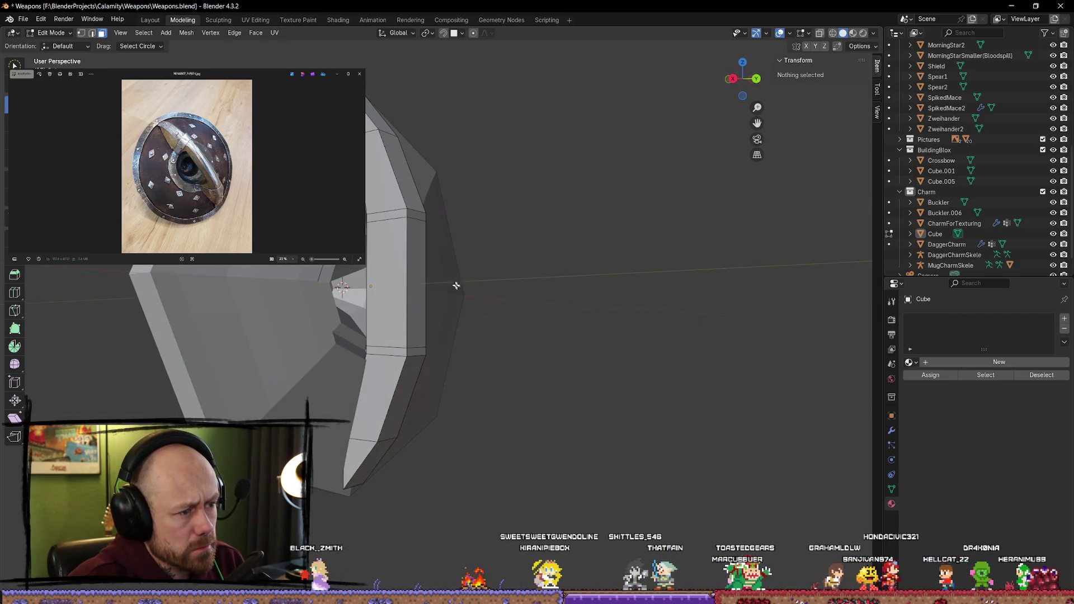
pyautogui.click(421, 281)
# Step: Move the selected face along Y, pulling it back to about 1.63, then deselect all
pyautogui.press('g')
pyautogui.press('y')
pyautogui.click(492, 277)
pyautogui.moveTo(492, 276); pyautogui.dragTo(530, 277, button='middle')
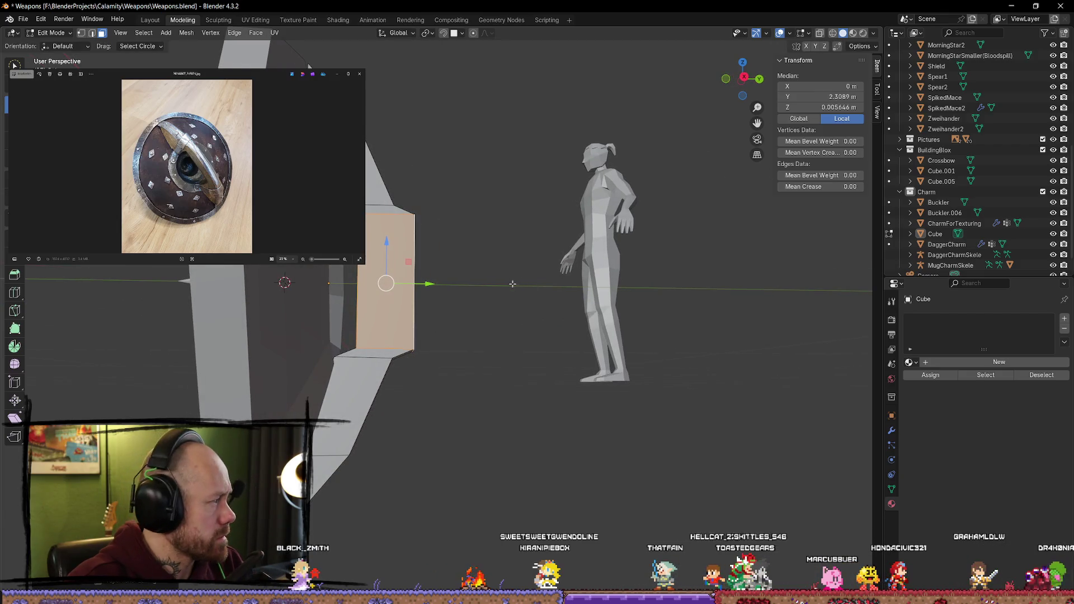
pyautogui.moveTo(429, 284); pyautogui.dragTo(415, 284)
pyautogui.moveTo(415, 284); pyautogui.dragTo(421, 284, button='middle')
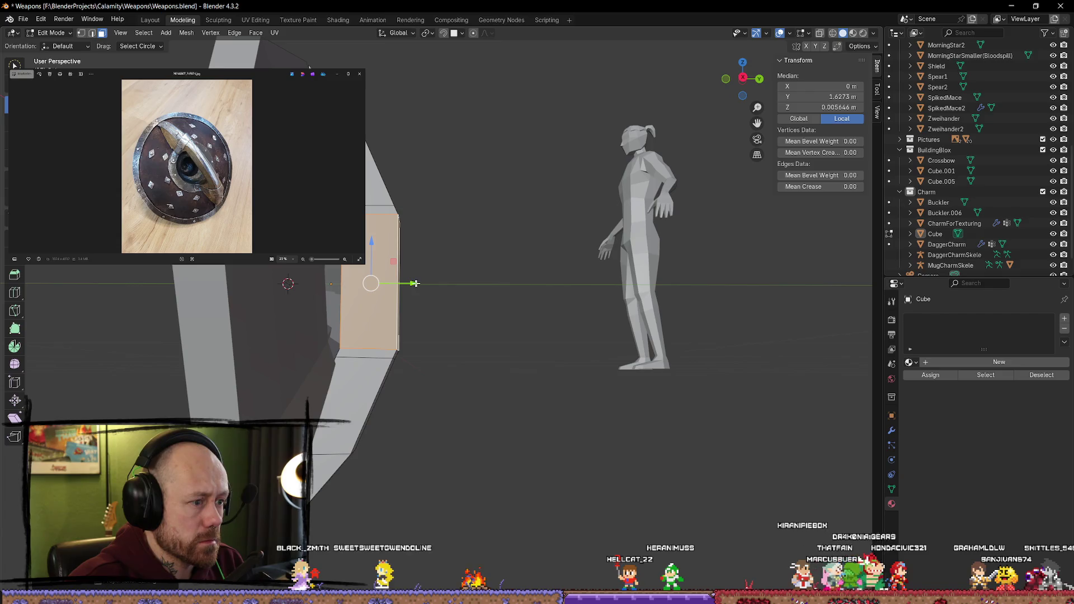
pyautogui.moveTo(412, 284)
pyautogui.mouseDown(button='middle')
pyautogui.moveTo(431, 297)
pyautogui.moveTo(258, 281)
pyautogui.moveTo(472, 281)
pyautogui.moveTo(315, 302)
pyautogui.mouseUp(button='middle')
pyautogui.hotkey('alt', 'a')
# Step: Toggle wireframe shading to select a face inside the shield, then return to solid shading
pyautogui.scroll(-5, 472, 281)
pyautogui.scroll(6, 314, 302)
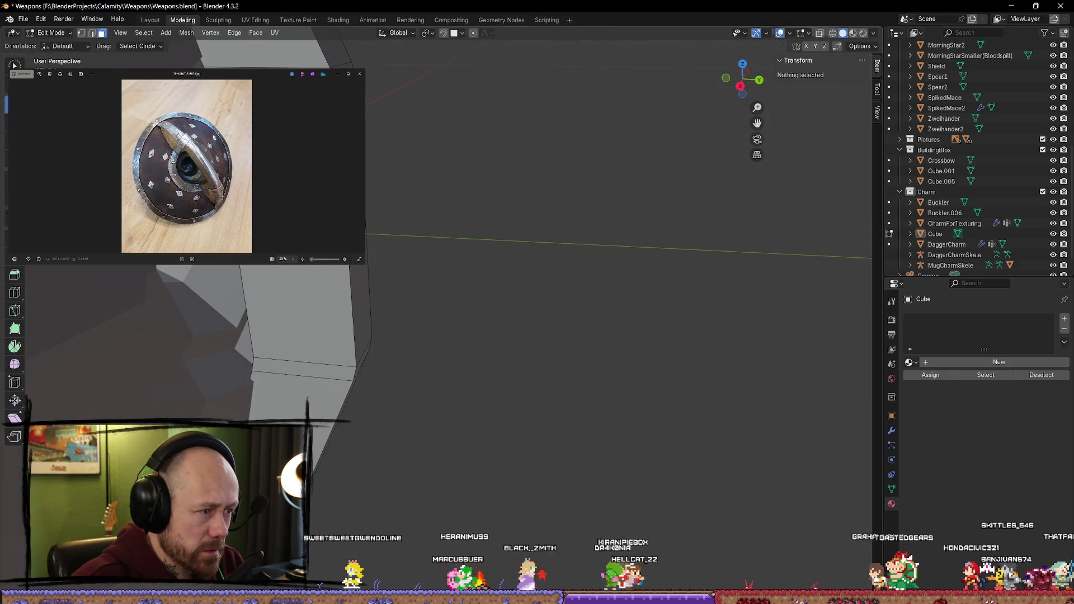
pyautogui.hotkey('shift', 'z')
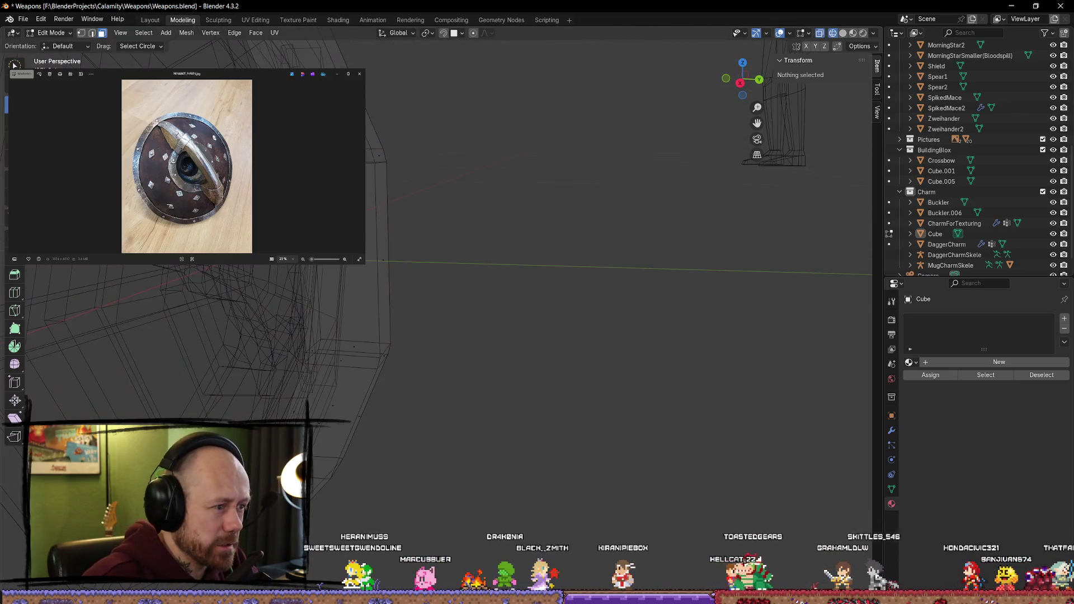
pyautogui.moveTo(369, 259)
pyautogui.mouseDown(button='middle')
pyautogui.moveTo(312, 278)
pyautogui.moveTo(394, 240)
pyautogui.moveTo(493, 245)
pyautogui.mouseUp(button='middle')
pyautogui.click(401, 218)
pyautogui.press('z')
pyautogui.click(549, 256)
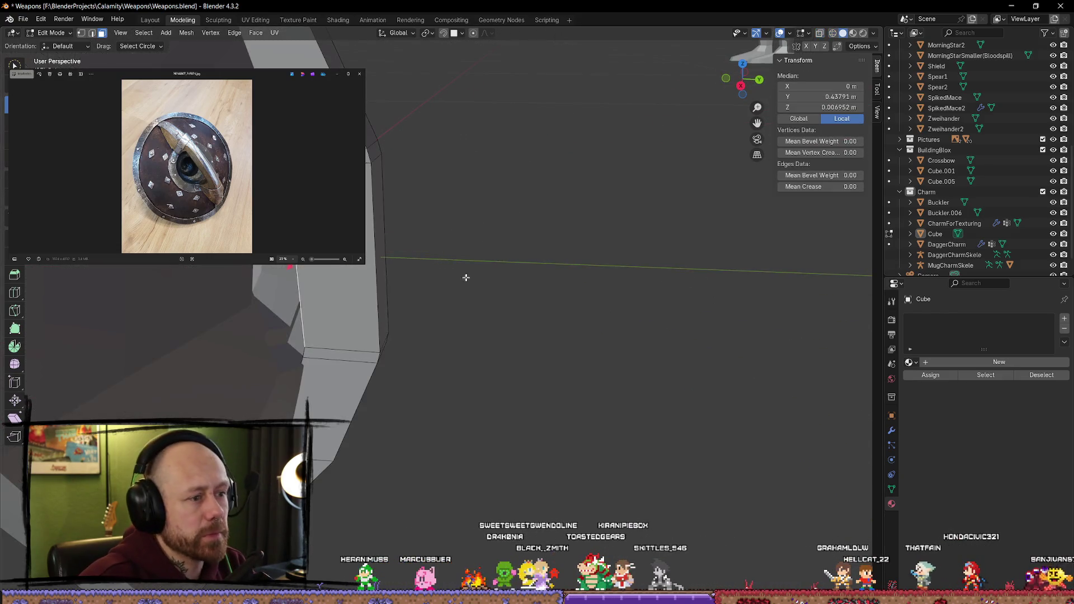
# Step: Select another shield face, nudge it along Y and deselect
pyautogui.click(407, 271)
pyautogui.scroll(-5, 417, 225)
pyautogui.moveTo(421, 295); pyautogui.dragTo(436, 294)
pyautogui.click(489, 268)
pyautogui.moveTo(489, 268)
pyautogui.mouseDown(button='middle')
pyautogui.moveTo(460, 211)
pyautogui.moveTo(532, 235)
pyautogui.moveTo(536, 218)
pyautogui.mouseUp(button='middle')
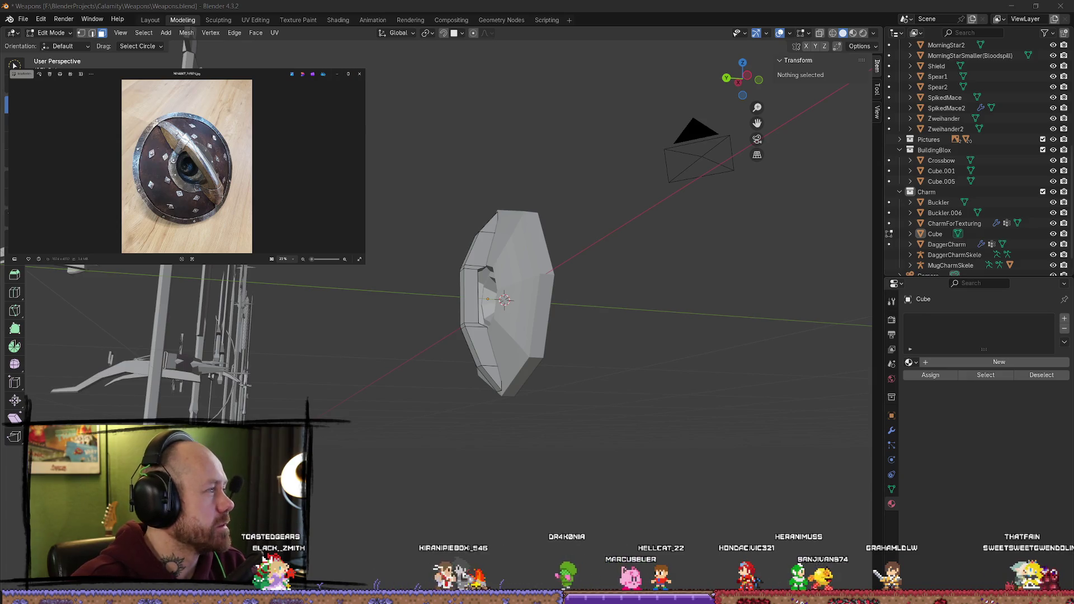
# Step: Scroll the agneskeil.de site's bronze page showing the bark-textured figures
pyautogui.scroll(-10, 193, 285)
pyautogui.scroll(-15, 193, 284)
pyautogui.scroll(-10, 523, 342)
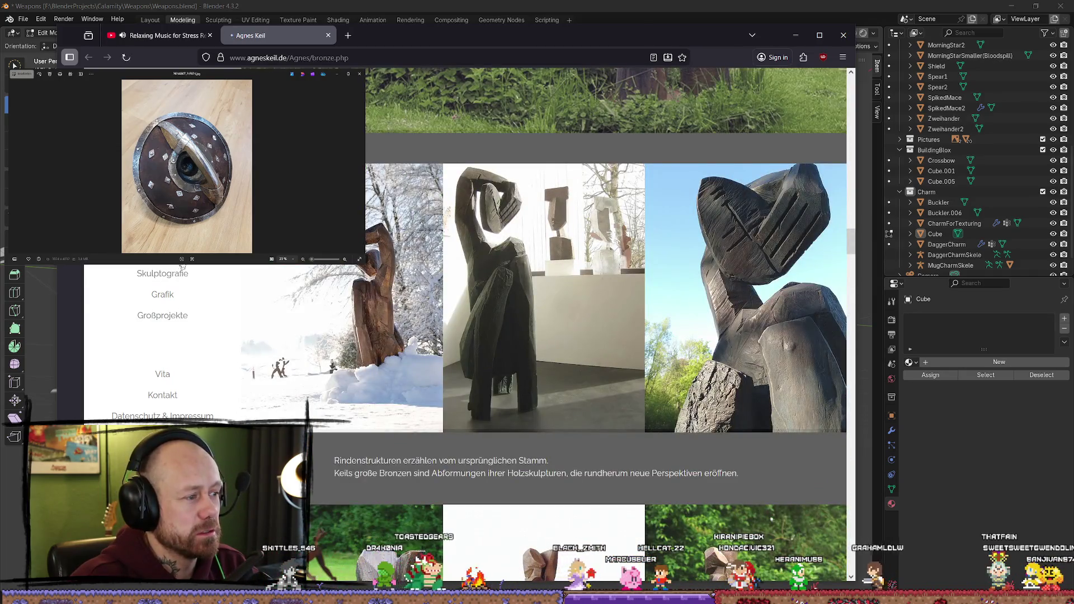
# Step: Browse the sculpture site's wood, Grafik, Großprojekte, bronze, aluminium, Vita and Impressum pages
pyautogui.click(182, 265)
pyautogui.click(167, 299)
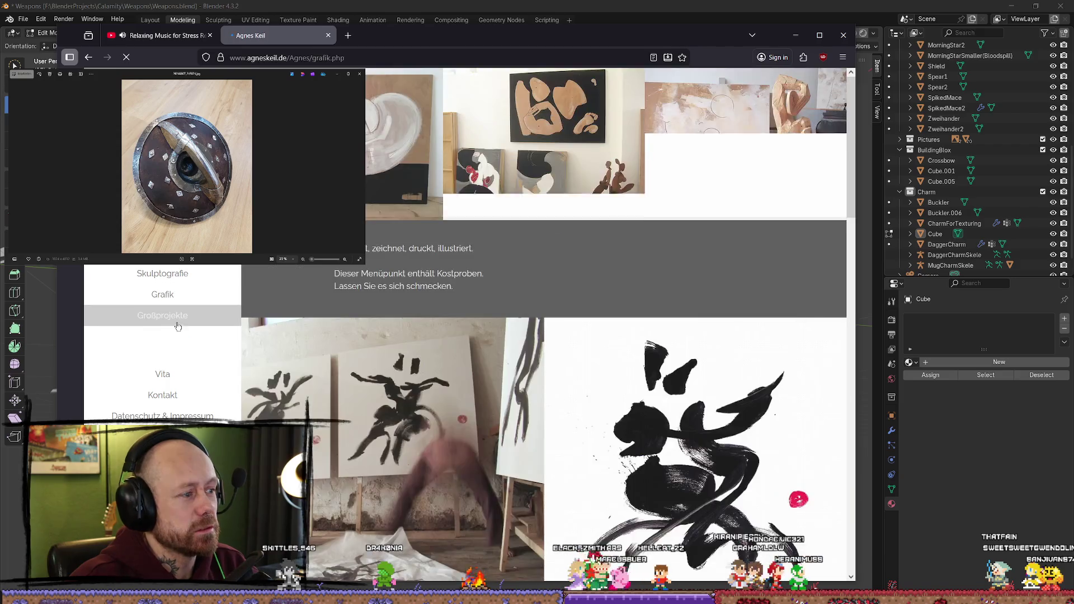
pyautogui.click(162, 316)
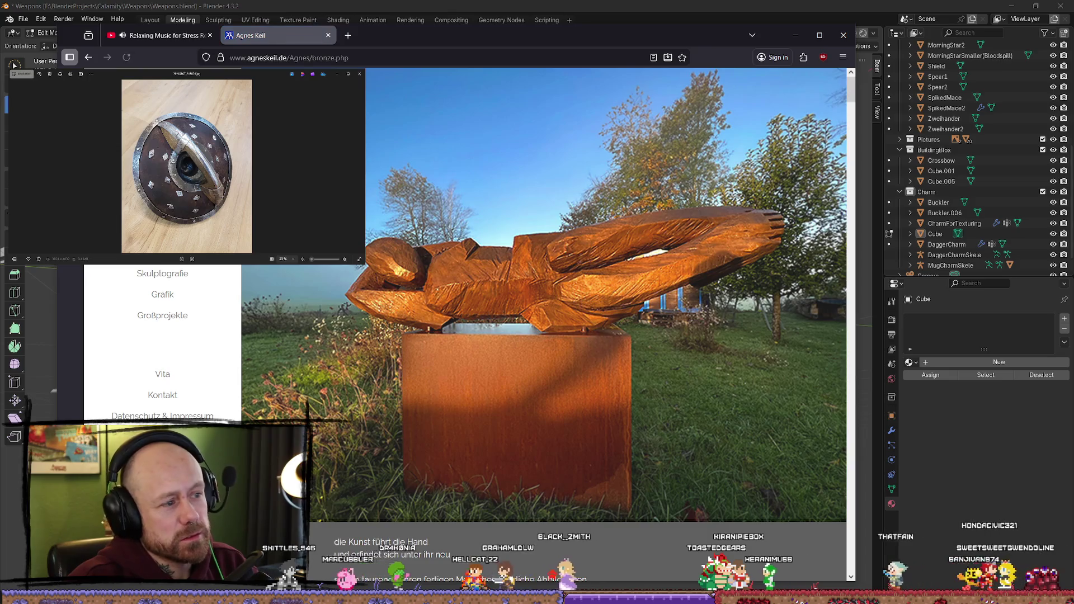
pyautogui.click(163, 252)
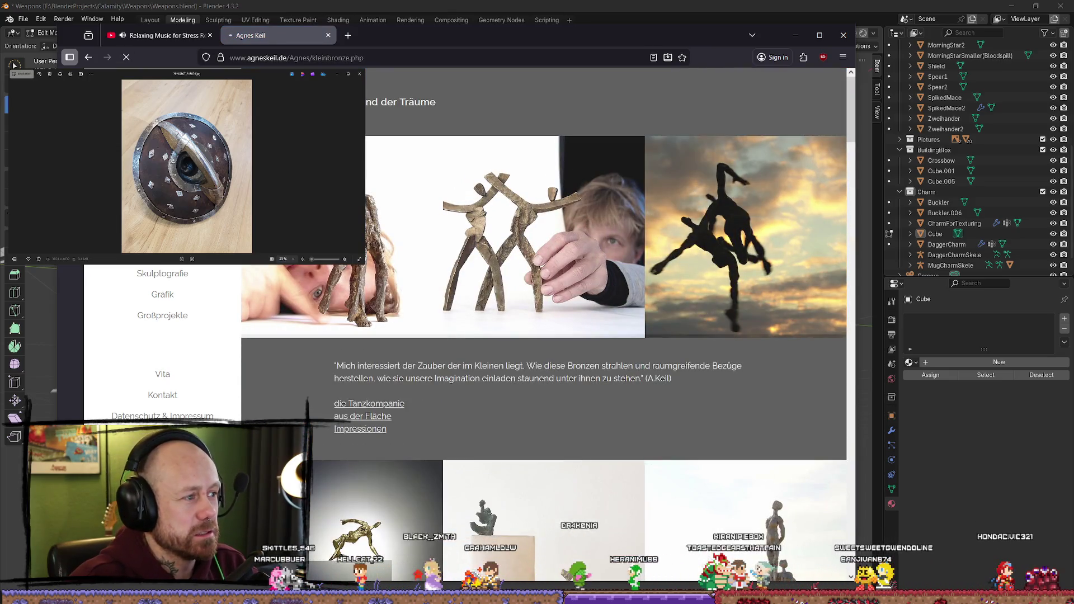
pyautogui.click(176, 241)
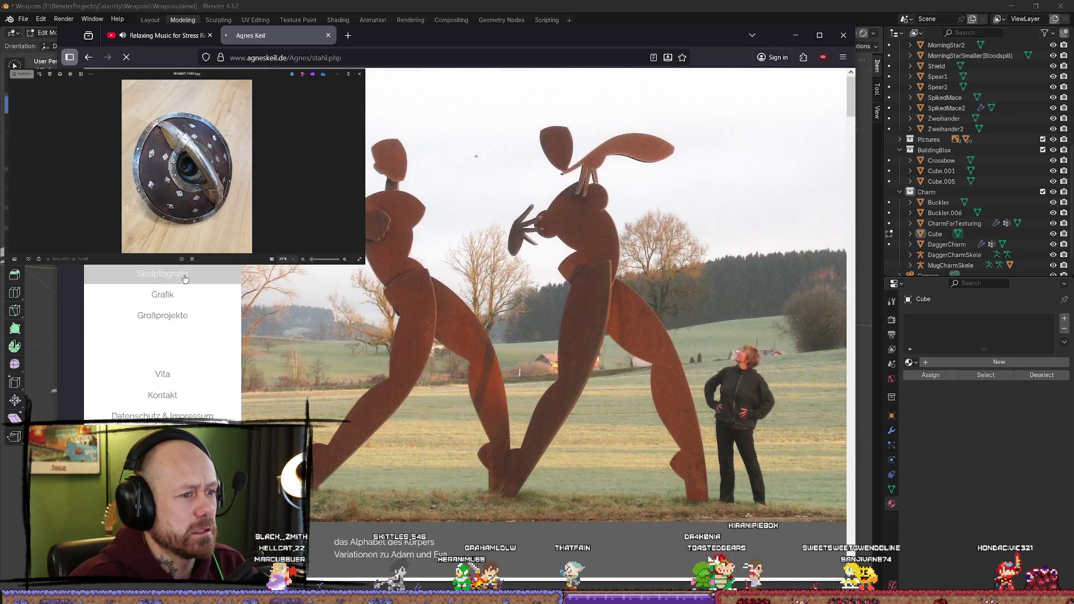
pyautogui.click(182, 294)
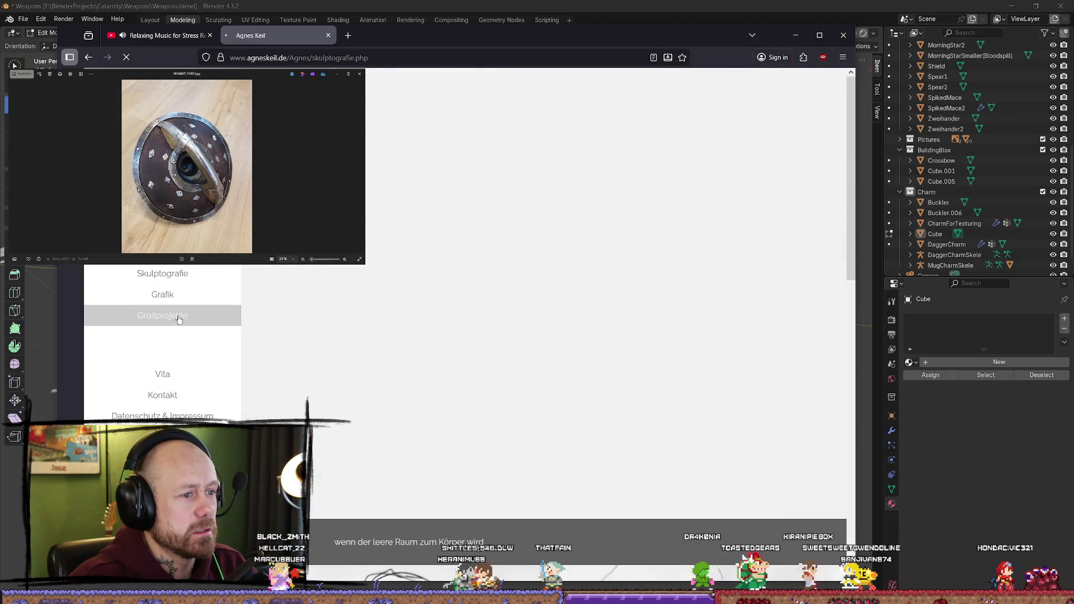
pyautogui.click(178, 384)
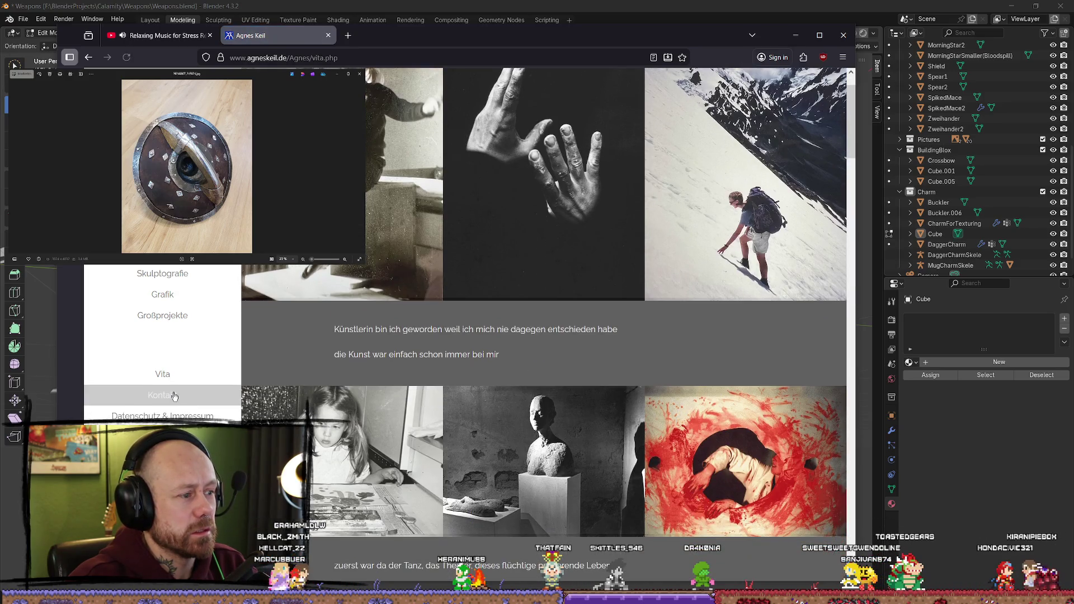
pyautogui.click(185, 415)
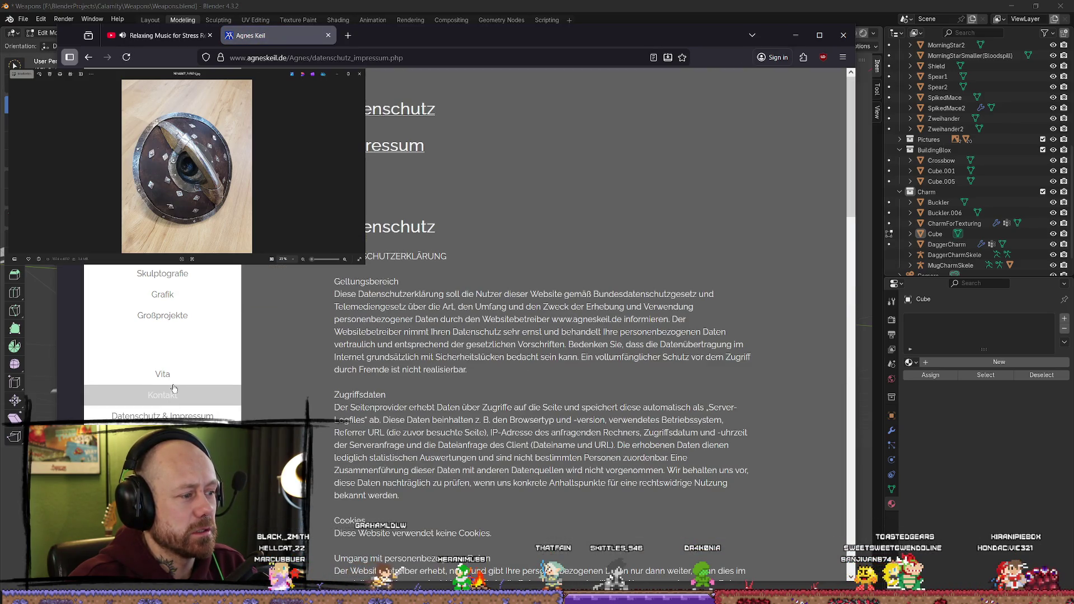
pyautogui.click(169, 374)
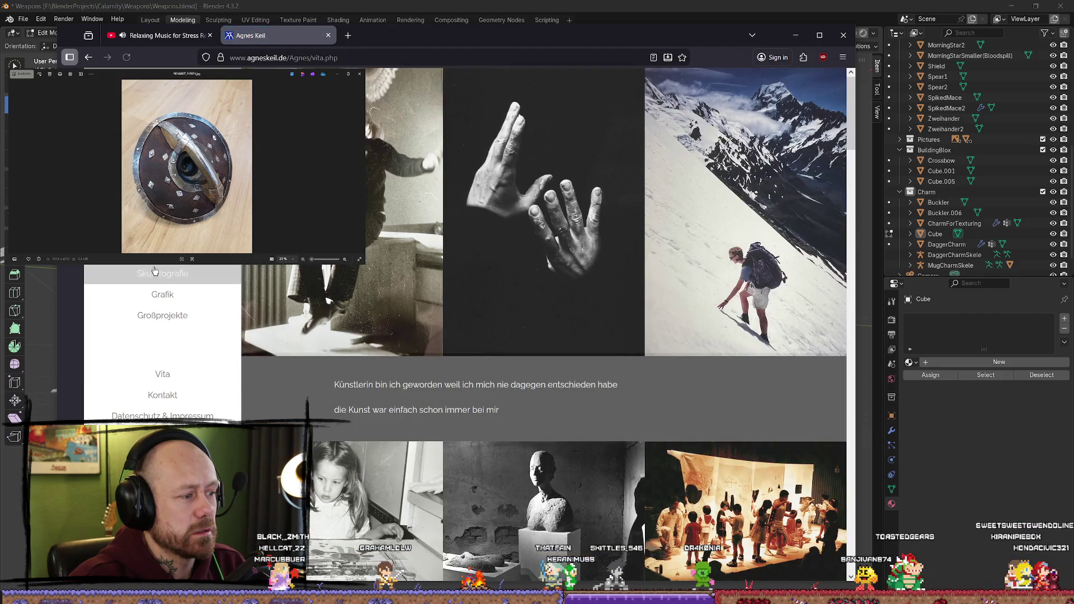
pyautogui.click(155, 271)
pyautogui.click(690, 159)
# Step: Look through the small bronzes, the Skulptografie wire drawings and the Grafik page
pyautogui.scroll(-10, 690, 159)
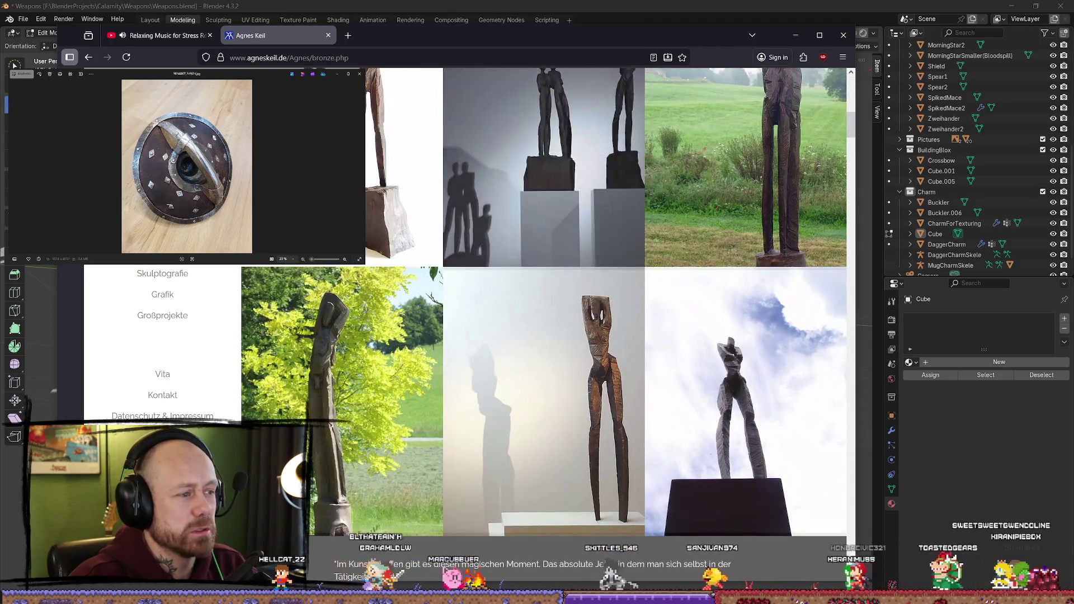
pyautogui.click(167, 268)
pyautogui.scroll(-5, 167, 268)
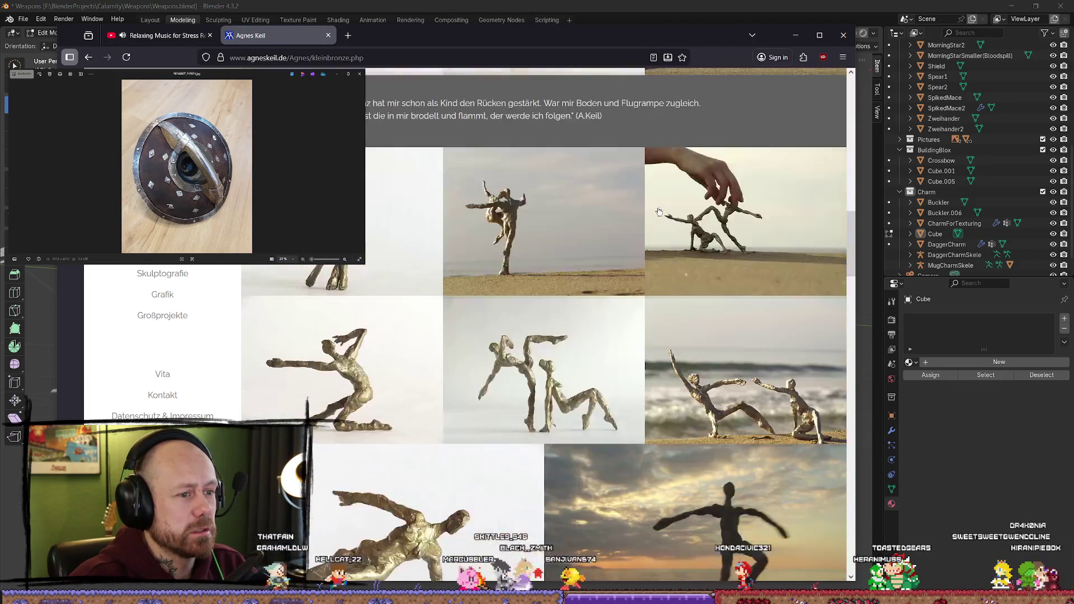
pyautogui.scroll(10, 673, 194)
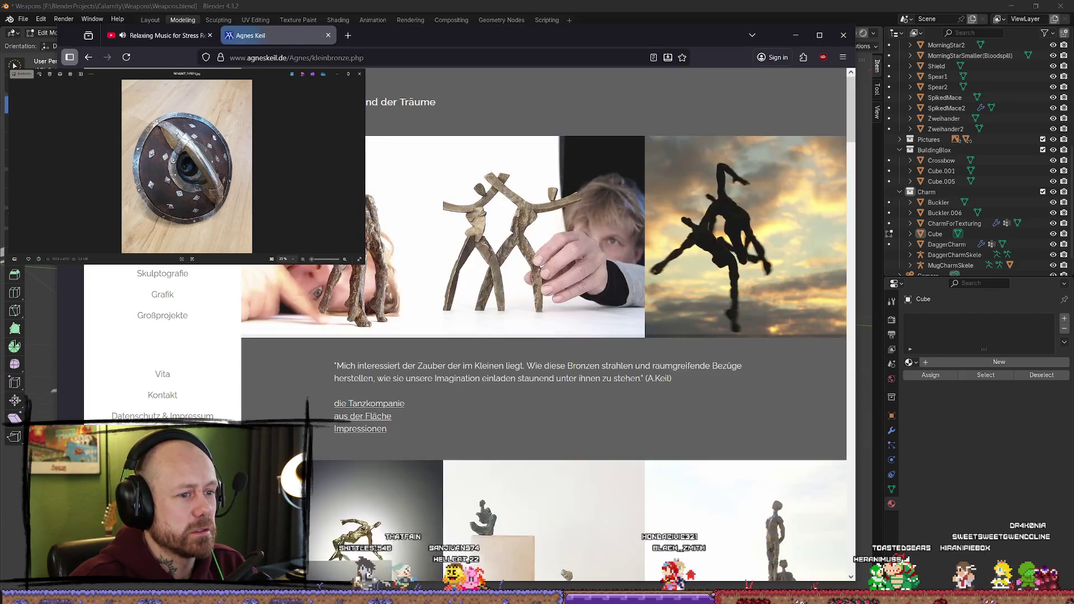
pyautogui.scroll(-5, 673, 194)
pyautogui.click(164, 273)
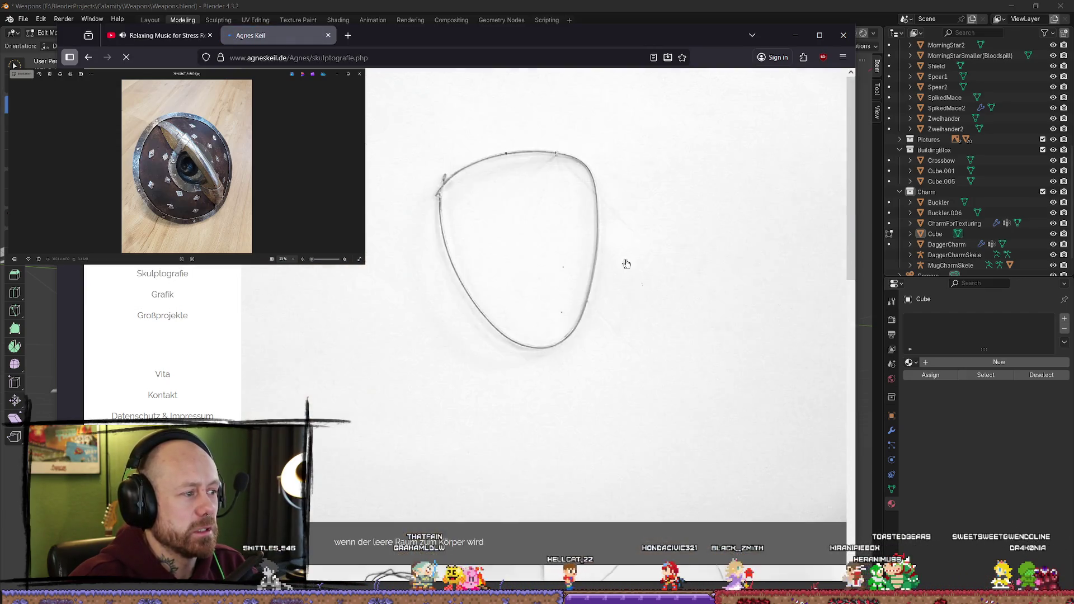
pyautogui.click(381, 249)
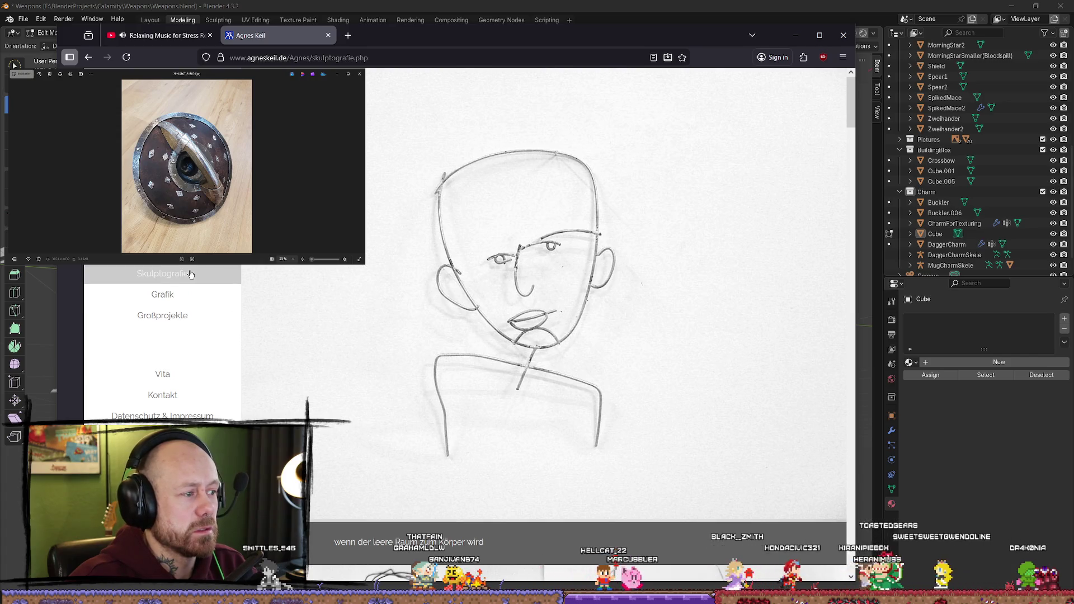
pyautogui.click(178, 297)
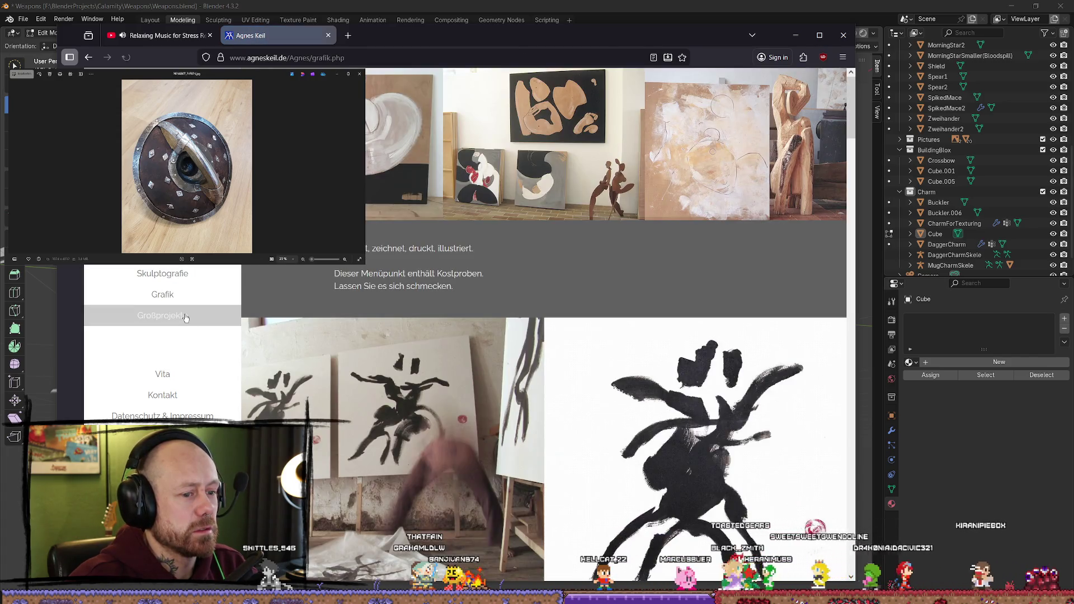
pyautogui.scroll(-3, 444, 310)
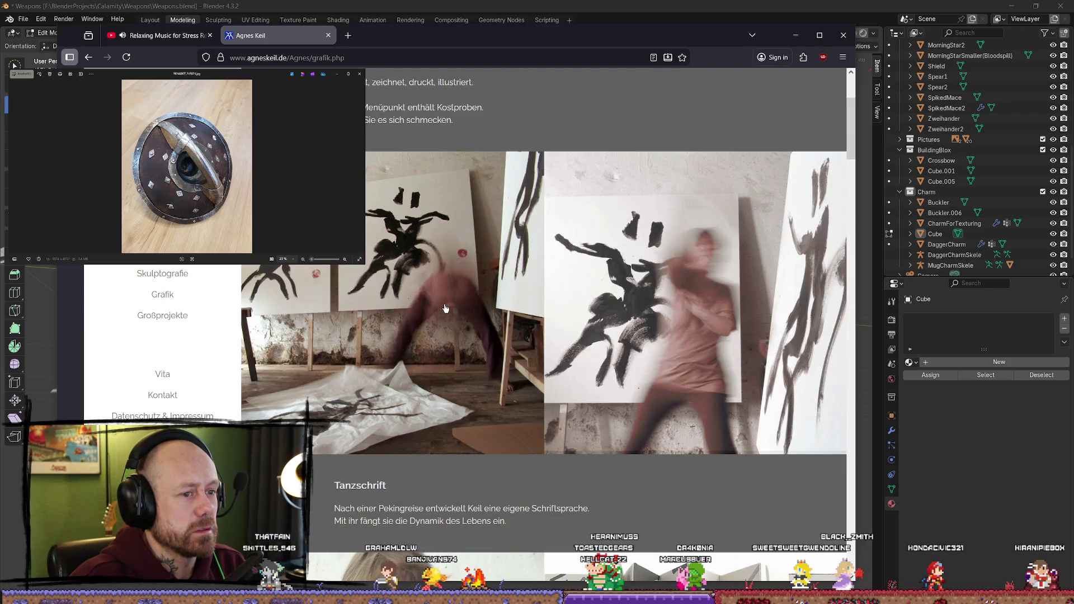
pyautogui.scroll(-3, 445, 308)
pyautogui.scroll(3, 446, 308)
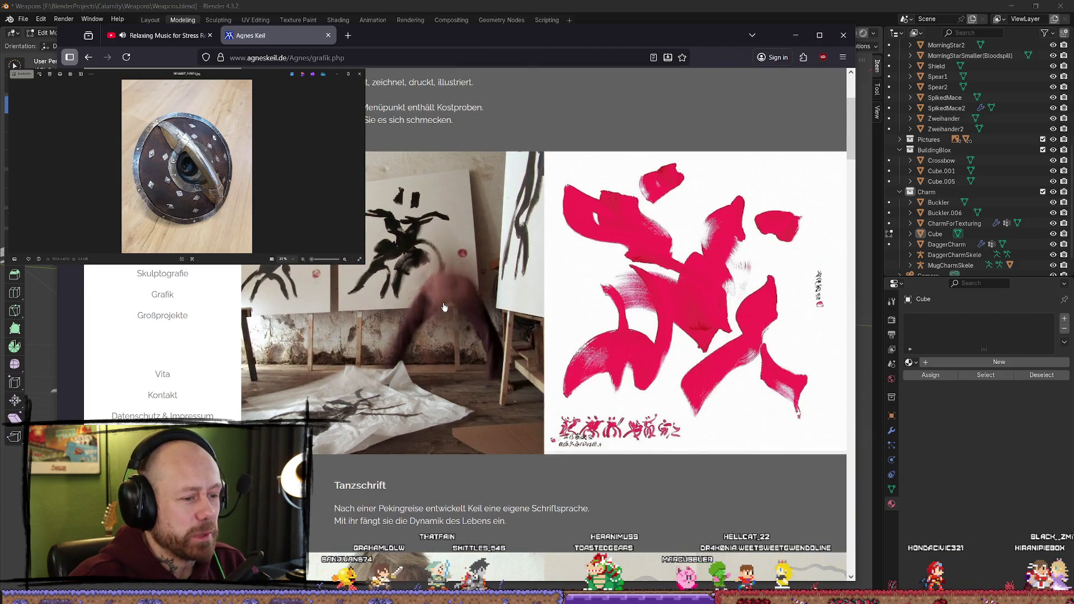
pyautogui.scroll(3, 165, 313)
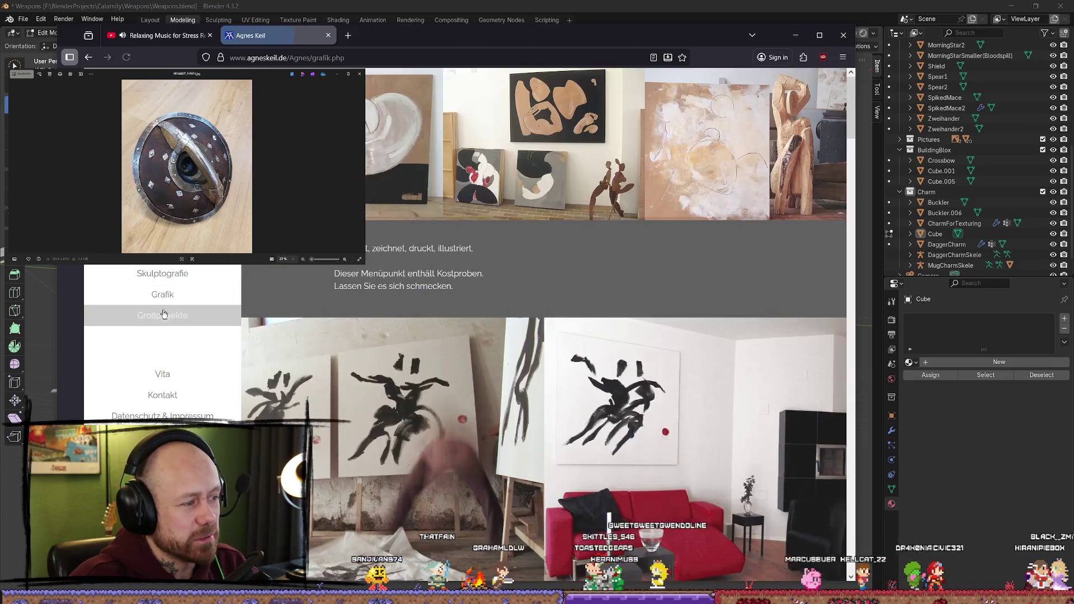
# Step: Scroll the Großprojekte page, then close the sculpture tab and return to Blender
pyautogui.click(165, 314)
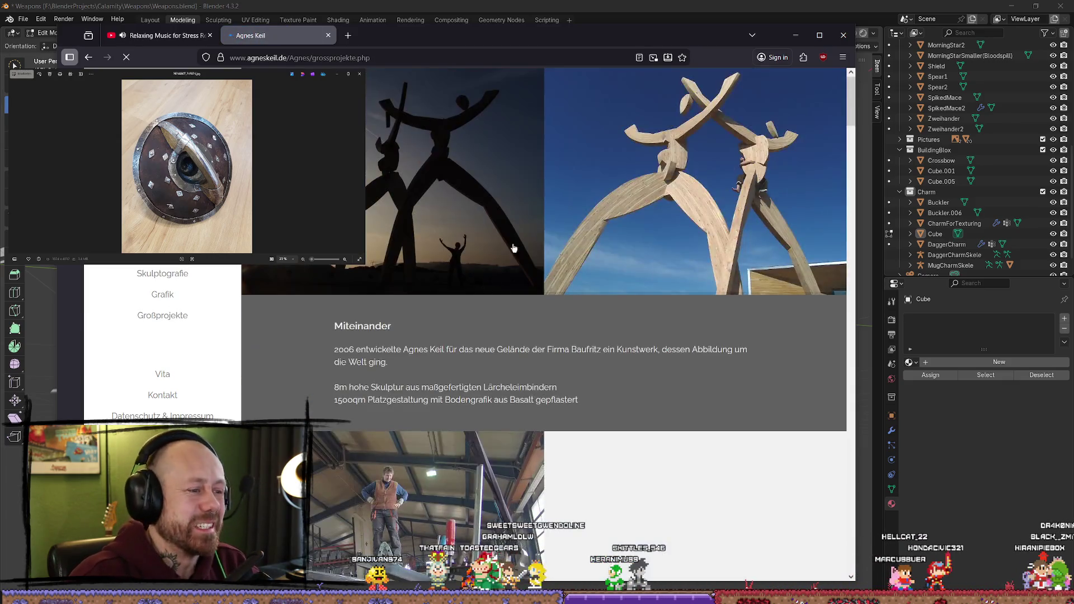
pyautogui.scroll(-5, 431, 269)
pyautogui.scroll(-5, 535, 277)
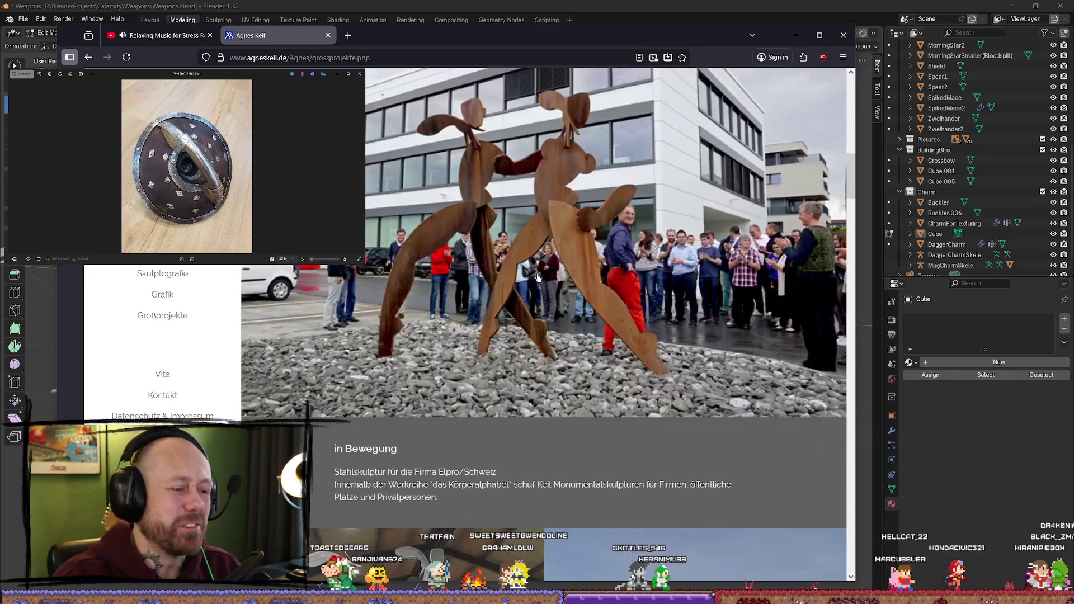
pyautogui.scroll(-5, 534, 276)
pyautogui.scroll(10, 534, 277)
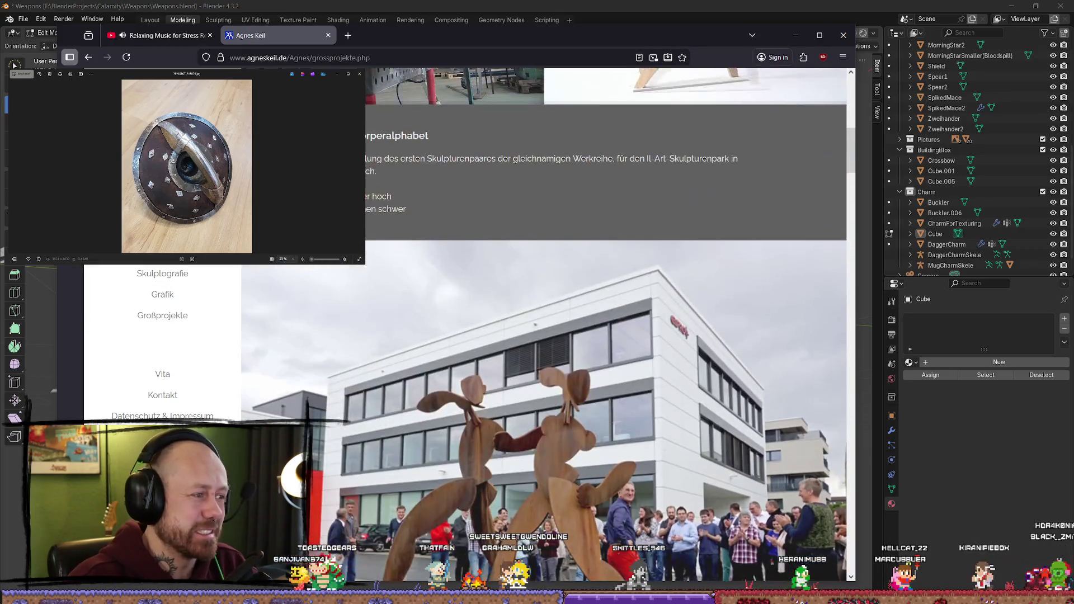
pyautogui.scroll(-5, 534, 277)
pyautogui.click(328, 35)
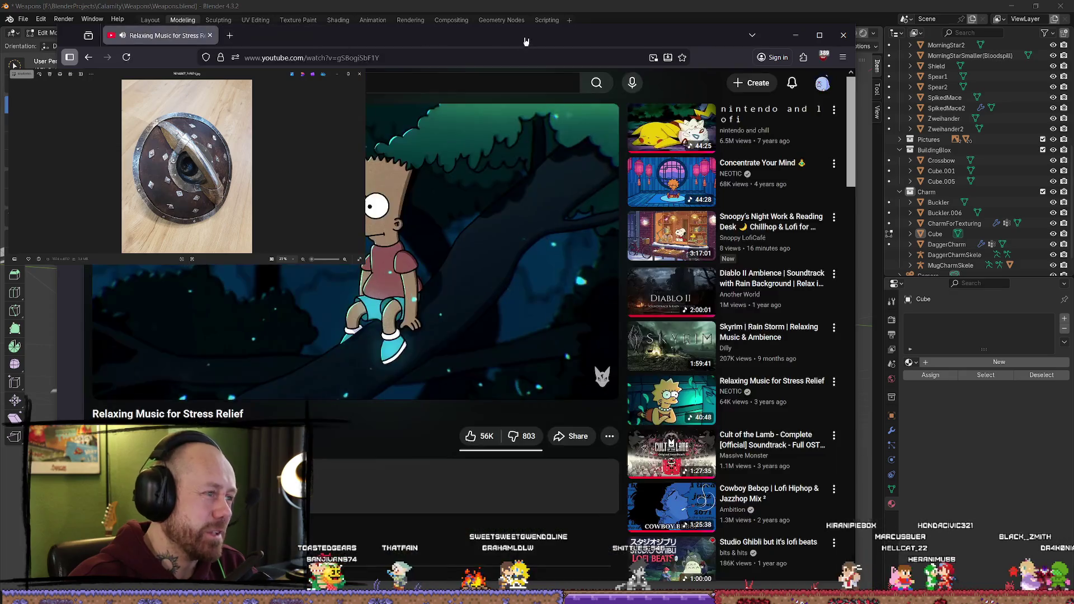
pyautogui.hotkey('alt', 'Tab')
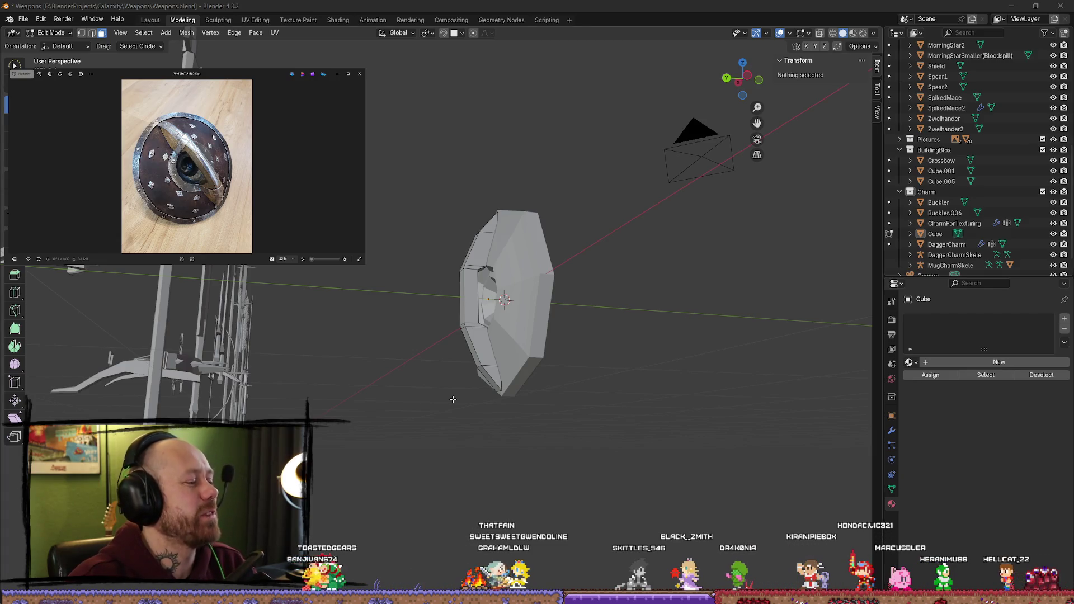
# Step: Orbit in close on the shield's boss and get back into Edit Mode on the strip
pyautogui.moveTo(549, 303); pyautogui.dragTo(693, 321, button='middle')
pyautogui.scroll(5, 489, 304)
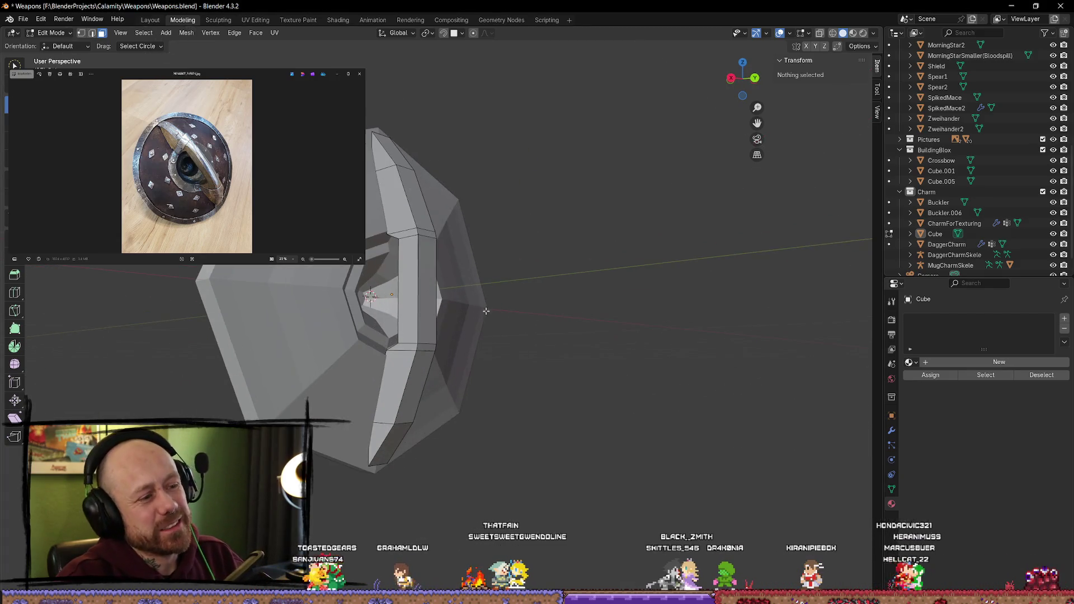
pyautogui.moveTo(489, 304); pyautogui.dragTo(437, 284, button='middle')
pyautogui.press('Tab')
pyautogui.scroll(-3, 432, 233)
pyautogui.scroll(4, 312, 293)
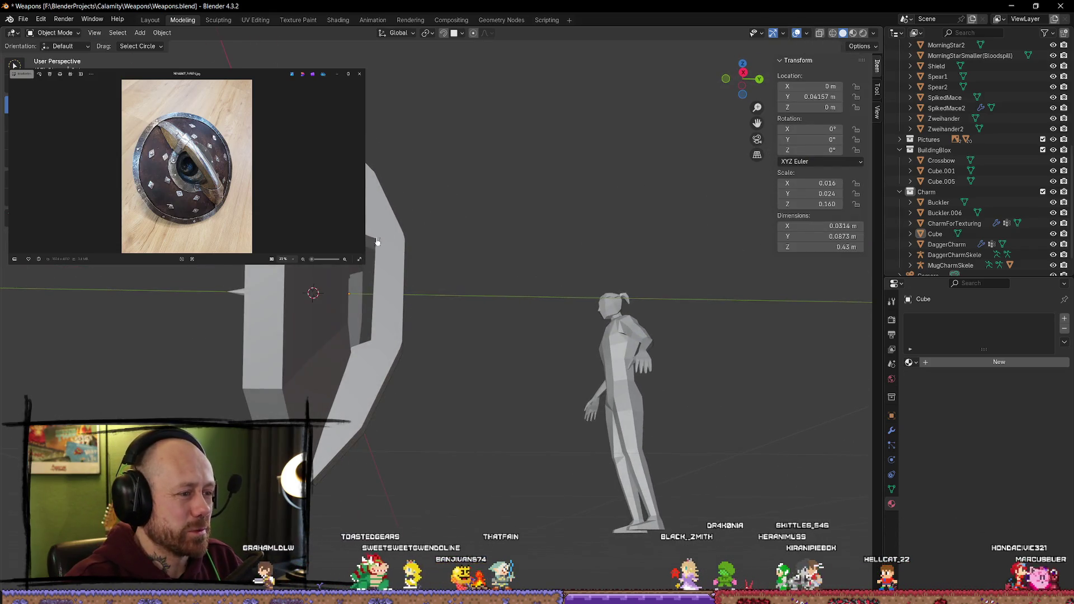
pyautogui.press('Tab')
pyautogui.moveTo(371, 261)
pyautogui.mouseDown(button='middle')
pyautogui.moveTo(457, 263)
pyautogui.moveTo(489, 233)
pyautogui.mouseUp(button='middle')
# Step: Nudge the strip's bend edge slightly down and a bend vertex slightly up, then review it
pyautogui.hotkey('alt', 'a')
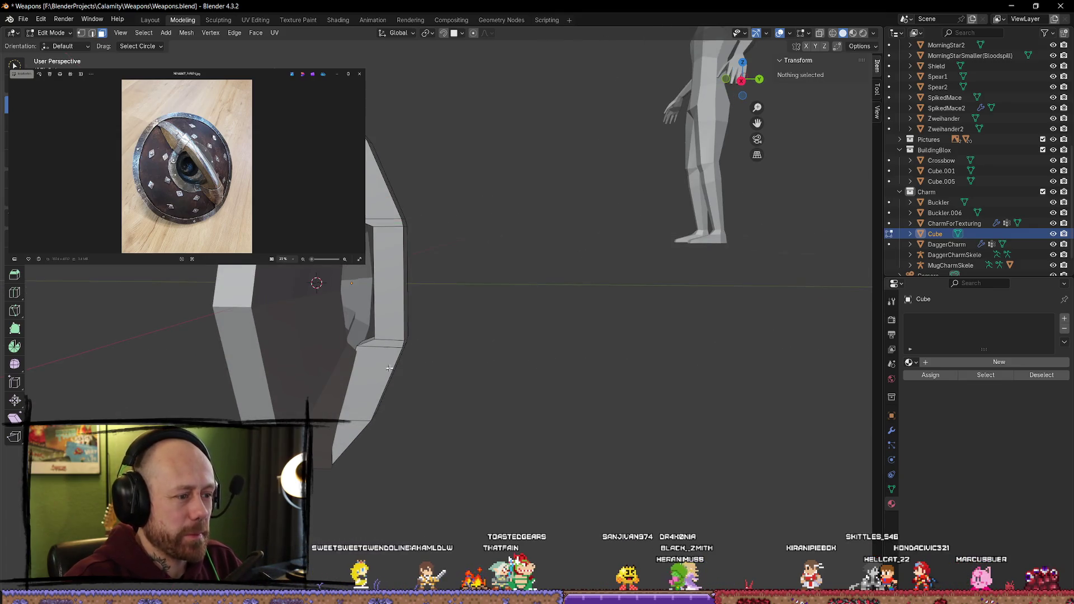
pyautogui.click(394, 350)
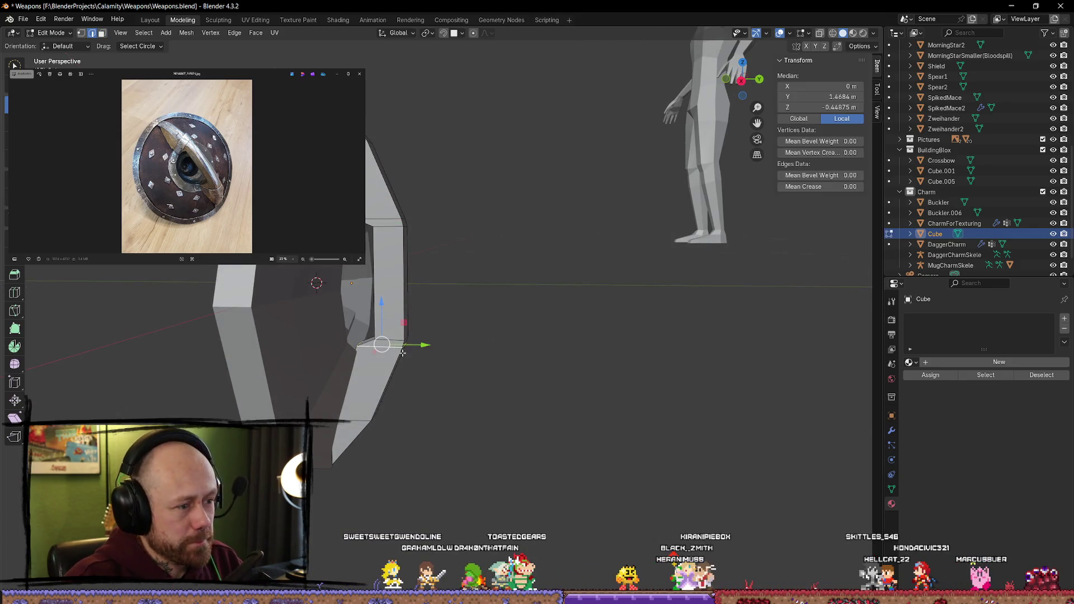
pyautogui.moveTo(379, 310); pyautogui.dragTo(380, 321)
pyautogui.hotkey('alt', 'a')
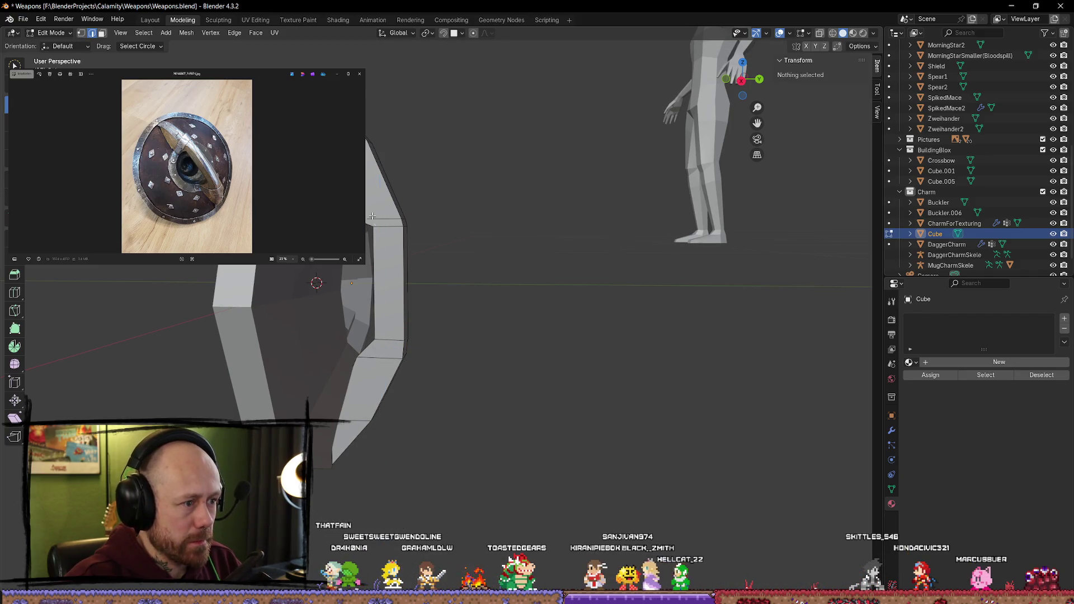
pyautogui.click(372, 216)
pyautogui.moveTo(380, 171); pyautogui.dragTo(382, 163)
pyautogui.moveTo(382, 164)
pyautogui.mouseDown(button='middle')
pyautogui.moveTo(506, 242)
pyautogui.moveTo(484, 220)
pyautogui.mouseUp(button='middle')
pyautogui.press('Tab')
pyautogui.press('KP_Decimal')
pyautogui.moveTo(371, 235)
pyautogui.mouseDown(button='middle')
pyautogui.moveTo(343, 283)
pyautogui.moveTo(611, 250)
pyautogui.moveTo(573, 232)
pyautogui.moveTo(657, 280)
pyautogui.moveTo(783, 276)
pyautogui.moveTo(492, 295)
pyautogui.moveTo(443, 313)
pyautogui.moveTo(343, 278)
pyautogui.mouseUp(button='middle')
pyautogui.click(611, 249)
# Step: Slide the strip's narrow end face along the Y axis
pyautogui.press('Tab')
pyautogui.click(319, 267)
pyautogui.press('3')
pyautogui.click(316, 267)
pyautogui.press('g')
pyautogui.press('y')
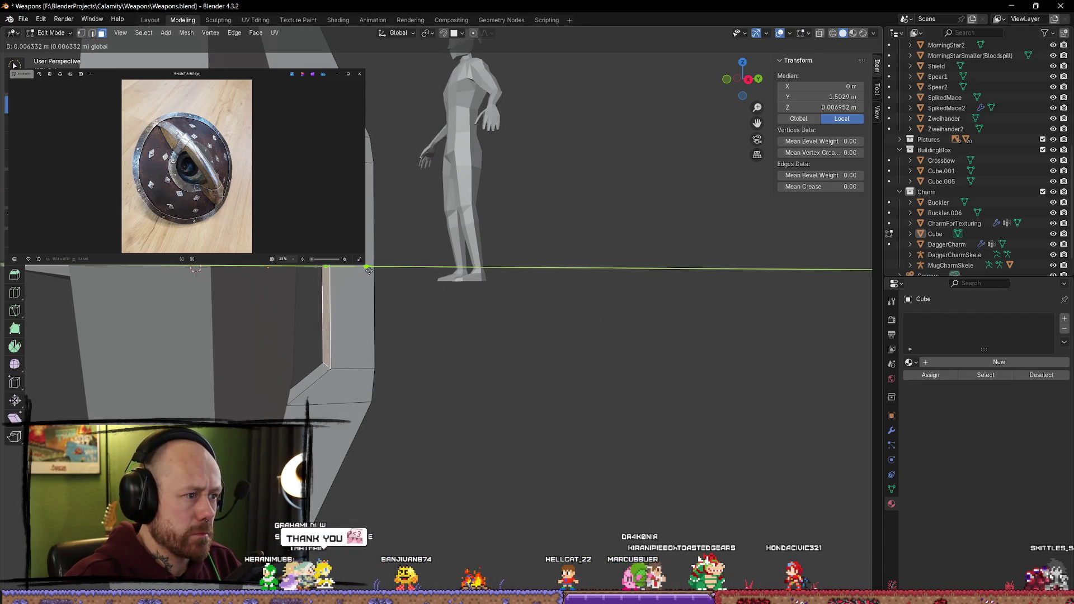
pyautogui.click(368, 270)
pyautogui.hotkey('alt', 'a')
pyautogui.moveTo(368, 271); pyautogui.dragTo(460, 233, button='middle')
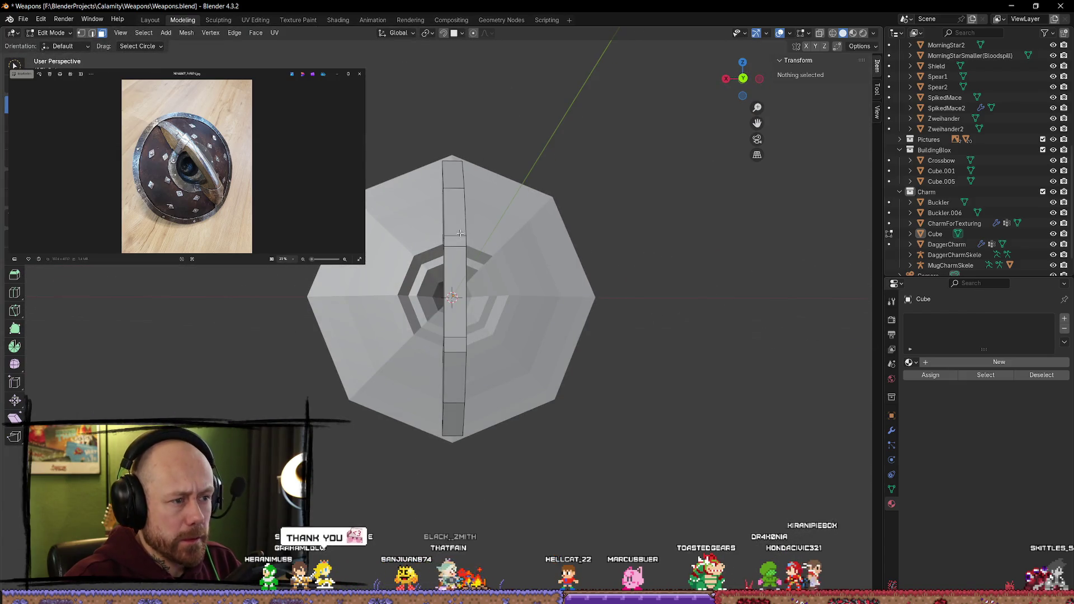
# Step: Select the strip's lower faces and scale them narrower, to about 0.64 along X
pyautogui.click(451, 175)
pyautogui.keyDown('alt'); pyautogui.click(453, 251); pyautogui.keyUp('alt')
pyautogui.moveTo(640, 277); pyautogui.dragTo(691, 271, button='middle')
pyautogui.hotkey('alt', 'a')
pyautogui.moveTo(585, 266); pyautogui.dragTo(459, 276, button='middle')
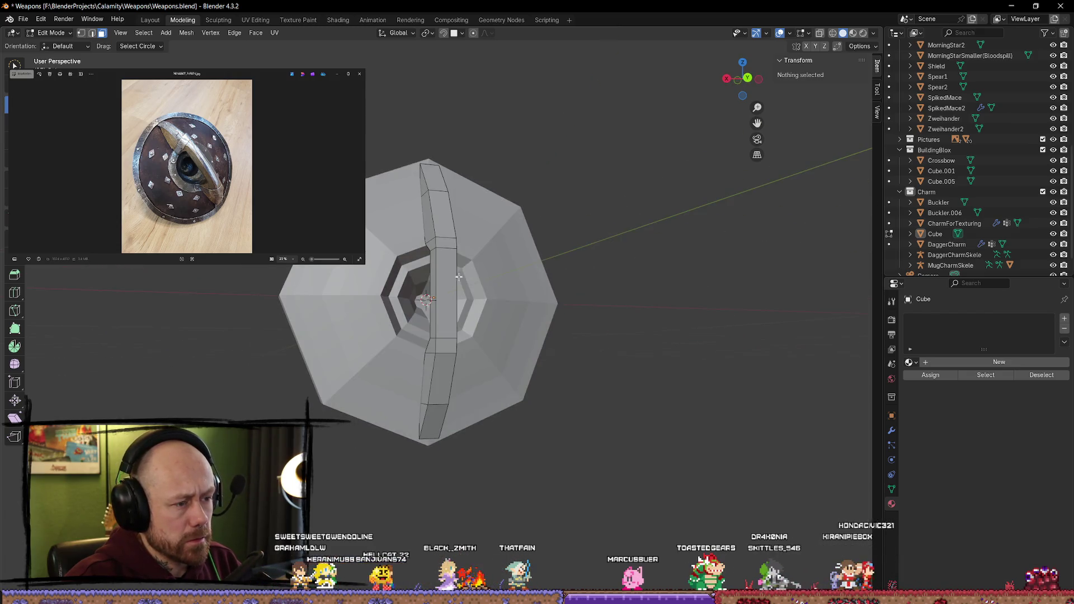
pyautogui.click(453, 260)
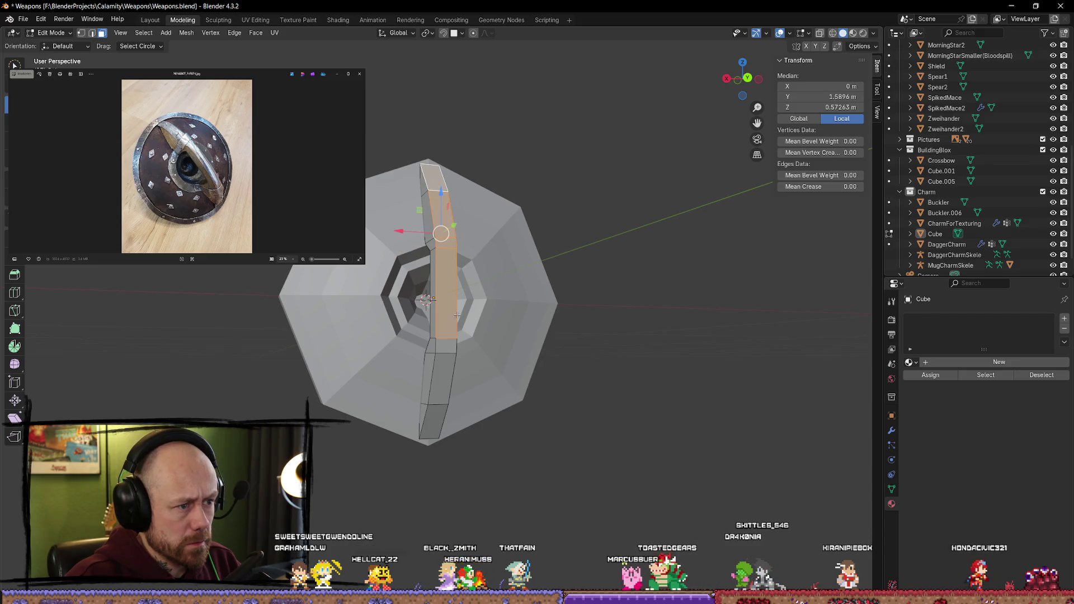
pyautogui.keyDown('shift'); pyautogui.click(446, 372); pyautogui.keyUp('shift')
pyautogui.keyDown('shift'); pyautogui.click(438, 421); pyautogui.keyUp('shift')
pyautogui.moveTo(615, 392); pyautogui.dragTo(665, 396, button='middle')
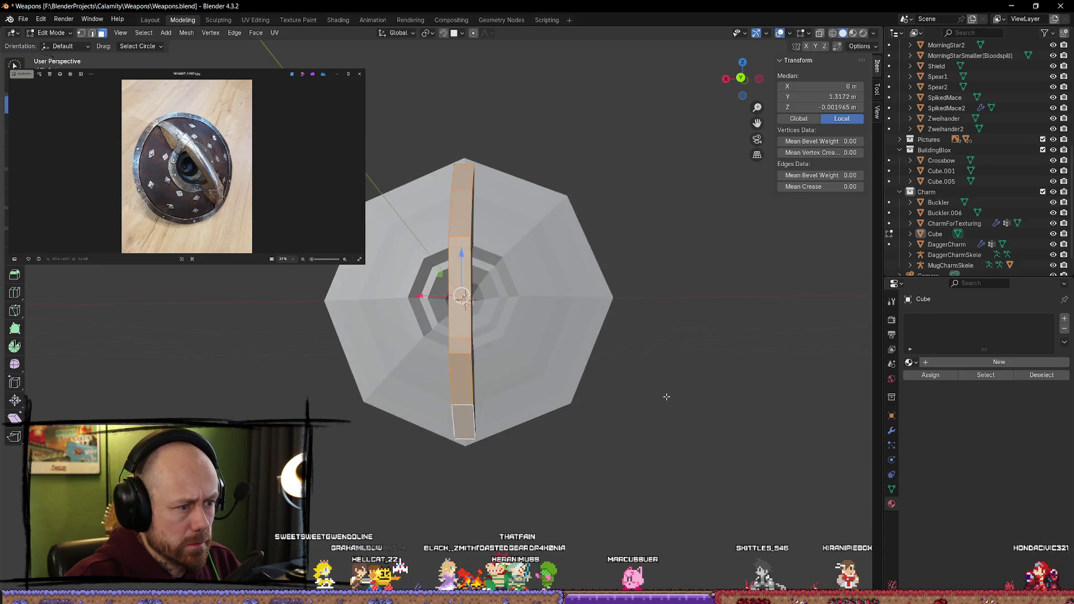
pyautogui.press('c')
pyautogui.press('s')
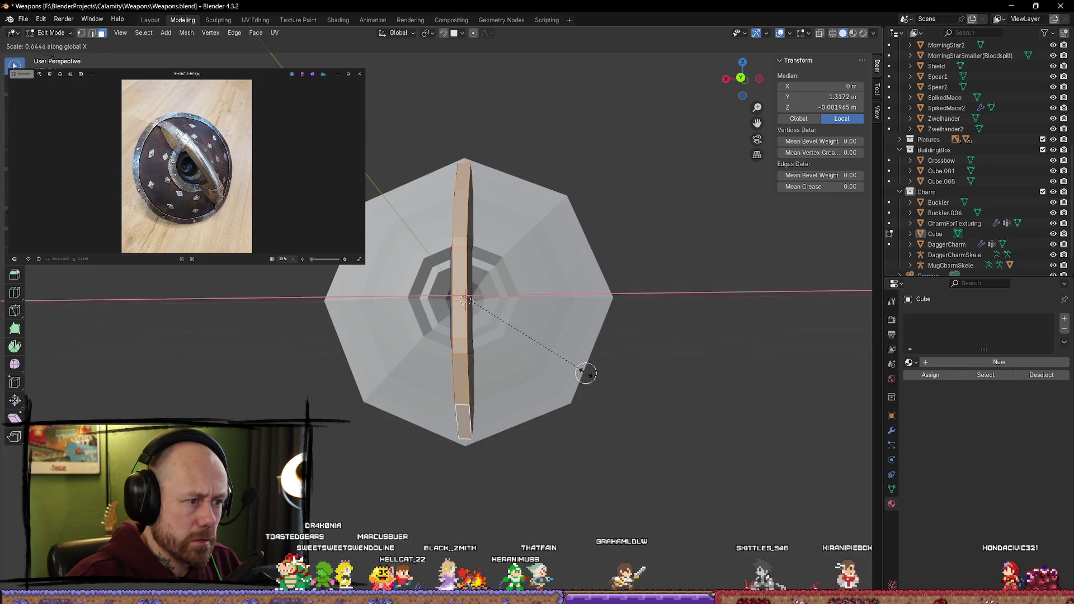
pyautogui.click(567, 365)
# Step: Return to Object Mode, view the shield in wireframe shading and pick the strip
pyautogui.press('Tab')
pyautogui.moveTo(652, 374)
pyautogui.mouseDown(button='middle')
pyautogui.moveTo(716, 388)
pyautogui.moveTo(630, 444)
pyautogui.moveTo(676, 451)
pyautogui.moveTo(688, 417)
pyautogui.moveTo(599, 311)
pyautogui.moveTo(439, 209)
pyautogui.moveTo(496, 281)
pyautogui.moveTo(594, 314)
pyautogui.moveTo(604, 302)
pyautogui.moveTo(671, 307)
pyautogui.moveTo(670, 355)
pyautogui.moveTo(599, 384)
pyautogui.moveTo(626, 355)
pyautogui.mouseUp(button='middle')
pyautogui.press('z')
pyautogui.click(532, 347)
pyautogui.moveTo(532, 346)
pyautogui.mouseDown(button='middle')
pyautogui.moveTo(522, 311)
pyautogui.moveTo(425, 233)
pyautogui.moveTo(457, 249)
pyautogui.mouseUp(button='middle')
pyautogui.click(457, 249)
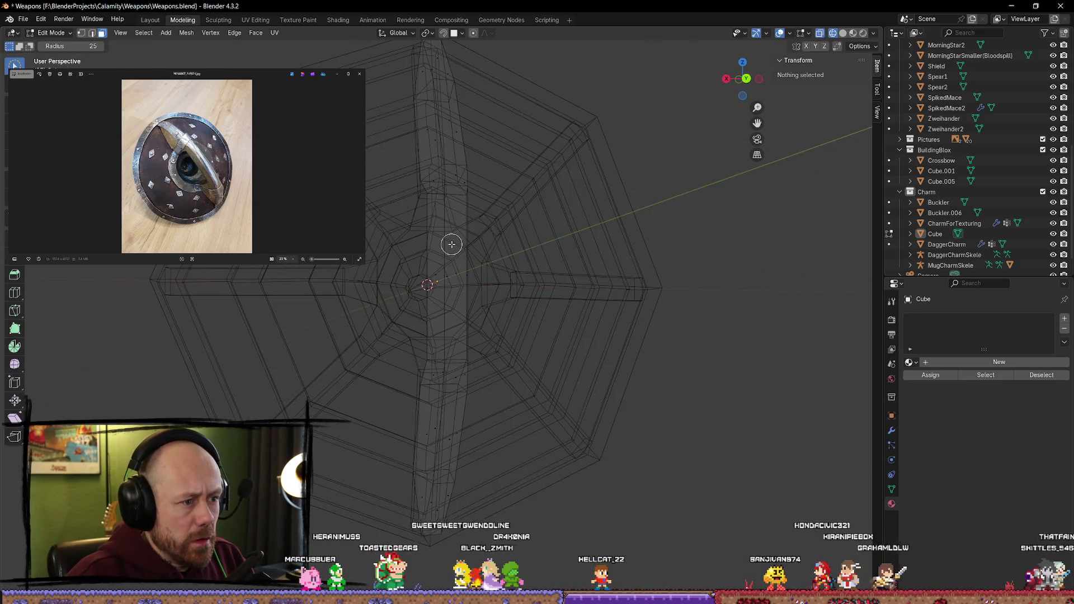
# Step: Select the strip object instead of the buckler and enter its Edit Mode
pyautogui.click(453, 248)
pyautogui.click(445, 247)
pyautogui.press('Tab')
pyautogui.scroll(5, 498, 302)
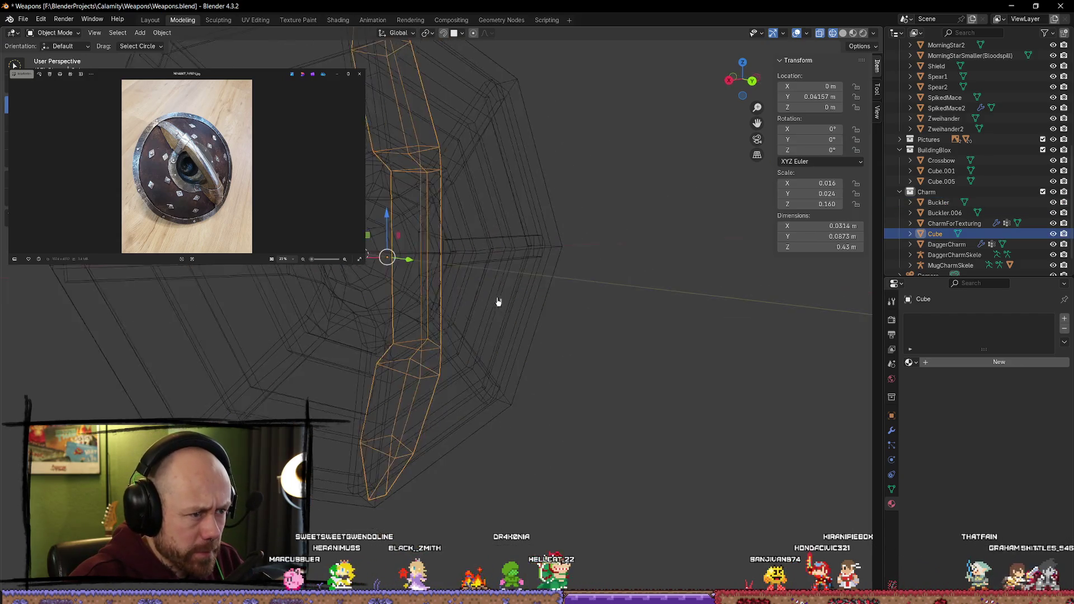
pyautogui.click(403, 264)
pyautogui.moveTo(434, 316); pyautogui.dragTo(561, 321, button='middle')
pyautogui.click(561, 321)
pyautogui.click(333, 283)
pyautogui.moveTo(333, 283)
pyautogui.mouseDown(button='middle')
pyautogui.moveTo(420, 269)
pyautogui.moveTo(386, 134)
pyautogui.moveTo(437, 351)
pyautogui.mouseUp(button='middle')
# Step: Select the strip's long upper and lower vertical faces
pyautogui.click(386, 129)
pyautogui.click(378, 273)
pyautogui.keyDown('shift'); pyautogui.click(383, 297); pyautogui.keyUp('shift')
pyautogui.moveTo(487, 314); pyautogui.dragTo(504, 305, button='middle')
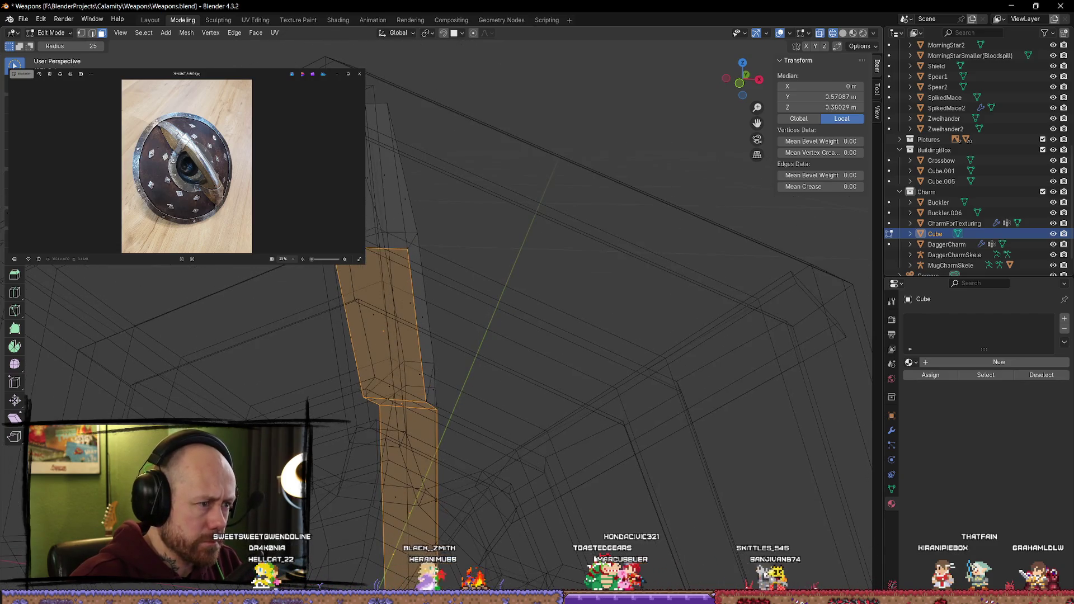
pyautogui.moveTo(497, 234); pyautogui.dragTo(495, 237, button='middle')
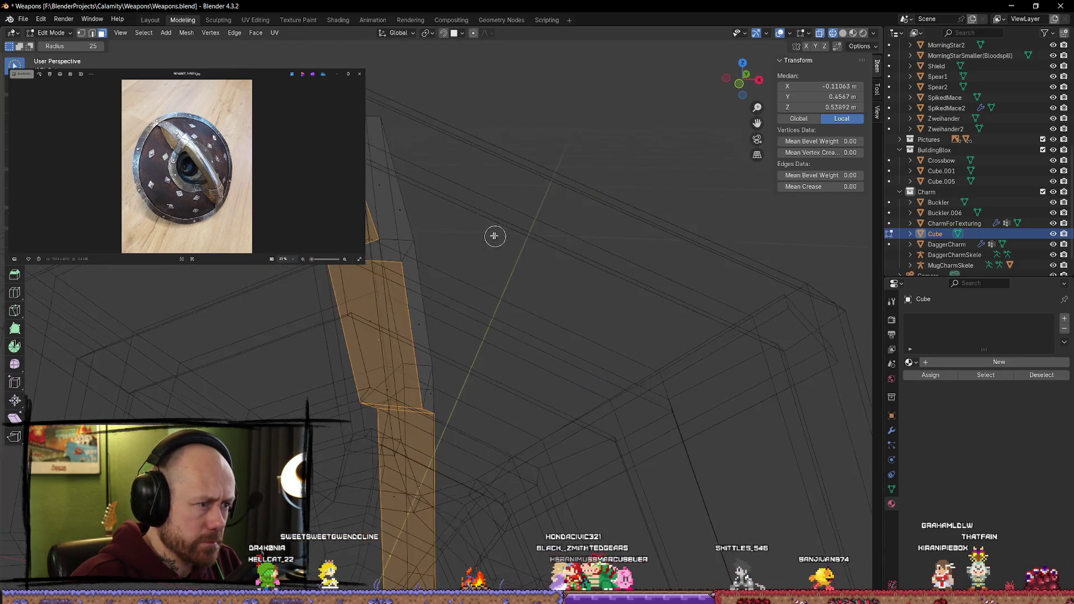
pyautogui.keyDown('shift'); pyautogui.click(366, 192); pyautogui.keyUp('shift')
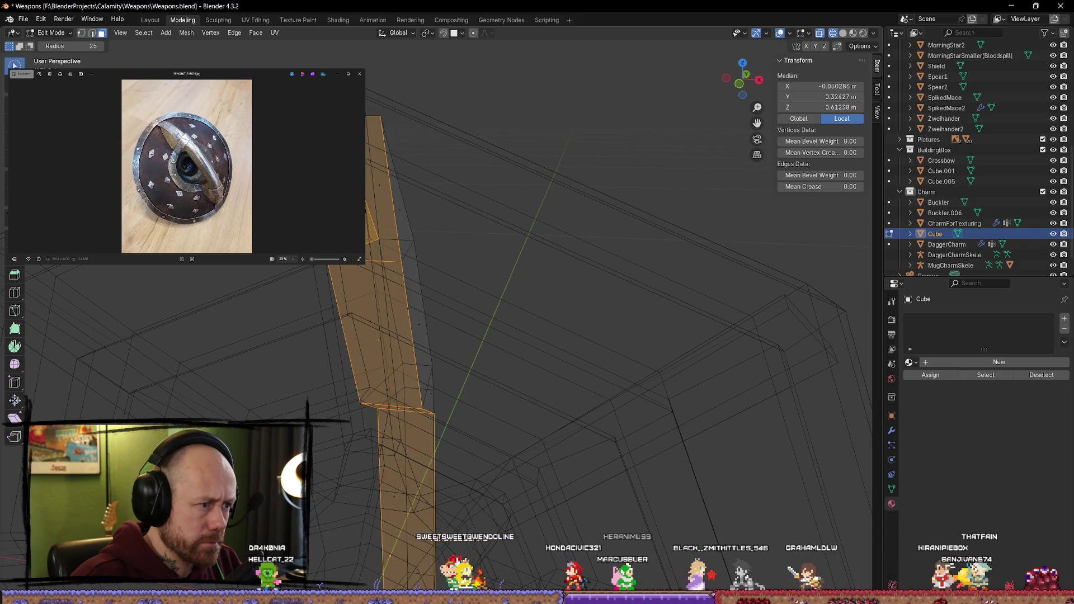
pyautogui.moveTo(394, 221)
pyautogui.mouseDown(button='middle')
pyautogui.moveTo(458, 247)
pyautogui.moveTo(371, 246)
pyautogui.moveTo(442, 490)
pyautogui.moveTo(390, 246)
pyautogui.mouseUp(button='middle')
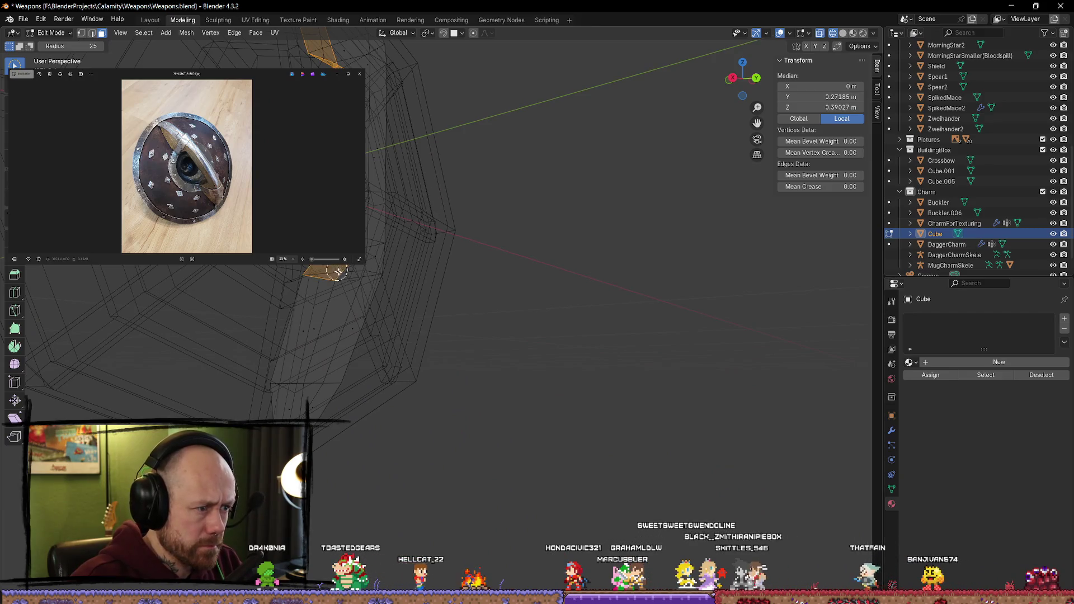
pyautogui.keyDown('shift'); pyautogui.click(302, 330); pyautogui.keyUp('shift')
pyautogui.moveTo(283, 419)
pyautogui.mouseDown(button='middle')
pyautogui.moveTo(510, 314)
pyautogui.moveTo(372, 302)
pyautogui.moveTo(723, 99)
pyautogui.mouseUp(button='middle')
# Step: In solid shading and Back view, widen the selected strip faces along X
pyautogui.click(842, 33)
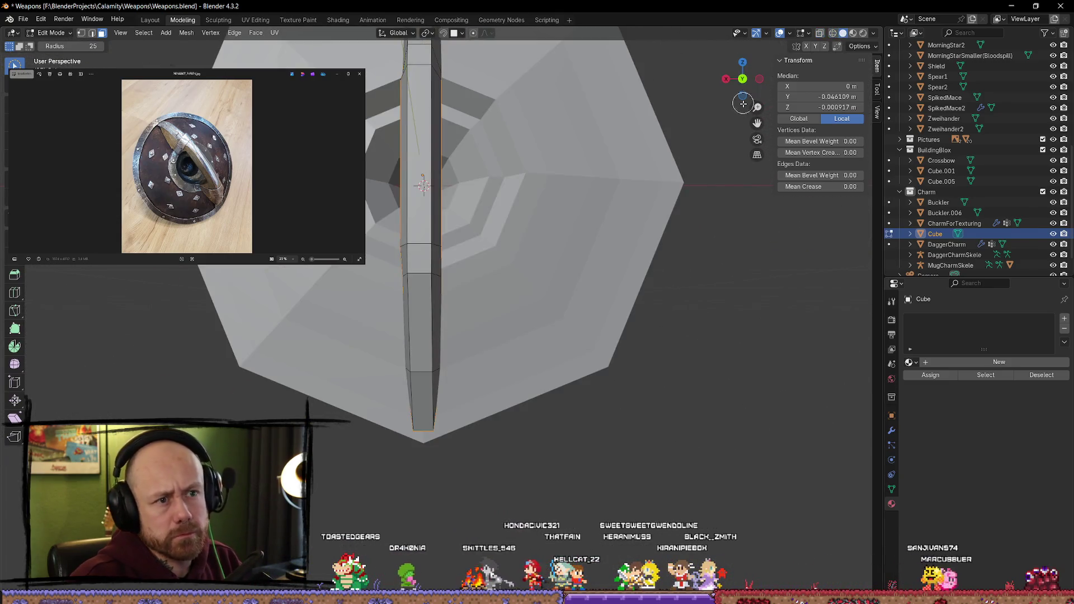
pyautogui.click(743, 80)
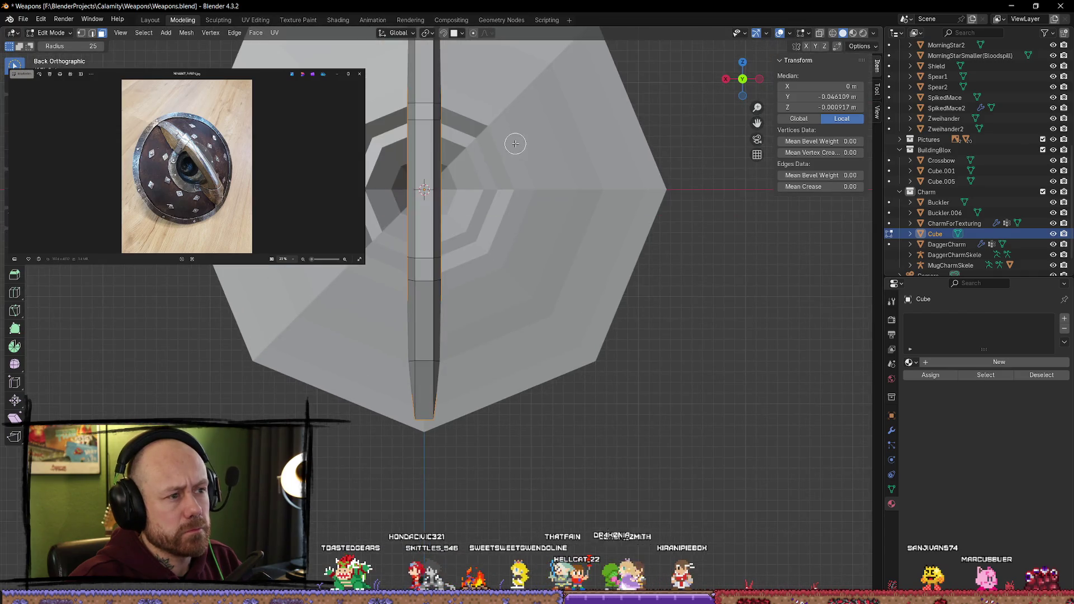
pyautogui.press('x')
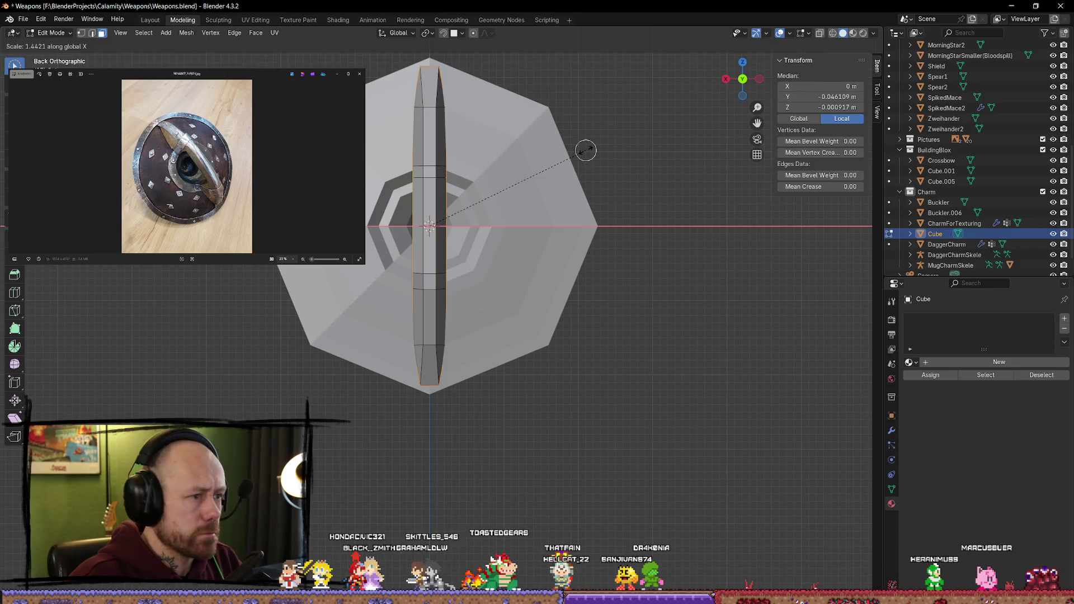
pyautogui.click(589, 148)
pyautogui.hotkey('alt', 'a')
pyautogui.moveTo(659, 220)
pyautogui.mouseDown(button='middle')
pyautogui.moveTo(719, 242)
pyautogui.moveTo(655, 284)
pyautogui.moveTo(485, 230)
pyautogui.moveTo(491, 221)
pyautogui.mouseUp(button='middle')
# Step: Narrow the strip's end faces by scaling along Y in Back Orthographic view
pyautogui.click(495, 221)
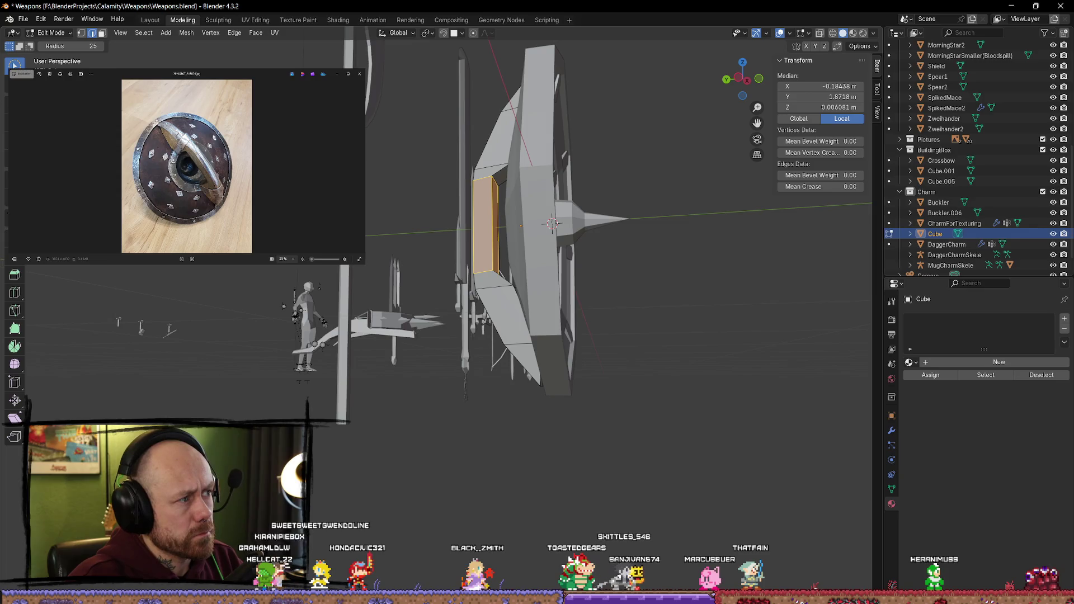
pyautogui.click(470, 237)
pyautogui.click(494, 219)
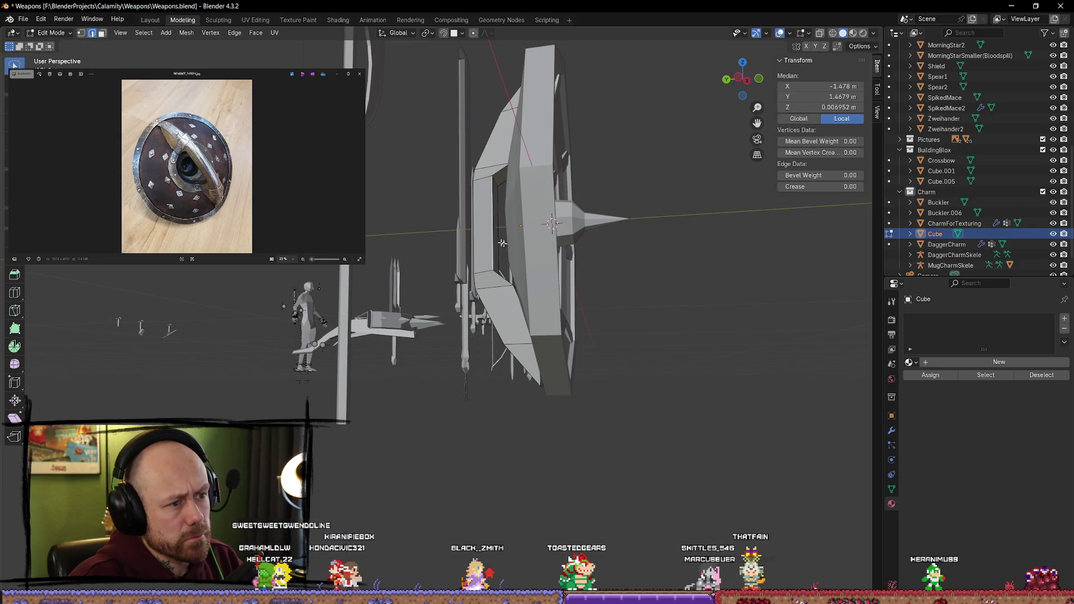
pyautogui.press('3')
pyautogui.click(494, 230)
pyautogui.moveTo(494, 231); pyautogui.dragTo(625, 275, button='middle')
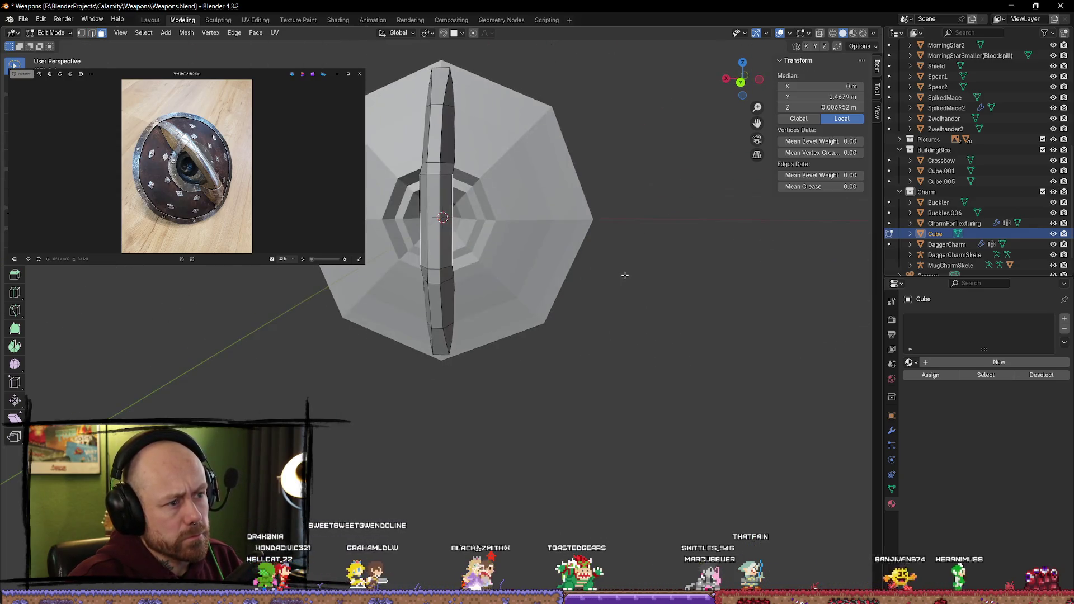
pyautogui.press('ctrl+KP_1')
pyautogui.press('KP_5')
pyautogui.press('s')
pyautogui.press('y')
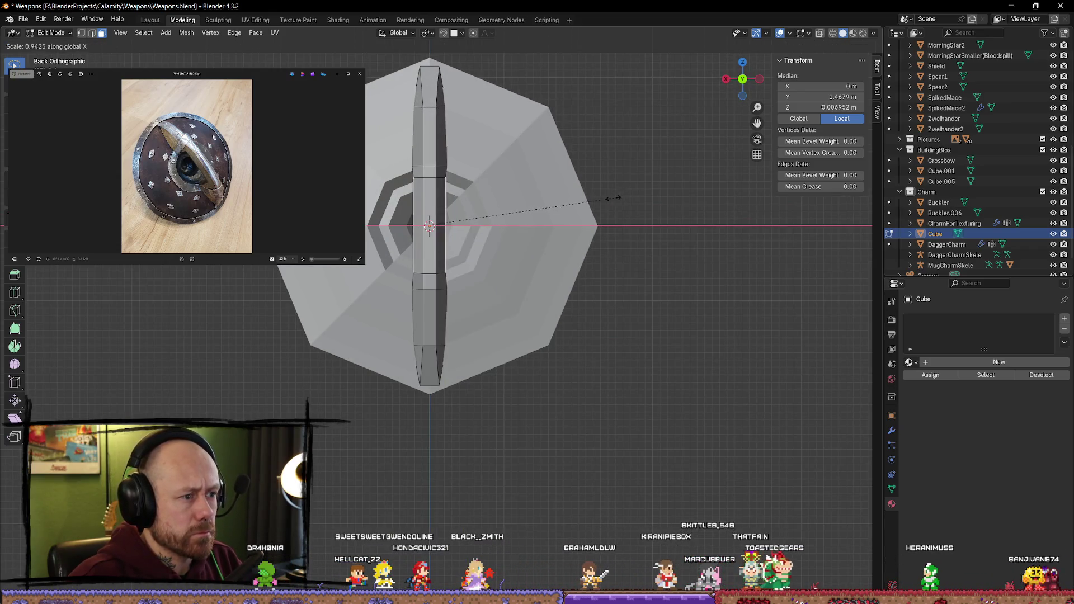
pyautogui.click(567, 212)
pyautogui.press('Tab')
pyautogui.moveTo(599, 220)
pyautogui.mouseDown(button='middle')
pyautogui.moveTo(628, 249)
pyautogui.moveTo(638, 287)
pyautogui.moveTo(678, 293)
pyautogui.moveTo(723, 331)
pyautogui.moveTo(690, 362)
pyautogui.moveTo(599, 328)
pyautogui.moveTo(563, 285)
pyautogui.moveTo(592, 314)
pyautogui.mouseUp(button='middle')
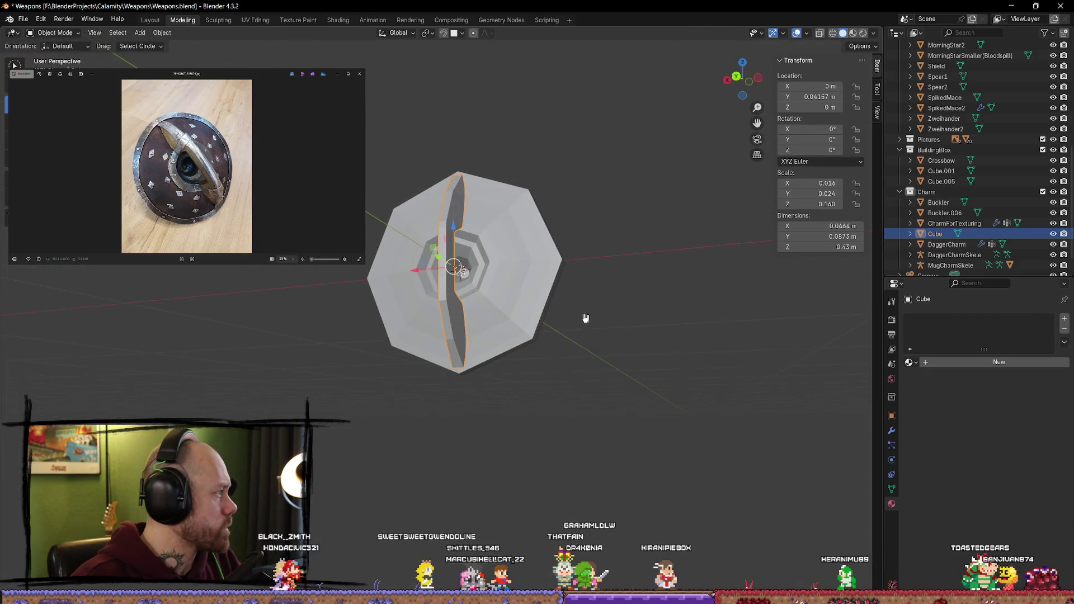
# Step: Orbit and zoom around the spiked boss, then bring up the ringed, studded round shield photo
pyautogui.moveTo(536, 281)
pyautogui.mouseDown(button='middle')
pyautogui.moveTo(501, 297)
pyautogui.moveTo(530, 307)
pyautogui.moveTo(632, 303)
pyautogui.moveTo(556, 335)
pyautogui.moveTo(532, 319)
pyautogui.moveTo(542, 294)
pyautogui.mouseUp(button='middle')
pyautogui.scroll(-3, 515, 288)
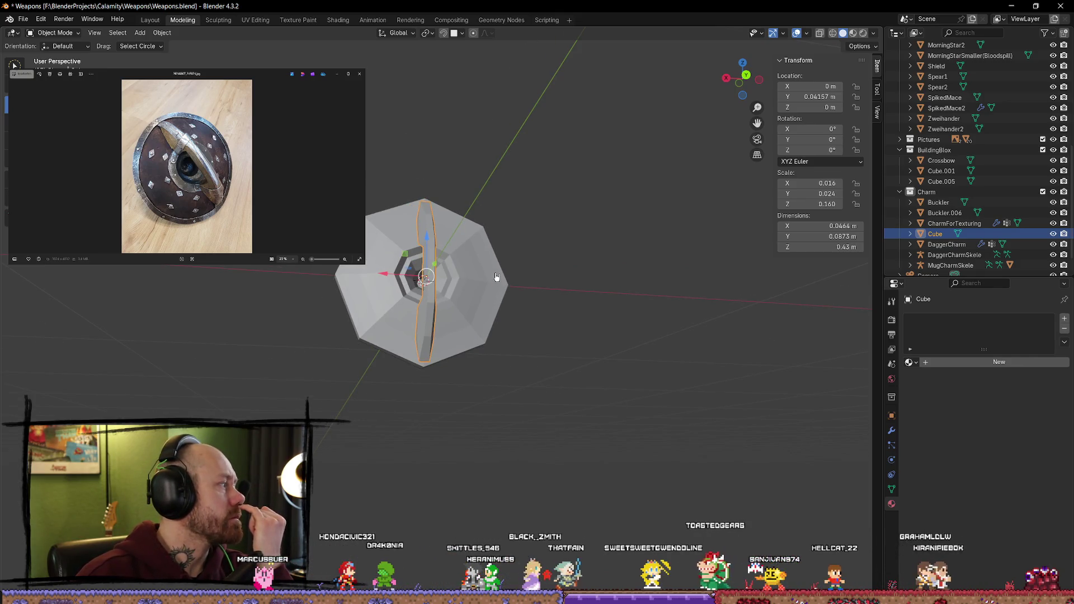
pyautogui.moveTo(454, 264)
pyautogui.mouseDown(button='middle')
pyautogui.moveTo(455, 276)
pyautogui.moveTo(528, 305)
pyautogui.moveTo(616, 307)
pyautogui.moveTo(658, 283)
pyautogui.moveTo(473, 232)
pyautogui.moveTo(380, 296)
pyautogui.mouseUp(button='middle')
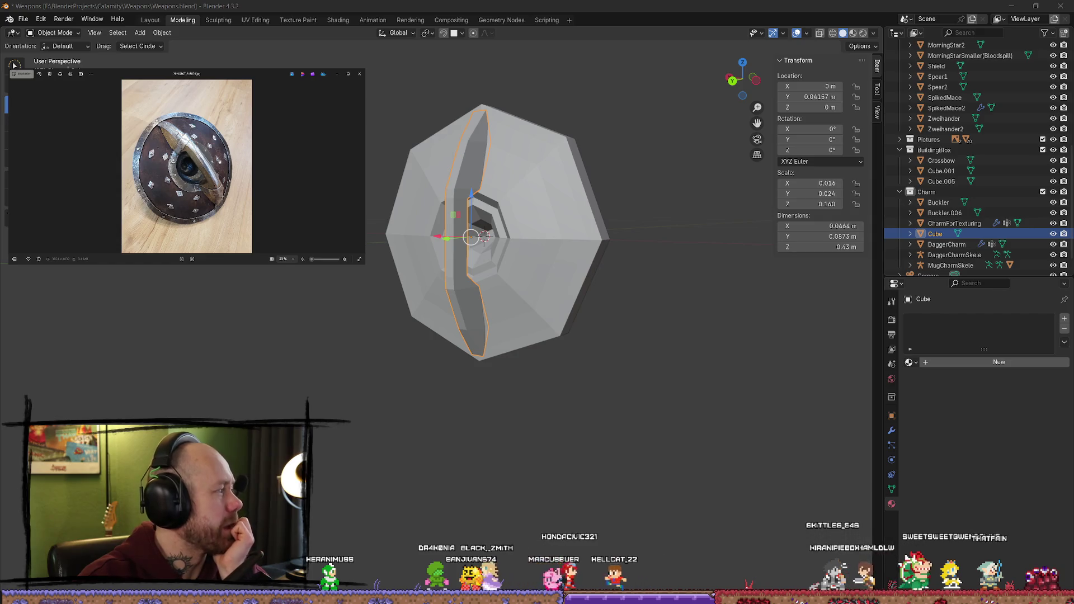
pyautogui.moveTo(471, 237)
pyautogui.mouseDown(button='middle')
pyautogui.moveTo(644, 287)
pyautogui.moveTo(595, 240)
pyautogui.moveTo(483, 263)
pyautogui.moveTo(473, 282)
pyautogui.moveTo(552, 280)
pyautogui.moveTo(653, 311)
pyautogui.moveTo(729, 302)
pyautogui.moveTo(800, 376)
pyautogui.moveTo(626, 309)
pyautogui.moveTo(626, 270)
pyautogui.moveTo(562, 311)
pyautogui.moveTo(613, 318)
pyautogui.moveTo(472, 304)
pyautogui.mouseUp(button='middle')
pyautogui.hotkey('alt', 'a')
pyautogui.scroll(-4, 470, 288)
pyautogui.scroll(-3, 468, 295)
pyautogui.scroll(3, 551, 280)
pyautogui.scroll(5, 448, 307)
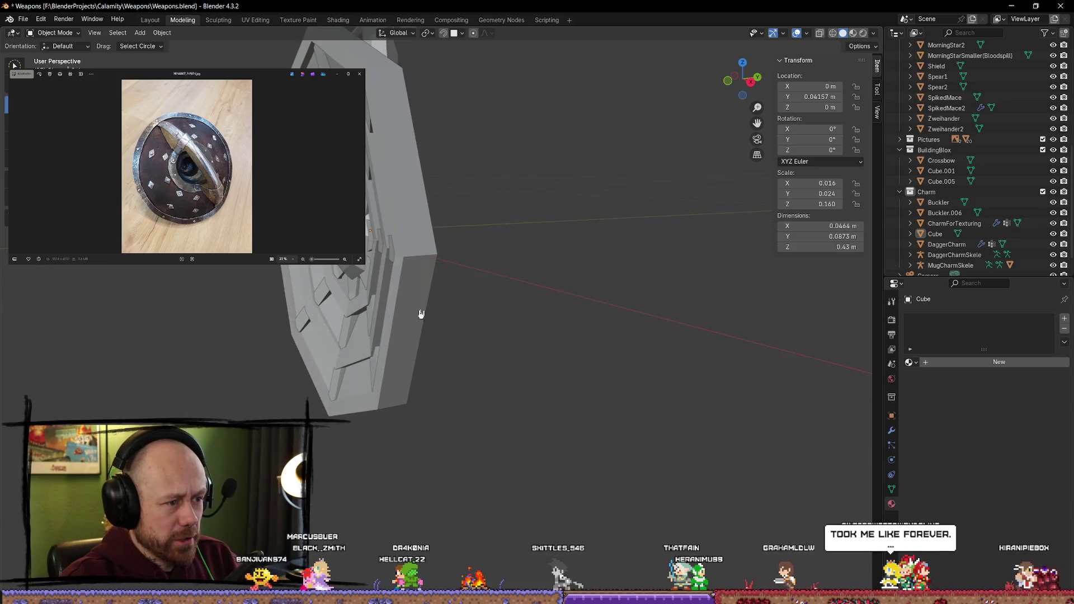
pyautogui.moveTo(389, 311); pyautogui.dragTo(358, 302, button='middle')
pyautogui.click(324, 227)
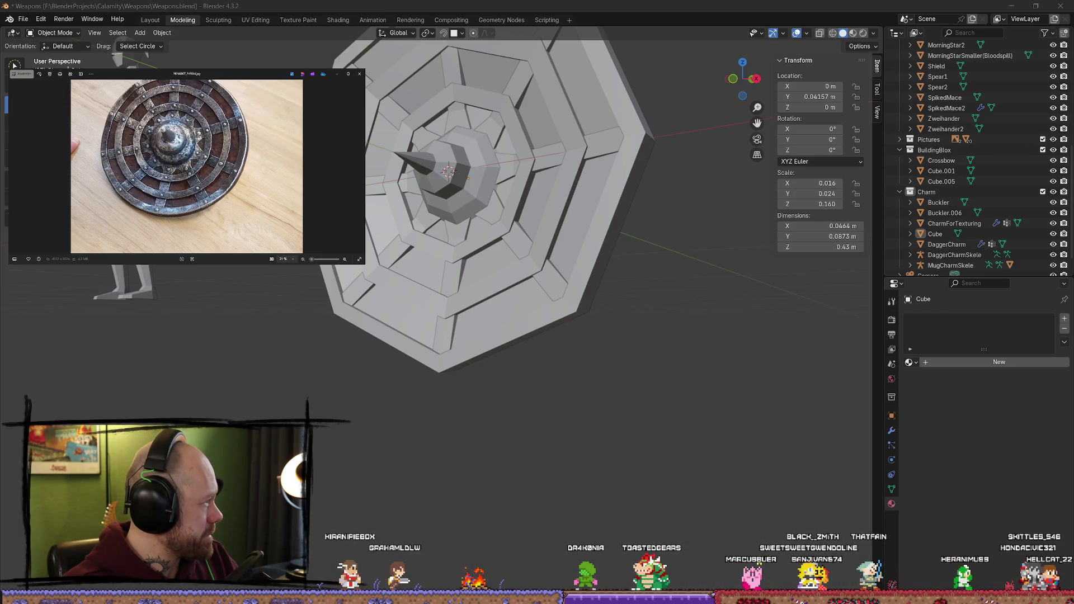
pyautogui.hotkey('alt', 'Tab')
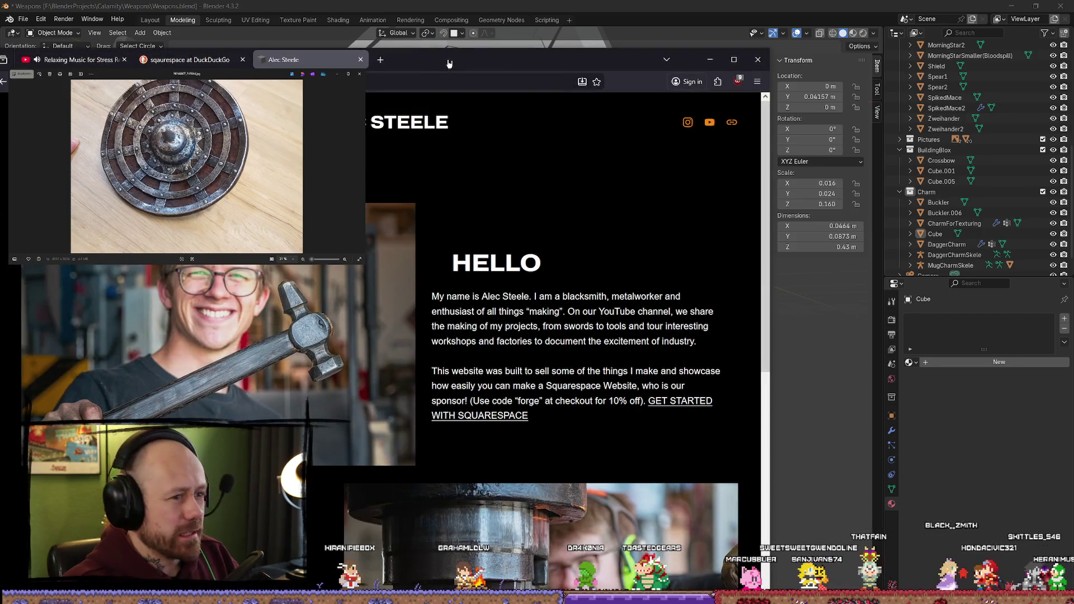
pyautogui.moveTo(449, 63); pyautogui.dragTo(571, 38)
pyautogui.scroll(-8, 699, 238)
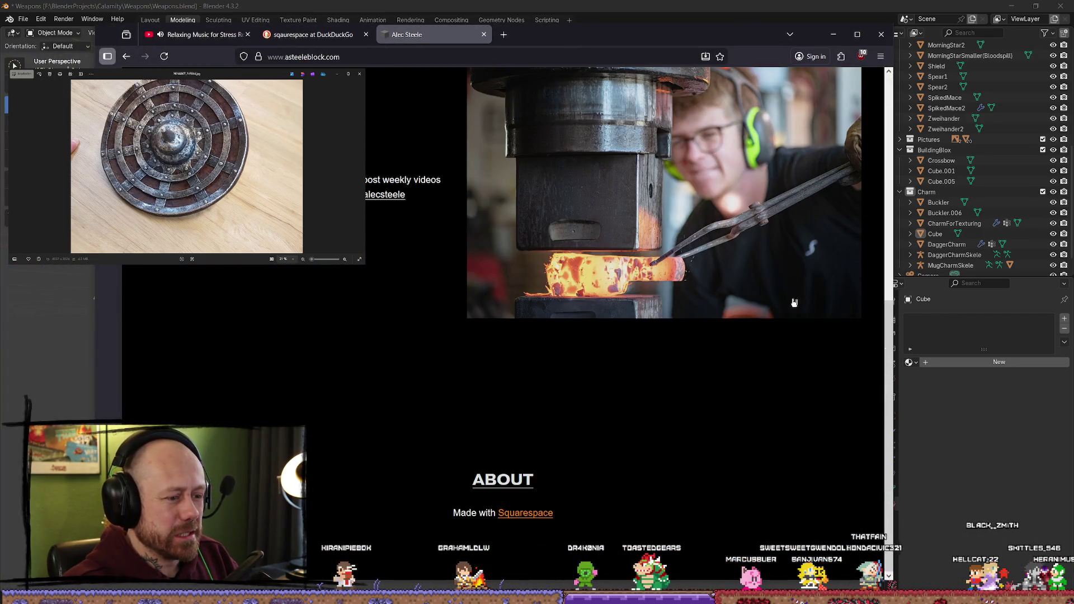
pyautogui.scroll(8, 800, 293)
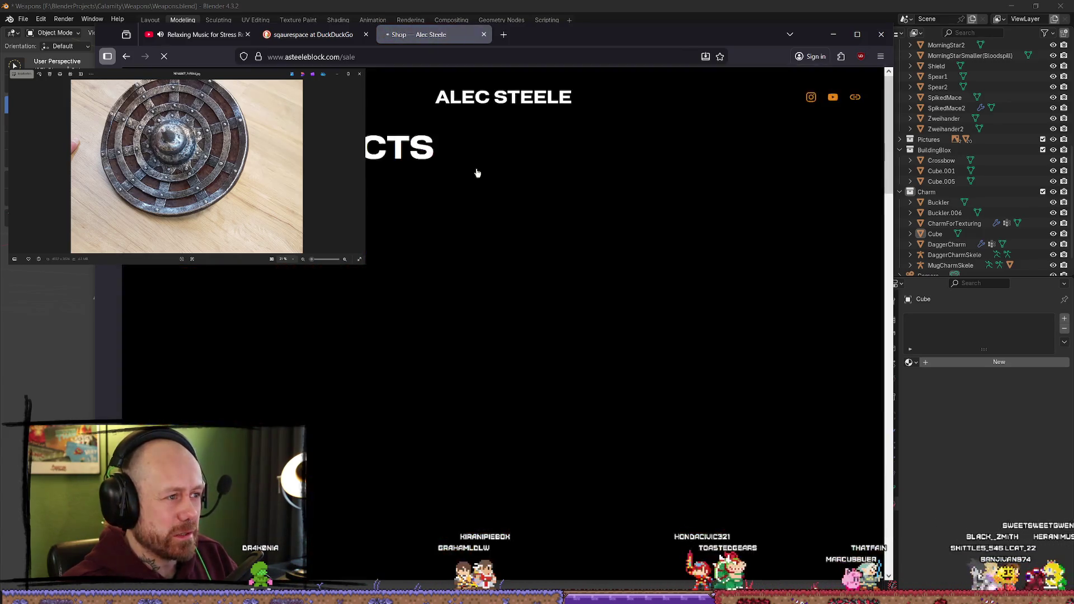
pyautogui.scroll(-9, 551, 225)
pyautogui.scroll(-15, 716, 208)
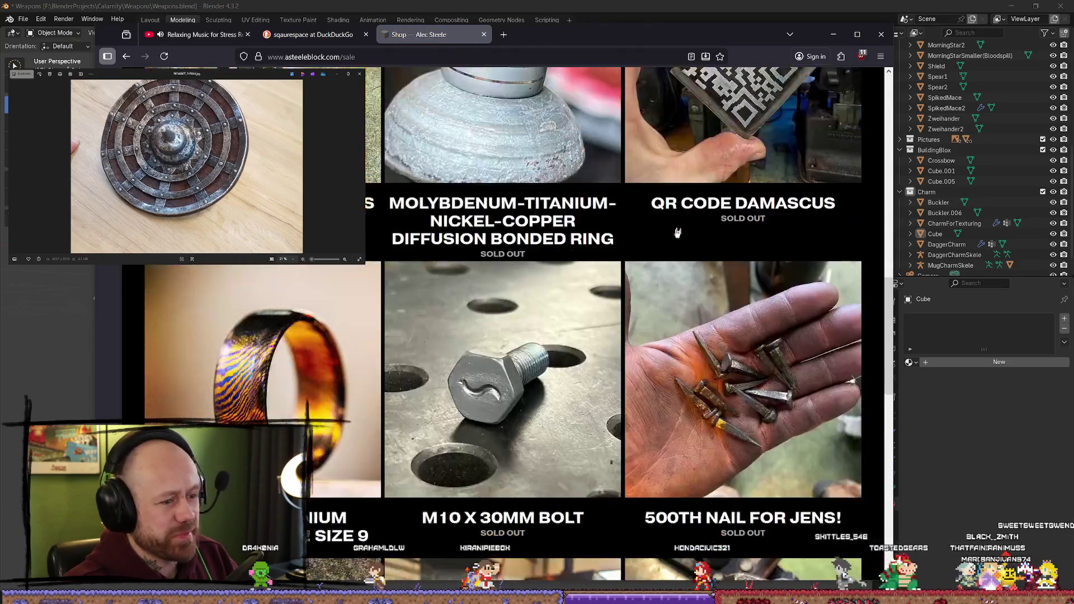
pyautogui.scroll(10, 615, 311)
pyautogui.scroll(10, 588, 314)
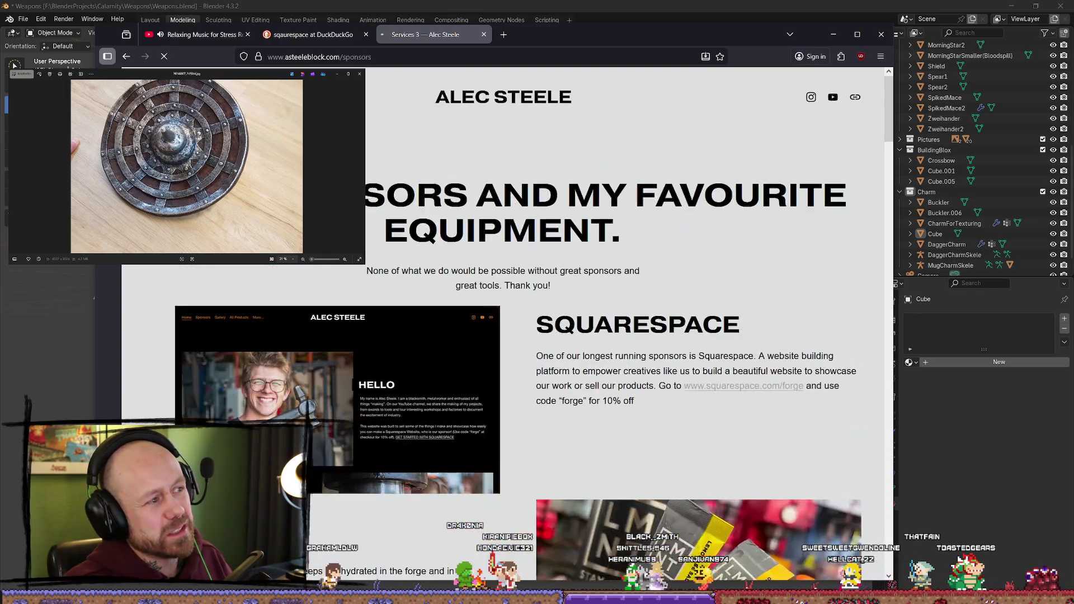
pyautogui.scroll(-20, 423, 170)
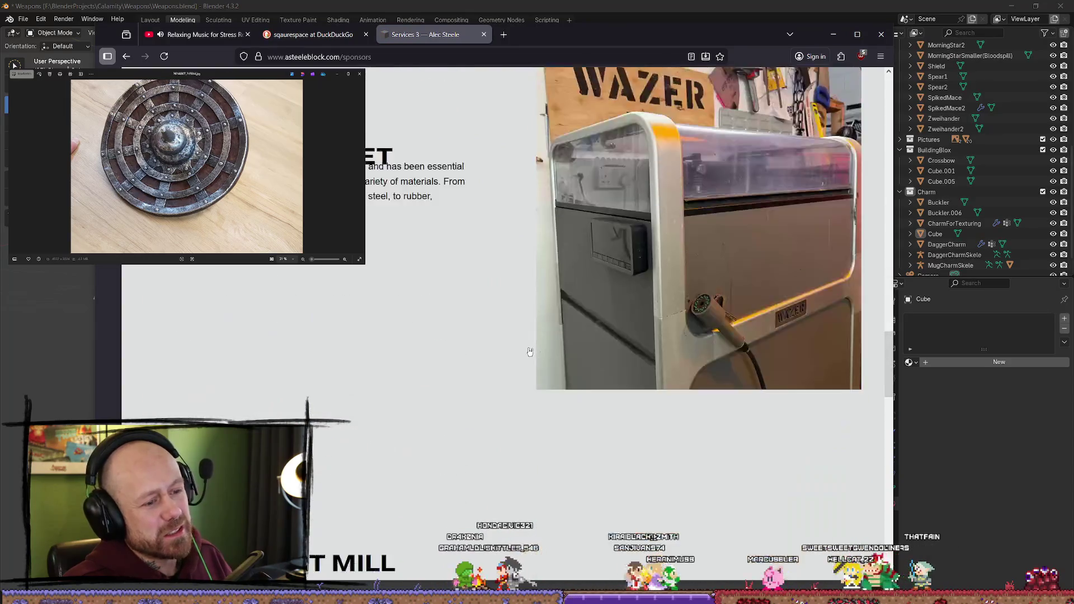
pyautogui.scroll(-10, 538, 350)
pyautogui.scroll(15, 528, 351)
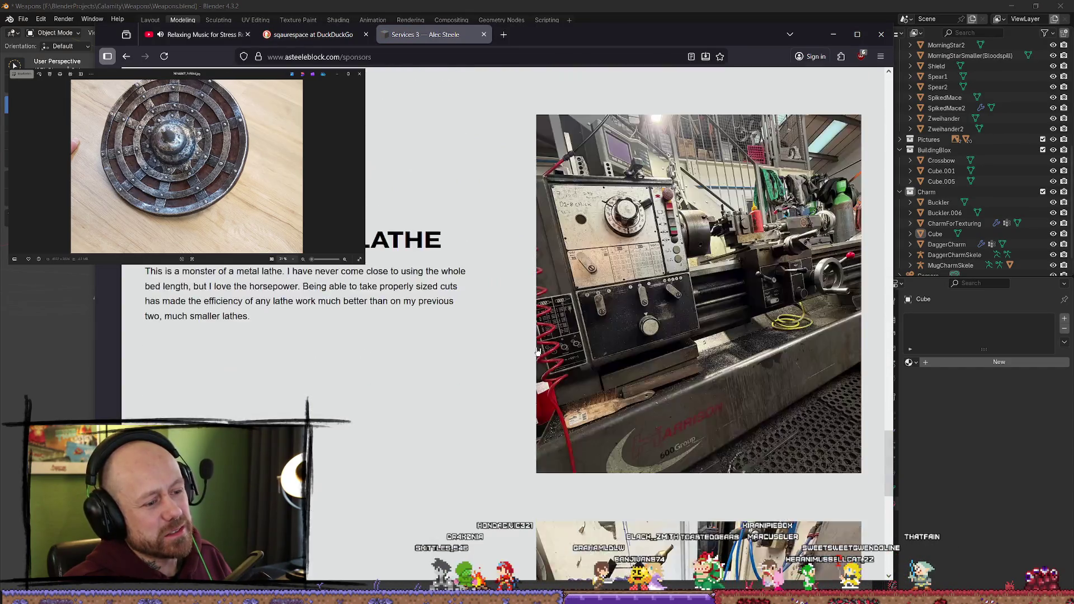
pyautogui.scroll(15, 525, 350)
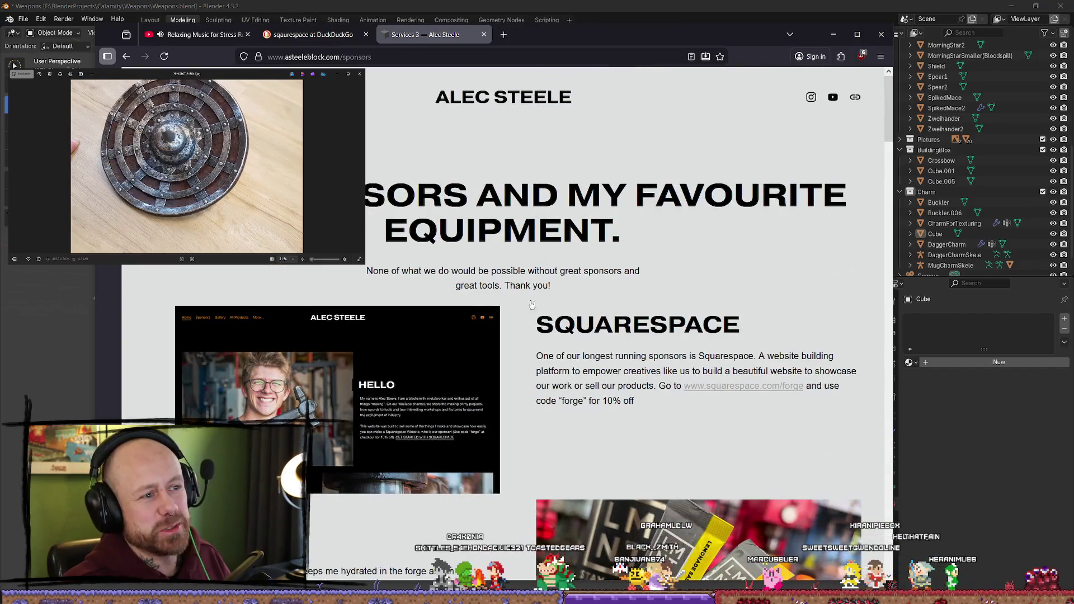
pyautogui.click(336, 391)
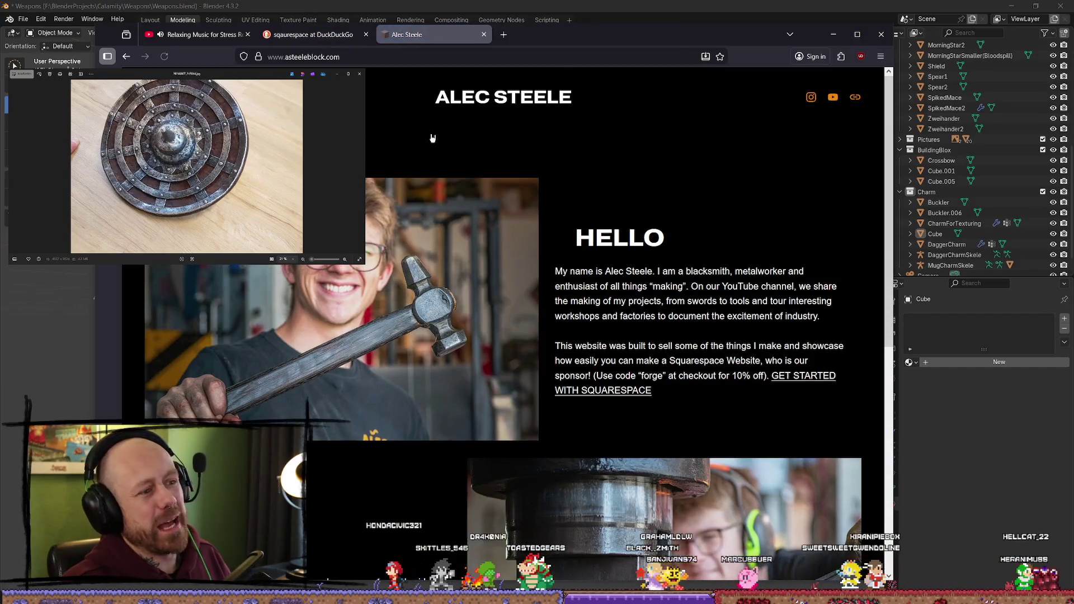
pyautogui.scroll(-10, 420, 218)
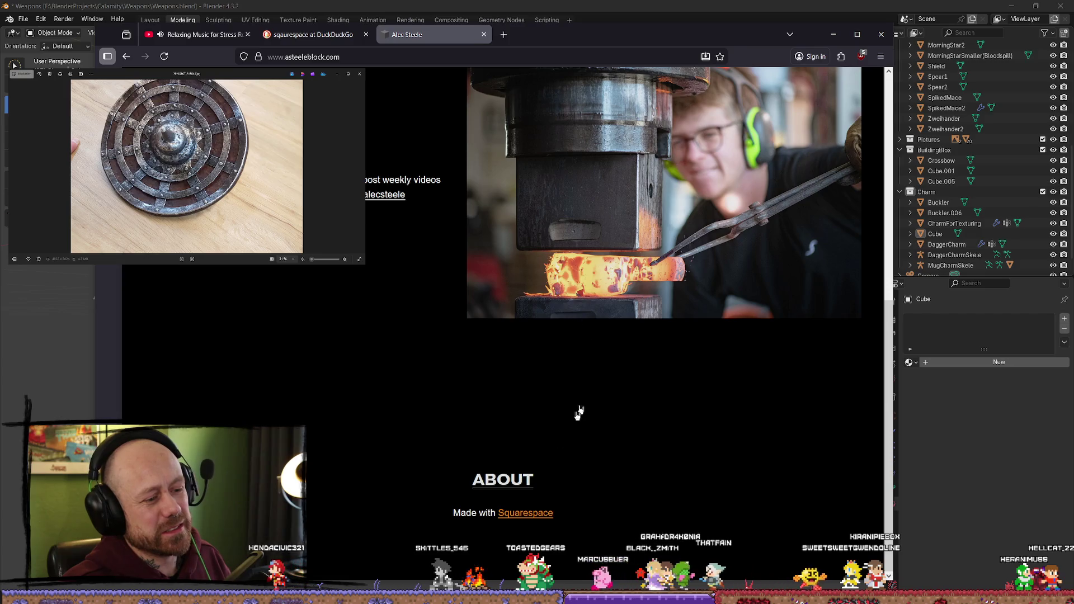
pyautogui.scroll(8, 494, 351)
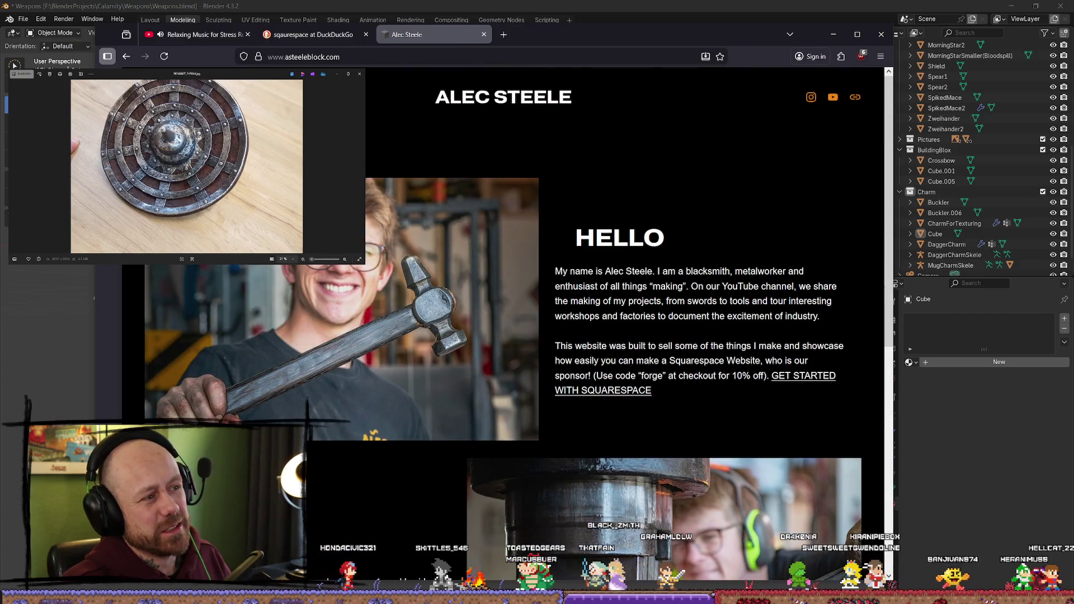
pyautogui.click(269, 97)
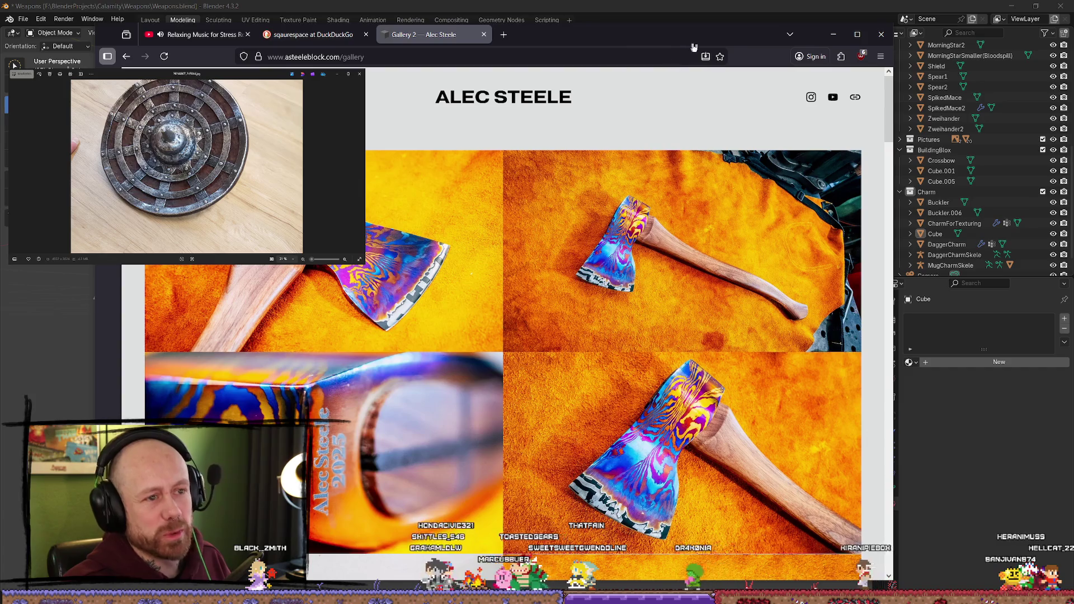
pyautogui.hotkey('alt', 'Tab')
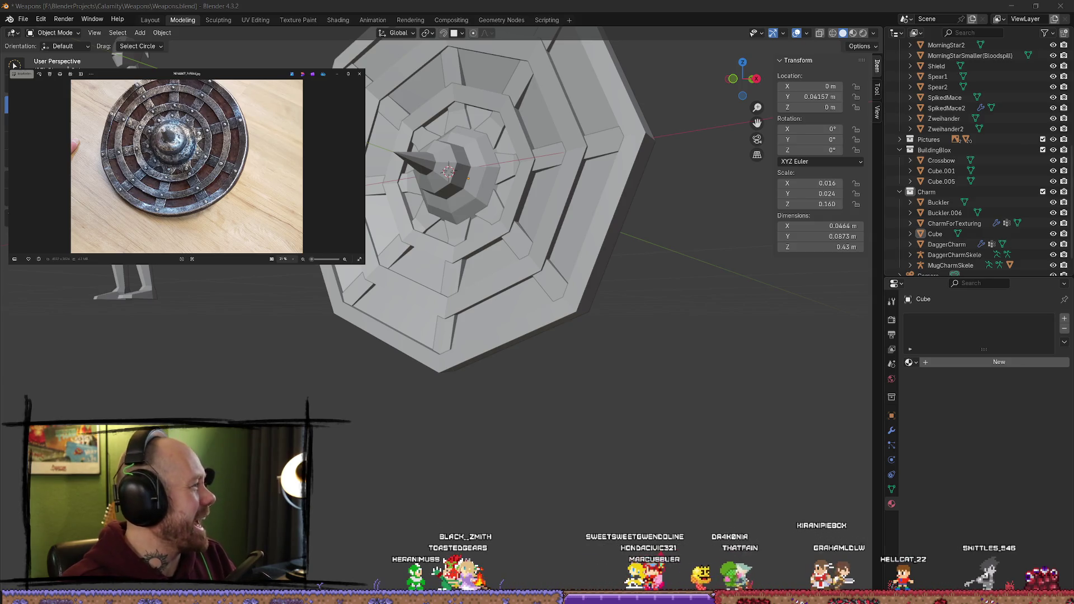
# Step: Bring Firefox with the DuckDuckGo blacksmith search results to the front
pyautogui.hotkey('alt', 'Tab')
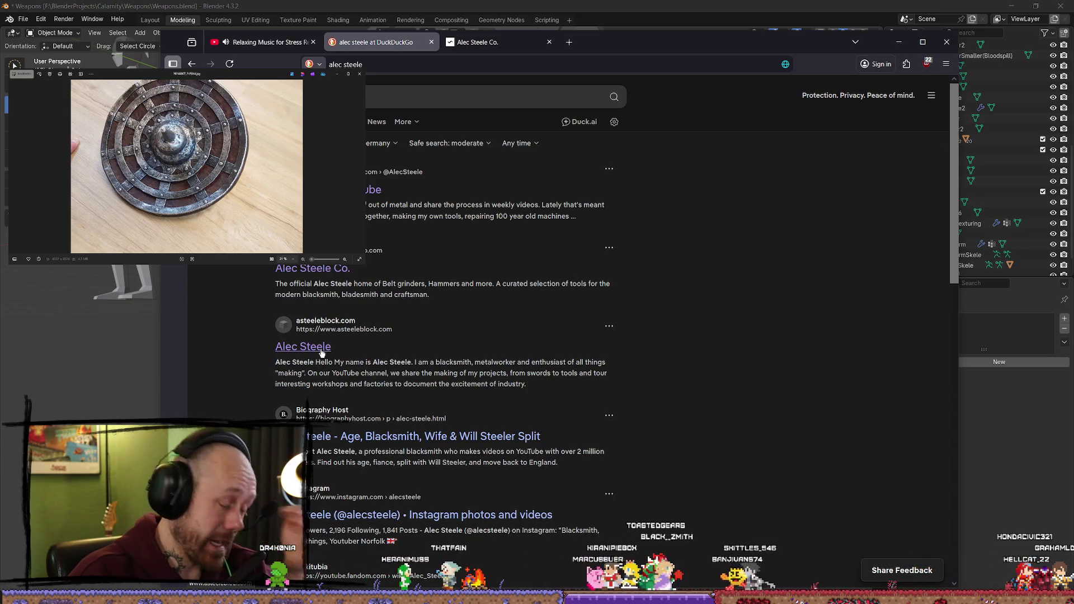
# Step: Switch to the blacksmith's shop tab, maximize Firefox, and scroll through the store page
pyautogui.click(488, 43)
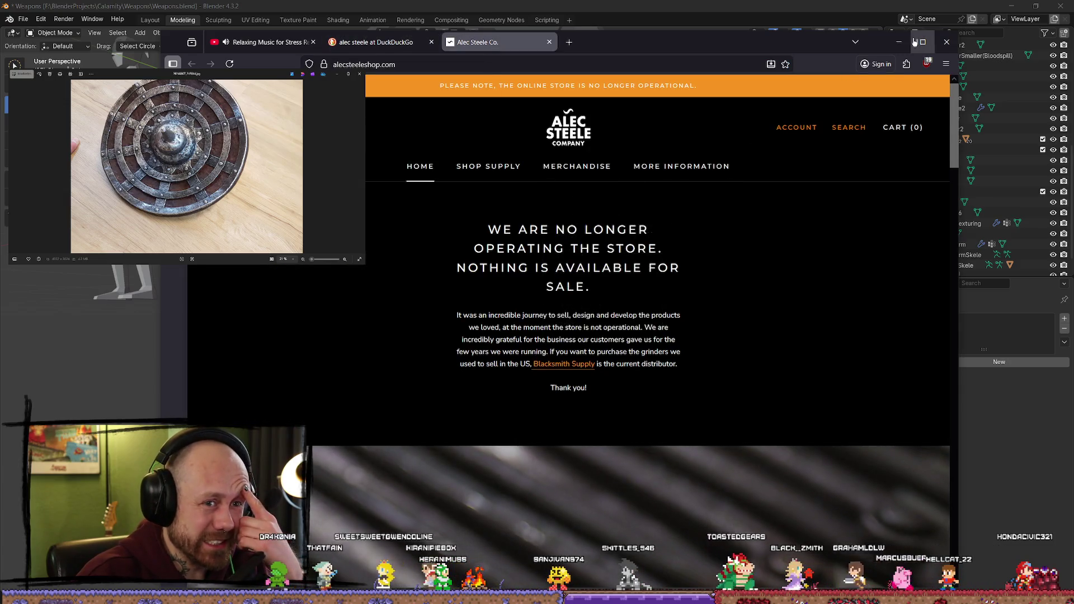
pyautogui.click(922, 42)
pyautogui.scroll(-3, 515, 143)
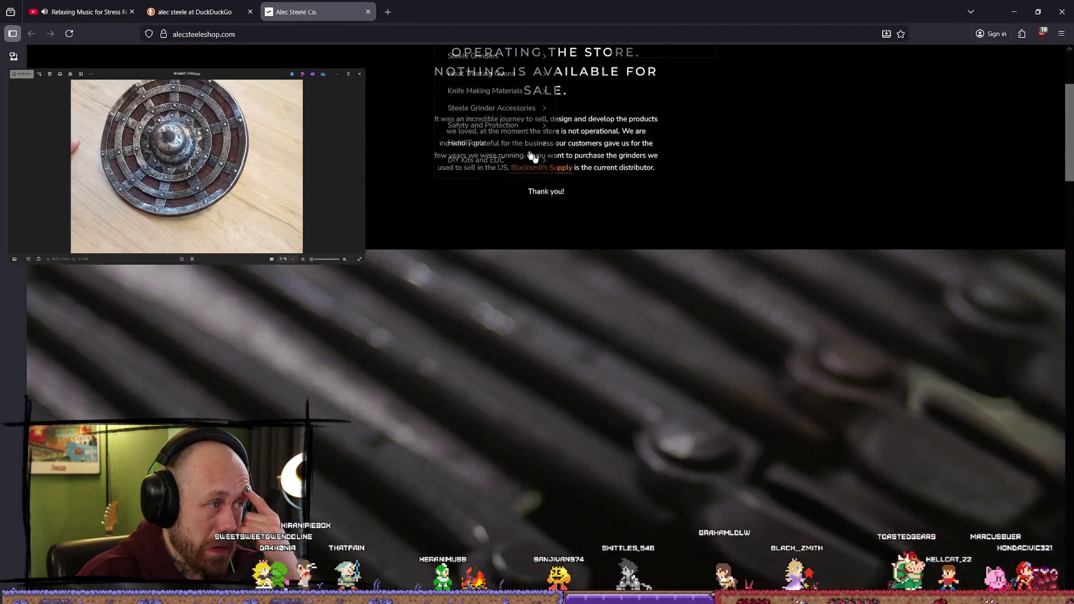
pyautogui.scroll(-10, 515, 143)
pyautogui.scroll(-10, 750, 278)
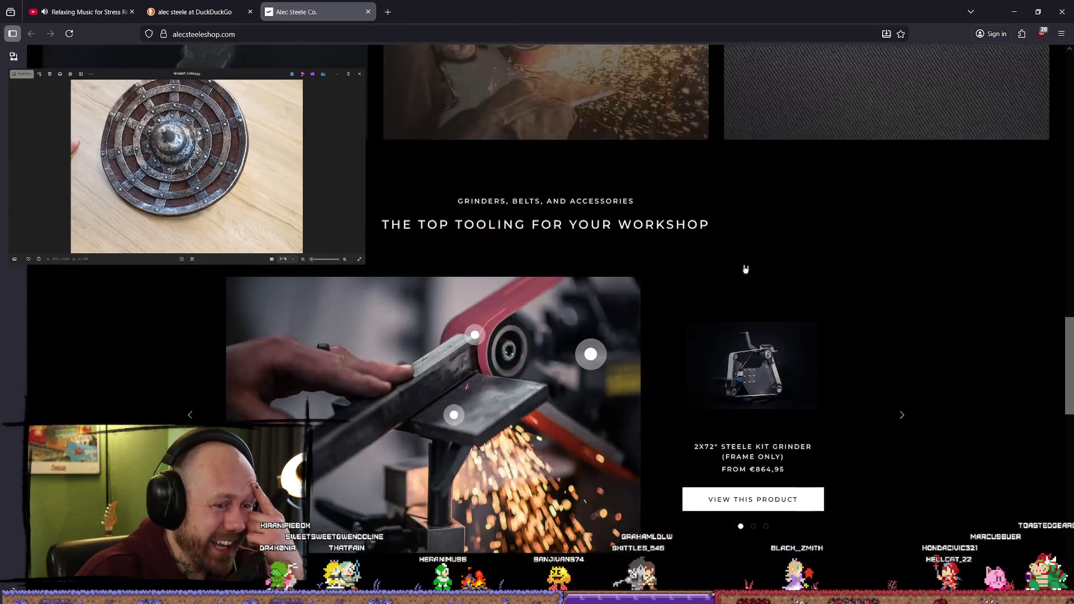
pyautogui.scroll(-14, 727, 270)
pyautogui.scroll(9, 710, 274)
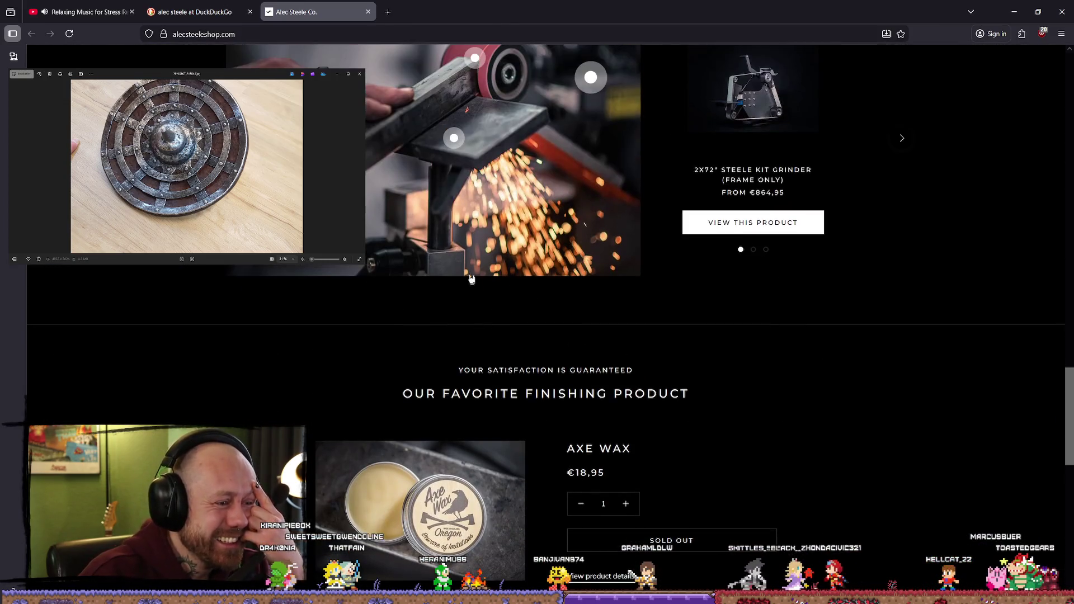
pyautogui.scroll(3, 473, 283)
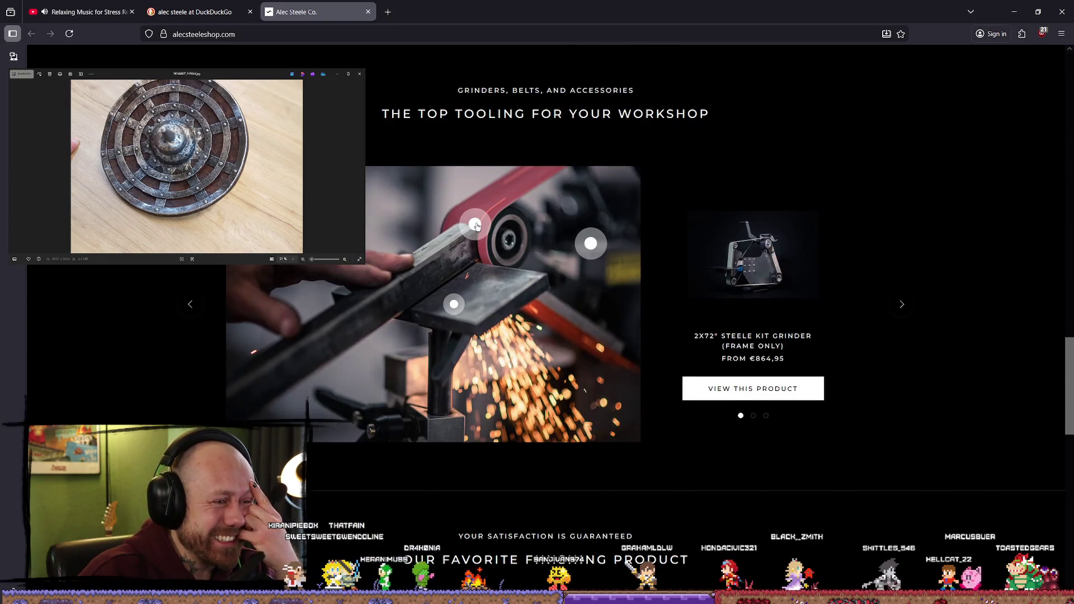
# Step: Advance the shop's product carousel and scroll through the listings
pyautogui.click(476, 226)
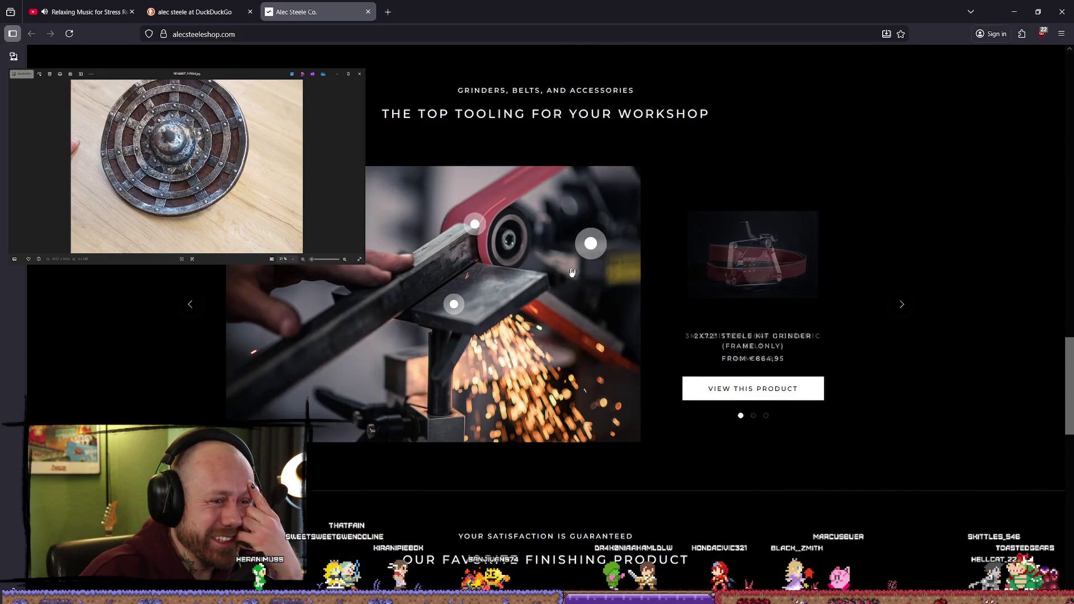
pyautogui.scroll(-10, 560, 254)
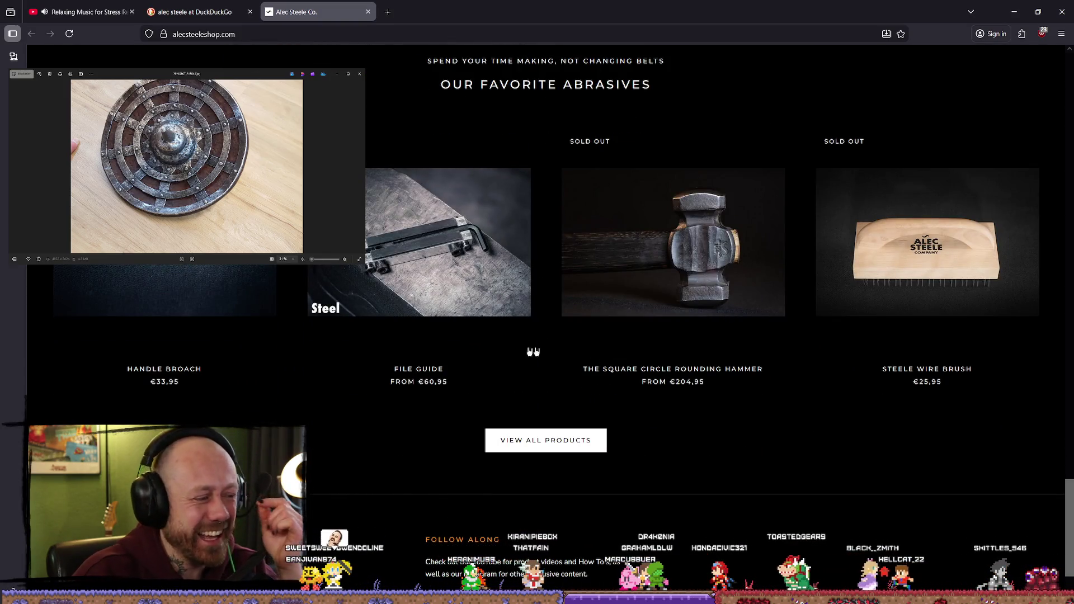
pyautogui.scroll(-2, 729, 433)
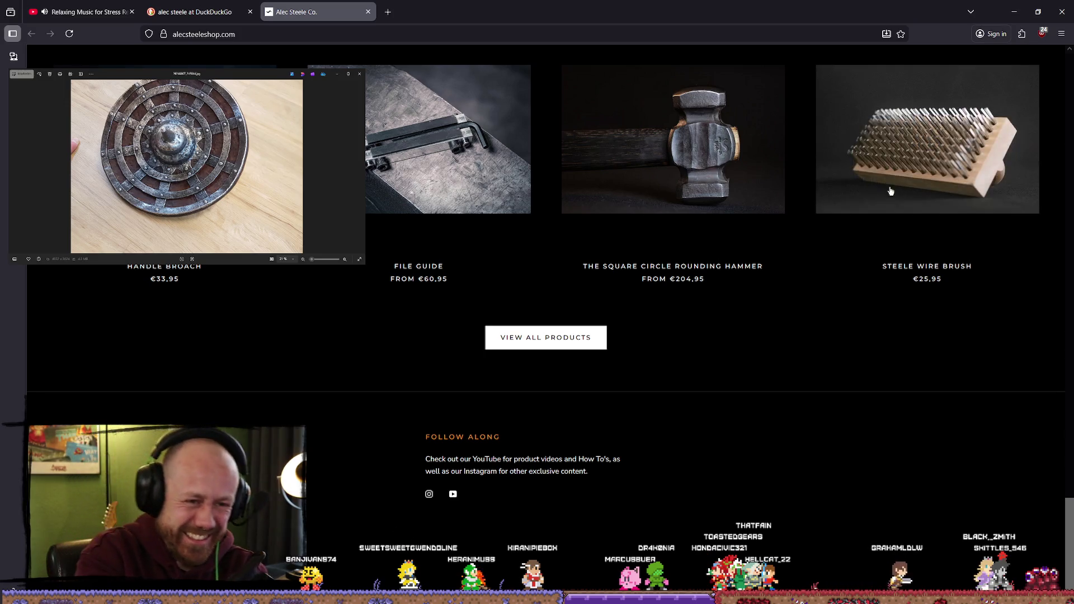
pyautogui.scroll(20, 687, 442)
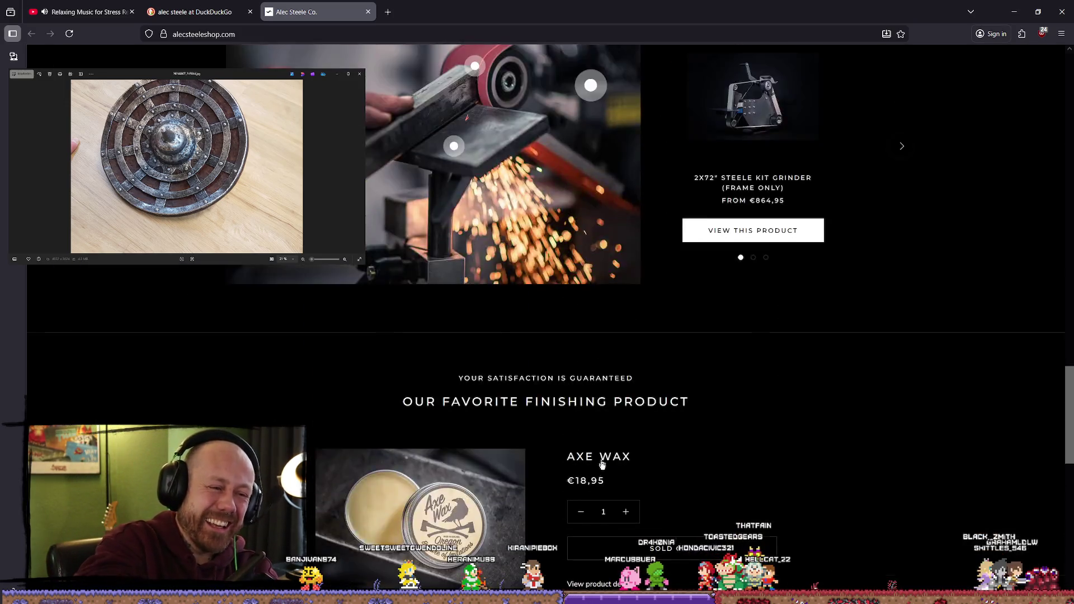
pyautogui.scroll(8, 592, 397)
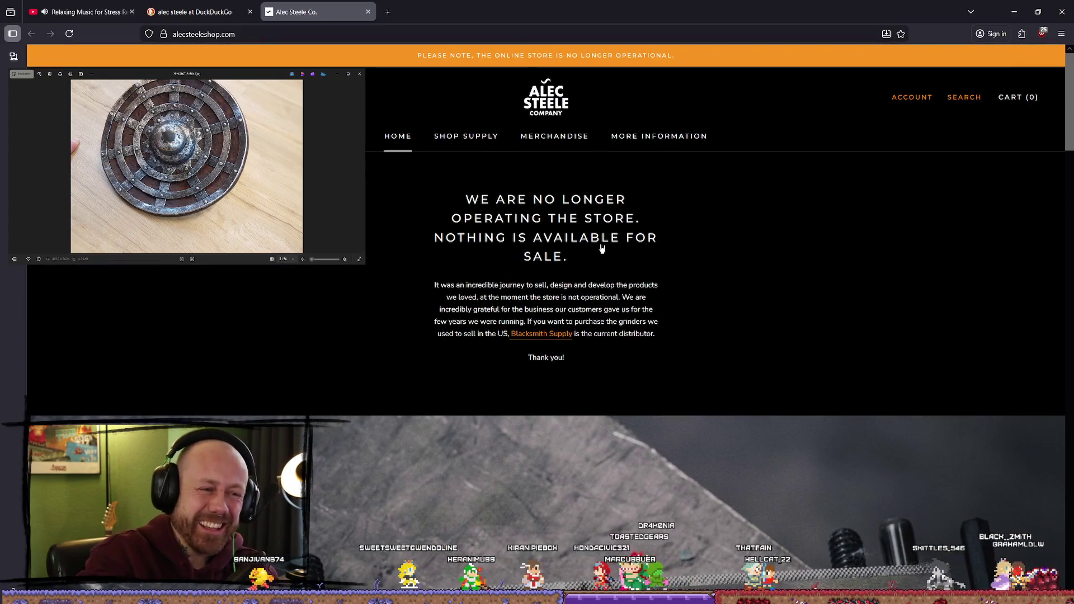
# Step: Open the shop's merchandise page, then go back to the search results for the blacksmith's main website
pyautogui.moveTo(492, 135)
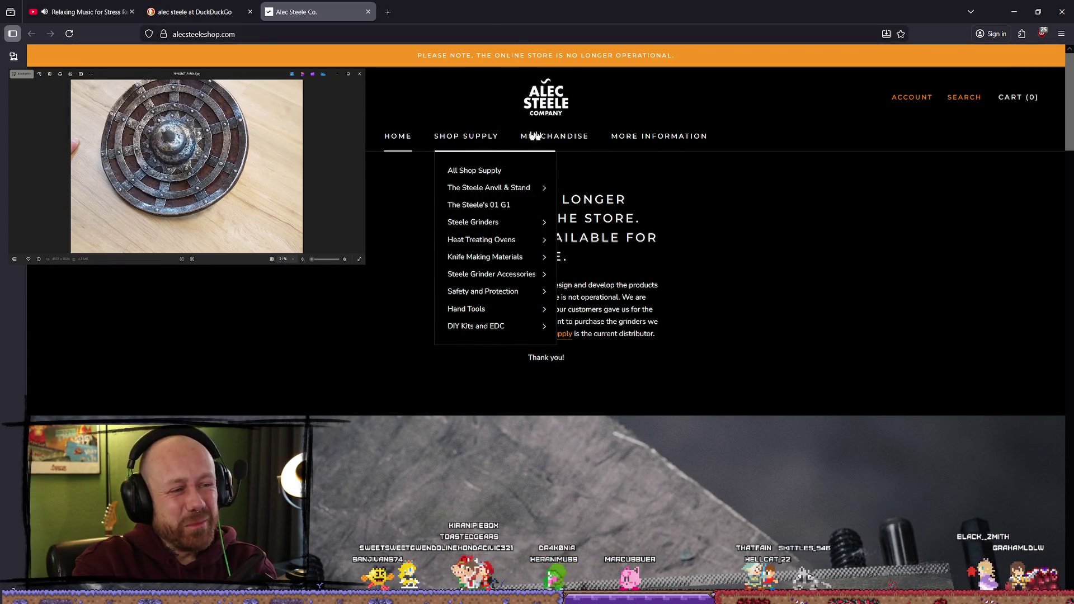
pyautogui.click(569, 136)
pyautogui.moveTo(569, 142)
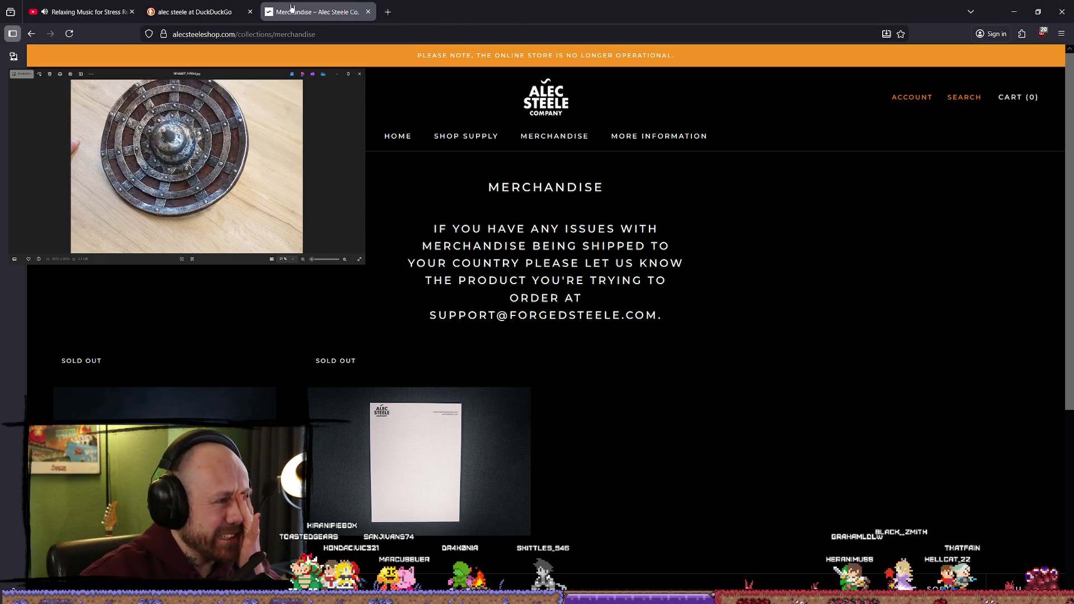
pyautogui.click(217, 6)
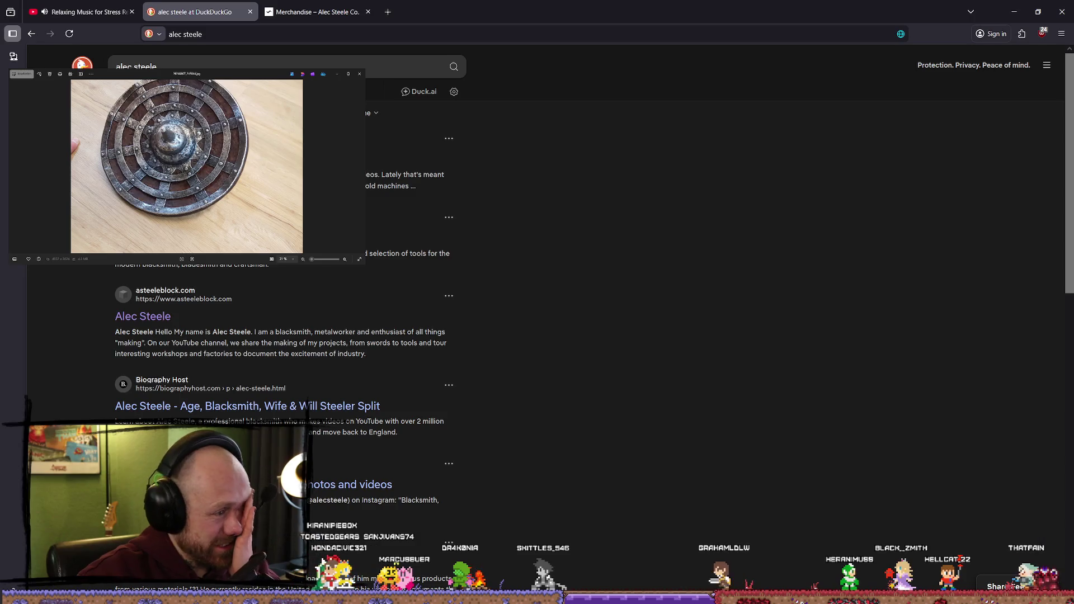
pyautogui.click(155, 319)
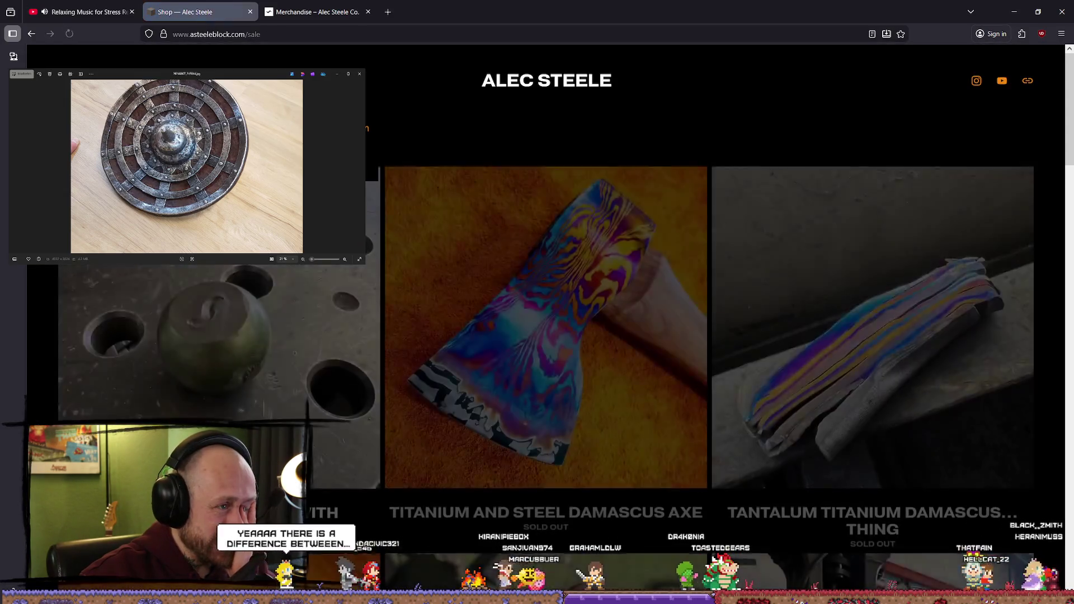
# Step: Scroll through the blacksmith's main website
pyautogui.scroll(-2, 500, 207)
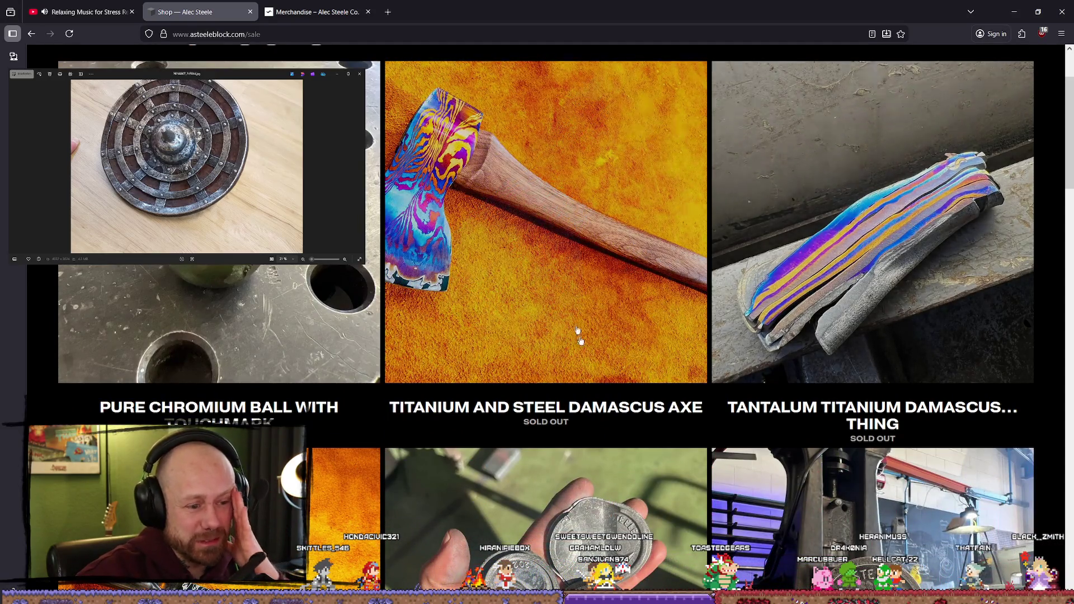
pyautogui.scroll(-4, 622, 296)
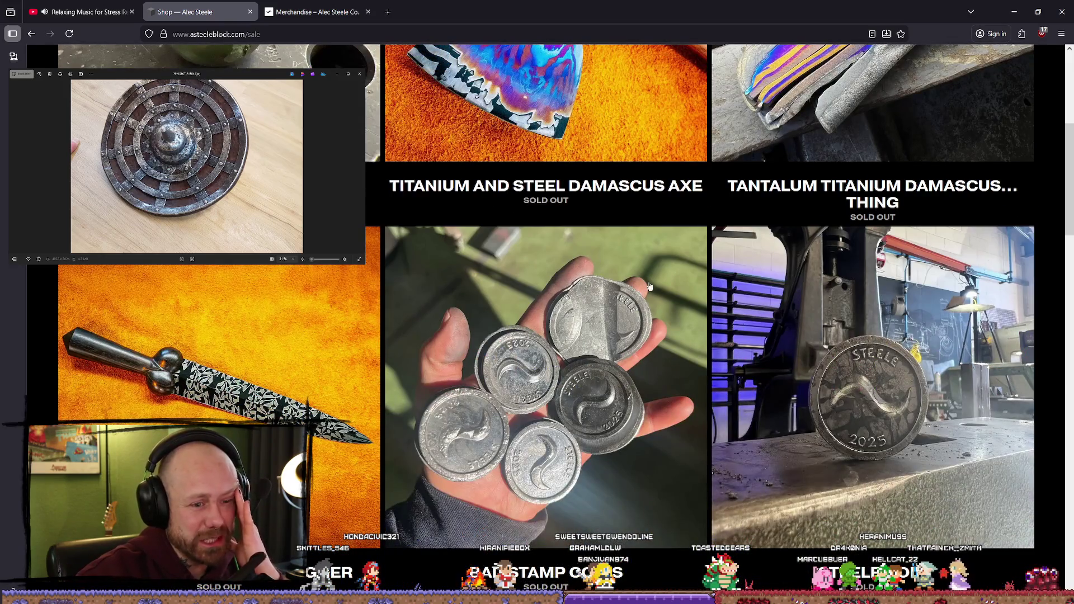
pyautogui.scroll(4, 514, 288)
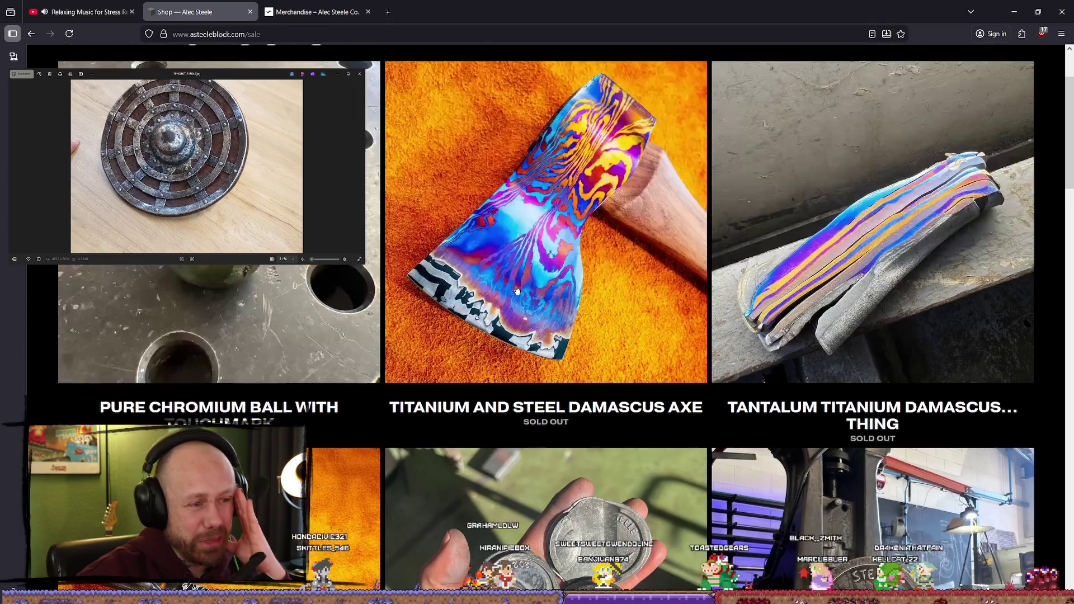
pyautogui.scroll(-4, 503, 302)
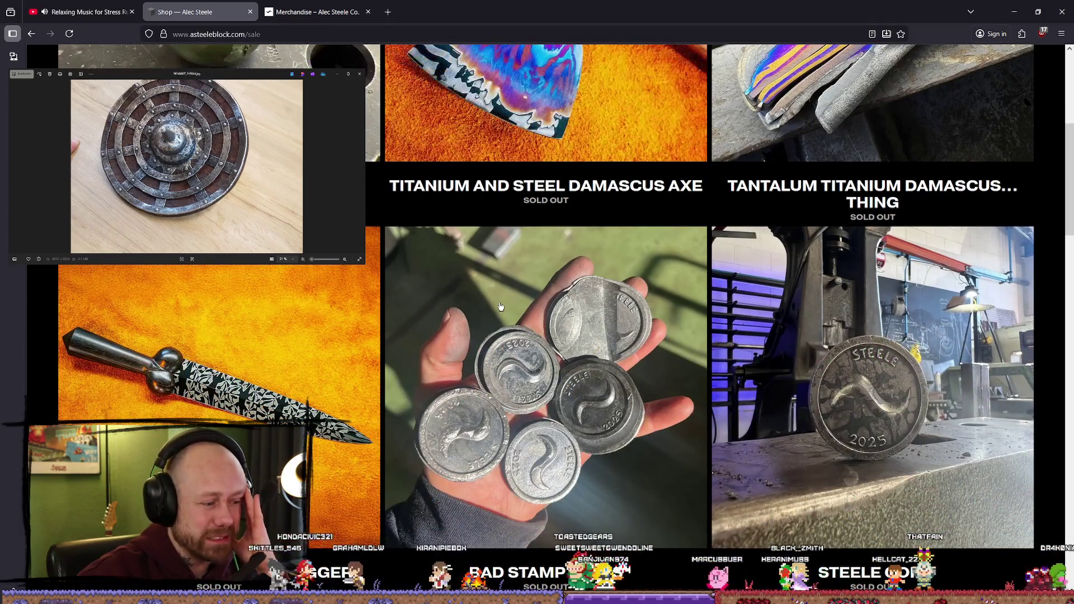
pyautogui.scroll(5, 495, 301)
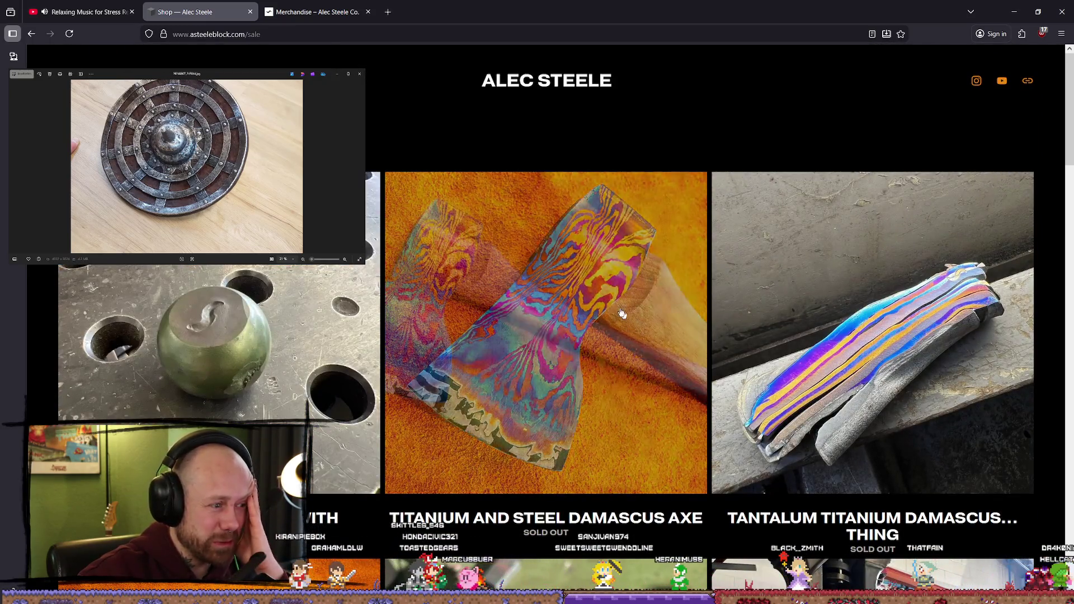
# Step: Open the shop's Supply collection from the merchandise page and compare it with the sale page
pyautogui.hotkey('ctrl', 'Tab')
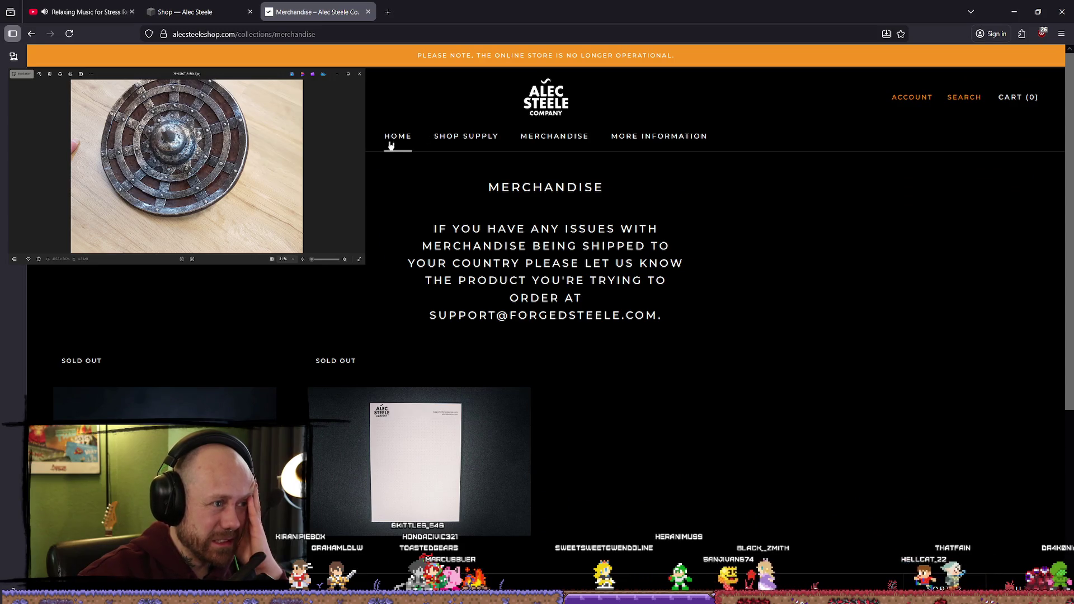
pyautogui.click(462, 137)
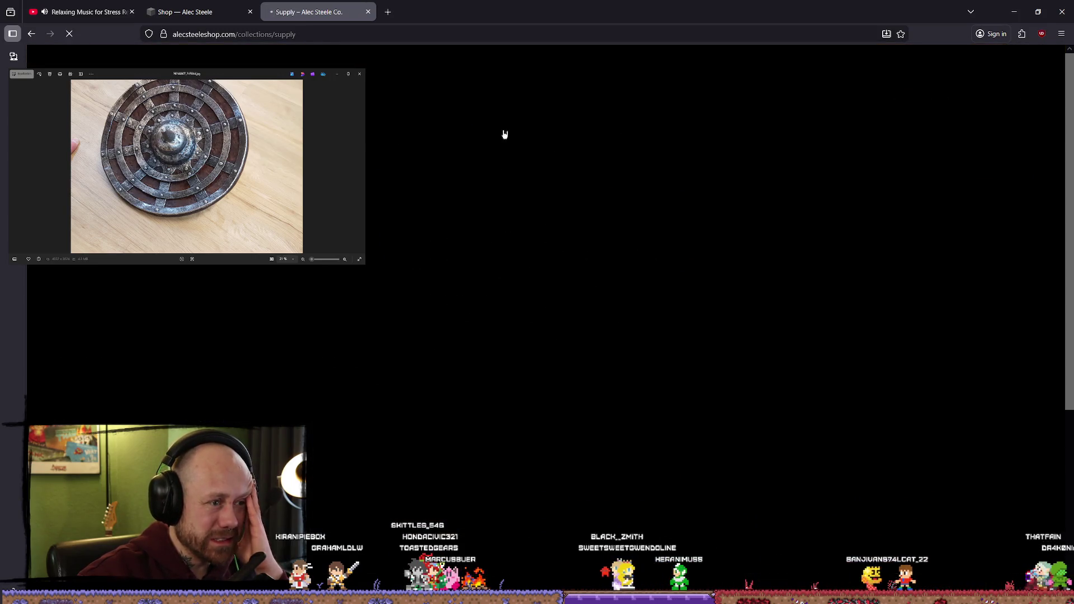
pyautogui.click(212, 12)
pyautogui.click(307, 12)
pyautogui.click(212, 11)
pyautogui.click(281, 6)
# Step: Scroll the Supply collection listings, glance back at the sale page, and return
pyautogui.scroll(-4, 687, 303)
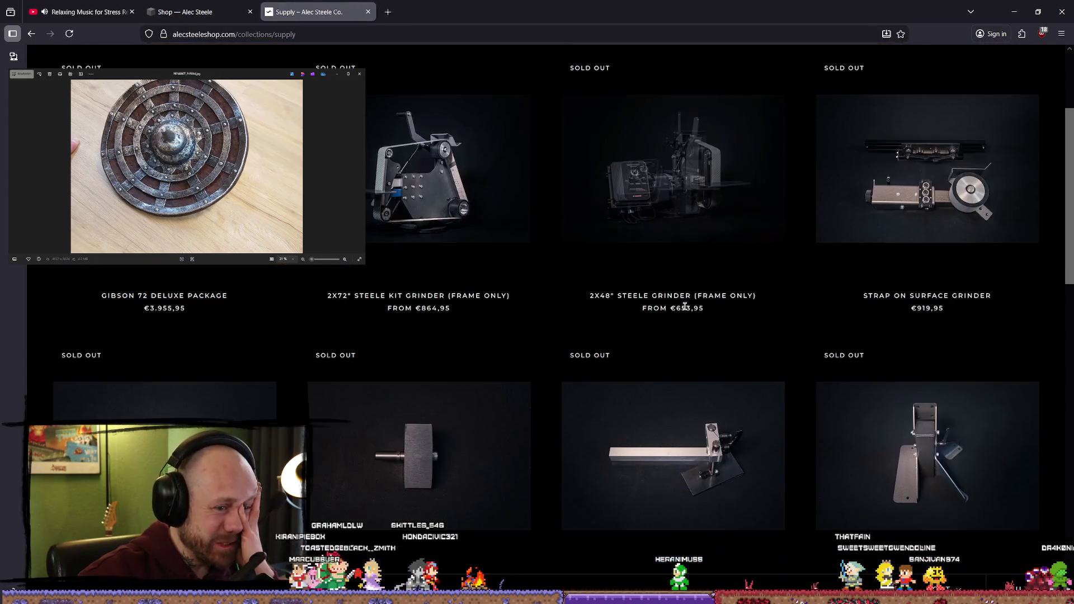
pyautogui.scroll(-5, 560, 300)
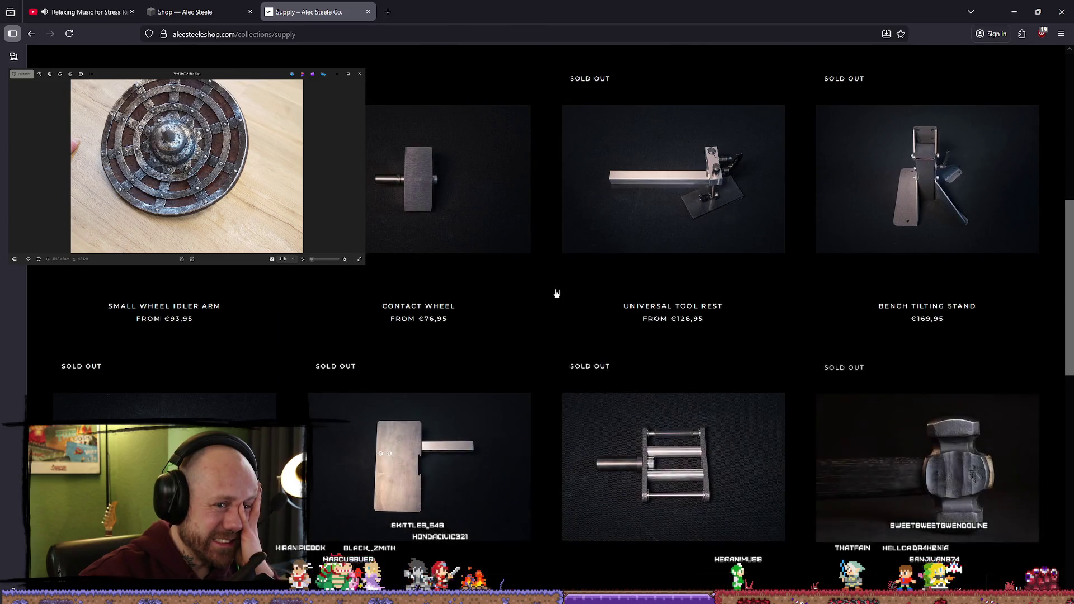
pyautogui.scroll(-5, 561, 302)
pyautogui.scroll(-4, 554, 302)
pyautogui.scroll(15, 571, 252)
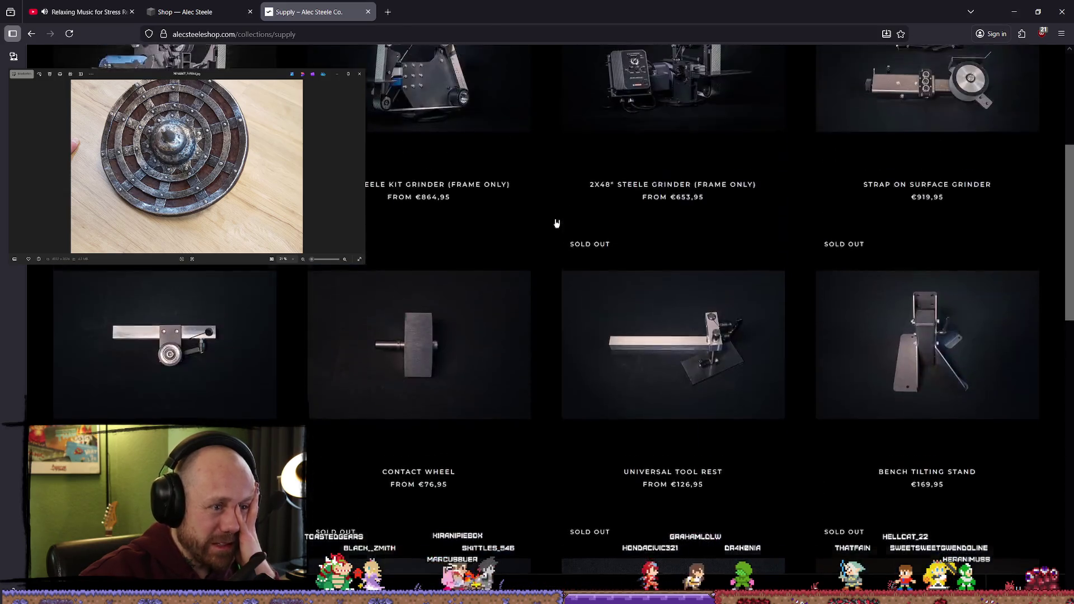
pyautogui.click(211, 10)
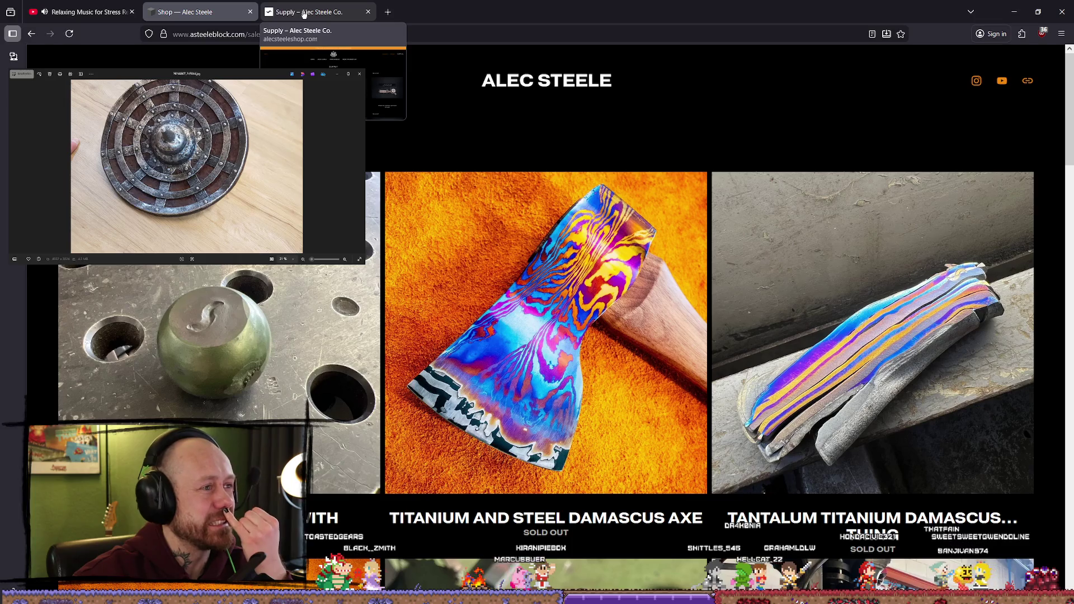
pyautogui.click(304, 12)
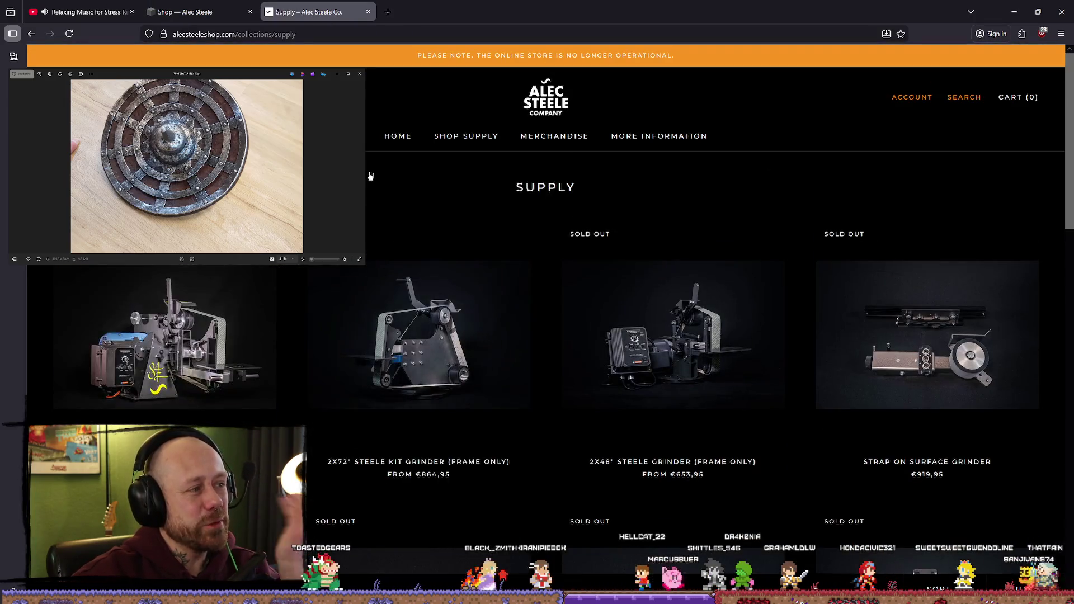
# Step: Visit the shop's homepage announcing the store has closed, then return to Blender
pyautogui.click(389, 137)
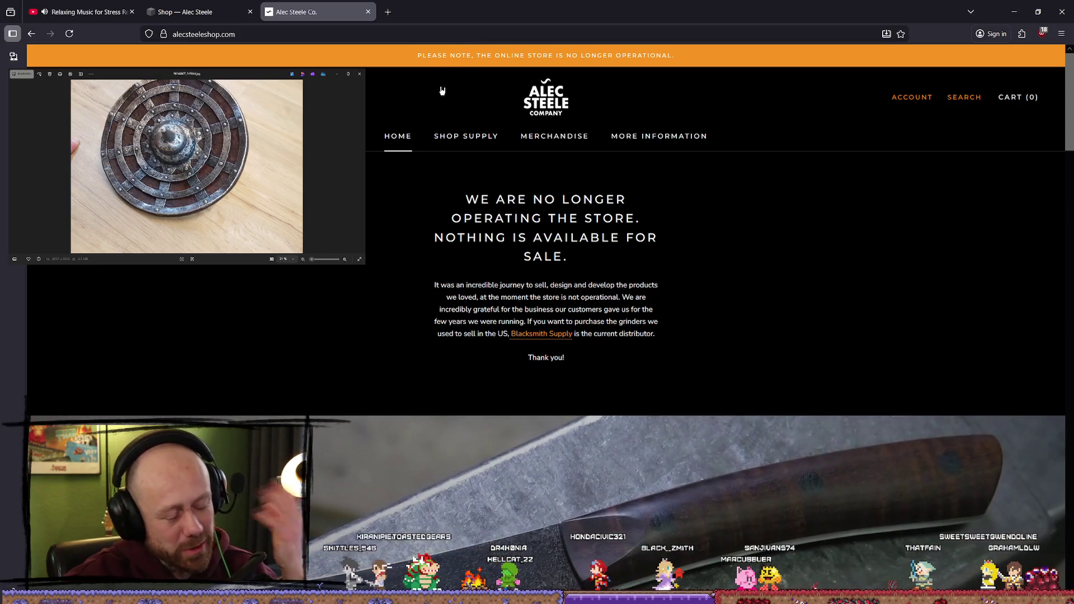
pyautogui.scroll(-5, 722, 363)
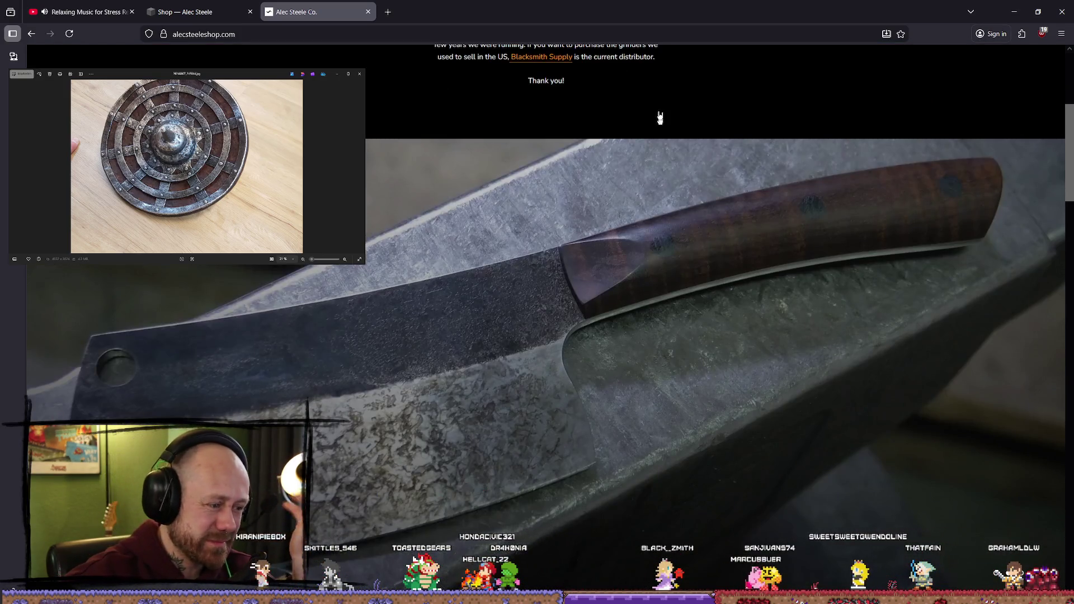
pyautogui.hotkey('alt', 'Tab')
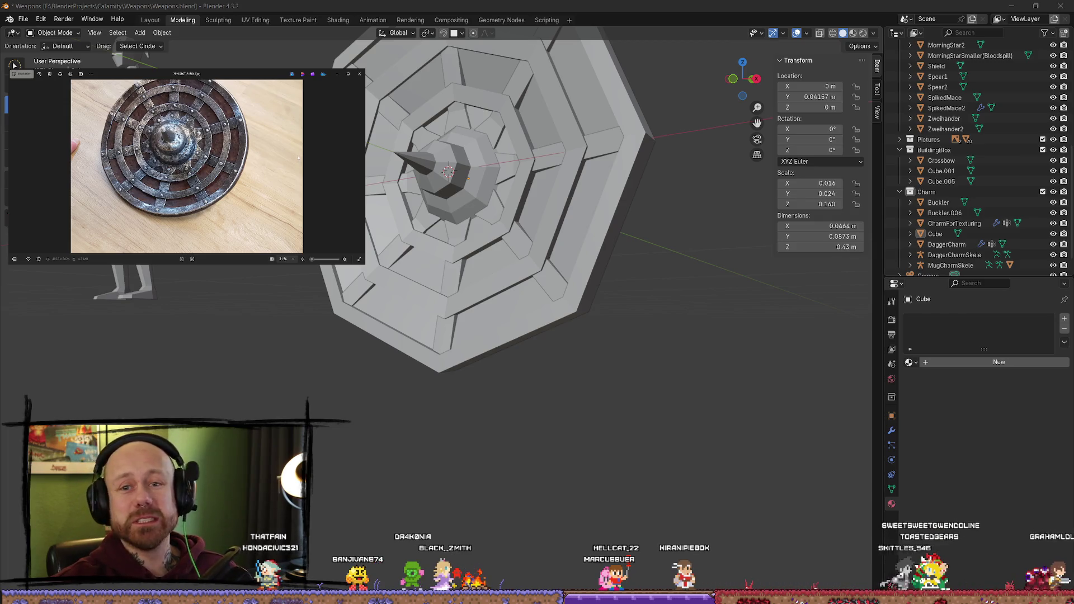
# Step: Orbit and zoom around the octagonal shield, then bring up another shield reference photo
pyautogui.moveTo(371, 470); pyautogui.dragTo(551, 431, button='middle')
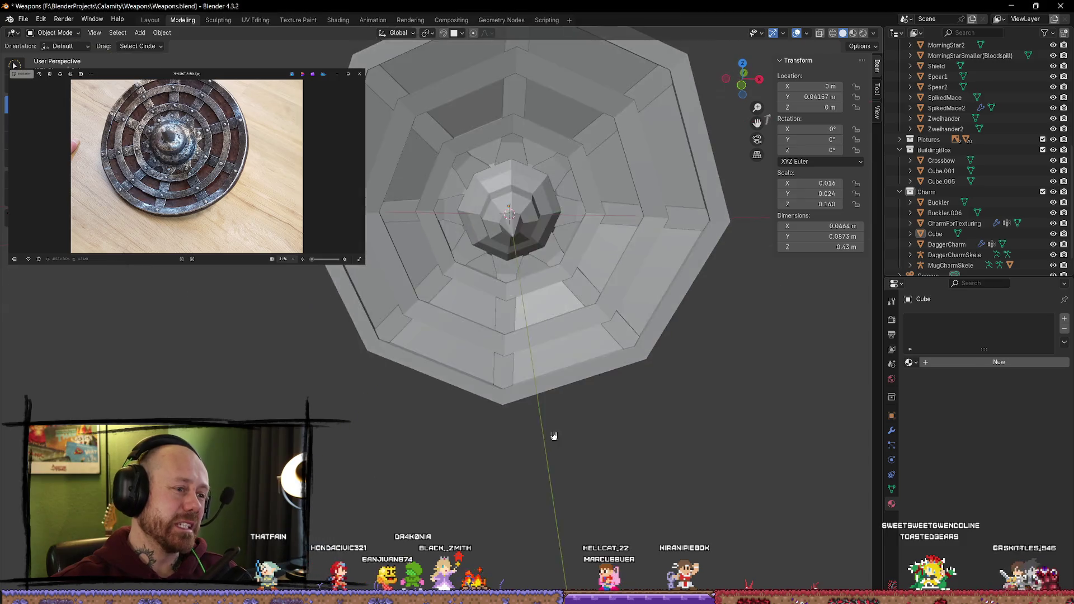
pyautogui.scroll(-5, 545, 279)
pyautogui.moveTo(542, 240); pyautogui.dragTo(747, 231, button='middle')
pyautogui.moveTo(492, 293)
pyautogui.mouseDown(button='middle')
pyautogui.moveTo(647, 223)
pyautogui.moveTo(523, 299)
pyautogui.moveTo(508, 336)
pyautogui.moveTo(578, 246)
pyautogui.moveTo(600, 287)
pyautogui.mouseUp(button='middle')
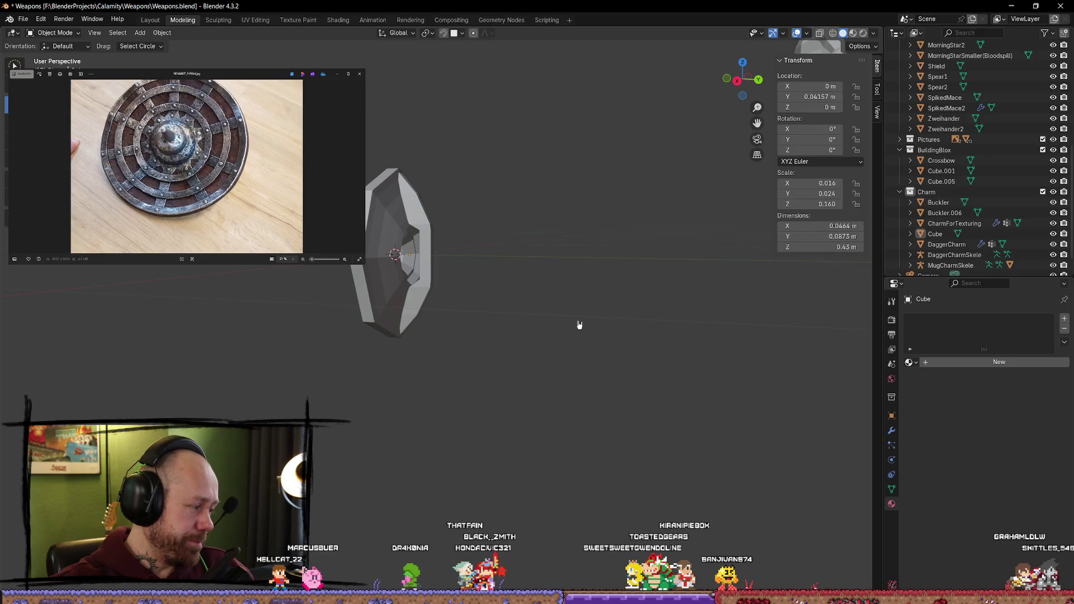
pyautogui.scroll(3, 546, 300)
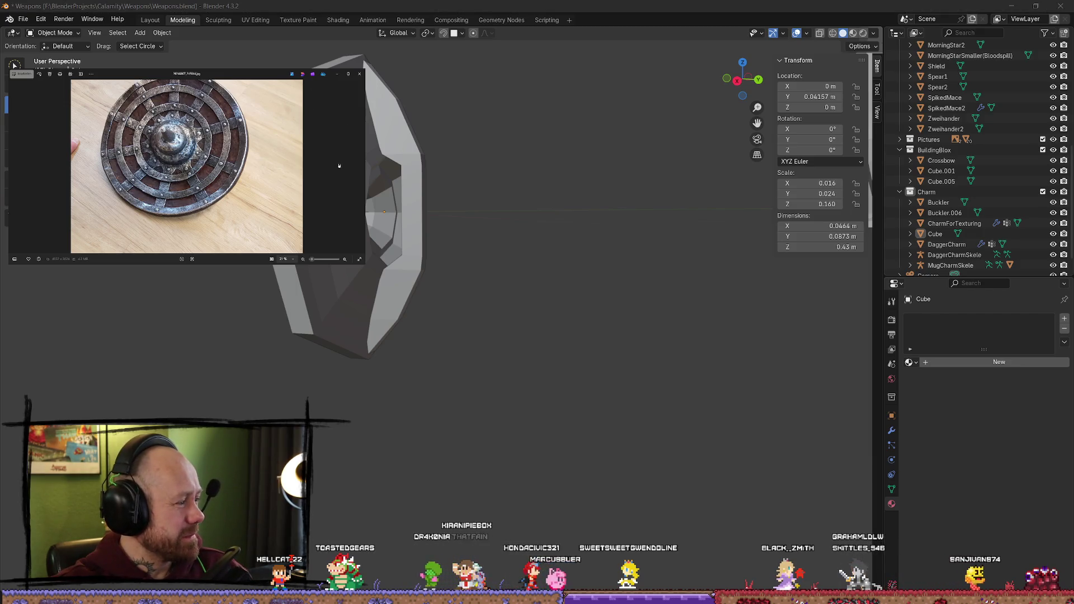
pyautogui.click(361, 166)
# Step: Step through reference photos to the studded domed shield and recentre the model view
pyautogui.press('Right')
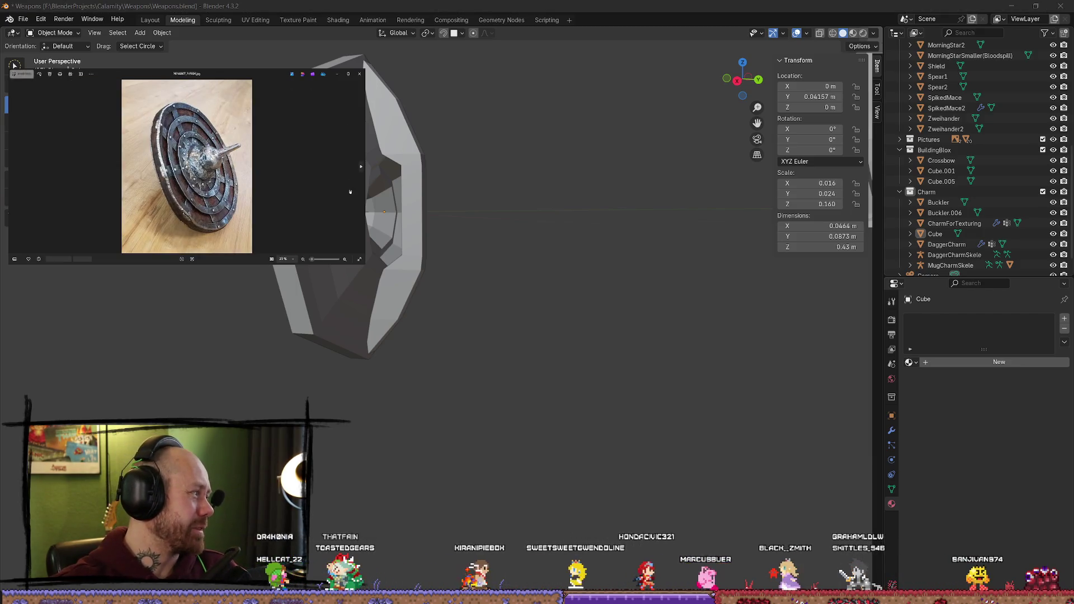
pyautogui.press('Right')
pyautogui.press('Right')
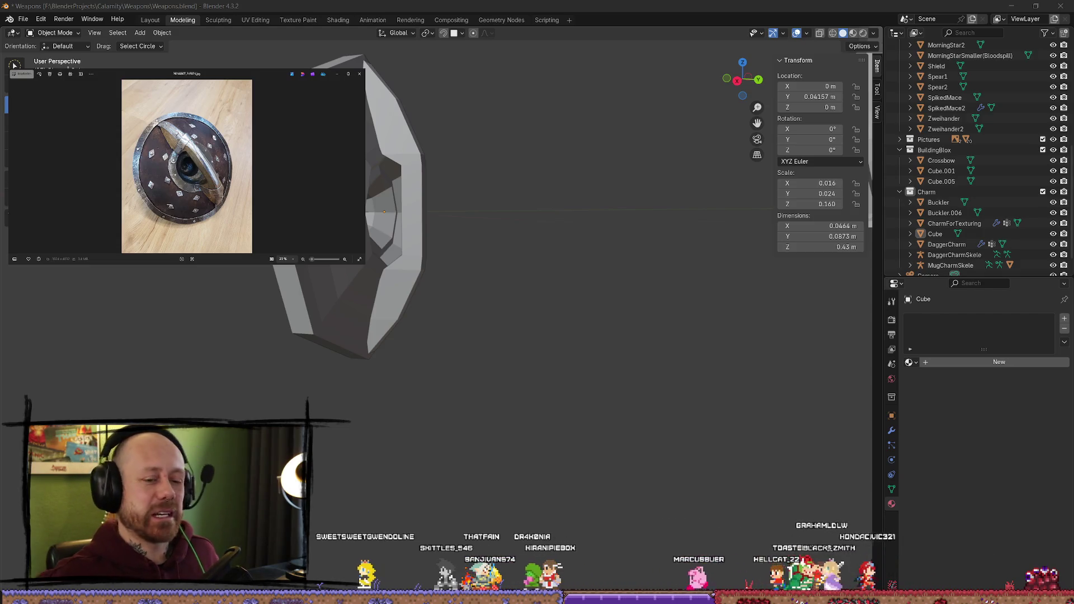
pyautogui.moveTo(486, 266)
pyautogui.mouseDown(button='middle')
pyautogui.moveTo(554, 272)
pyautogui.moveTo(396, 257)
pyautogui.moveTo(479, 281)
pyautogui.moveTo(532, 278)
pyautogui.moveTo(499, 183)
pyautogui.mouseUp(button='middle')
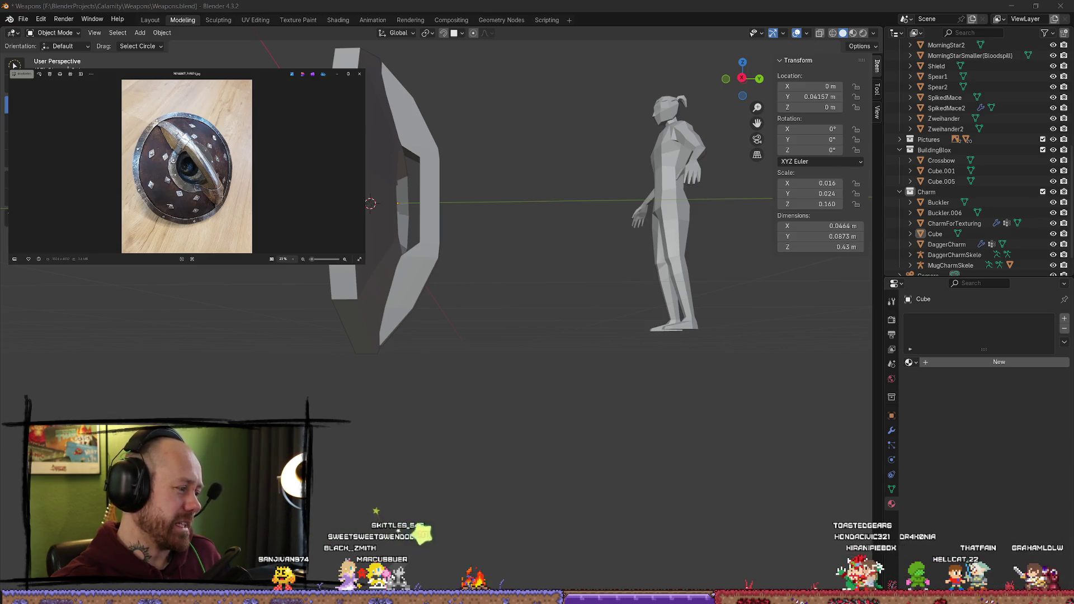
# Step: Select edges at the Cube strip's end in Edit Mode and shift them slightly along Y
pyautogui.click(408, 288)
pyautogui.moveTo(408, 287)
pyautogui.mouseDown(button='middle')
pyautogui.moveTo(448, 292)
pyautogui.moveTo(419, 284)
pyautogui.moveTo(378, 331)
pyautogui.mouseUp(button='middle')
pyautogui.press('Tab')
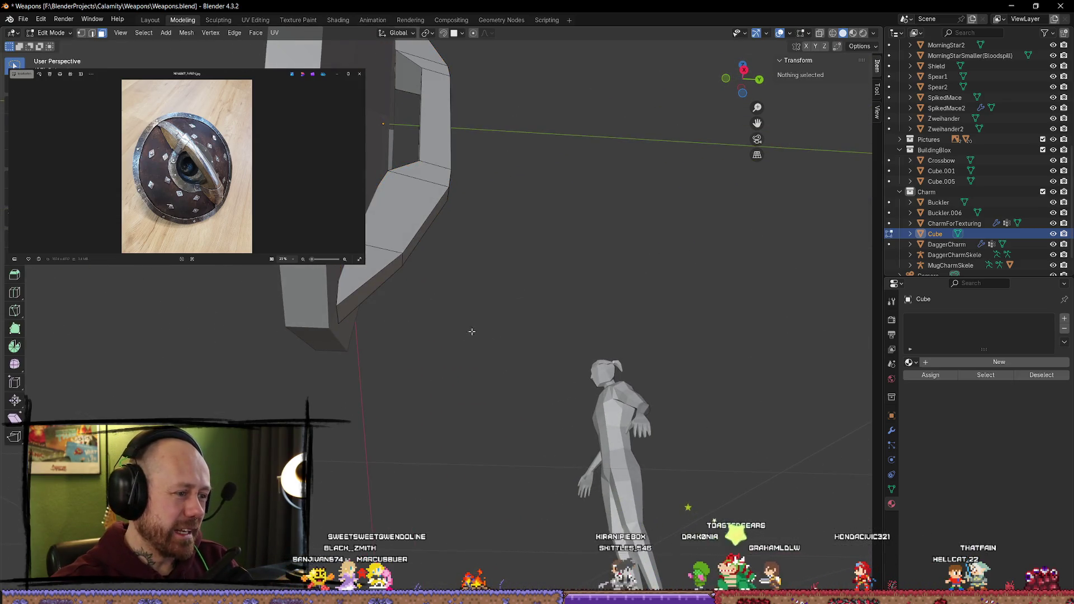
pyautogui.click(338, 318)
pyautogui.press('2')
pyautogui.click(401, 314)
pyautogui.moveTo(402, 314); pyautogui.dragTo(383, 119, button='middle')
pyautogui.keyDown('shift'); pyautogui.click(383, 119); pyautogui.keyUp('shift')
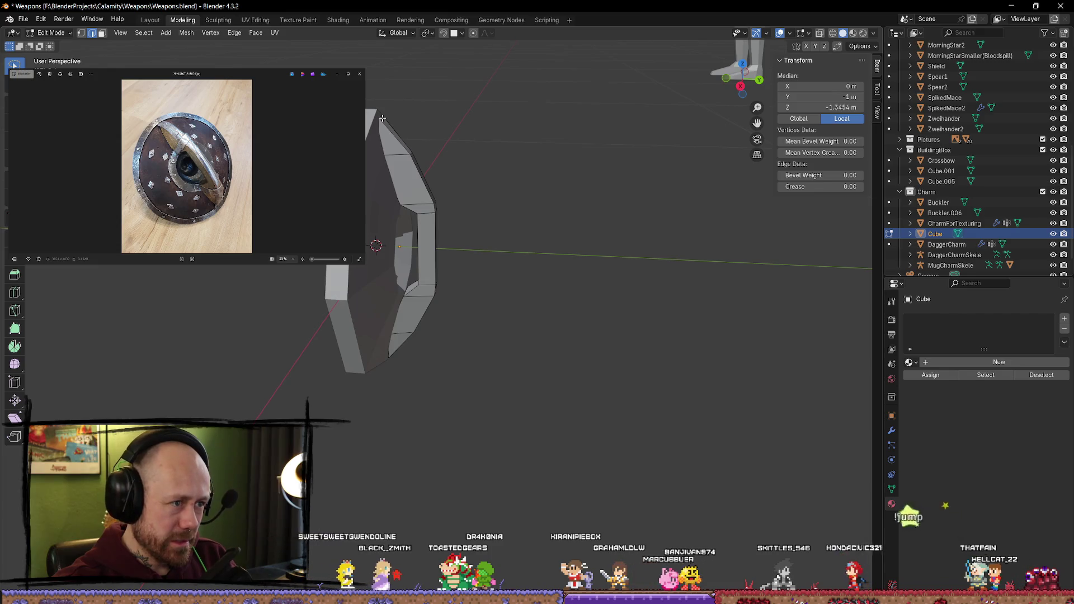
pyautogui.moveTo(394, 127)
pyautogui.mouseDown(button='middle')
pyautogui.moveTo(494, 163)
pyautogui.moveTo(492, 125)
pyautogui.moveTo(425, 224)
pyautogui.moveTo(496, 239)
pyautogui.mouseUp(button='middle')
pyautogui.click(384, 340)
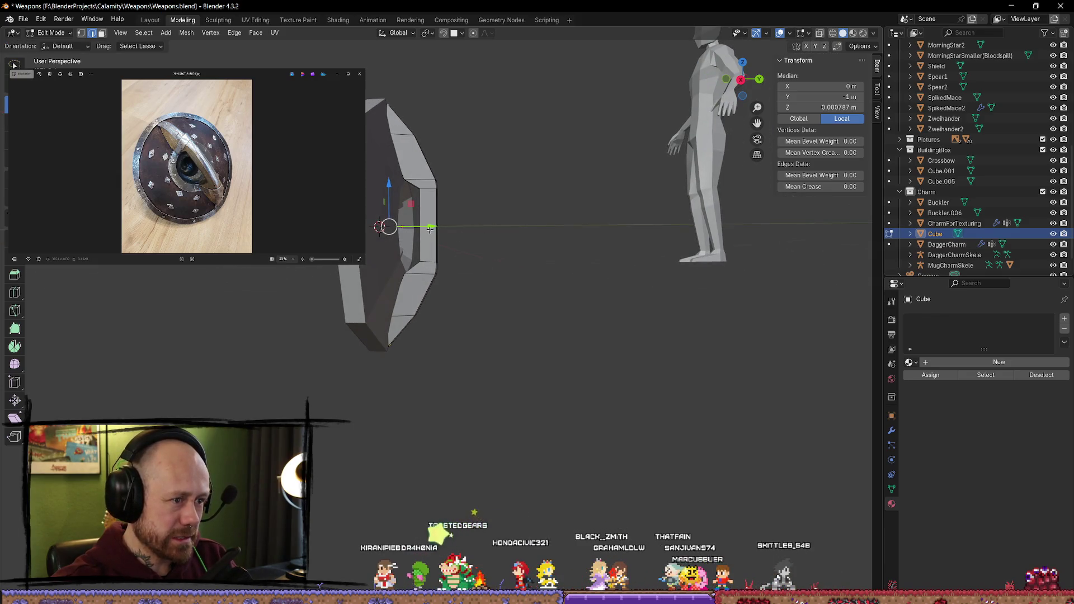
pyautogui.moveTo(433, 226); pyautogui.dragTo(428, 227)
pyautogui.click(568, 211)
# Step: Frame the strip's top edge and inspect the strip from several angles
pyautogui.moveTo(568, 211)
pyautogui.mouseDown(button='middle')
pyautogui.moveTo(472, 179)
pyautogui.moveTo(454, 153)
pyautogui.moveTo(461, 223)
pyautogui.mouseUp(button='middle')
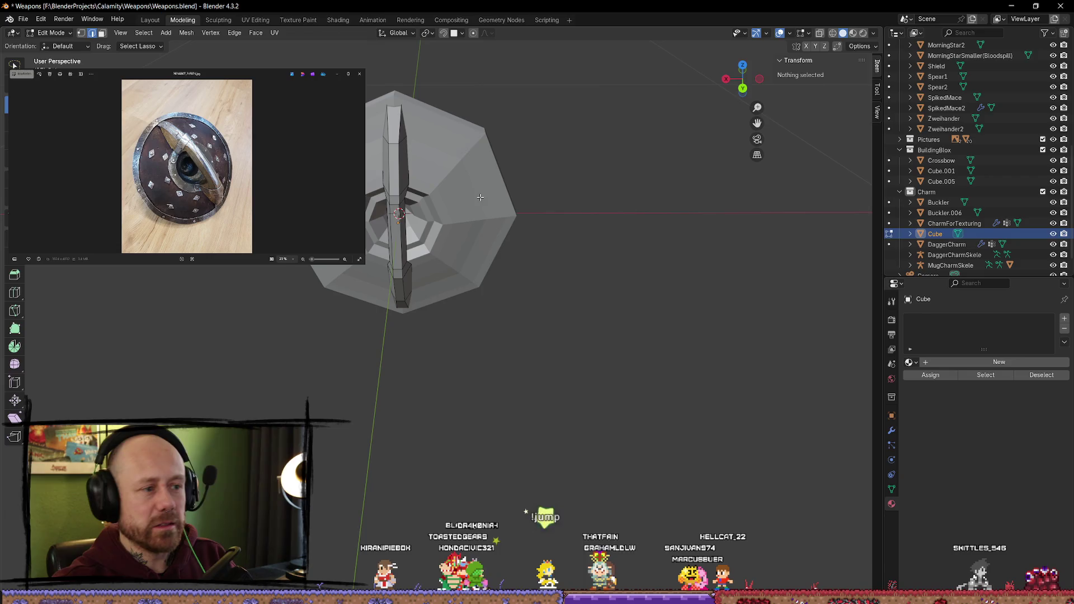
pyautogui.click(405, 123)
pyautogui.press('KP_Decimal')
pyautogui.moveTo(405, 123); pyautogui.dragTo(501, 122, button='middle')
pyautogui.moveTo(428, 266)
pyautogui.mouseDown(button='middle')
pyautogui.moveTo(750, 235)
pyautogui.moveTo(660, 335)
pyautogui.moveTo(654, 307)
pyautogui.moveTo(718, 303)
pyautogui.moveTo(626, 299)
pyautogui.moveTo(588, 401)
pyautogui.moveTo(508, 374)
pyautogui.moveTo(355, 376)
pyautogui.moveTo(397, 347)
pyautogui.moveTo(504, 364)
pyautogui.moveTo(528, 354)
pyautogui.mouseUp(button='middle')
pyautogui.scroll(-3, 749, 235)
pyautogui.press('Tab')
pyautogui.scroll(4, 520, 364)
# Step: Select the faces running along the strip, then clear them and leave Edit Mode
pyautogui.press('Tab')
pyautogui.moveTo(595, 374); pyautogui.dragTo(487, 275, button='middle')
pyautogui.moveTo(434, 245); pyautogui.dragTo(477, 254, button='middle')
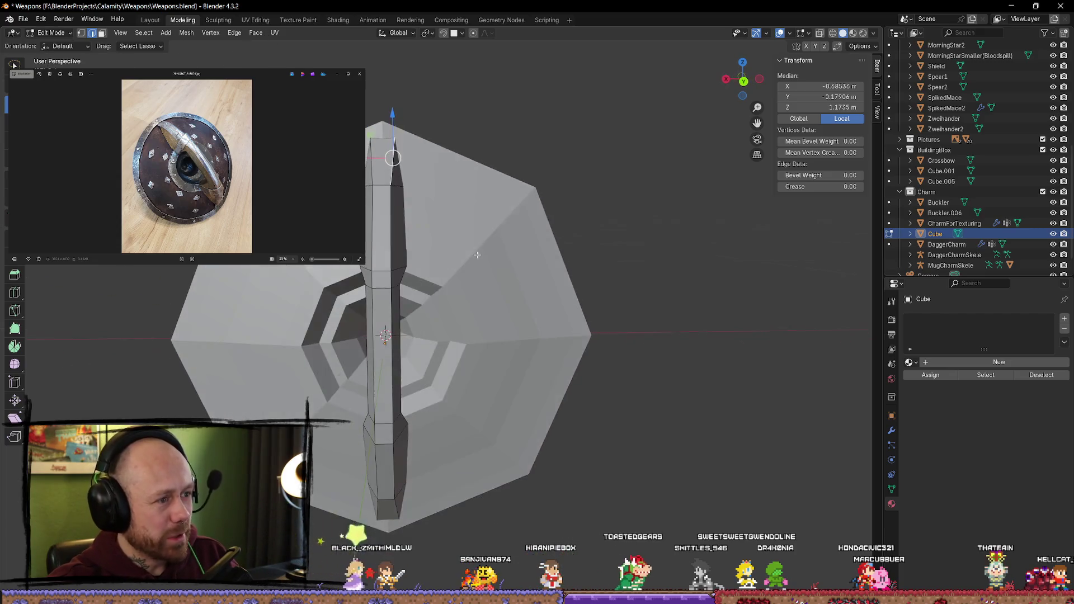
pyautogui.press('3')
pyautogui.click(385, 224)
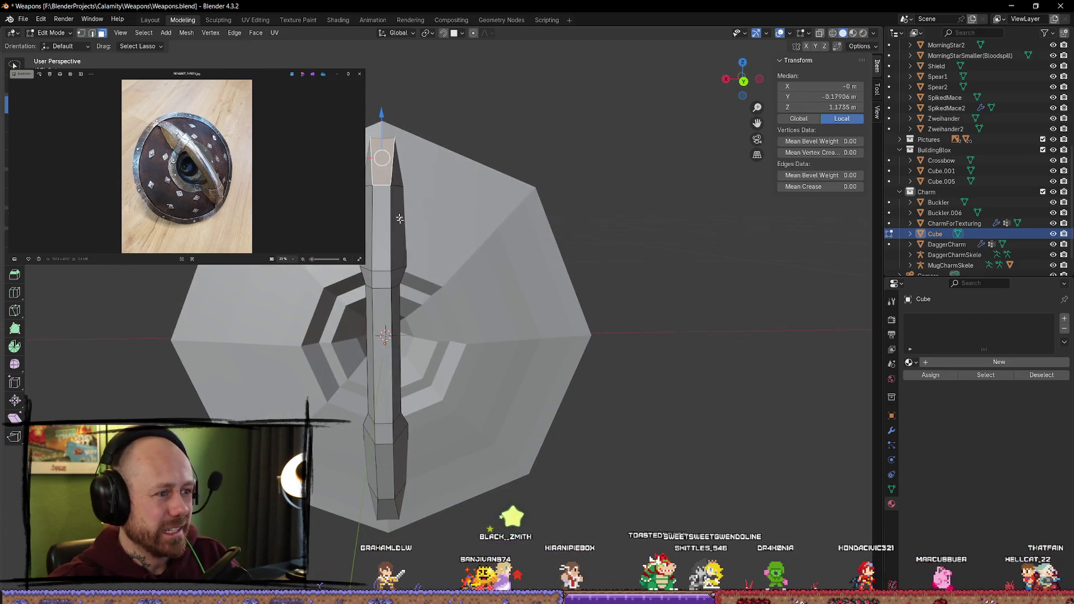
pyautogui.keyDown('shift'); pyautogui.click(382, 161); pyautogui.keyUp('shift')
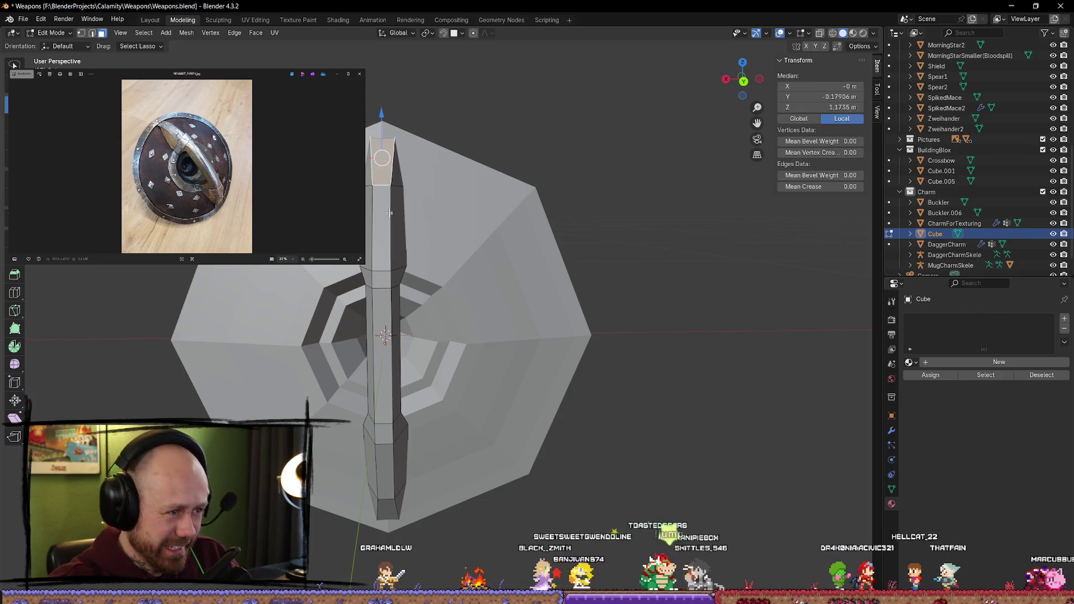
pyautogui.keyDown('shift'); pyautogui.click(373, 404); pyautogui.keyUp('shift')
pyautogui.keyDown('ctrl'); pyautogui.click(373, 404); pyautogui.keyUp('ctrl')
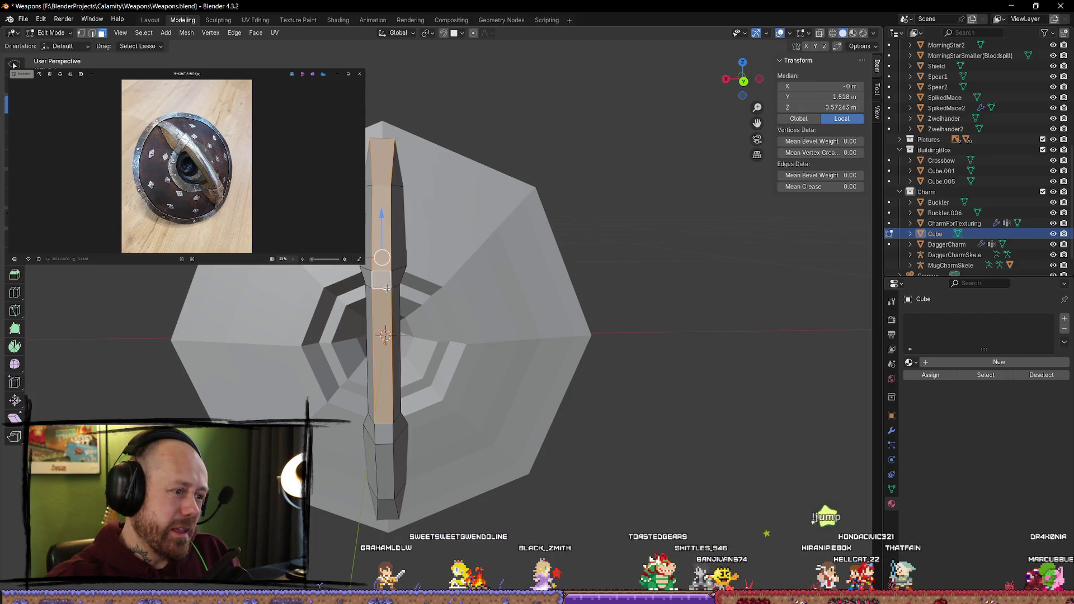
pyautogui.moveTo(373, 403); pyautogui.dragTo(386, 401, button='middle')
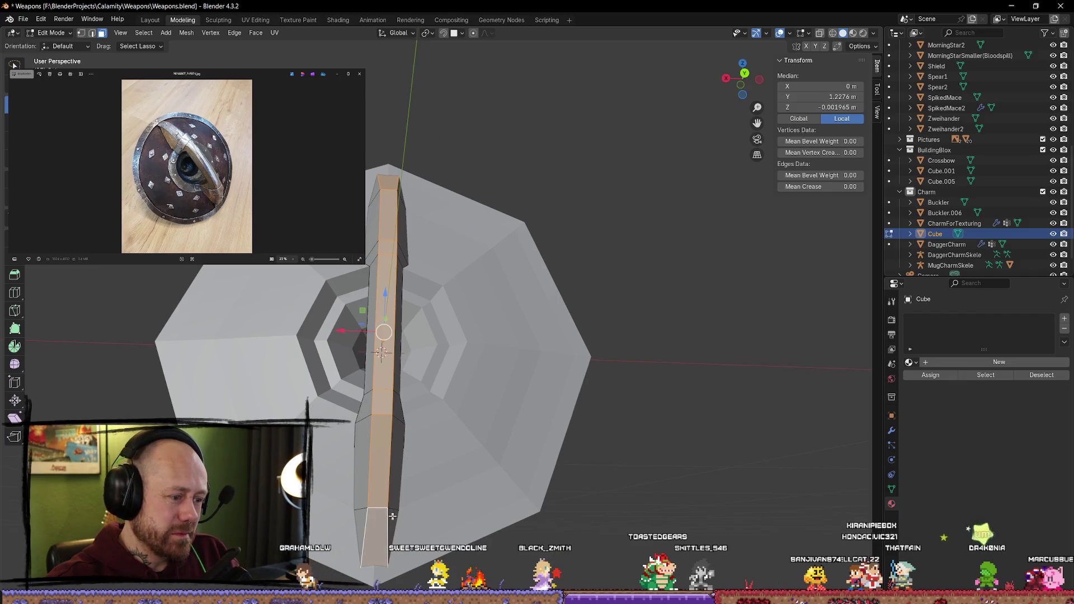
pyautogui.click(615, 488)
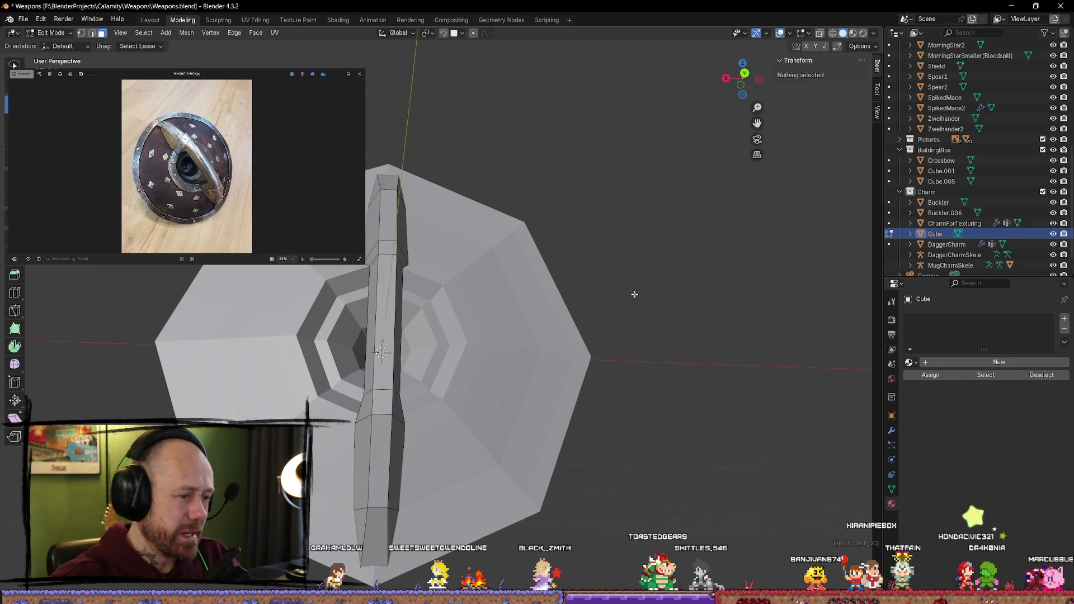
pyautogui.press('Tab')
pyautogui.moveTo(634, 294); pyautogui.dragTo(573, 323, button='middle')
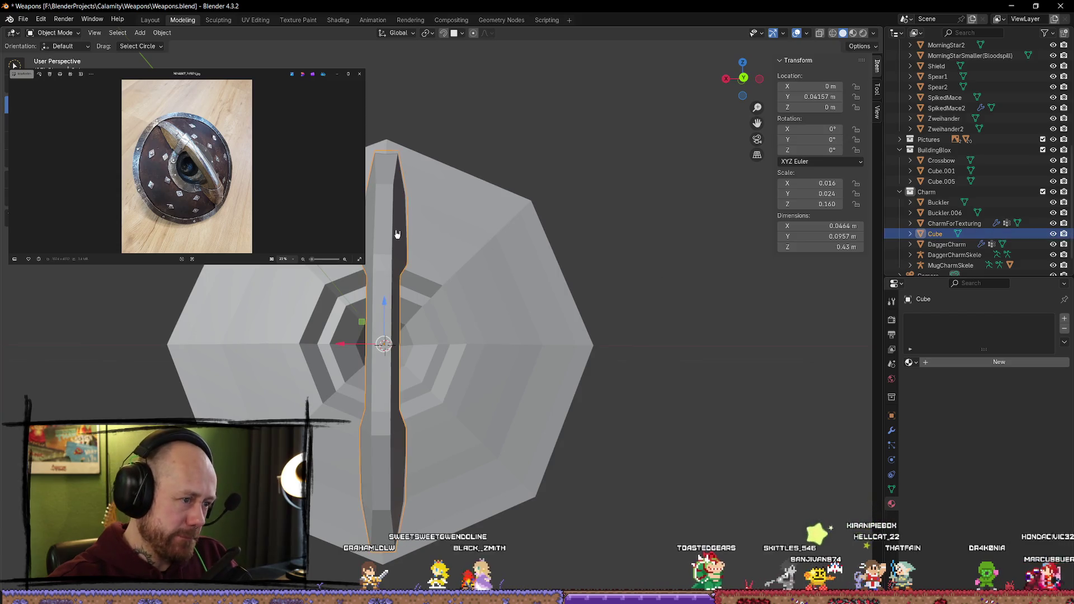
# Step: Duplicate the strip in place, scale the copy up slightly, and push it outward along Y
pyautogui.hotkey('shift', 'd')
pyautogui.rightClick(395, 230)
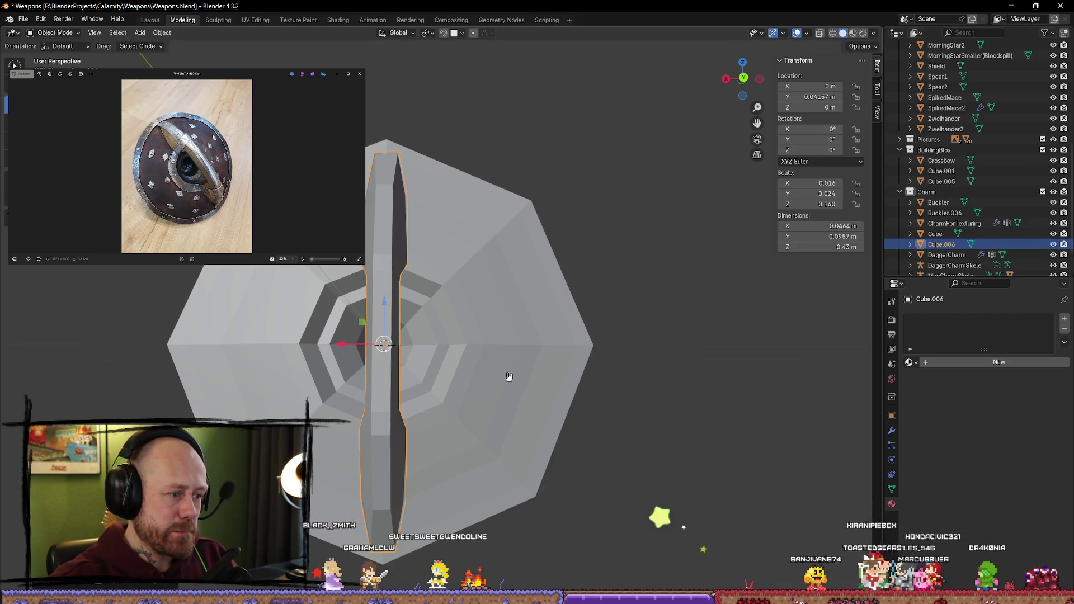
pyautogui.press('s')
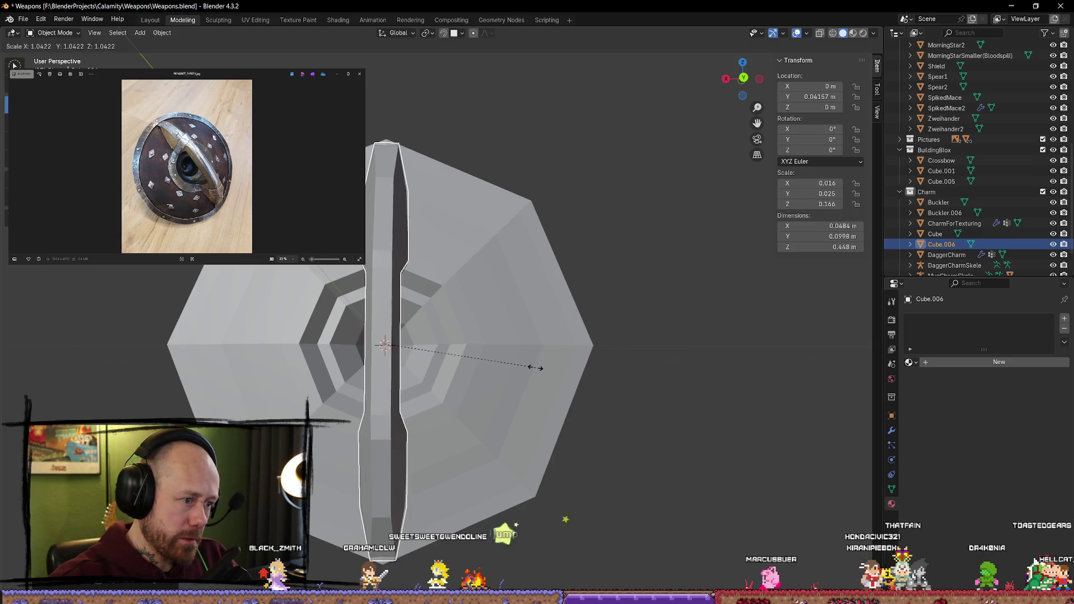
pyautogui.click(539, 368)
pyautogui.moveTo(536, 360); pyautogui.dragTo(618, 323, button='middle')
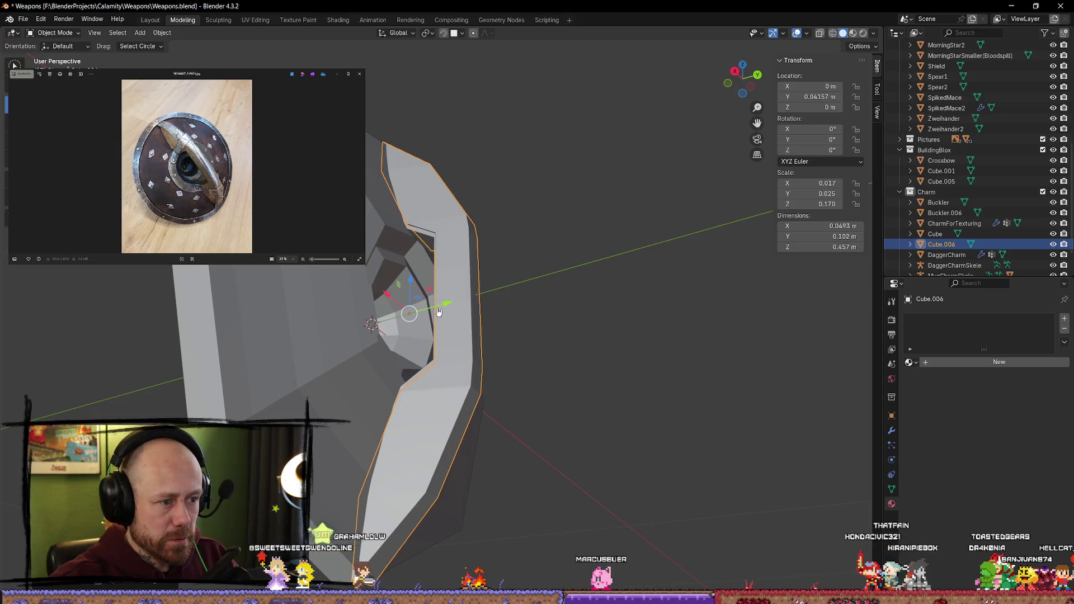
pyautogui.moveTo(451, 306)
pyautogui.mouseDown()
pyautogui.moveTo(554, 296)
pyautogui.moveTo(490, 297)
pyautogui.moveTo(593, 269)
pyautogui.mouseUp()
pyautogui.moveTo(660, 250); pyautogui.dragTo(665, 243, button='middle')
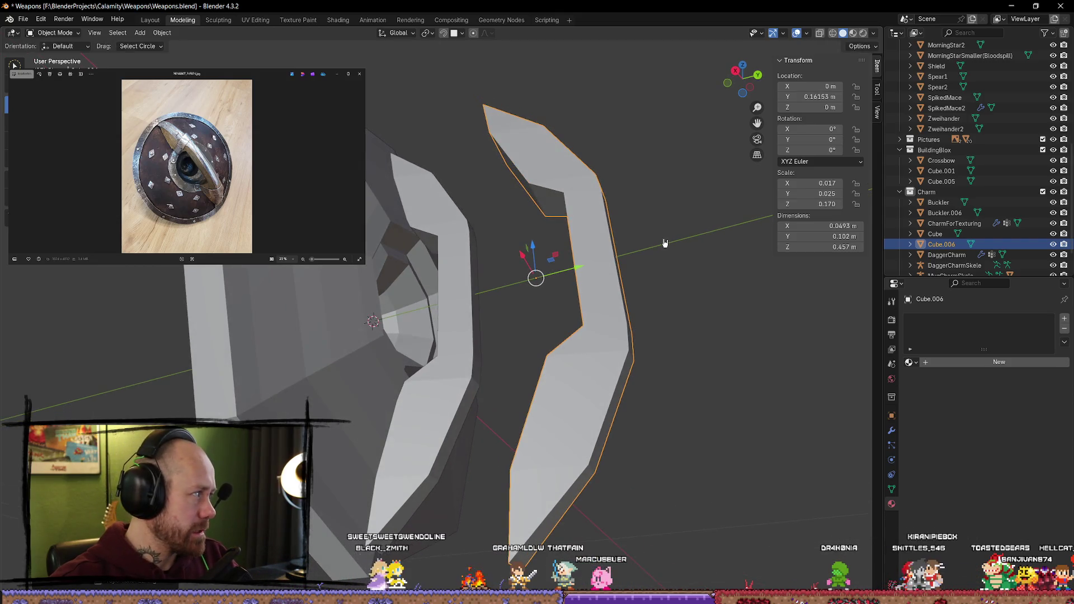
pyautogui.press('Tab')
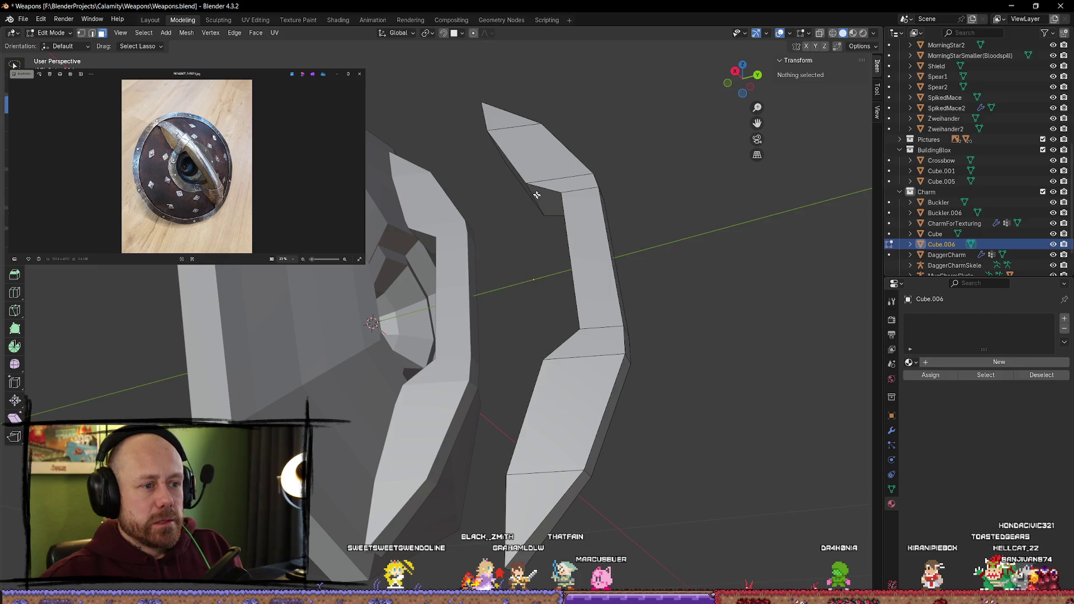
# Step: Move the copy's small side faces along Y to begin reshaping the band
pyautogui.click(537, 195)
pyautogui.click(522, 169)
pyautogui.moveTo(523, 169); pyautogui.dragTo(609, 189, button='middle')
pyautogui.press('g')
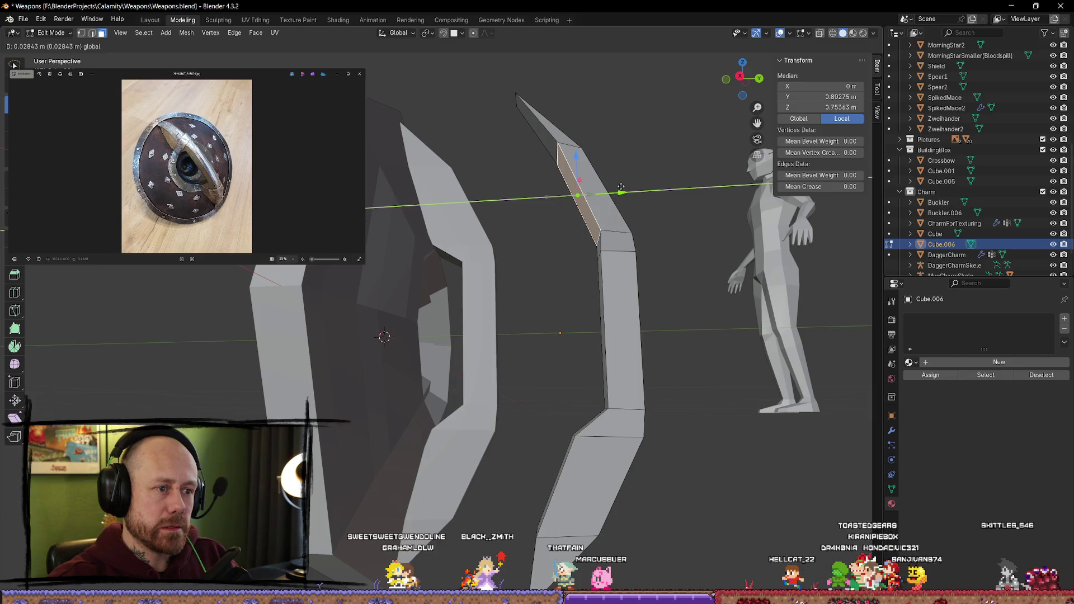
pyautogui.click(615, 183)
pyautogui.press('g')
pyautogui.press('y')
pyautogui.press('Escape')
pyautogui.click(563, 476)
pyautogui.click(564, 470)
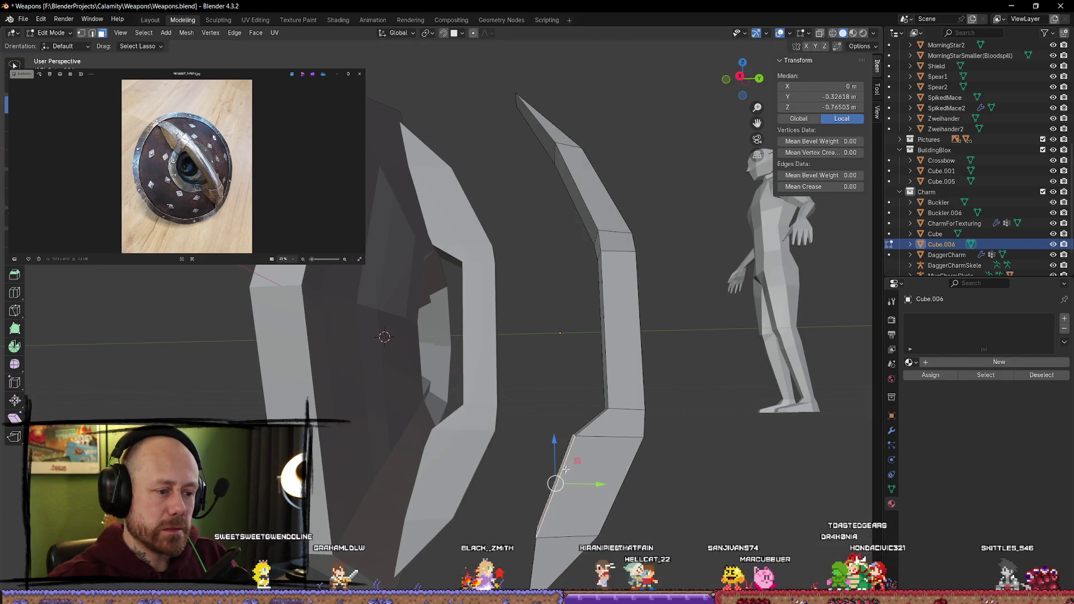
pyautogui.press('g')
pyautogui.press('y')
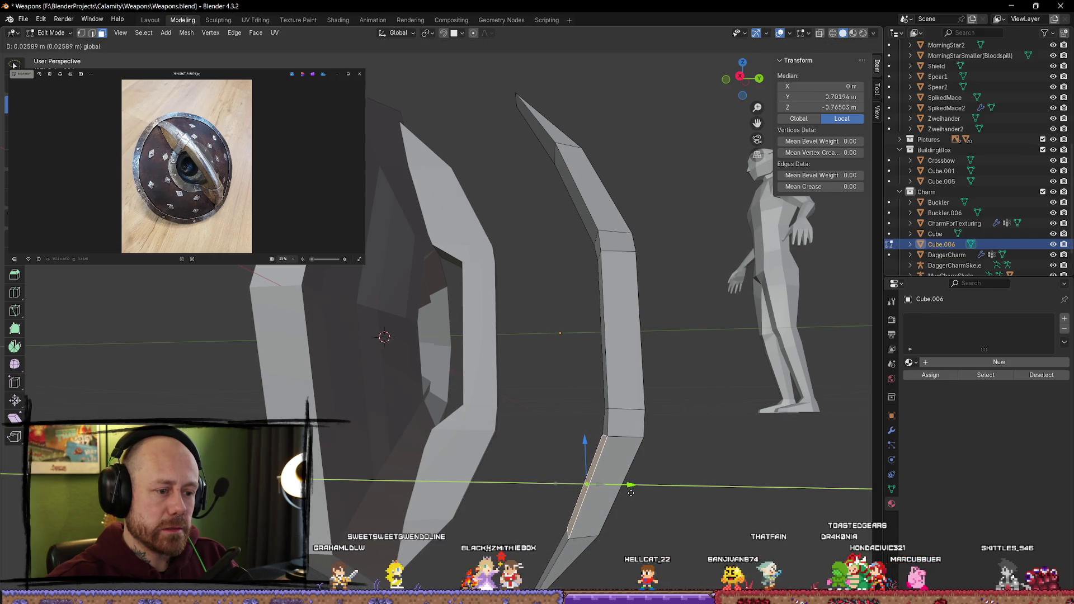
pyautogui.click(631, 492)
# Step: Slide the upper and middle faces along Y and scale the selection along Y
pyautogui.click(605, 424)
pyautogui.moveTo(604, 425); pyautogui.dragTo(618, 379, button='middle')
pyautogui.moveTo(657, 360); pyautogui.dragTo(602, 235)
pyautogui.click(603, 227)
pyautogui.moveTo(609, 241); pyautogui.dragTo(672, 259, button='middle')
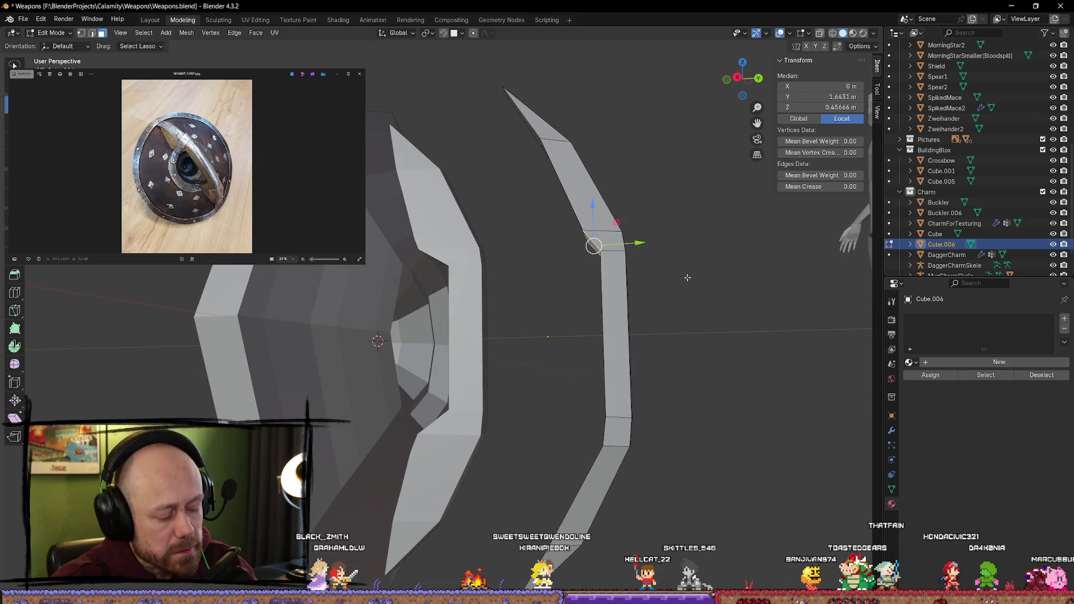
pyautogui.moveTo(690, 307); pyautogui.dragTo(602, 229, button='middle')
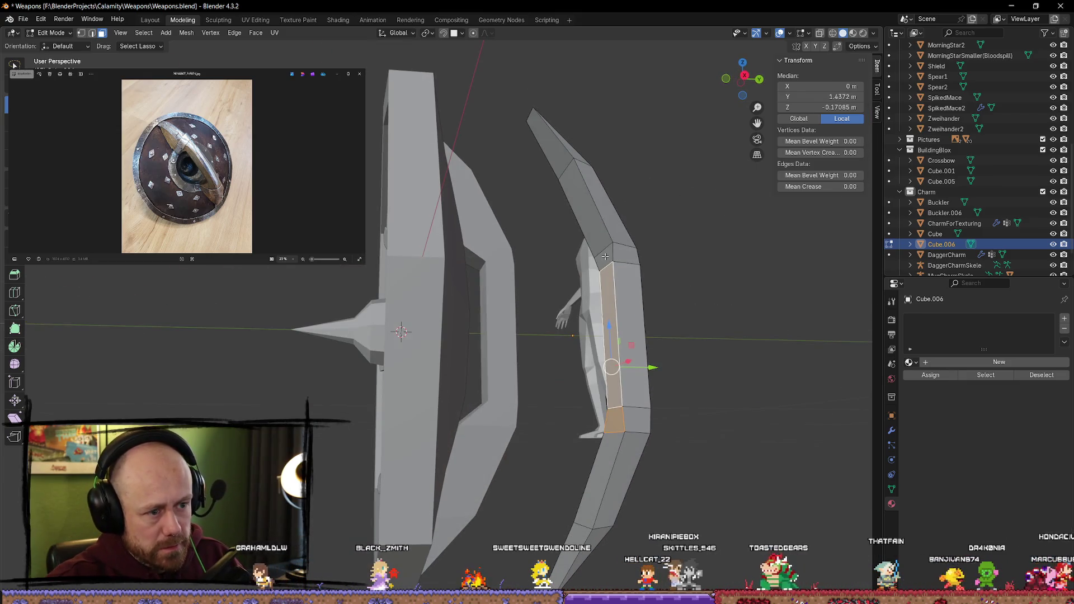
pyautogui.click(598, 224)
pyautogui.moveTo(687, 256); pyautogui.dragTo(643, 324, button='middle')
pyautogui.moveTo(649, 325); pyautogui.dragTo(662, 325)
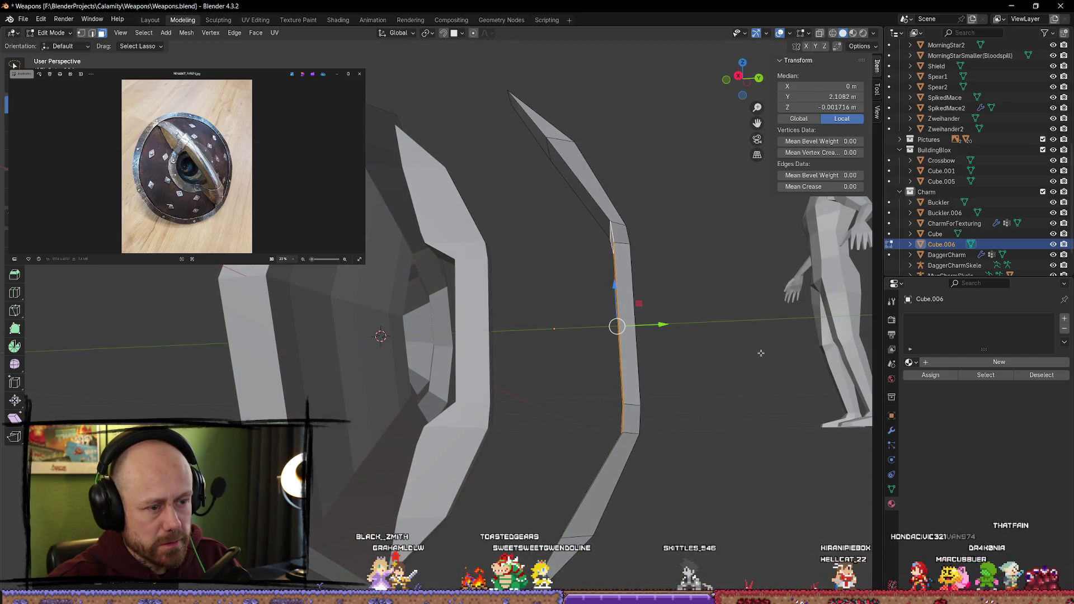
pyautogui.press('s')
pyautogui.press('y')
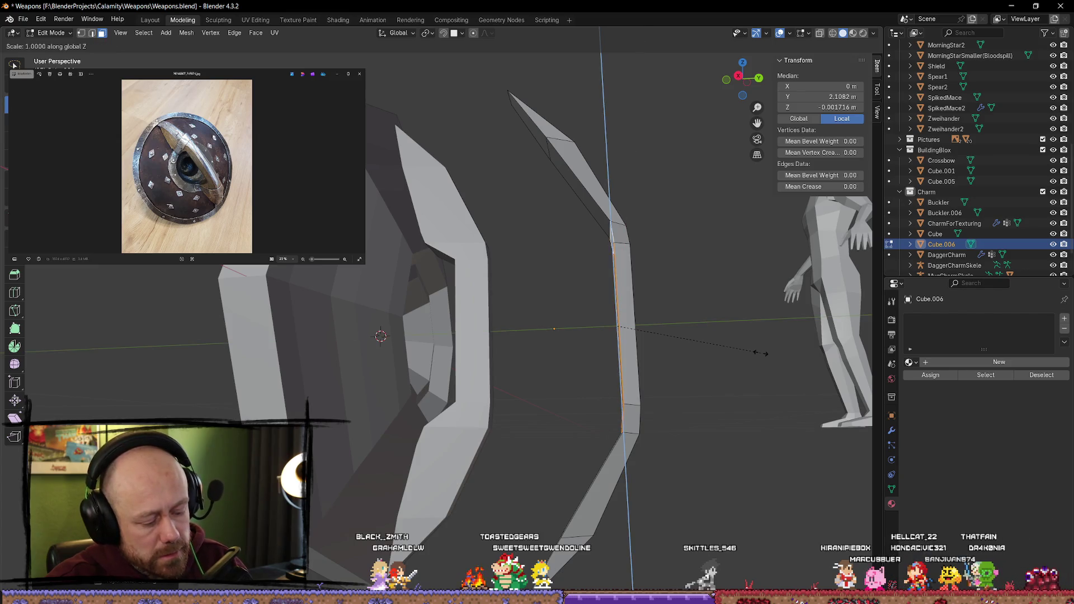
pyautogui.click(754, 352)
# Step: Undo the earlier loop move and shift the left edge loop to thin the strip
pyautogui.hotkey('alt', 'a')
pyautogui.moveTo(754, 353); pyautogui.dragTo(694, 407, button='middle')
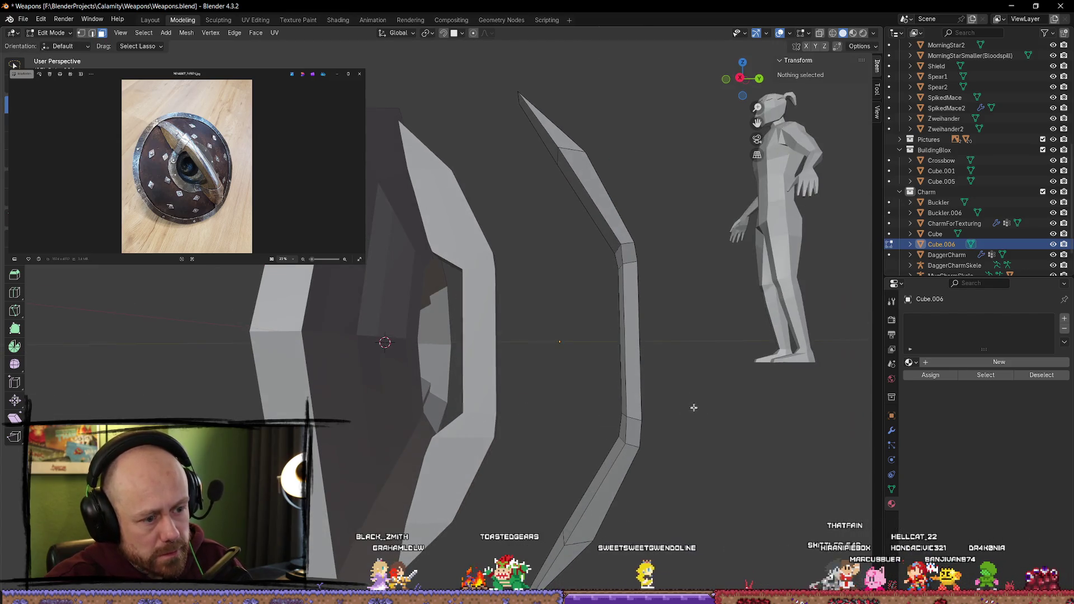
pyautogui.keyDown('alt'); pyautogui.click(669, 428); pyautogui.keyUp('alt')
pyautogui.hotkey('ctrl', 'z')
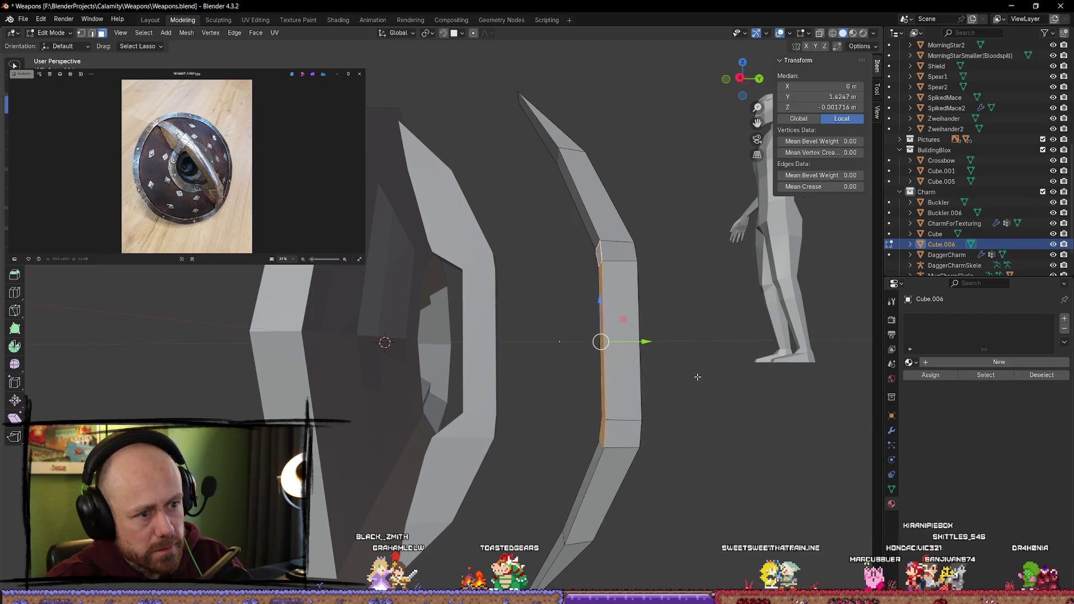
pyautogui.hotkey('alt', 'a')
pyautogui.keyDown('alt'); pyautogui.click(603, 348); pyautogui.keyUp('alt')
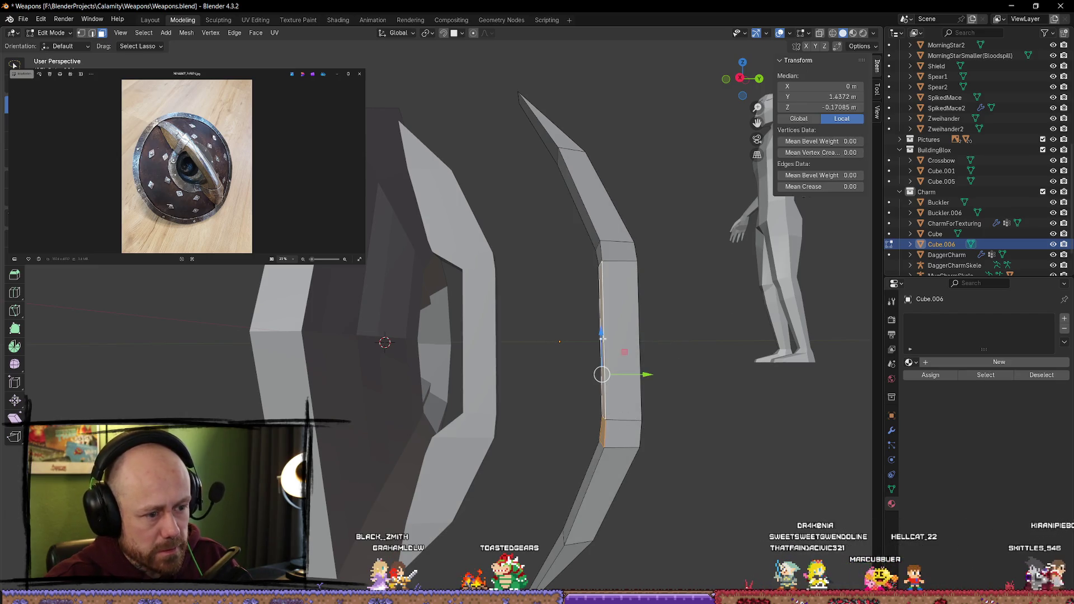
pyautogui.moveTo(647, 341); pyautogui.dragTo(668, 345)
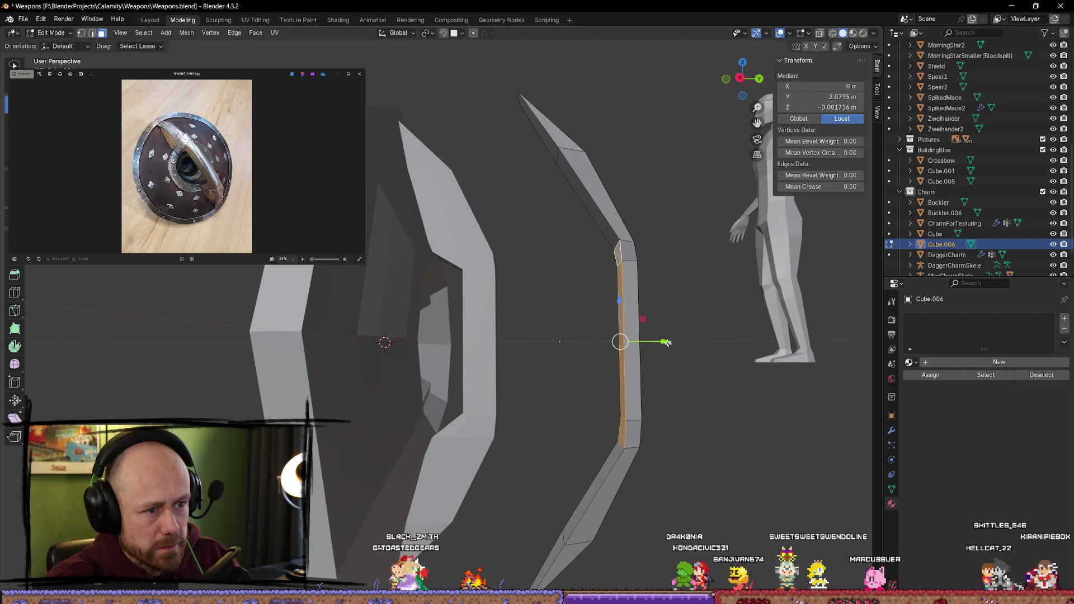
pyautogui.hotkey('alt', 'a')
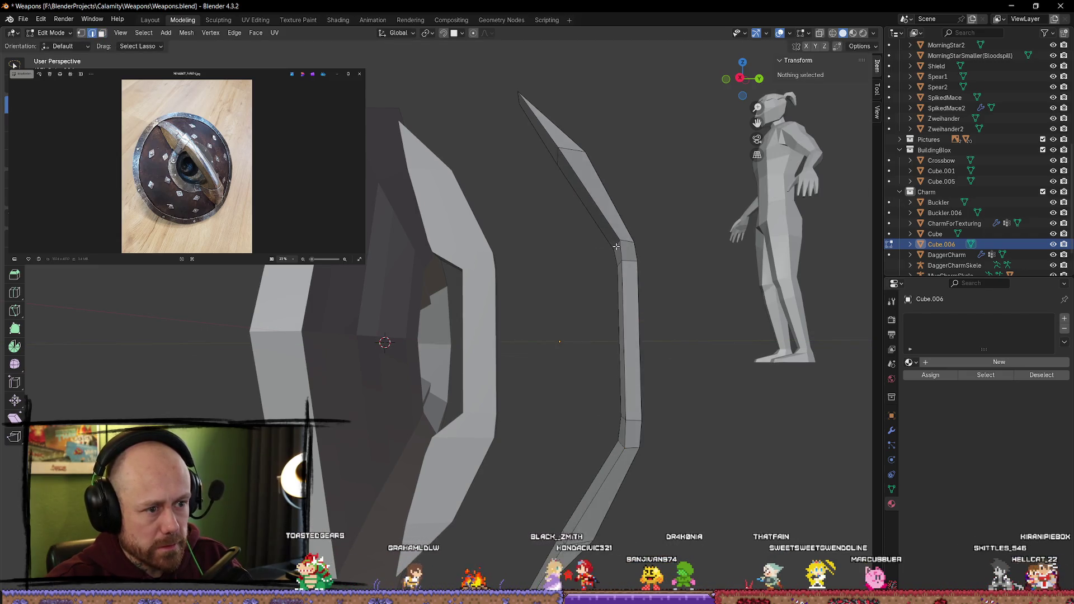
# Step: Lower an edge and slide the strip's top and bottom edges along Y from the right view
pyautogui.press('2')
pyautogui.click(616, 246)
pyautogui.moveTo(614, 208); pyautogui.dragTo(620, 270)
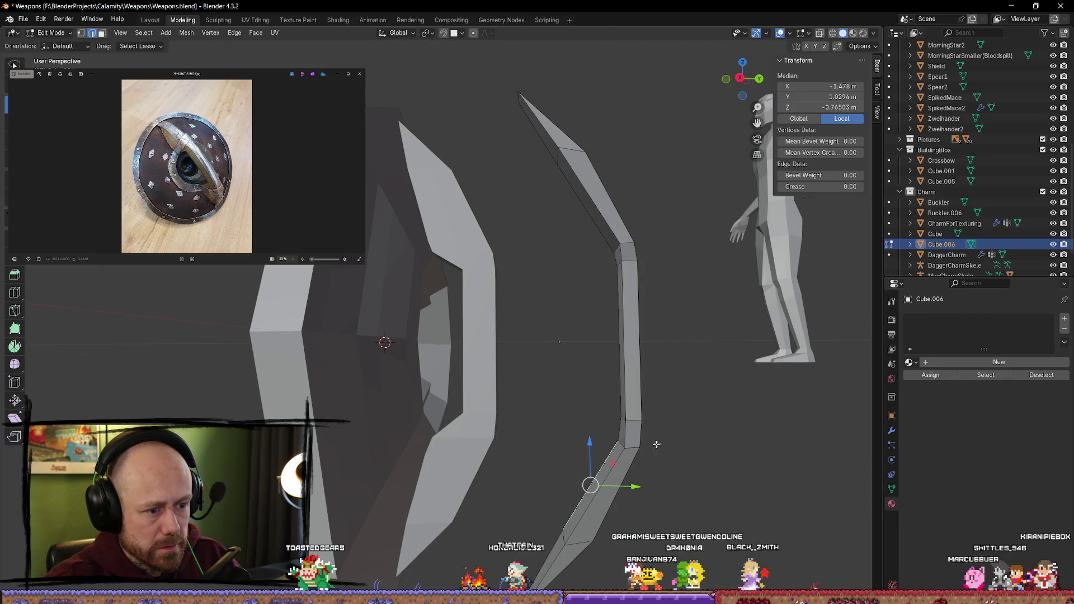
pyautogui.scroll(-3, 656, 444)
pyautogui.moveTo(656, 443); pyautogui.dragTo(699, 280, button='middle')
pyautogui.scroll(3, 699, 279)
pyautogui.moveTo(731, 76)
pyautogui.mouseDown(button='middle')
pyautogui.moveTo(576, 463)
pyautogui.moveTo(615, 276)
pyautogui.moveTo(592, 247)
pyautogui.moveTo(571, 438)
pyautogui.mouseUp(button='middle')
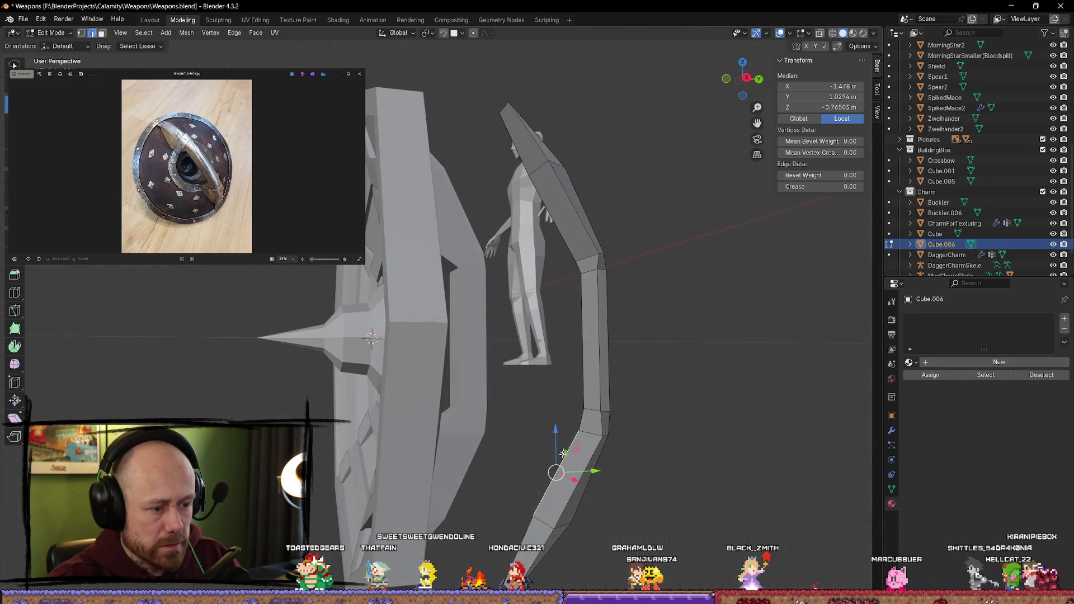
pyautogui.click(544, 522)
pyautogui.keyDown('shift'); pyautogui.click(538, 166); pyautogui.keyUp('shift')
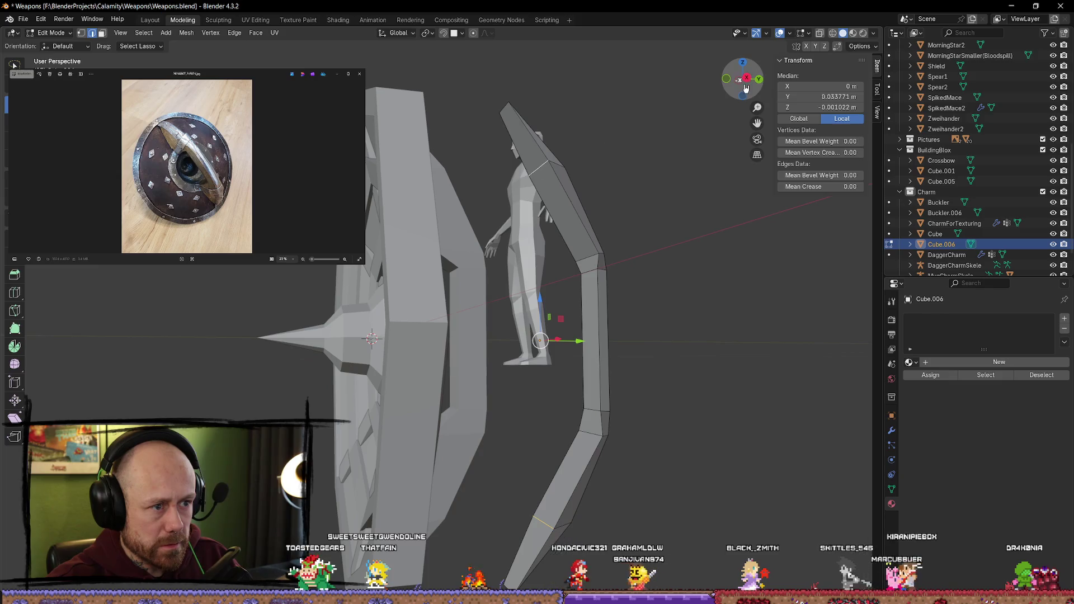
pyautogui.click(746, 87)
pyautogui.moveTo(565, 341); pyautogui.dragTo(578, 341)
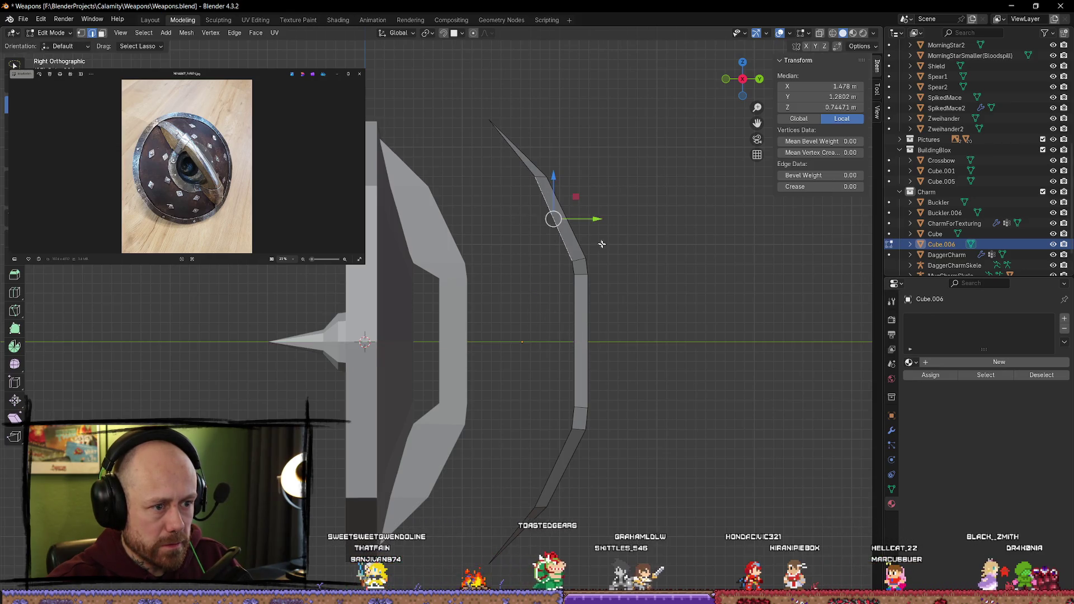
pyautogui.scroll(-4, 593, 242)
pyautogui.moveTo(591, 235); pyautogui.dragTo(539, 247, button='middle')
pyautogui.press('Tab')
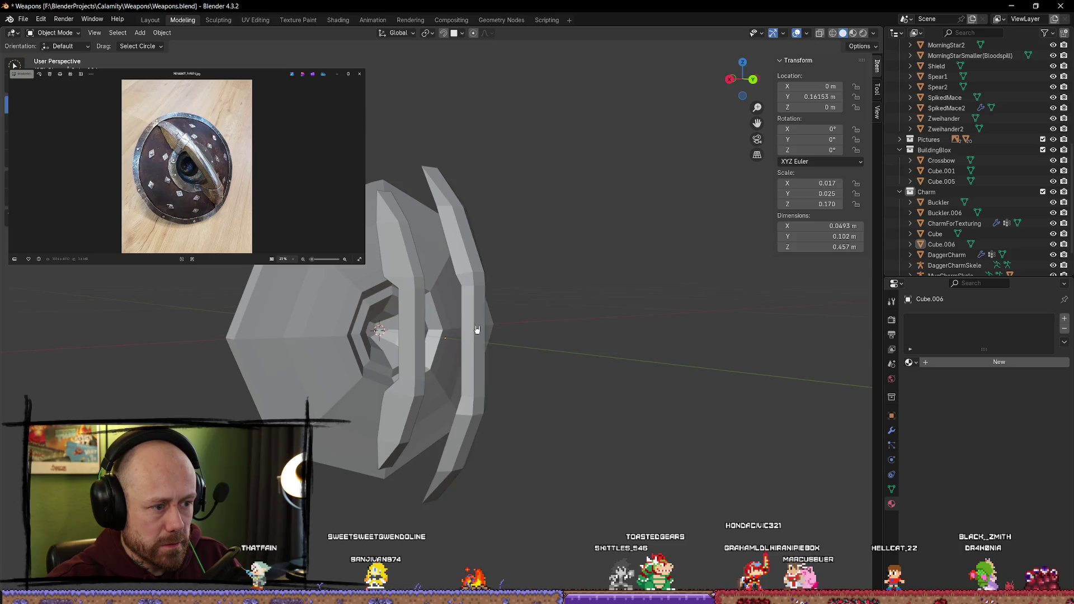
# Step: Select the copied strip Cube.006 and pull it back toward the shield
pyautogui.click(476, 329)
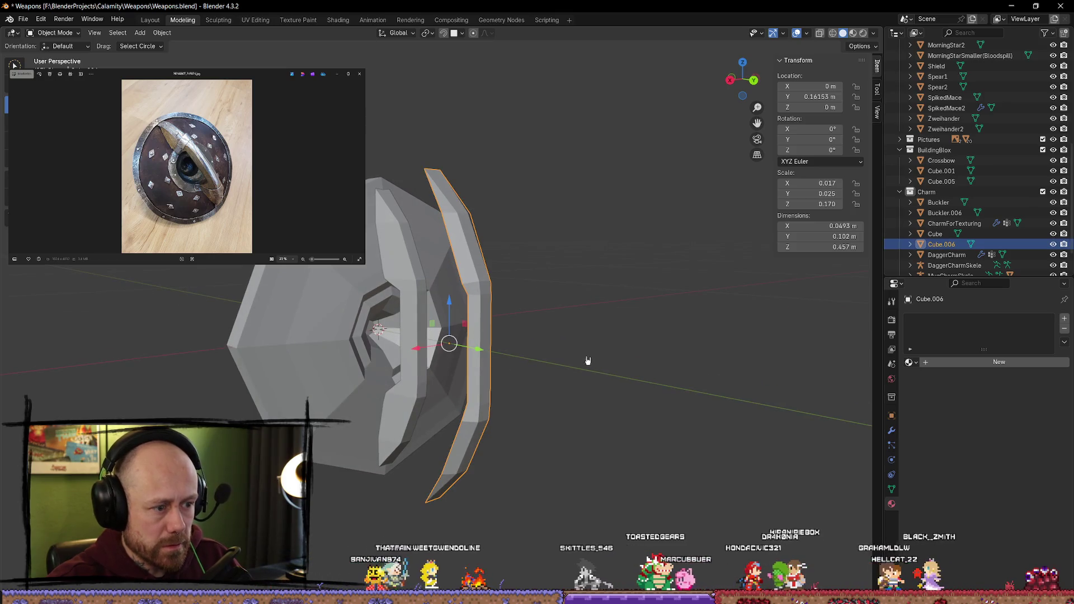
pyautogui.click(586, 361)
pyautogui.click(481, 361)
pyautogui.moveTo(479, 347)
pyautogui.mouseDown()
pyautogui.moveTo(409, 330)
pyautogui.moveTo(420, 334)
pyautogui.mouseUp()
pyautogui.moveTo(419, 334)
pyautogui.mouseDown(button='middle')
pyautogui.moveTo(570, 342)
pyautogui.moveTo(480, 305)
pyautogui.moveTo(376, 307)
pyautogui.moveTo(448, 405)
pyautogui.moveTo(607, 379)
pyautogui.mouseUp(button='middle')
pyautogui.click(537, 339)
pyautogui.moveTo(372, 230)
pyautogui.mouseDown(button='middle')
pyautogui.moveTo(399, 228)
pyautogui.moveTo(391, 163)
pyautogui.moveTo(403, 151)
pyautogui.moveTo(405, 161)
pyautogui.moveTo(384, 171)
pyautogui.mouseUp(button='middle')
pyautogui.click(398, 228)
# Step: In Edit Mode, nudge the strip's selected vertices slightly along Z
pyautogui.press('Tab')
pyautogui.moveTo(368, 117); pyautogui.dragTo(369, 126)
pyautogui.moveTo(369, 126); pyautogui.dragTo(537, 151, button='middle')
pyautogui.moveTo(354, 528); pyautogui.dragTo(424, 552, button='middle')
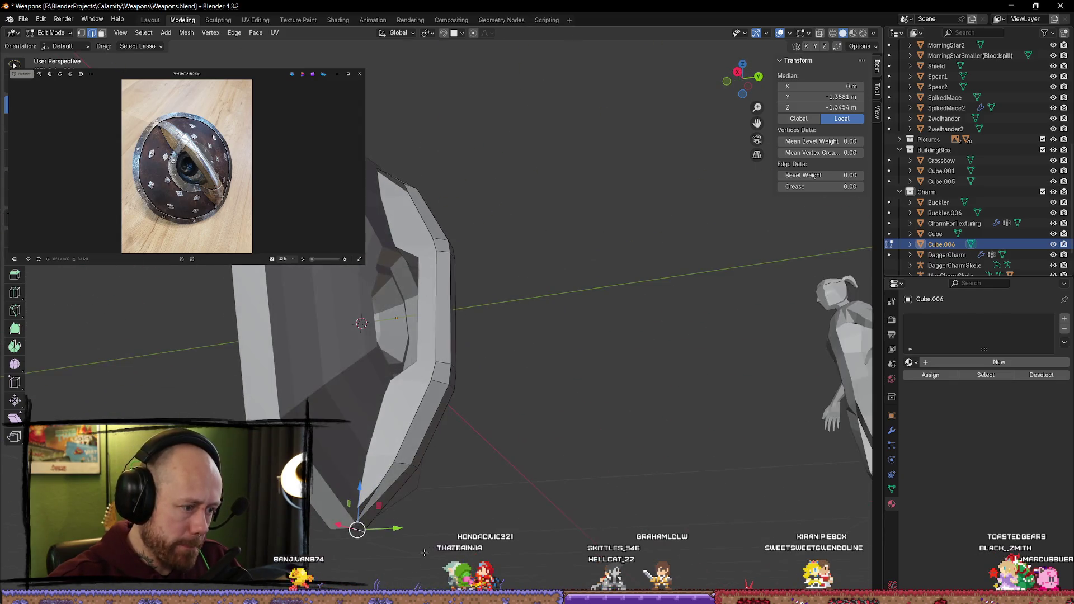
pyautogui.moveTo(359, 486); pyautogui.dragTo(358, 495)
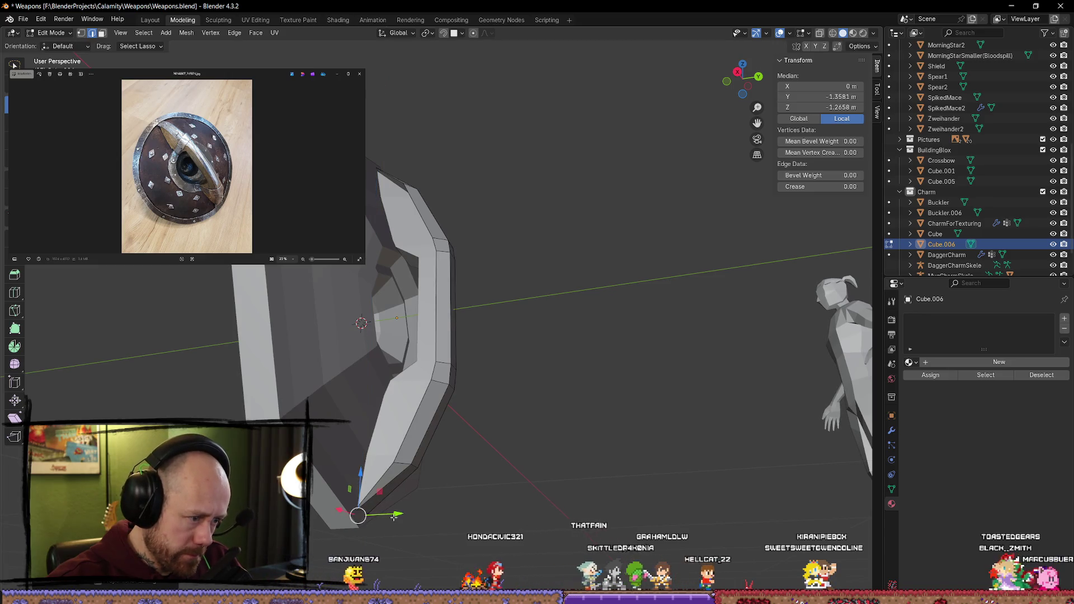
pyautogui.click(485, 492)
pyautogui.moveTo(484, 492)
pyautogui.mouseDown(button='middle')
pyautogui.moveTo(525, 505)
pyautogui.moveTo(489, 512)
pyautogui.moveTo(567, 503)
pyautogui.moveTo(429, 544)
pyautogui.mouseUp(button='middle')
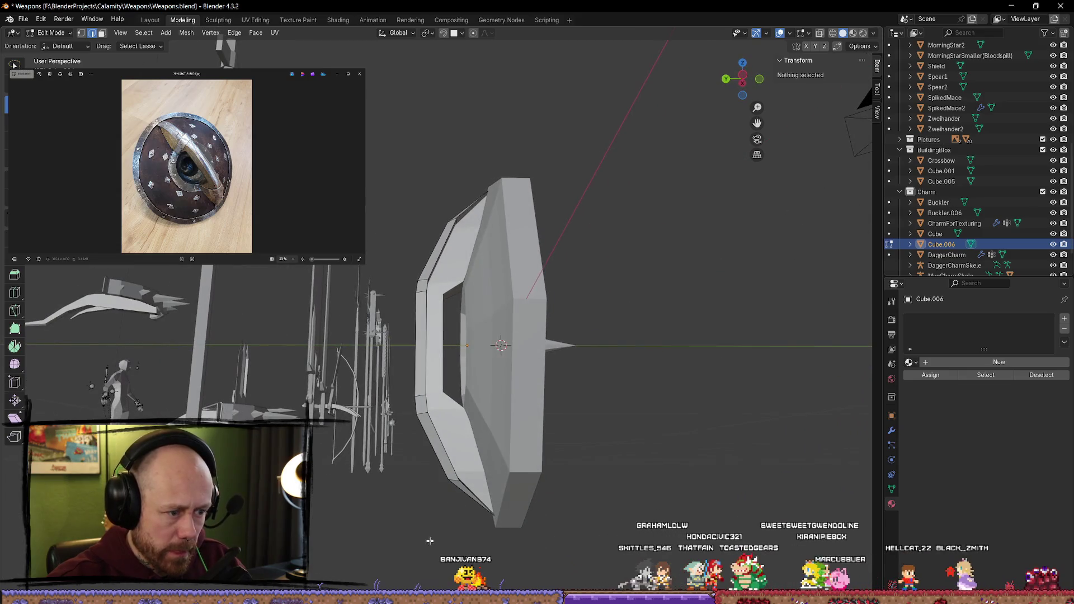
pyautogui.press('Tab')
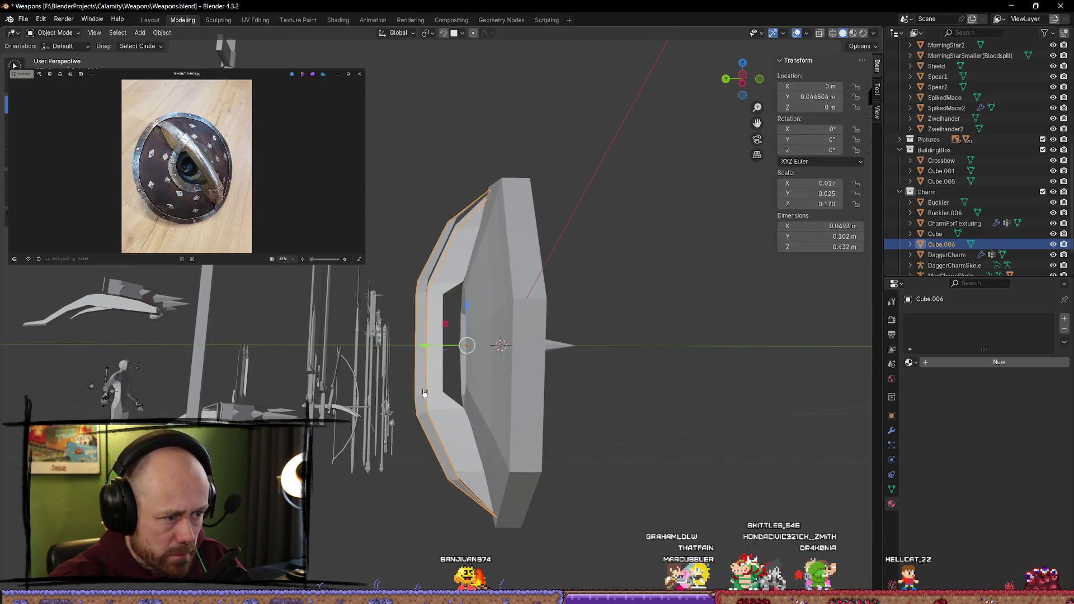
# Step: Select the mirrored lower-end vertex pair and scale it along X to about 0.79
pyautogui.press('Tab')
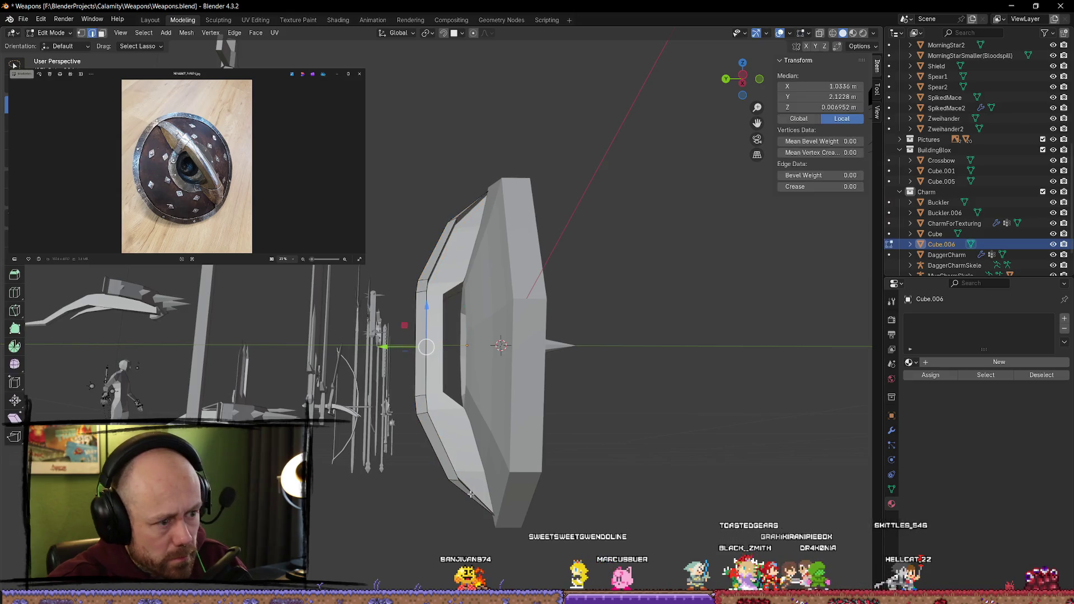
pyautogui.click(457, 479)
pyautogui.moveTo(457, 480)
pyautogui.mouseDown(button='middle')
pyautogui.moveTo(532, 494)
pyautogui.moveTo(492, 511)
pyautogui.moveTo(566, 402)
pyautogui.mouseUp(button='middle')
pyautogui.keyDown('shift'); pyautogui.click(481, 408); pyautogui.keyUp('shift')
pyautogui.moveTo(481, 408)
pyautogui.mouseDown(button='middle')
pyautogui.moveTo(520, 439)
pyautogui.moveTo(592, 453)
pyautogui.mouseUp(button='middle')
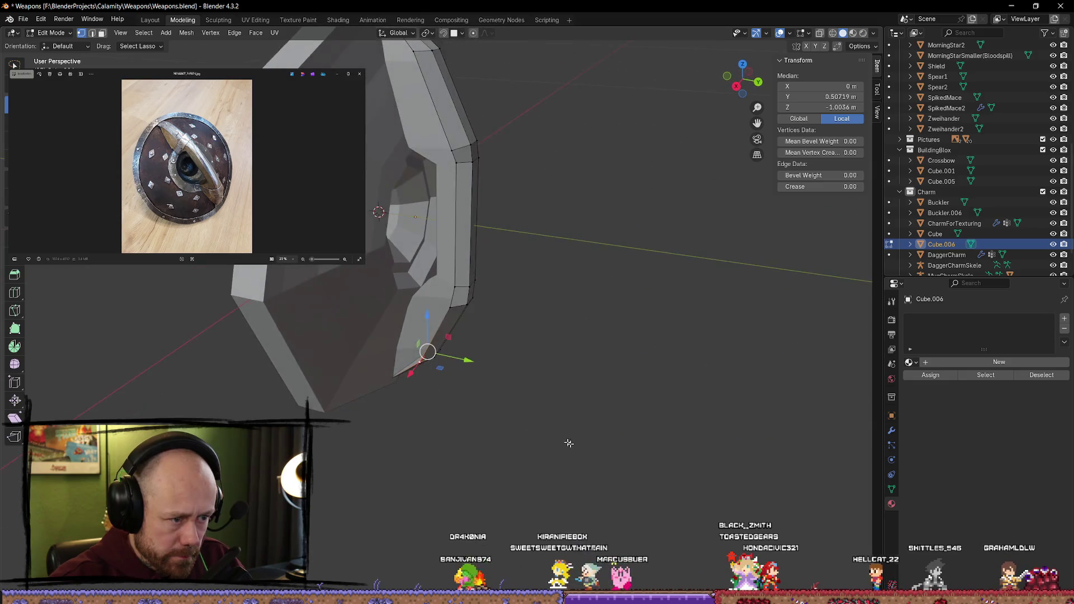
pyautogui.click(471, 365)
pyautogui.click(418, 363)
pyautogui.moveTo(418, 364)
pyautogui.mouseDown(button='middle')
pyautogui.moveTo(474, 398)
pyautogui.moveTo(498, 384)
pyautogui.moveTo(515, 425)
pyautogui.moveTo(638, 395)
pyautogui.mouseUp(button='middle')
pyautogui.keyDown('shift'); pyautogui.click(475, 392); pyautogui.keyUp('shift')
pyautogui.press('s')
pyautogui.press('x')
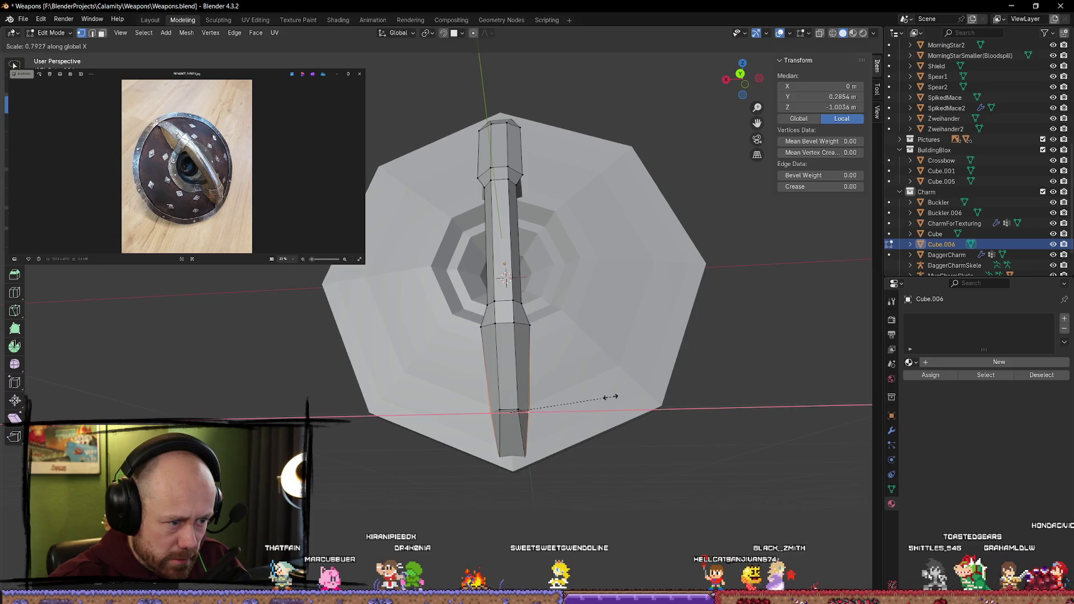
pyautogui.click(601, 399)
pyautogui.click(664, 455)
pyautogui.moveTo(663, 455); pyautogui.dragTo(594, 412, button='middle')
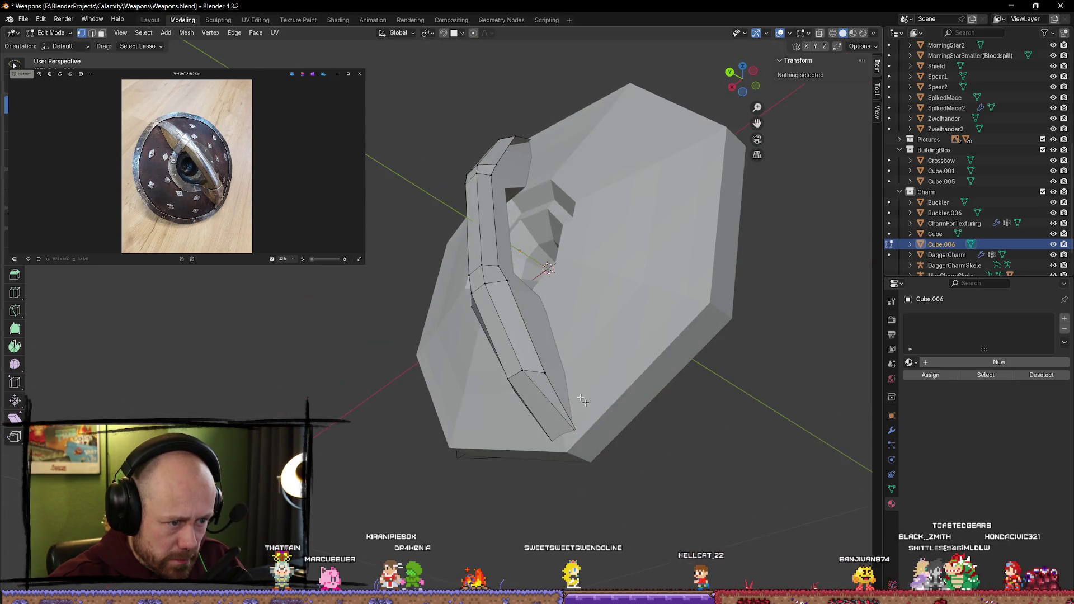
# Step: Move a strap end vertex slightly along Y, then slide it along X
pyautogui.click(507, 280)
pyautogui.moveTo(504, 281)
pyautogui.mouseDown(button='middle')
pyautogui.moveTo(492, 343)
pyautogui.moveTo(509, 348)
pyautogui.mouseUp(button='middle')
pyautogui.press('g')
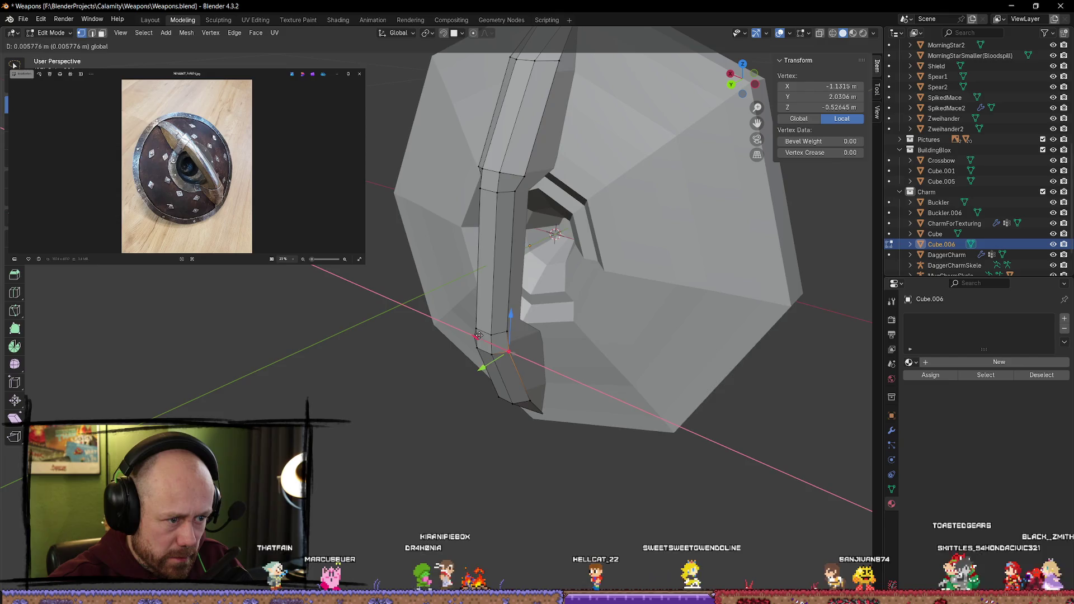
pyautogui.moveTo(501, 364); pyautogui.dragTo(488, 333)
pyautogui.moveTo(487, 333); pyautogui.dragTo(481, 328, button='middle')
pyautogui.moveTo(487, 327)
pyautogui.mouseDown()
pyautogui.moveTo(478, 329)
pyautogui.moveTo(571, 326)
pyautogui.mouseUp()
pyautogui.click(571, 326)
pyautogui.moveTo(570, 326)
pyautogui.mouseDown(button='middle')
pyautogui.moveTo(549, 287)
pyautogui.moveTo(498, 262)
pyautogui.moveTo(447, 302)
pyautogui.moveTo(376, 304)
pyautogui.mouseUp(button='middle')
pyautogui.scroll(5, 431, 313)
# Step: Push another strap vertex out along X, then back toward the boss and lower
pyautogui.click(384, 319)
pyautogui.moveTo(376, 313)
pyautogui.mouseDown()
pyautogui.moveTo(380, 325)
pyautogui.moveTo(388, 265)
pyautogui.moveTo(428, 244)
pyautogui.moveTo(403, 244)
pyautogui.moveTo(412, 249)
pyautogui.moveTo(405, 261)
pyautogui.mouseUp()
pyautogui.moveTo(405, 262)
pyautogui.mouseDown(button='middle')
pyautogui.moveTo(383, 295)
pyautogui.moveTo(403, 355)
pyautogui.moveTo(422, 329)
pyautogui.mouseUp(button='middle')
pyautogui.moveTo(437, 273)
pyautogui.mouseDown()
pyautogui.moveTo(421, 272)
pyautogui.moveTo(446, 280)
pyautogui.moveTo(424, 269)
pyautogui.moveTo(426, 307)
pyautogui.mouseUp()
pyautogui.moveTo(426, 306); pyautogui.dragTo(454, 353, button='middle')
pyautogui.click(454, 353)
# Step: Tuck the strap's outer corner vertex in toward the shield face
pyautogui.click(654, 168)
pyautogui.moveTo(655, 168)
pyautogui.mouseDown(button='middle')
pyautogui.moveTo(683, 168)
pyautogui.moveTo(476, 164)
pyautogui.moveTo(510, 337)
pyautogui.mouseUp(button='middle')
pyautogui.moveTo(410, 246)
pyautogui.mouseDown()
pyautogui.moveTo(375, 263)
pyautogui.moveTo(372, 255)
pyautogui.mouseUp()
pyautogui.moveTo(372, 254); pyautogui.dragTo(385, 244, button='middle')
# Step: Move the adjacent vertex in the same loop along its edge in two small moves
pyautogui.click(564, 251)
pyautogui.moveTo(564, 250)
pyautogui.mouseDown(button='middle')
pyautogui.moveTo(525, 288)
pyautogui.moveTo(560, 287)
pyautogui.mouseUp(button='middle')
pyautogui.press('g')
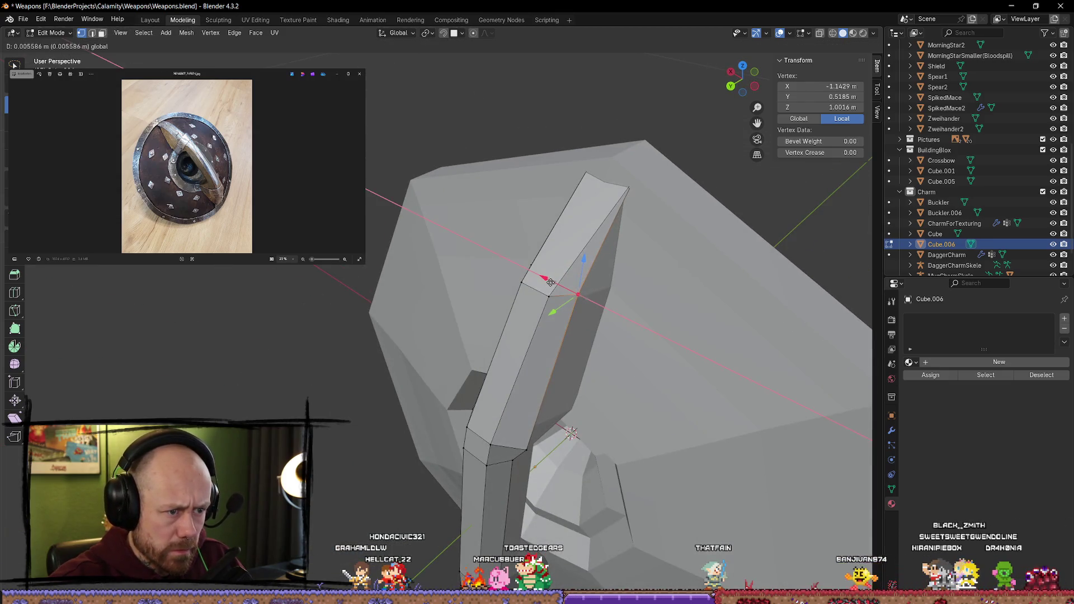
pyautogui.click(562, 313)
pyautogui.press('g')
pyautogui.click(547, 466)
# Step: Move the matching end vertices on both sides of the strap inward along X
pyautogui.moveTo(525, 450)
pyautogui.mouseDown(button='middle')
pyautogui.moveTo(467, 355)
pyautogui.moveTo(579, 337)
pyautogui.mouseUp(button='middle')
pyautogui.press('g')
pyautogui.press('x')
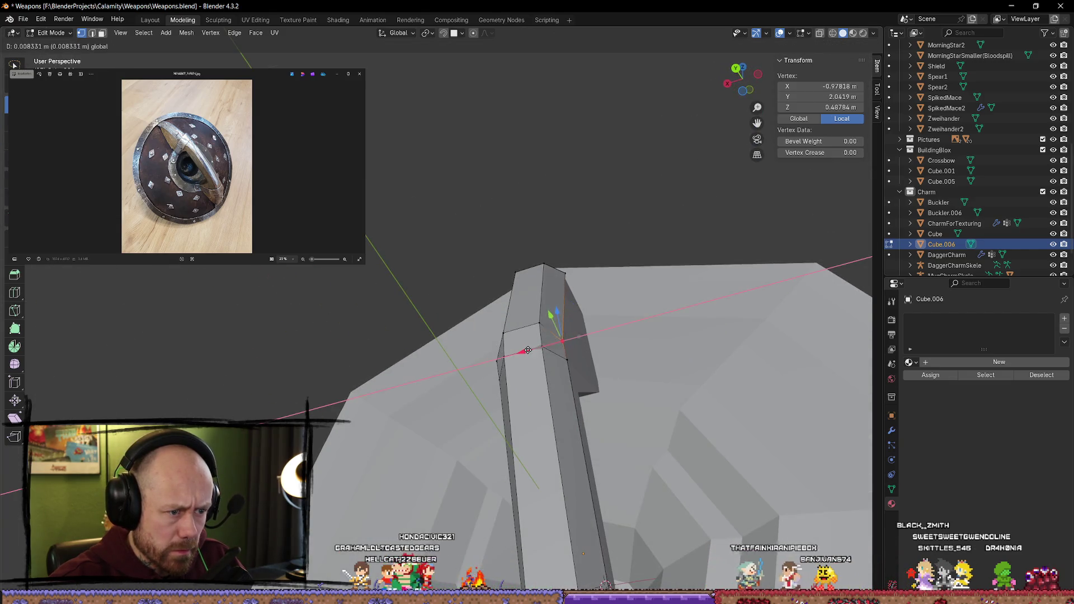
pyautogui.click(533, 354)
pyautogui.moveTo(533, 354); pyautogui.dragTo(567, 366, button='middle')
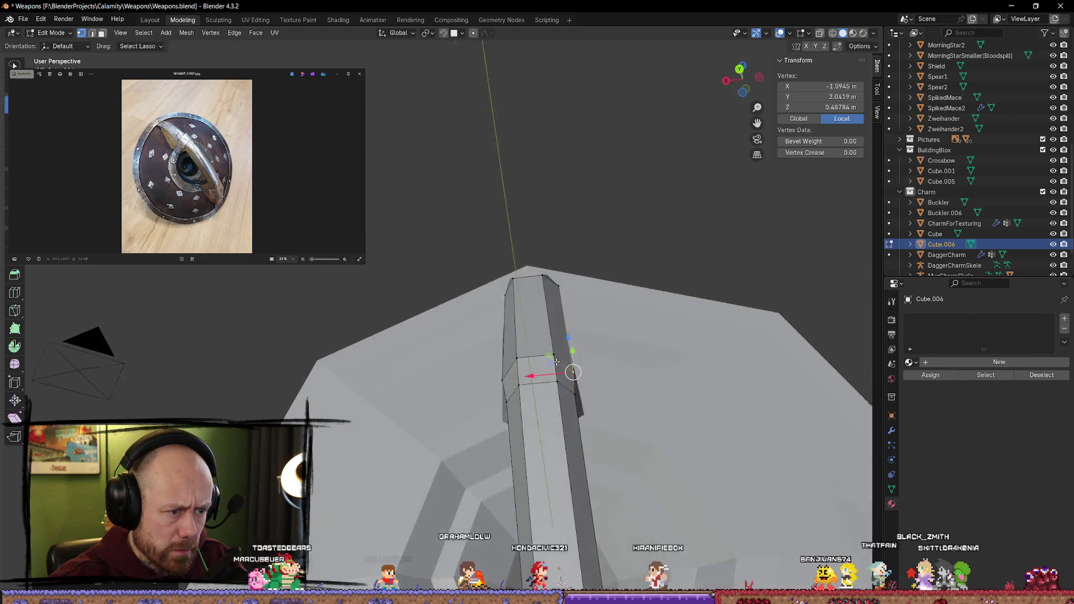
pyautogui.click(504, 383)
pyautogui.press('g')
pyautogui.press('x')
pyautogui.click(471, 384)
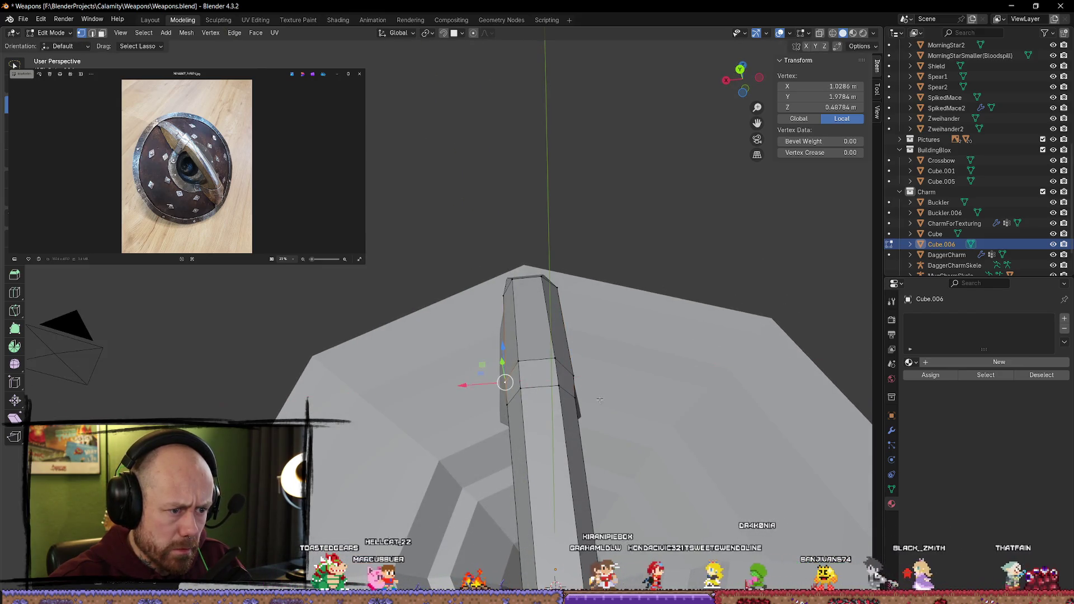
pyautogui.moveTo(471, 384); pyautogui.dragTo(560, 364, button='middle')
# Step: Check the shield from the back view, then return to editing the strap Cube.006
pyautogui.press('Tab')
pyautogui.click(590, 355)
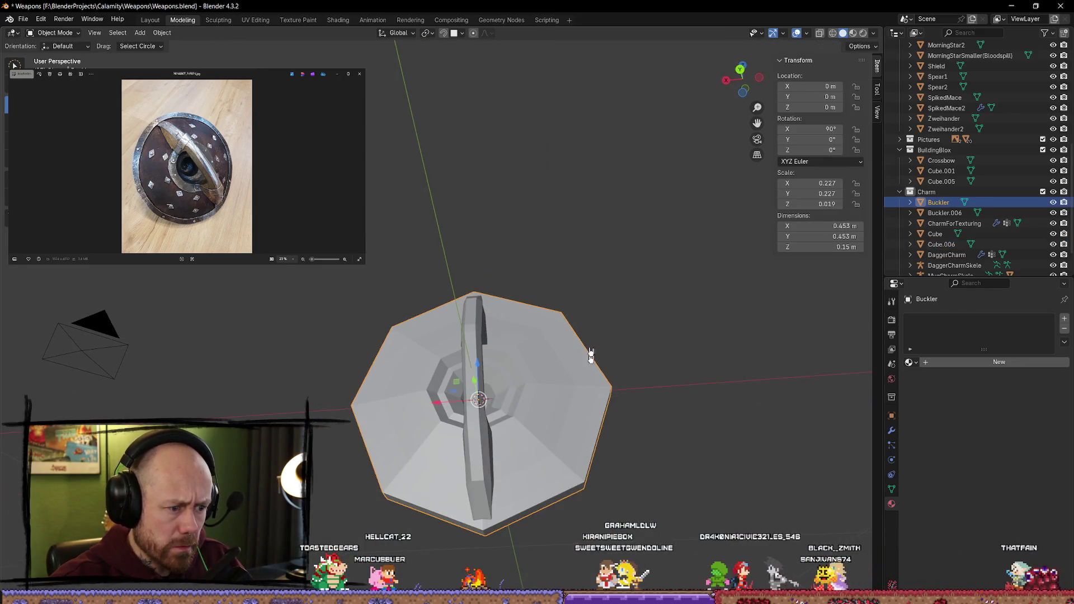
pyautogui.click(740, 77)
pyautogui.scroll(3, 529, 439)
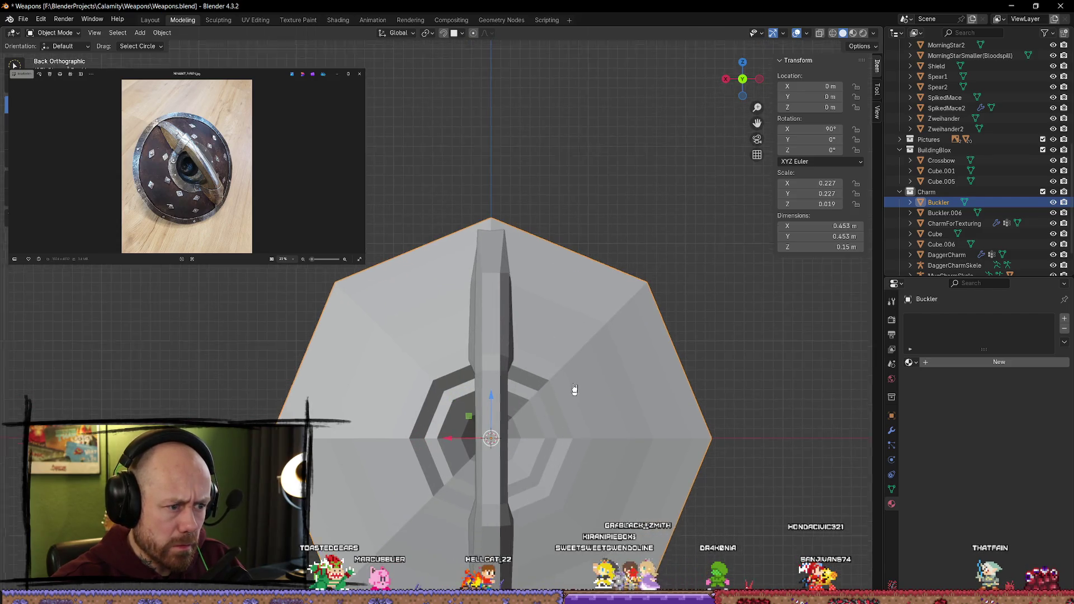
pyautogui.keyDown('shift'); pyautogui.scroll(-5, 626, 383); pyautogui.keyUp('shift')
pyautogui.moveTo(584, 382)
pyautogui.mouseDown(button='middle')
pyautogui.moveTo(738, 457)
pyautogui.moveTo(662, 423)
pyautogui.moveTo(575, 434)
pyautogui.moveTo(556, 384)
pyautogui.moveTo(532, 393)
pyautogui.moveTo(614, 436)
pyautogui.moveTo(822, 438)
pyautogui.moveTo(781, 491)
pyautogui.moveTo(582, 446)
pyautogui.moveTo(532, 407)
pyautogui.moveTo(606, 448)
pyautogui.moveTo(613, 415)
pyautogui.mouseUp(button='middle')
pyautogui.press('Tab')
pyautogui.press('Tab')
pyautogui.click(506, 191)
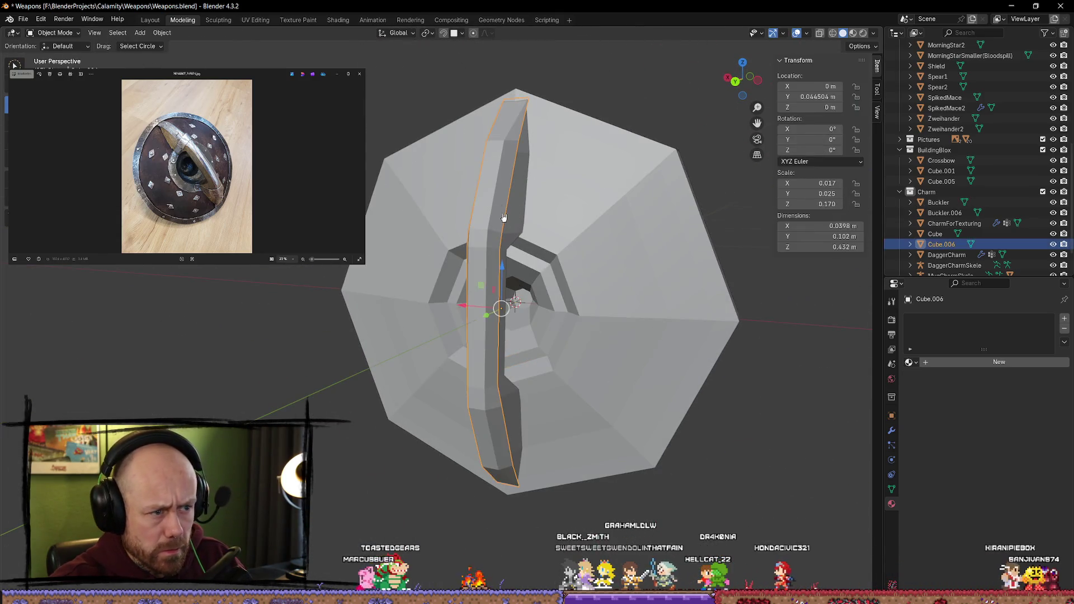
pyautogui.press('Tab')
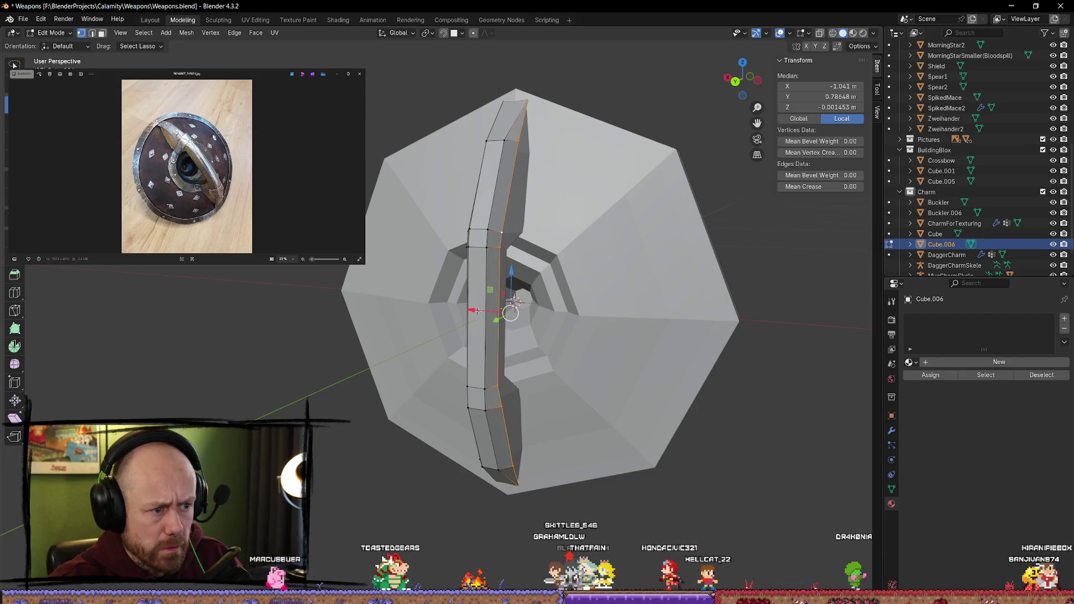
# Step: Shift the selected strap edge along global X twice to taper the end
pyautogui.press('g')
pyautogui.press('x')
pyautogui.click(470, 309)
pyautogui.moveTo(470, 310); pyautogui.dragTo(516, 286, button='middle')
pyautogui.press('g')
pyautogui.press('x')
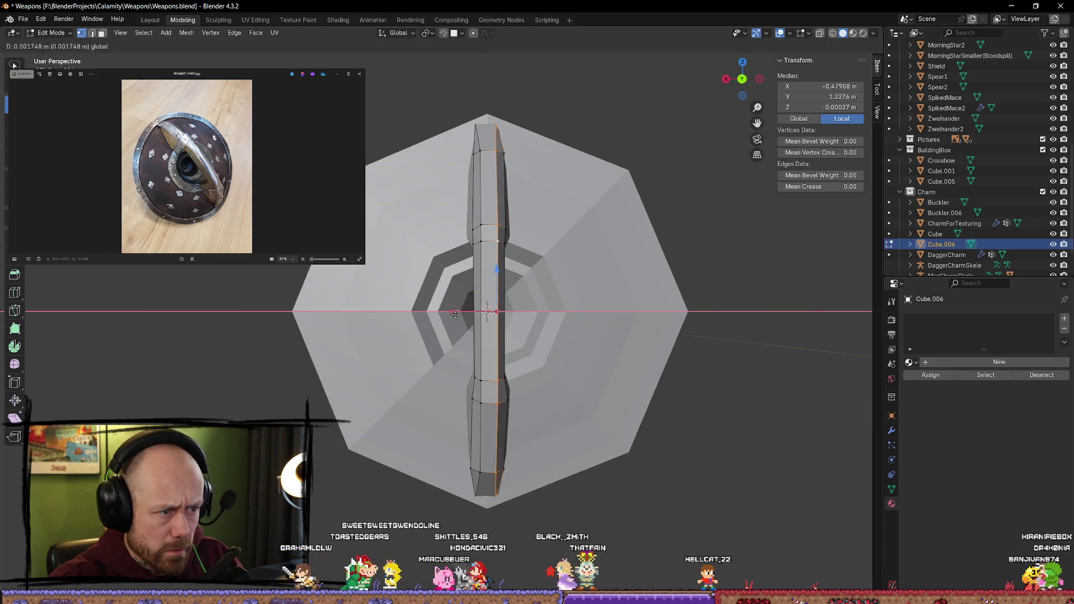
pyautogui.click(455, 314)
pyautogui.moveTo(454, 315)
pyautogui.mouseDown(button='middle')
pyautogui.moveTo(506, 328)
pyautogui.moveTo(487, 313)
pyautogui.mouseUp(button='middle')
# Step: Shift the edge outward along X, leaving the strap at 0.0375 × 0.102 × 0.432 m
pyautogui.press('g')
pyautogui.press('x')
pyautogui.click(468, 292)
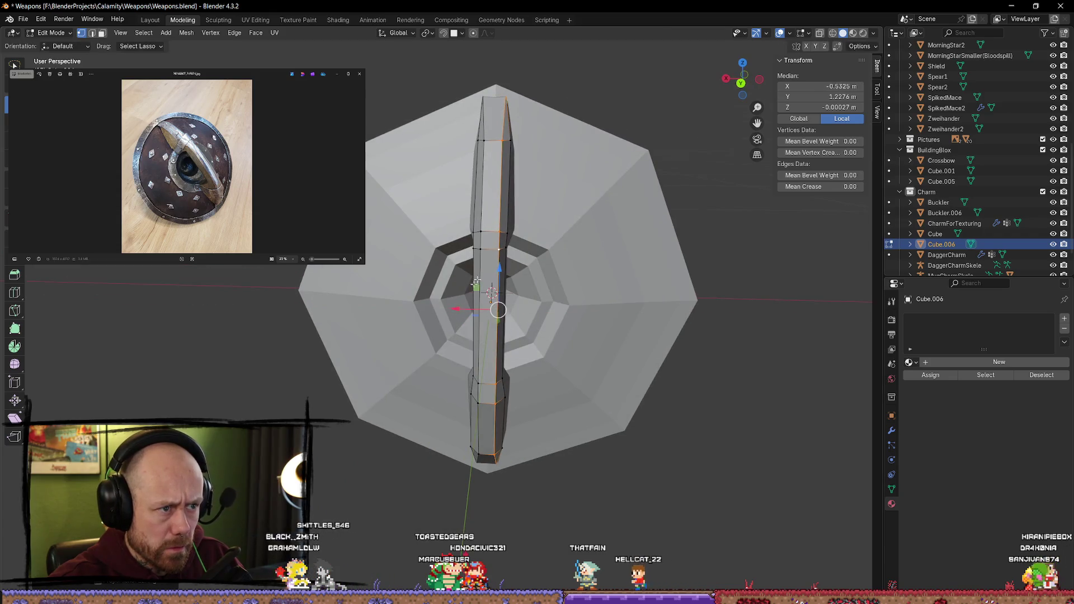
pyautogui.click(498, 107)
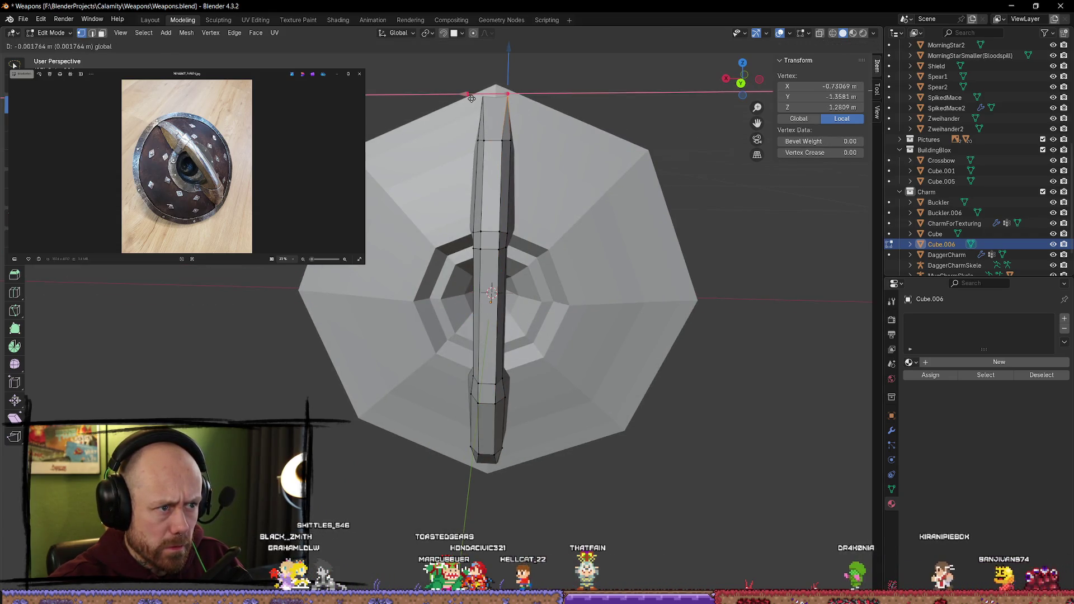
pyautogui.press('Tab')
pyautogui.moveTo(612, 358)
pyautogui.mouseDown(button='middle')
pyautogui.moveTo(622, 421)
pyautogui.moveTo(618, 372)
pyautogui.moveTo(482, 319)
pyautogui.moveTo(445, 316)
pyautogui.moveTo(788, 312)
pyautogui.moveTo(782, 397)
pyautogui.moveTo(712, 446)
pyautogui.moveTo(568, 390)
pyautogui.moveTo(588, 389)
pyautogui.moveTo(556, 388)
pyautogui.moveTo(663, 396)
pyautogui.moveTo(677, 420)
pyautogui.mouseUp(button='middle')
pyautogui.press('Tab')
pyautogui.press('Tab')
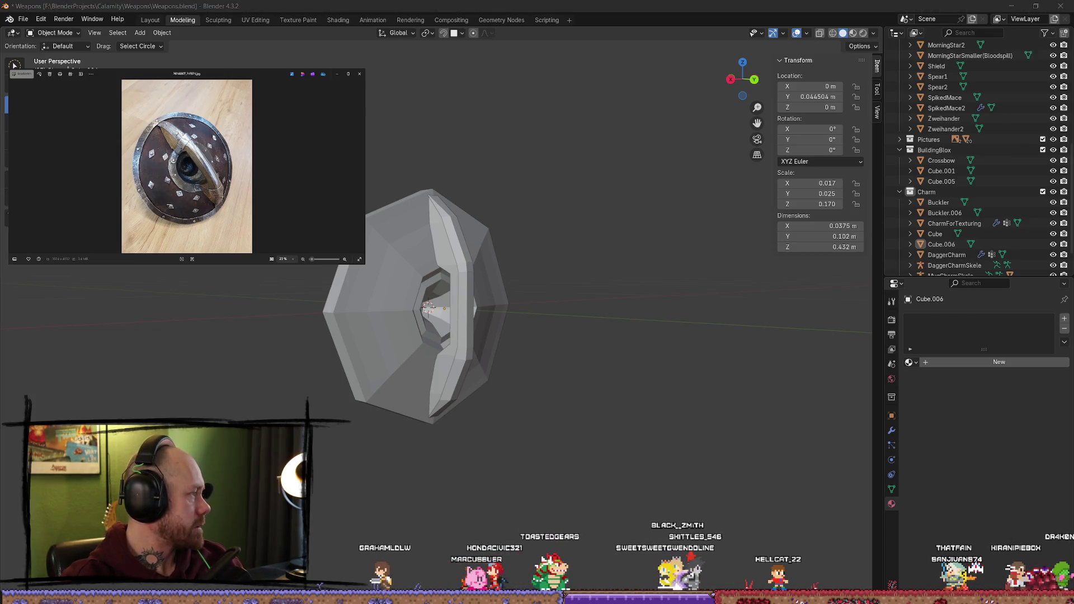
pyautogui.moveTo(358, 191)
pyautogui.mouseDown(button='middle')
pyautogui.moveTo(469, 233)
pyautogui.moveTo(408, 244)
pyautogui.moveTo(386, 274)
pyautogui.moveTo(302, 276)
pyautogui.moveTo(347, 285)
pyautogui.moveTo(309, 296)
pyautogui.moveTo(349, 296)
pyautogui.mouseUp(button='middle')
pyautogui.scroll(5, 340, 274)
pyautogui.scroll(-5, 340, 274)
pyautogui.scroll(4, 302, 277)
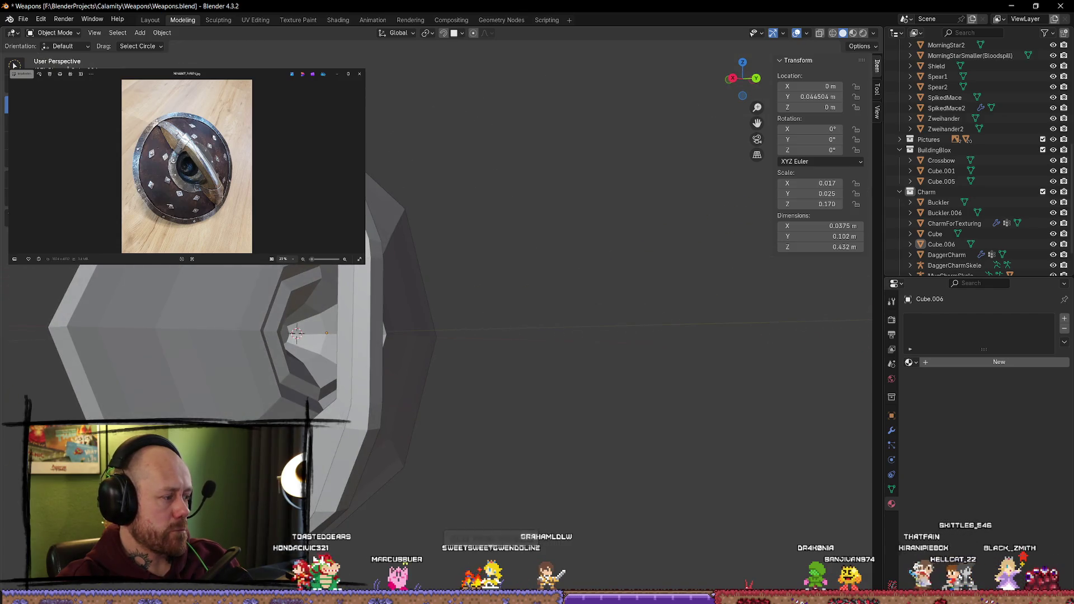
pyautogui.keyDown('shift'); pyautogui.moveTo(375, 235); pyautogui.dragTo(447, 239, button='middle'); pyautogui.keyUp('shift')
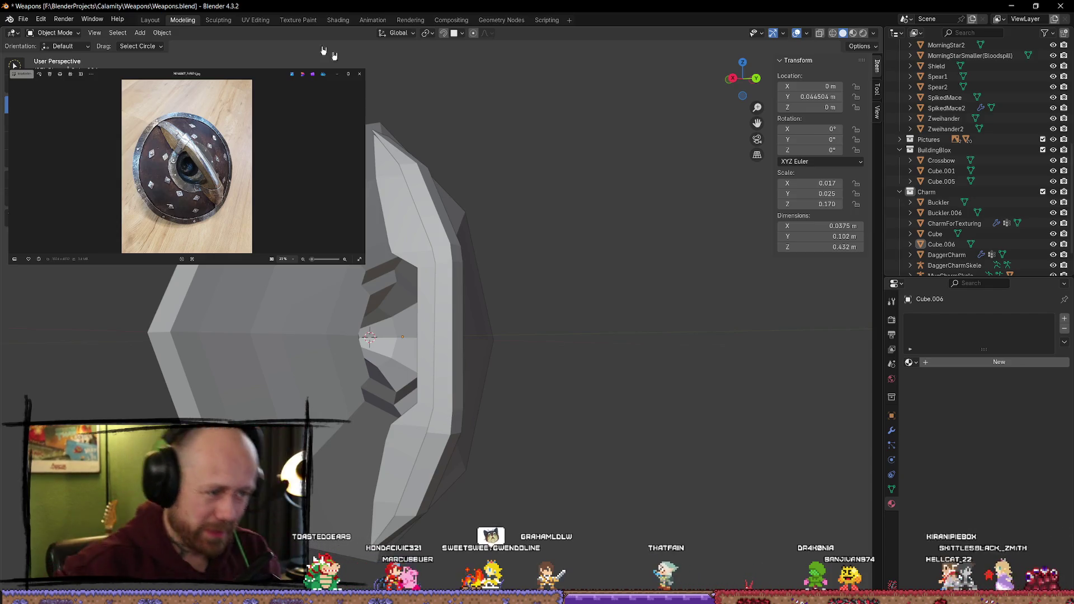
pyautogui.moveTo(434, 243)
pyautogui.mouseDown(button='middle')
pyautogui.moveTo(304, 314)
pyautogui.moveTo(341, 291)
pyautogui.moveTo(479, 336)
pyautogui.moveTo(465, 314)
pyautogui.moveTo(532, 285)
pyautogui.mouseUp(button='middle')
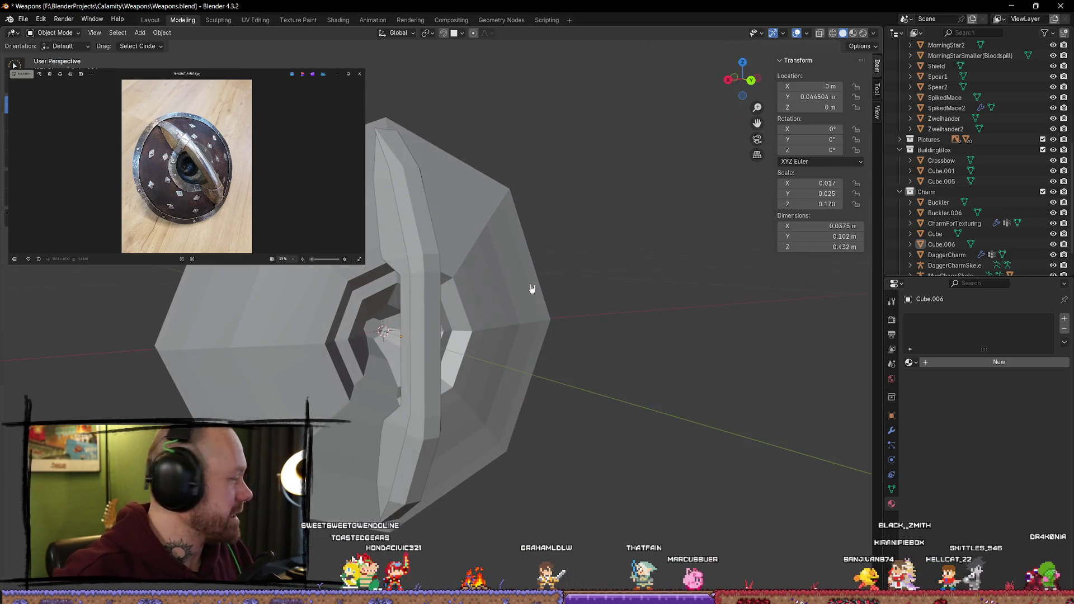
pyautogui.moveTo(401, 277)
pyautogui.mouseDown(button='middle')
pyautogui.moveTo(479, 292)
pyautogui.moveTo(605, 288)
pyautogui.mouseUp(button='middle')
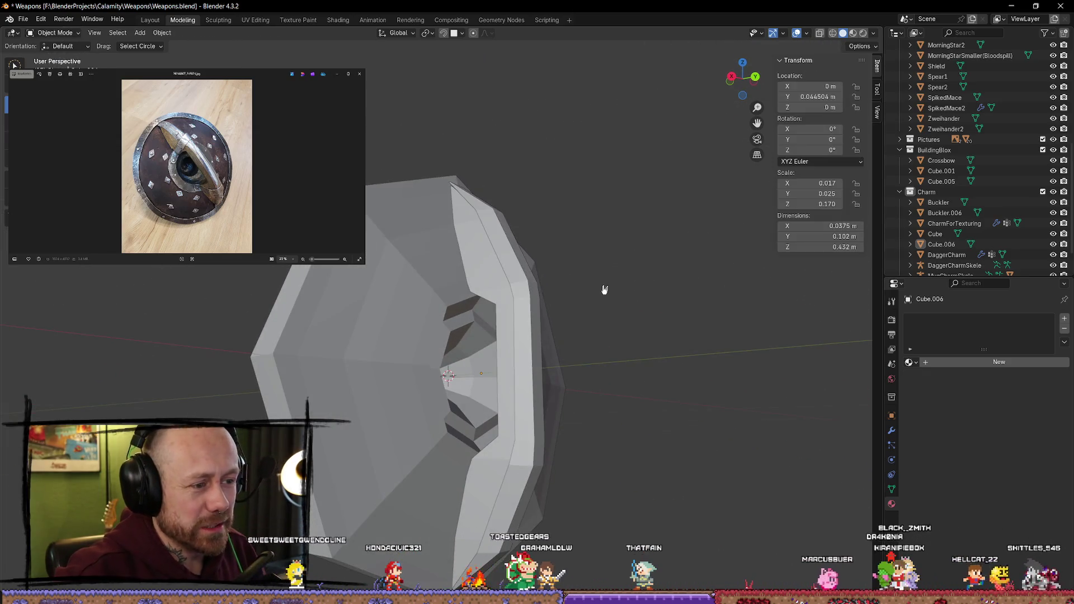
pyautogui.click(484, 286)
pyautogui.press('Tab')
pyautogui.press('Tab')
pyautogui.moveTo(623, 307); pyautogui.dragTo(339, 316, button='middle')
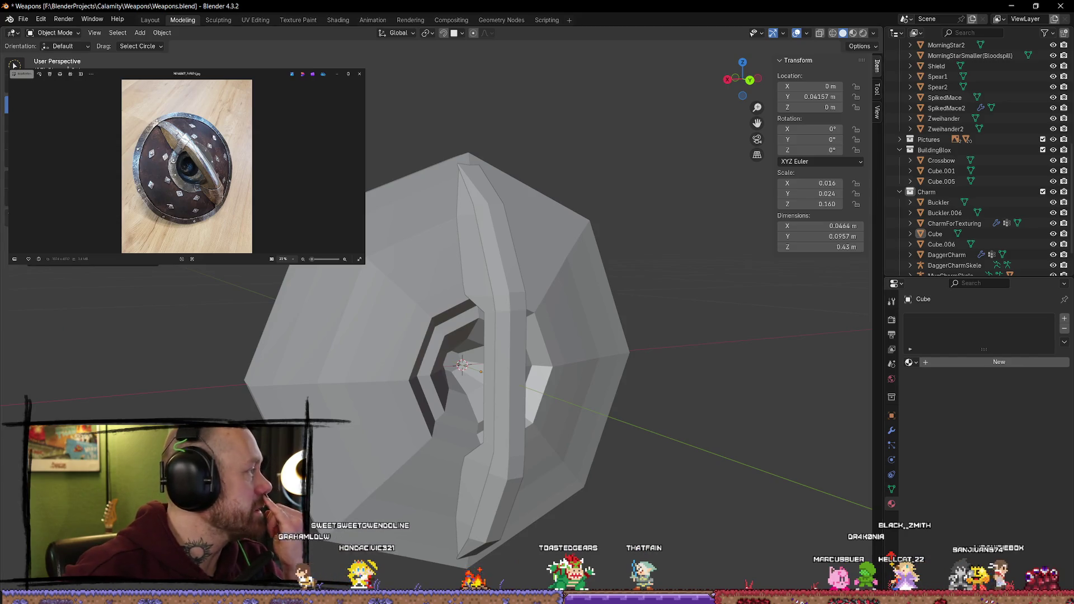
pyautogui.scroll(6, 180, 146)
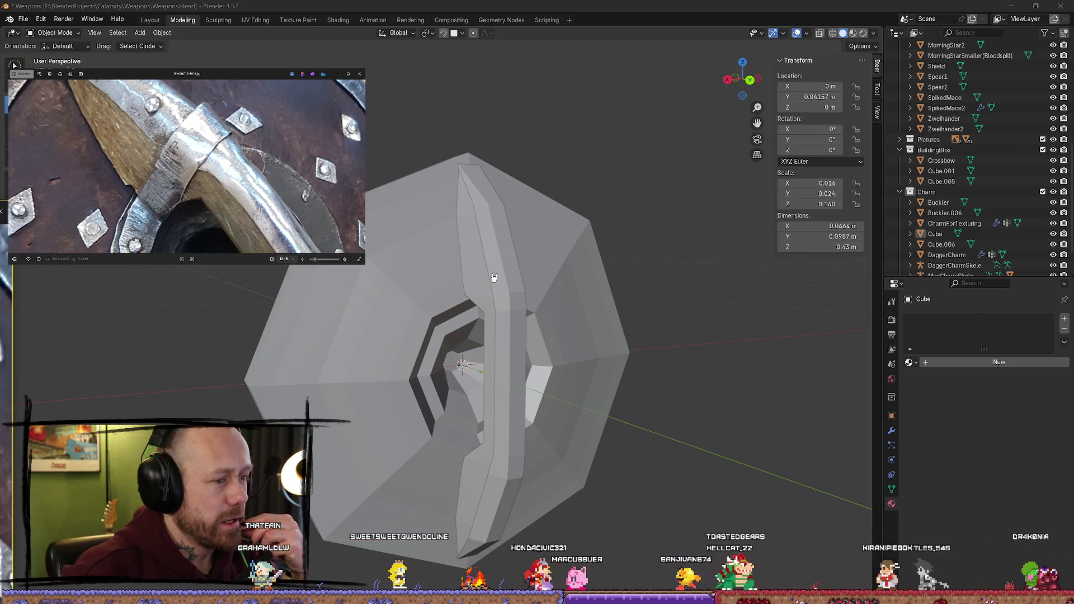
pyautogui.scroll(-2, 297, 116)
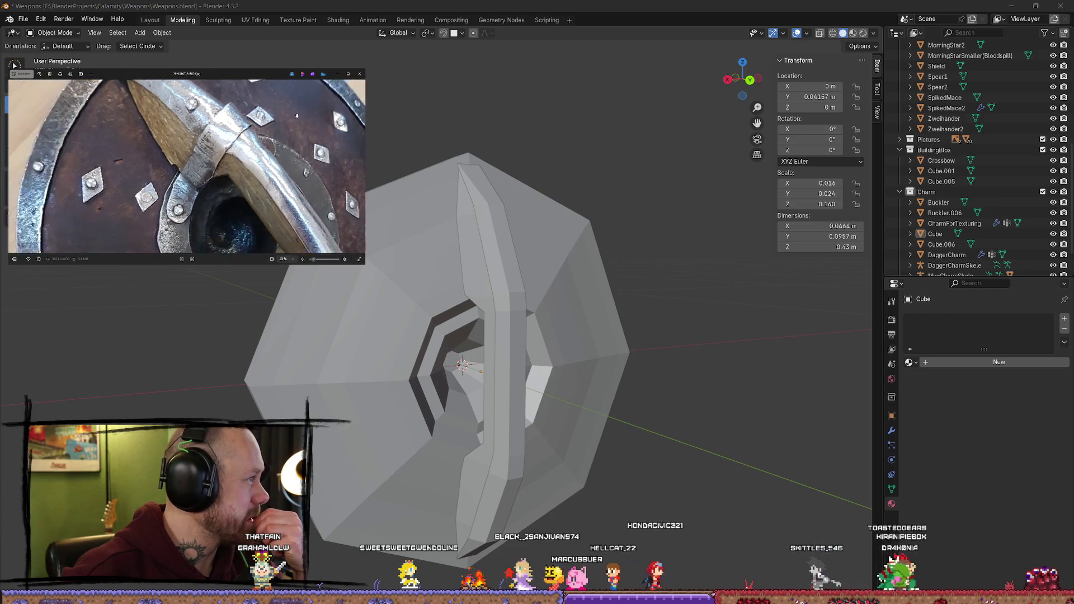
pyautogui.scroll(-4, 297, 116)
pyautogui.scroll(1, 266, 128)
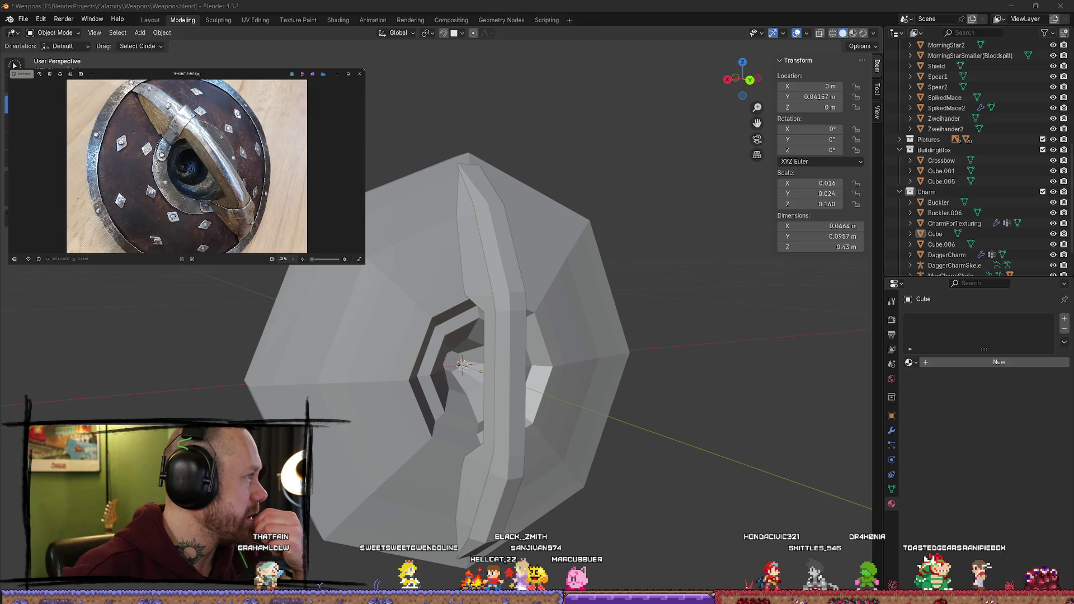
pyautogui.scroll(-1, 289, 110)
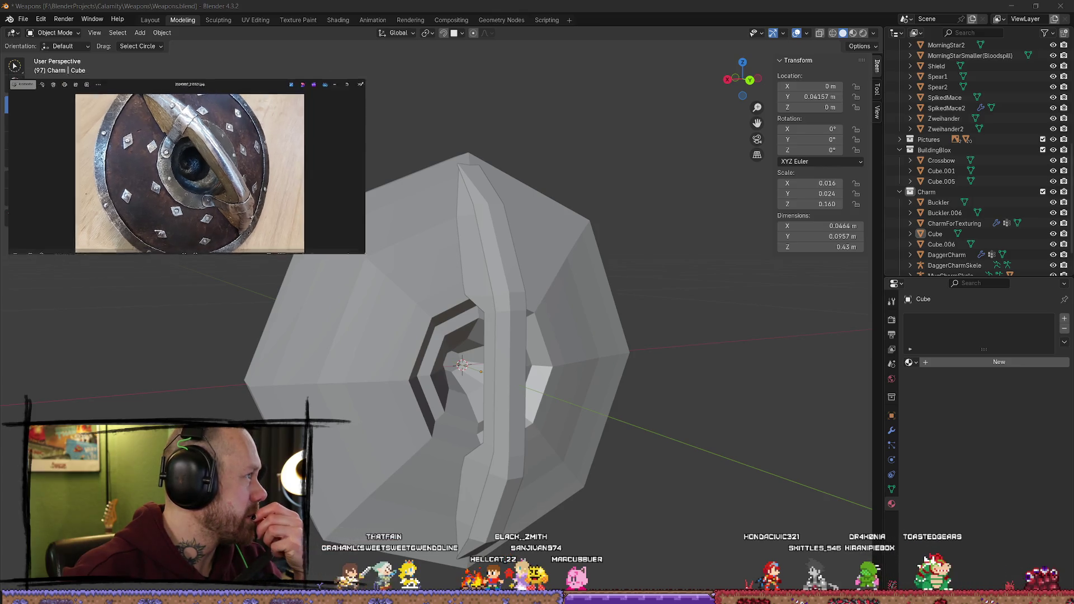
pyautogui.scroll(-1, 232, 123)
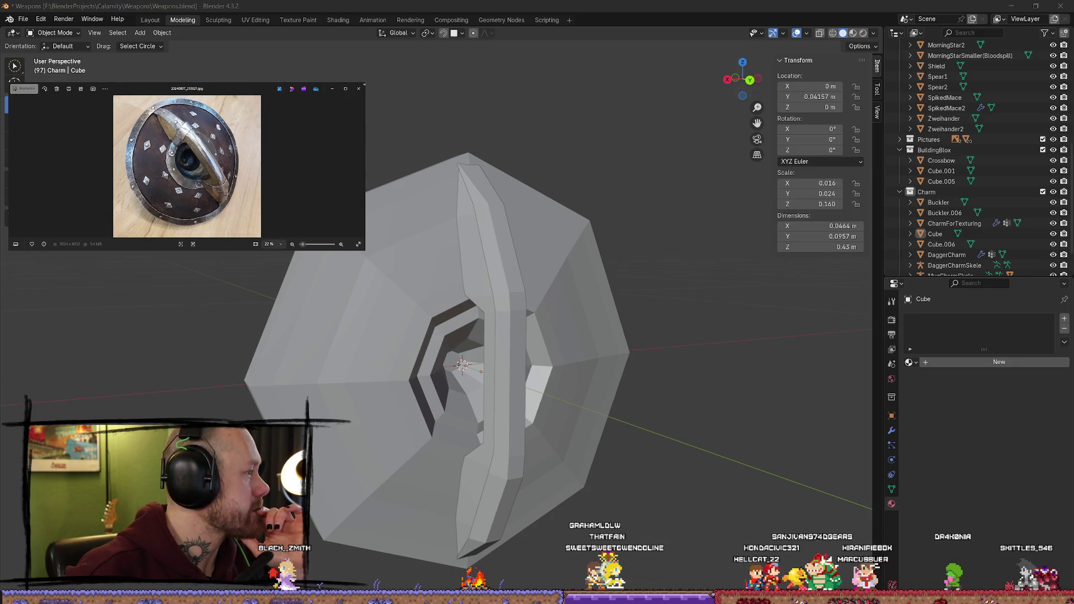
pyautogui.scroll(2, 186, 167)
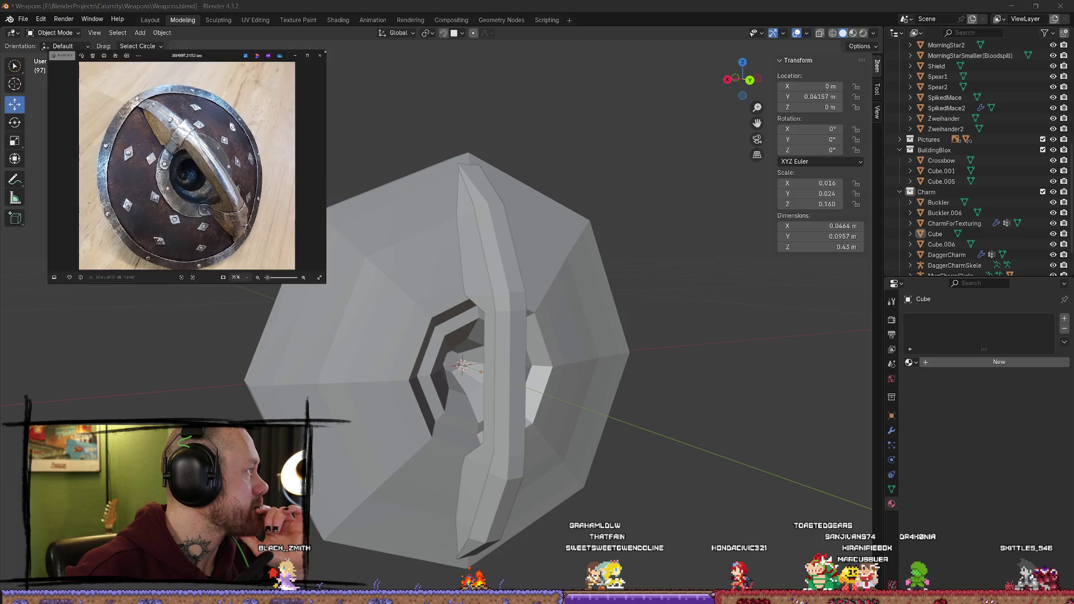
pyautogui.scroll(1, 187, 167)
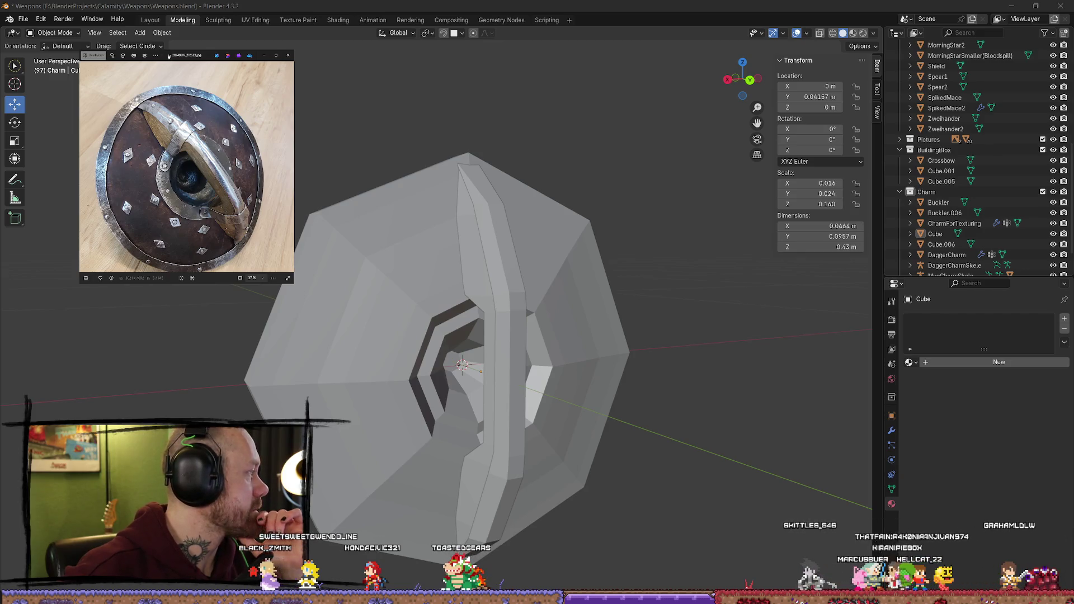
pyautogui.moveTo(504, 279)
pyautogui.mouseDown(button='middle')
pyautogui.moveTo(456, 233)
pyautogui.moveTo(363, 209)
pyautogui.moveTo(357, 173)
pyautogui.moveTo(575, 208)
pyautogui.moveTo(588, 240)
pyautogui.moveTo(517, 310)
pyautogui.moveTo(474, 279)
pyautogui.mouseUp(button='middle')
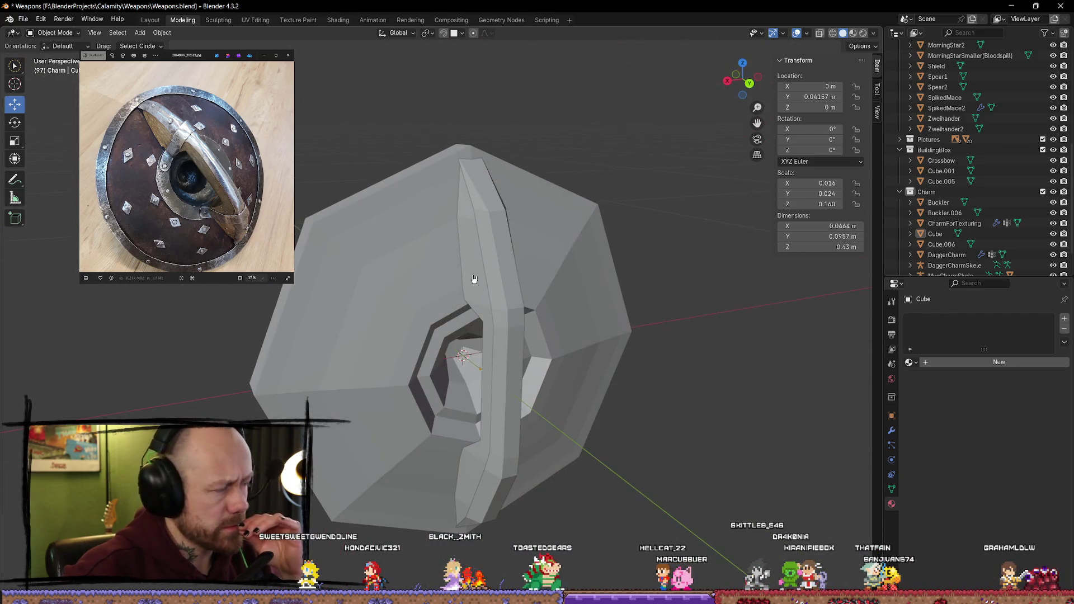
# Step: Orbit around the buckler to a side view of the strap
pyautogui.moveTo(236, 345)
pyautogui.mouseDown(button='middle')
pyautogui.moveTo(379, 304)
pyautogui.moveTo(456, 236)
pyautogui.mouseUp(button='middle')
pyautogui.moveTo(530, 240)
pyautogui.mouseDown(button='middle')
pyautogui.moveTo(384, 431)
pyautogui.moveTo(546, 455)
pyautogui.mouseUp(button='middle')
pyautogui.scroll(-3, 505, 271)
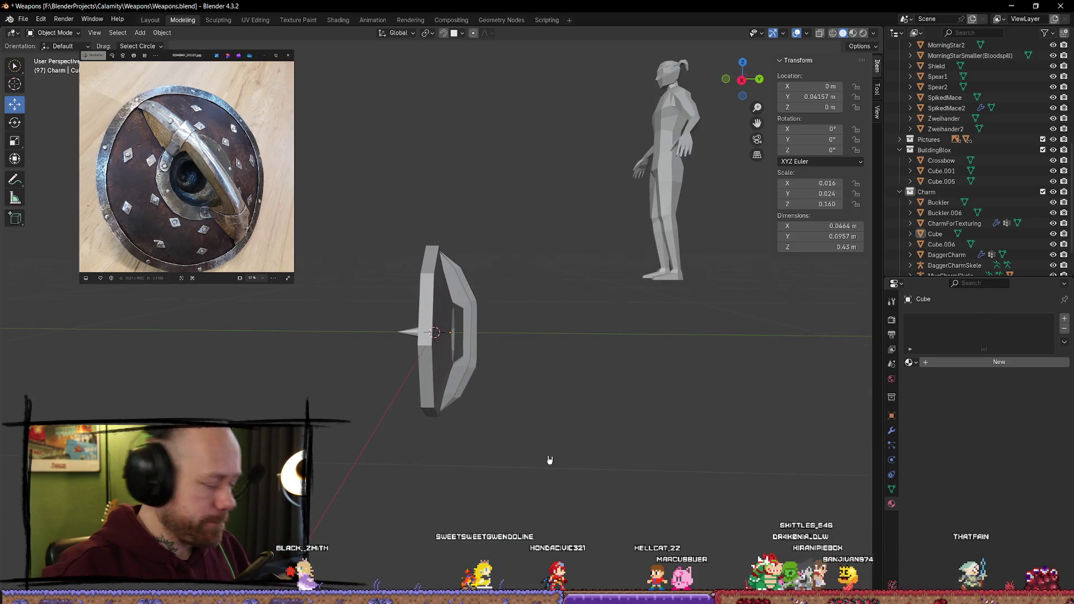
pyautogui.hotkey('shift', 'a')
pyautogui.moveTo(547, 335)
pyautogui.mouseDown(button='middle')
pyautogui.moveTo(549, 295)
pyautogui.moveTo(568, 319)
pyautogui.moveTo(451, 317)
pyautogui.mouseUp(button='middle')
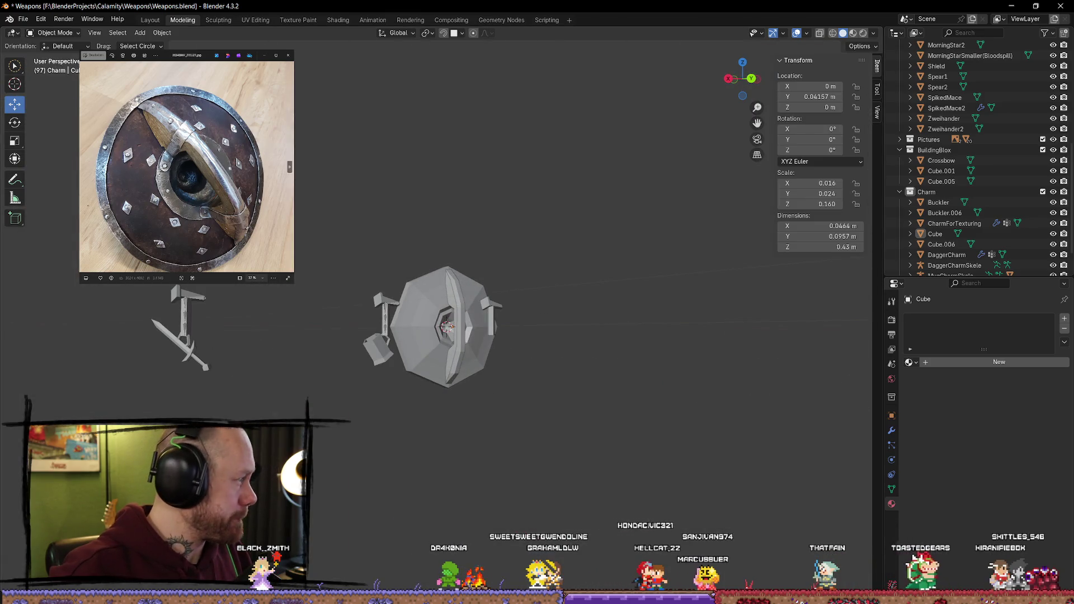
pyautogui.scroll(3, 341, 360)
pyautogui.moveTo(340, 359)
pyautogui.mouseDown(button='middle')
pyautogui.moveTo(395, 348)
pyautogui.moveTo(480, 283)
pyautogui.mouseUp(button='middle')
# Step: Scale Cube.006 down to 0.0347 × 0.0943 × 0.401 m and inspect it
pyautogui.click(493, 336)
pyautogui.keyDown('shift'); pyautogui.click(499, 399); pyautogui.keyUp('shift')
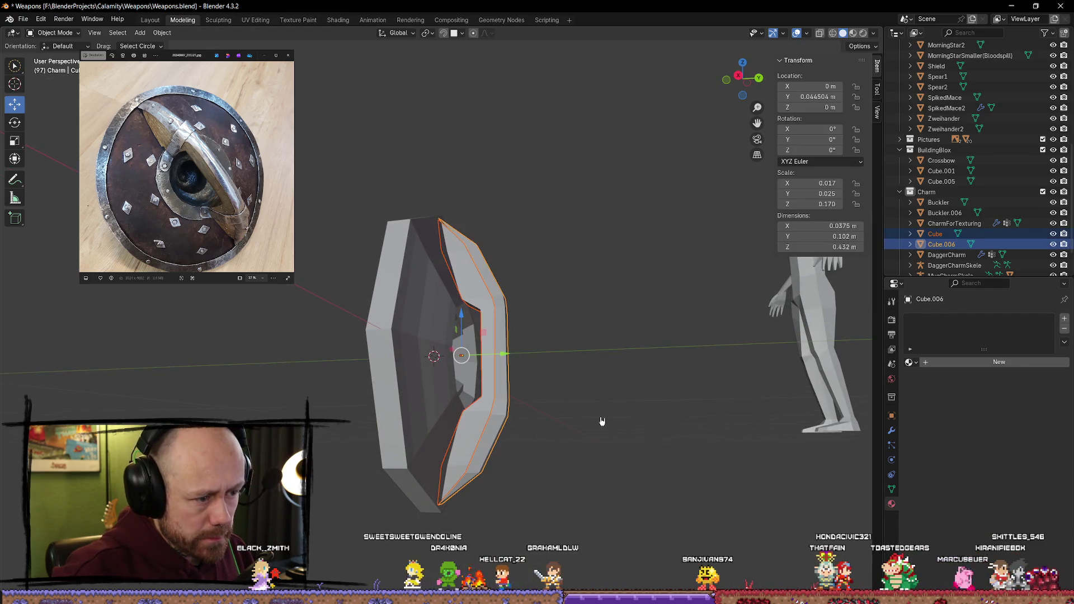
pyautogui.press('s')
pyautogui.click(593, 417)
pyautogui.click(618, 418)
pyautogui.moveTo(619, 418)
pyautogui.mouseDown(button='middle')
pyautogui.moveTo(459, 412)
pyautogui.moveTo(481, 419)
pyautogui.moveTo(441, 422)
pyautogui.moveTo(642, 443)
pyautogui.moveTo(646, 435)
pyautogui.moveTo(606, 489)
pyautogui.moveTo(455, 455)
pyautogui.moveTo(383, 455)
pyautogui.moveTo(388, 446)
pyautogui.moveTo(347, 424)
pyautogui.moveTo(263, 436)
pyautogui.moveTo(372, 492)
pyautogui.moveTo(428, 376)
pyautogui.mouseUp(button='middle')
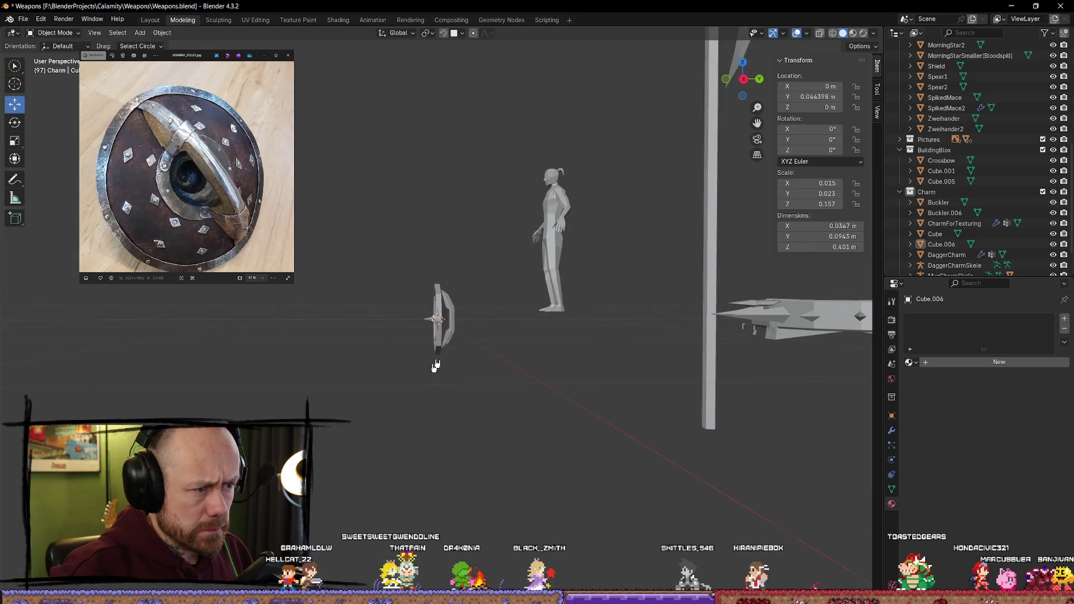
pyautogui.scroll(5, 428, 377)
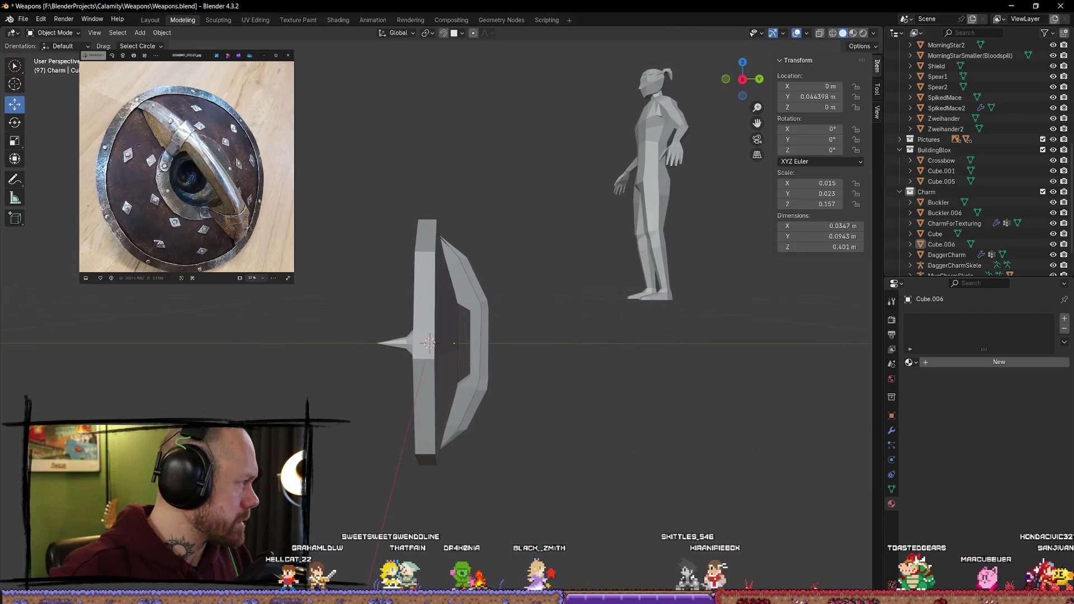
pyautogui.moveTo(428, 335); pyautogui.dragTo(359, 315, button='middle')
pyautogui.moveTo(238, 315)
pyautogui.mouseDown(button='middle')
pyautogui.moveTo(153, 311)
pyautogui.moveTo(474, 333)
pyautogui.moveTo(479, 311)
pyautogui.moveTo(640, 314)
pyautogui.moveTo(620, 332)
pyautogui.moveTo(585, 333)
pyautogui.moveTo(532, 297)
pyautogui.moveTo(477, 316)
pyautogui.moveTo(552, 359)
pyautogui.moveTo(585, 350)
pyautogui.moveTo(547, 278)
pyautogui.moveTo(413, 299)
pyautogui.moveTo(309, 343)
pyautogui.moveTo(326, 331)
pyautogui.mouseUp(button='middle')
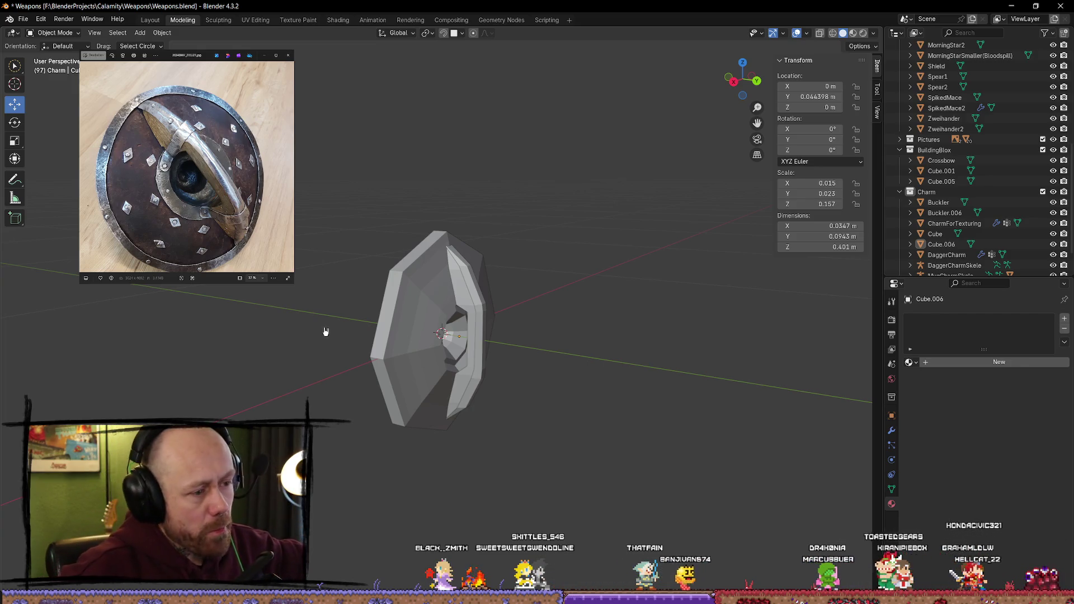
pyautogui.moveTo(538, 250); pyautogui.dragTo(564, 302, button='middle')
# Step: Add a new cube mesh and shrink it to a tiny size
pyautogui.hotkey('shift', 'a')
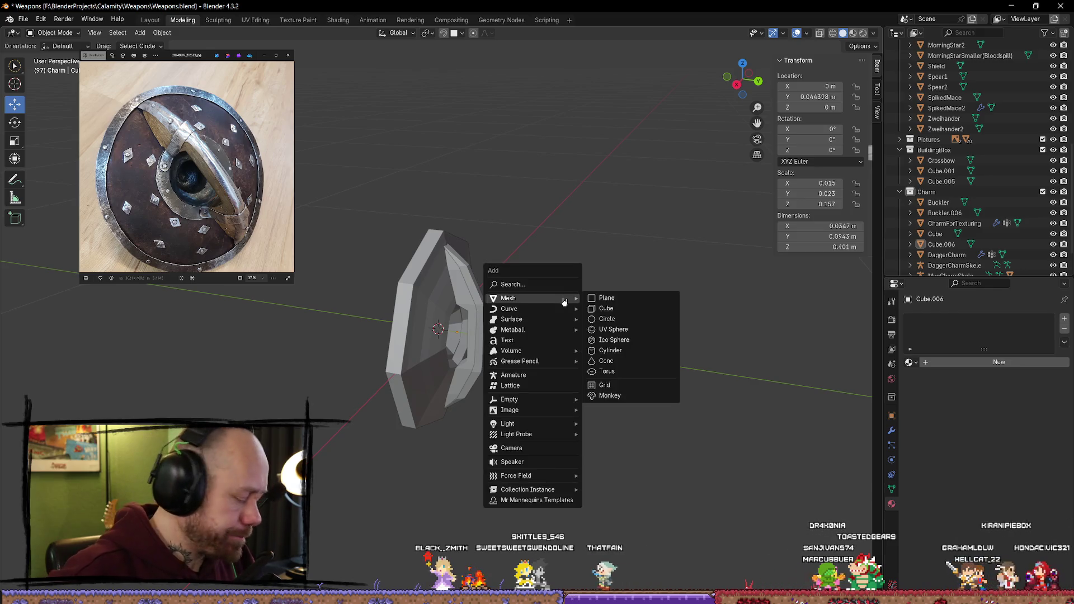
pyautogui.click(606, 309)
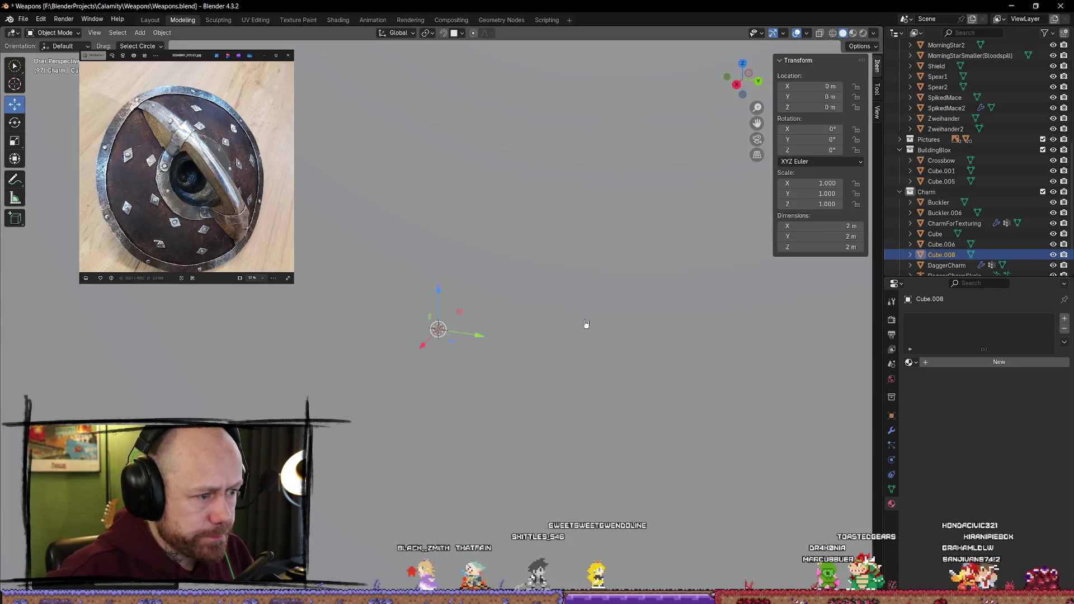
pyautogui.press('s')
pyautogui.click(445, 326)
pyautogui.press('s')
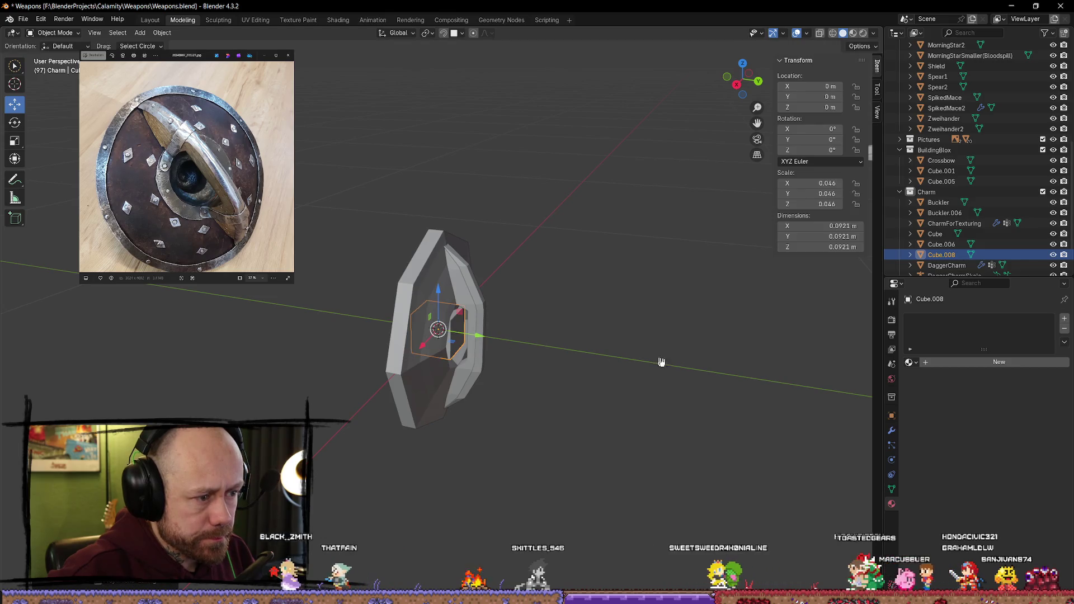
pyautogui.click(509, 350)
# Step: Move the small cube beside the boss ridge, close to the shield surface
pyautogui.moveTo(479, 341); pyautogui.dragTo(507, 339)
pyautogui.moveTo(469, 292); pyautogui.dragTo(476, 263)
pyautogui.moveTo(453, 319); pyautogui.dragTo(496, 313)
pyautogui.scroll(6, 535, 319)
pyautogui.moveTo(599, 326)
pyautogui.mouseDown(button='middle')
pyautogui.moveTo(549, 312)
pyautogui.moveTo(498, 380)
pyautogui.mouseUp(button='middle')
pyautogui.moveTo(517, 388)
pyautogui.mouseDown()
pyautogui.moveTo(483, 364)
pyautogui.moveTo(536, 357)
pyautogui.mouseUp()
# Step: Flatten the cube into a thin plate by scaling it down along one axis
pyautogui.press('s')
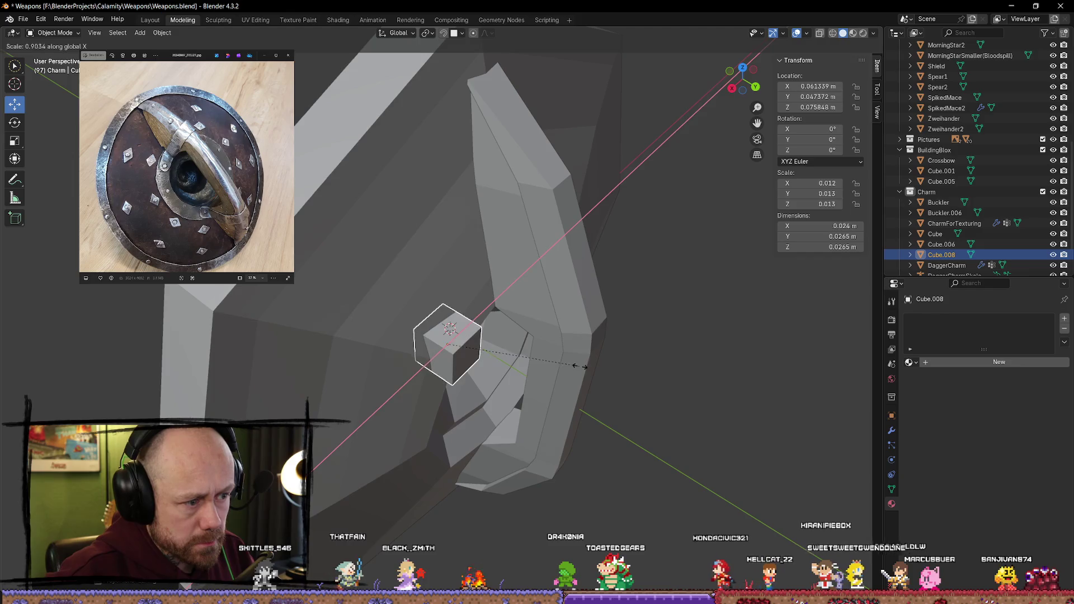
pyautogui.press('Escape')
pyautogui.press('s')
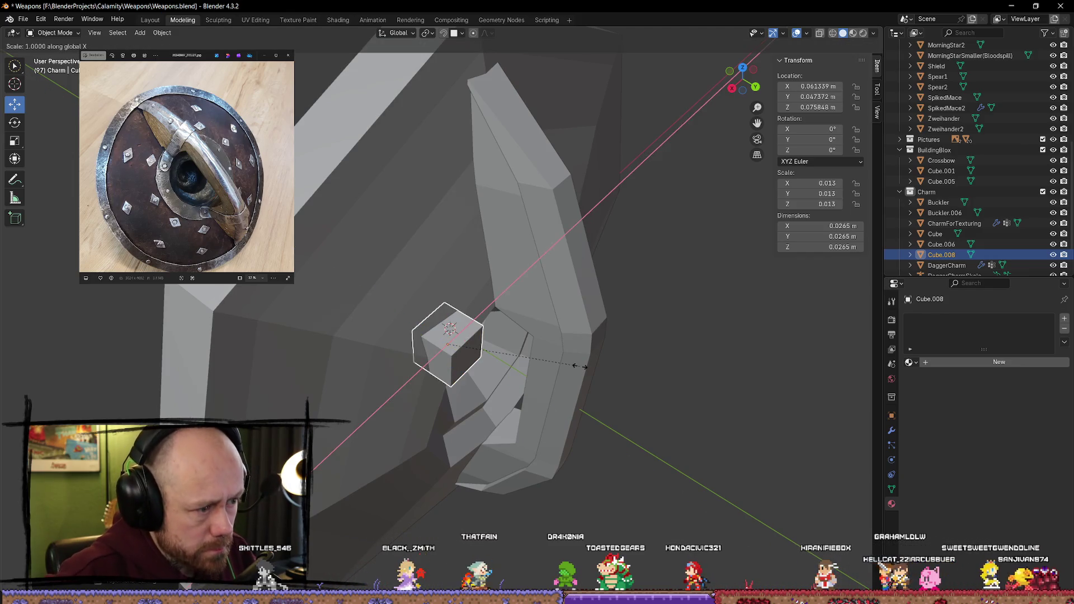
pyautogui.click(466, 330)
pyautogui.moveTo(466, 330); pyautogui.dragTo(559, 319, button='middle')
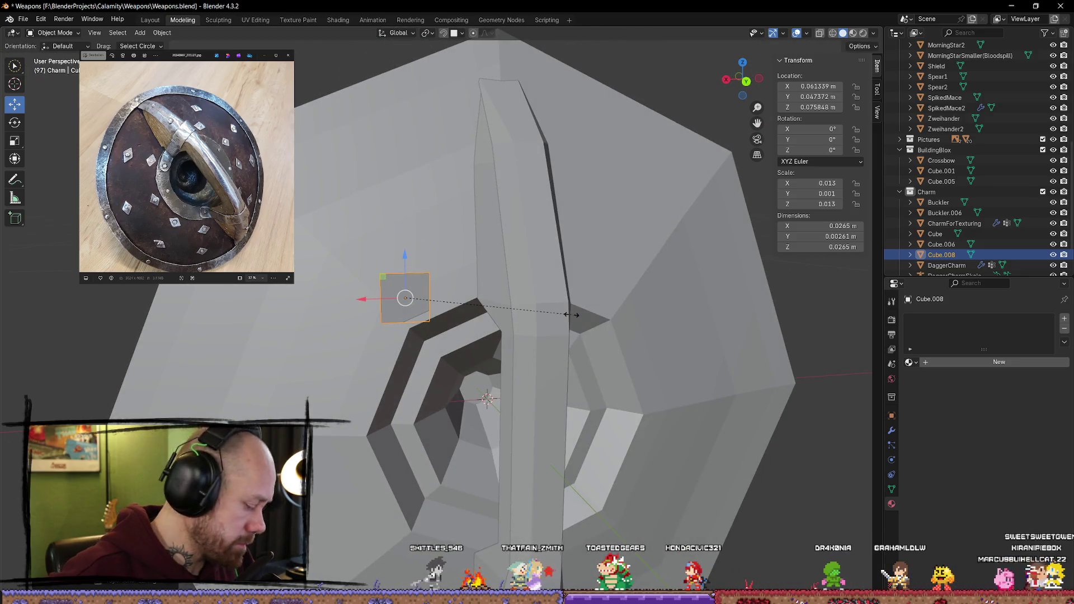
pyautogui.press('x')
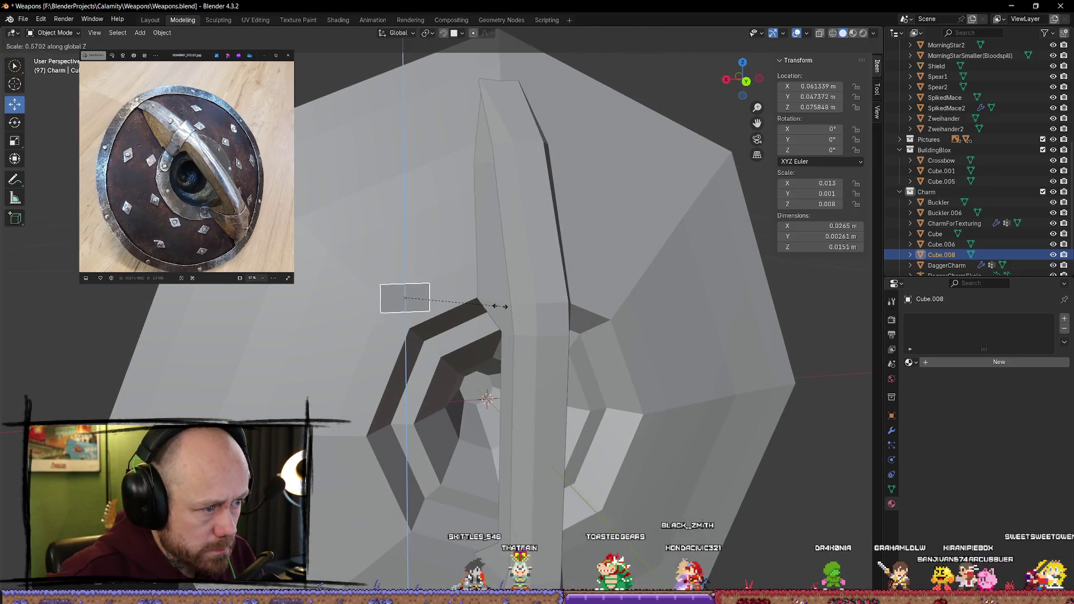
pyautogui.click(501, 307)
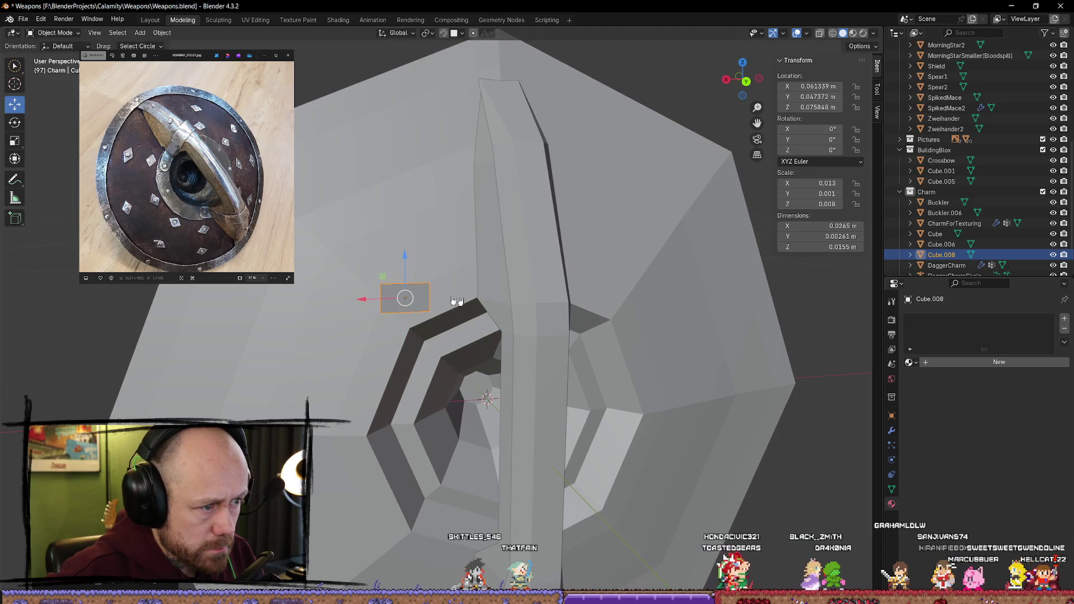
# Step: Position the plate along X and Z, thickening it along Y to 0.0265 × 0.00368 × 0.0155 m
pyautogui.moveTo(369, 301); pyautogui.dragTo(417, 301)
pyautogui.moveTo(417, 300)
pyautogui.mouseDown(button='middle')
pyautogui.moveTo(491, 300)
pyautogui.moveTo(511, 314)
pyautogui.moveTo(558, 287)
pyautogui.moveTo(549, 275)
pyautogui.moveTo(559, 285)
pyautogui.mouseUp(button='middle')
pyautogui.press('g')
pyautogui.press('z')
pyautogui.click(524, 288)
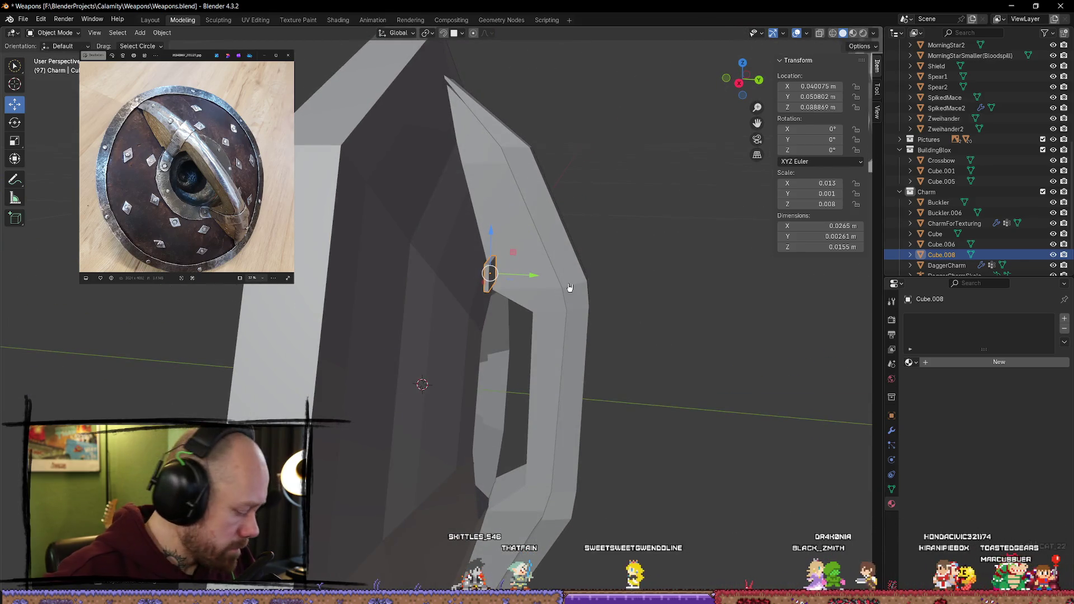
pyautogui.press('s')
pyautogui.press('y')
pyautogui.click(602, 290)
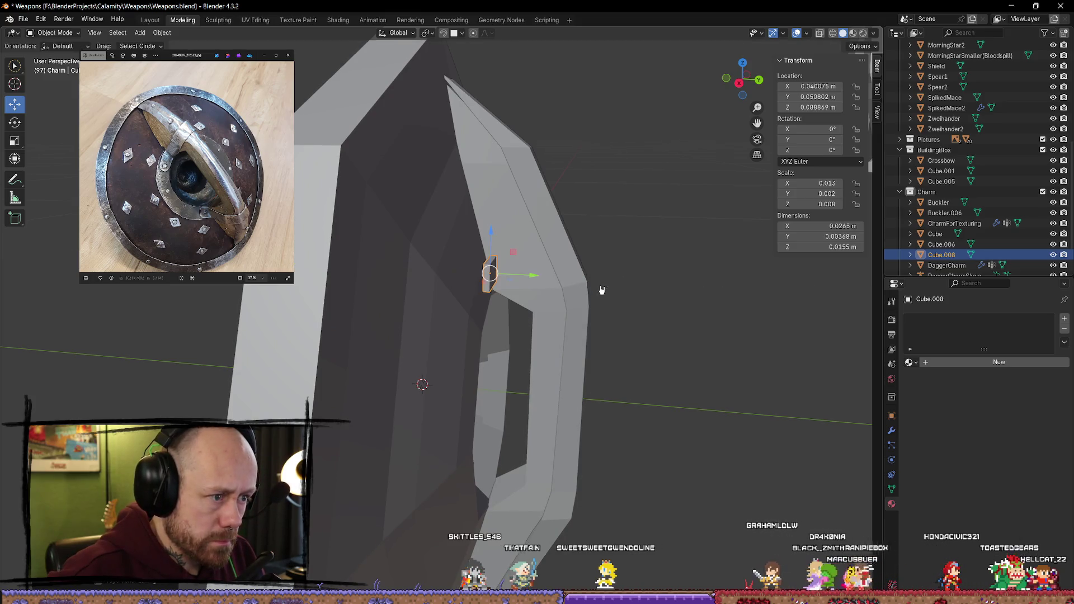
pyautogui.moveTo(536, 282); pyautogui.dragTo(520, 283)
pyautogui.moveTo(520, 283); pyautogui.dragTo(453, 286, button='middle')
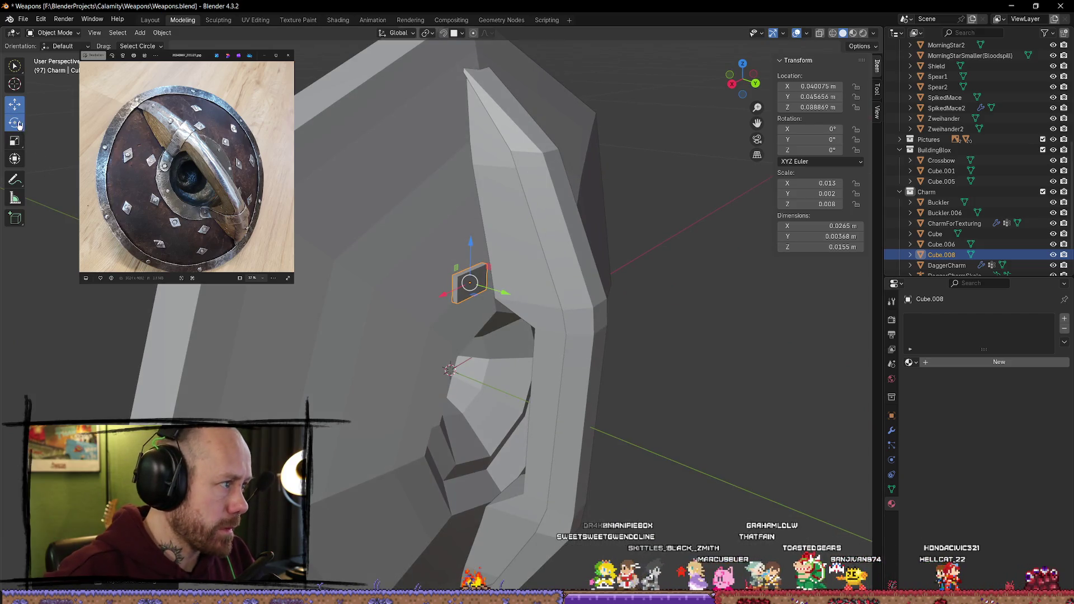
# Step: Tilt Cube.008 about X and slide it along X toward the boss ridge
pyautogui.moveTo(510, 291); pyautogui.dragTo(520, 288, button='middle')
pyautogui.hotkey('shift', 'space')
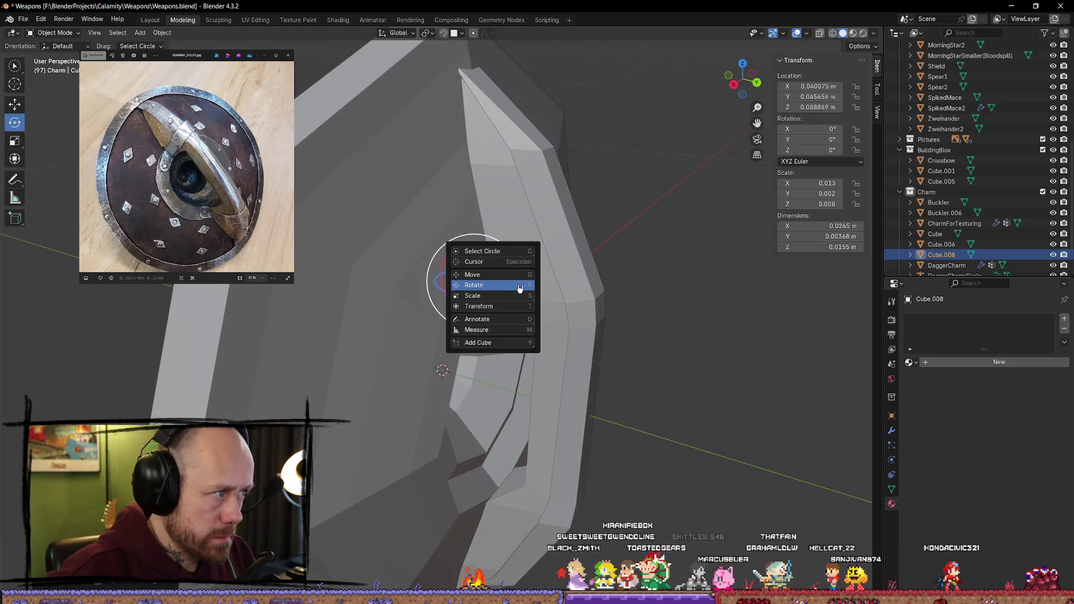
pyautogui.moveTo(509, 308)
pyautogui.mouseDown()
pyautogui.moveTo(505, 291)
pyautogui.moveTo(442, 296)
pyautogui.mouseUp()
pyautogui.moveTo(528, 285); pyautogui.dragTo(533, 285)
pyautogui.moveTo(533, 285); pyautogui.dragTo(421, 296, button='middle')
pyautogui.moveTo(399, 297); pyautogui.dragTo(446, 307)
pyautogui.moveTo(447, 306)
pyautogui.mouseDown(button='middle')
pyautogui.moveTo(456, 279)
pyautogui.moveTo(464, 314)
pyautogui.moveTo(417, 322)
pyautogui.moveTo(426, 298)
pyautogui.mouseUp(button='middle')
pyautogui.moveTo(408, 299); pyautogui.dragTo(428, 302)
pyautogui.moveTo(428, 302)
pyautogui.mouseDown(button='middle')
pyautogui.moveTo(496, 283)
pyautogui.moveTo(470, 286)
pyautogui.mouseUp(button='middle')
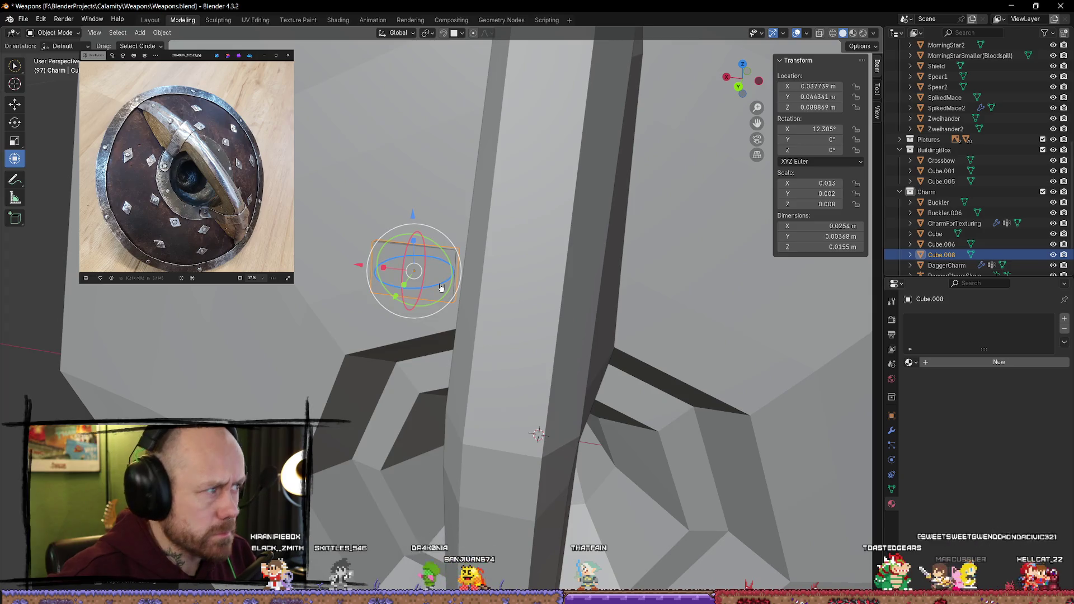
# Step: Turn the plate -6.2° about Z, shift it to X 0.0377 m, Y 0.0451 m, and enter Edit Mode
pyautogui.press('1')
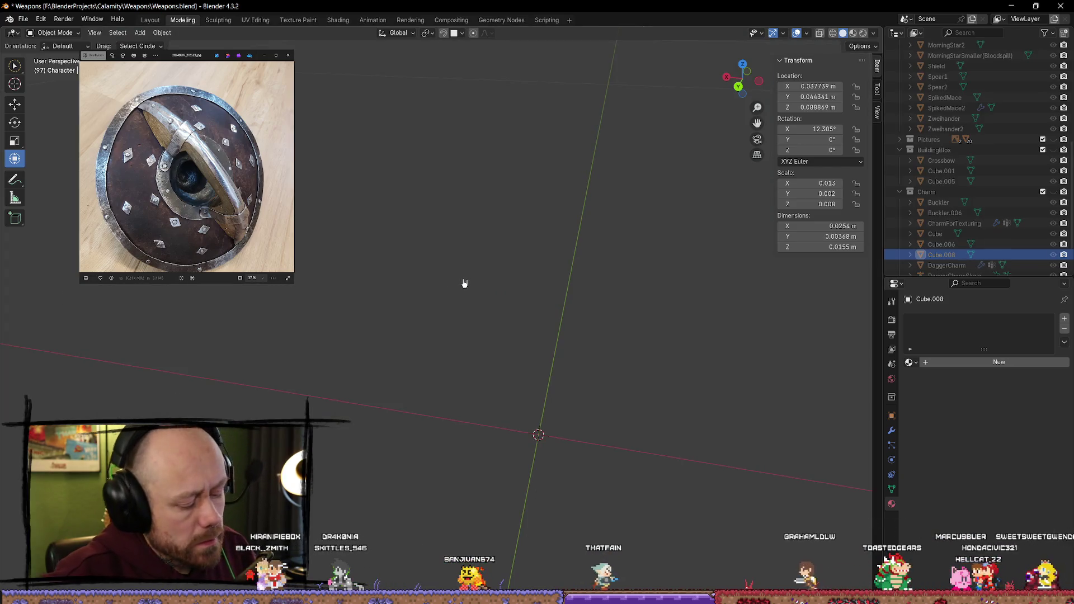
pyautogui.hotkey('ctrl', 'z')
pyautogui.click(456, 270)
pyautogui.moveTo(456, 271)
pyautogui.mouseDown(button='middle')
pyautogui.moveTo(436, 262)
pyautogui.moveTo(641, 382)
pyautogui.mouseUp(button='middle')
pyautogui.scroll(-3, 436, 261)
pyautogui.click(641, 382)
pyautogui.moveTo(603, 377)
pyautogui.mouseDown()
pyautogui.moveTo(624, 382)
pyautogui.moveTo(642, 438)
pyautogui.mouseUp()
pyautogui.moveTo(642, 439)
pyautogui.mouseDown(button='middle')
pyautogui.moveTo(623, 283)
pyautogui.moveTo(509, 318)
pyautogui.mouseUp(button='middle')
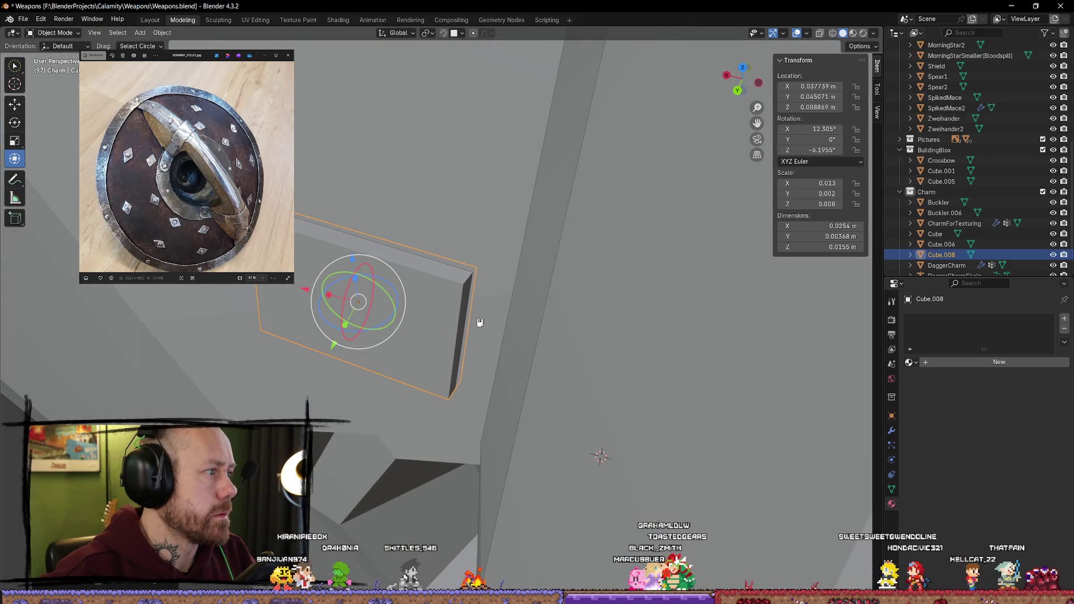
pyautogui.press('Tab')
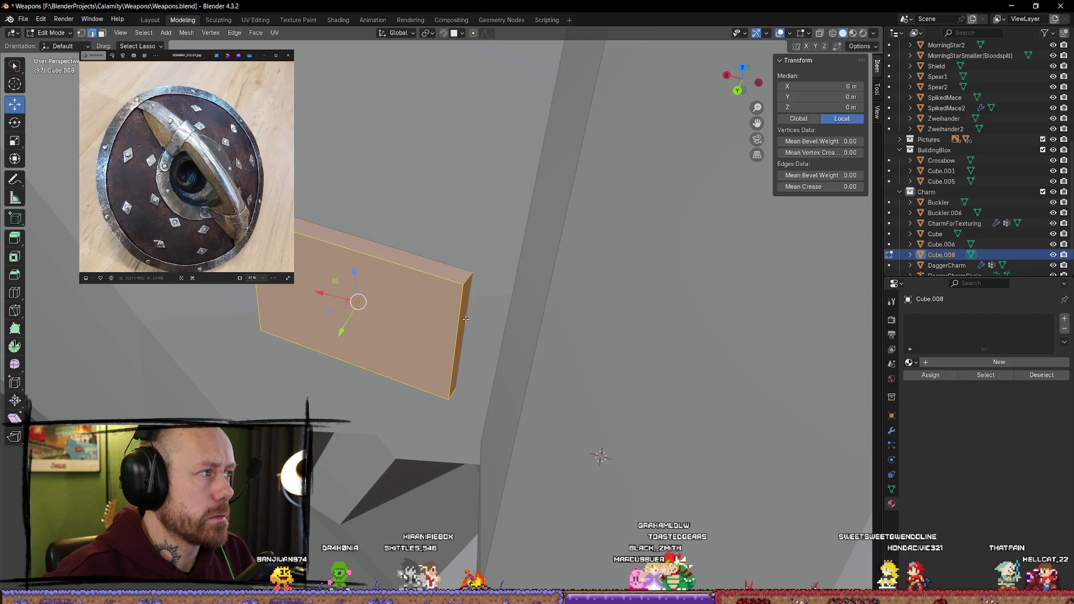
# Step: Reposition the plate's geometry and its bent end with a series of moves, one locked to Z
pyautogui.press('g')
pyautogui.moveTo(464, 310)
pyautogui.mouseDown(button='middle')
pyautogui.moveTo(450, 319)
pyautogui.moveTo(515, 271)
pyautogui.moveTo(504, 283)
pyautogui.mouseUp(button='middle')
pyautogui.press('z')
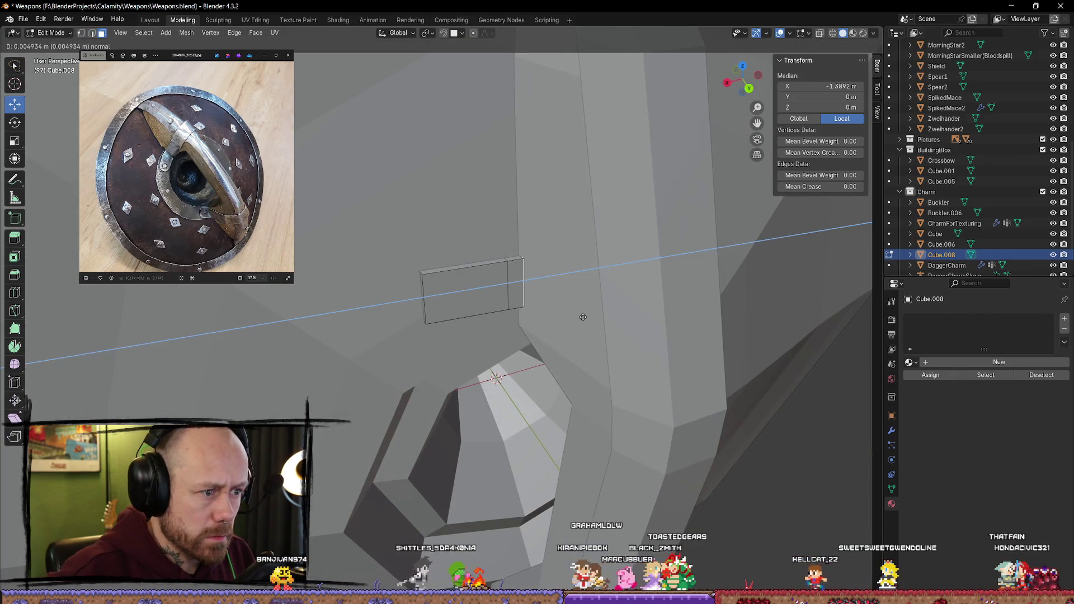
pyautogui.click(584, 316)
pyautogui.moveTo(585, 316); pyautogui.dragTo(625, 325, button='middle')
pyautogui.press('g')
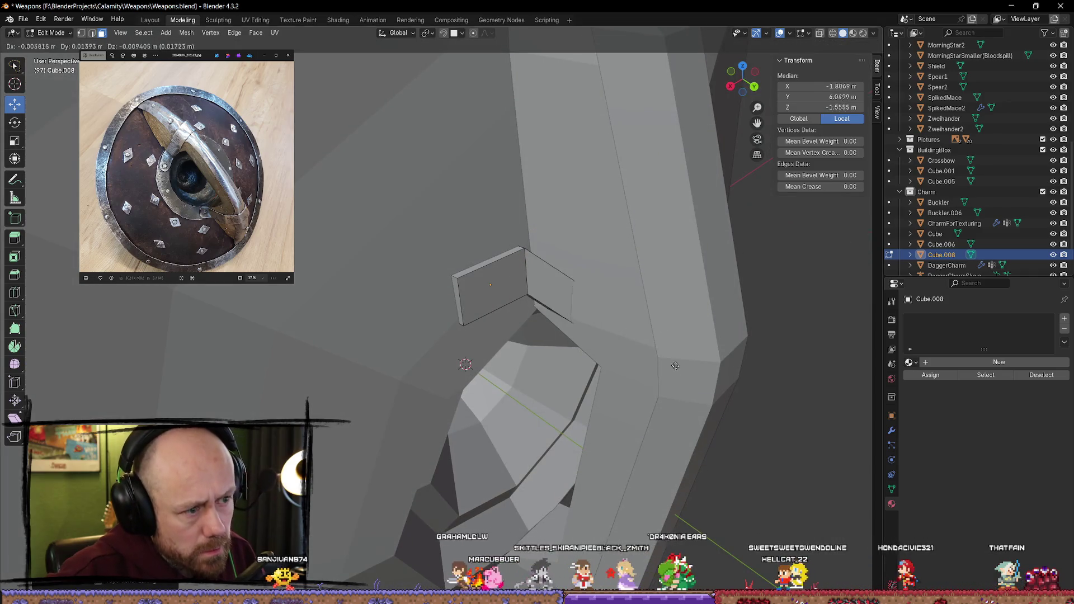
pyautogui.click(666, 359)
pyautogui.moveTo(666, 360)
pyautogui.mouseDown(button='middle')
pyautogui.moveTo(643, 292)
pyautogui.moveTo(565, 188)
pyautogui.moveTo(620, 200)
pyautogui.moveTo(612, 176)
pyautogui.mouseUp(button='middle')
pyautogui.press('g')
pyautogui.click(573, 185)
pyautogui.press('g')
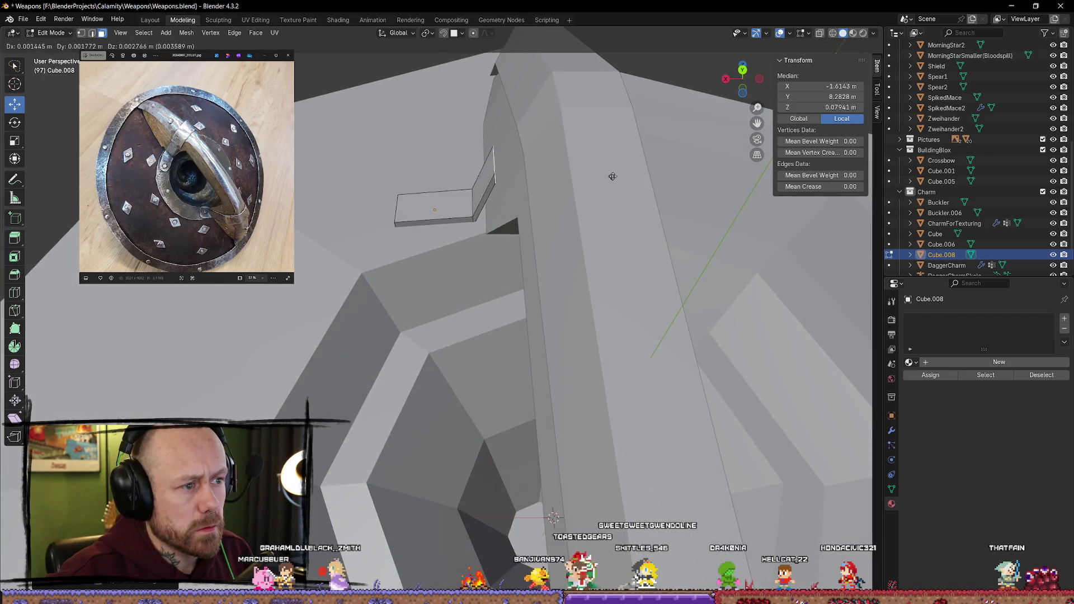
pyautogui.click(617, 182)
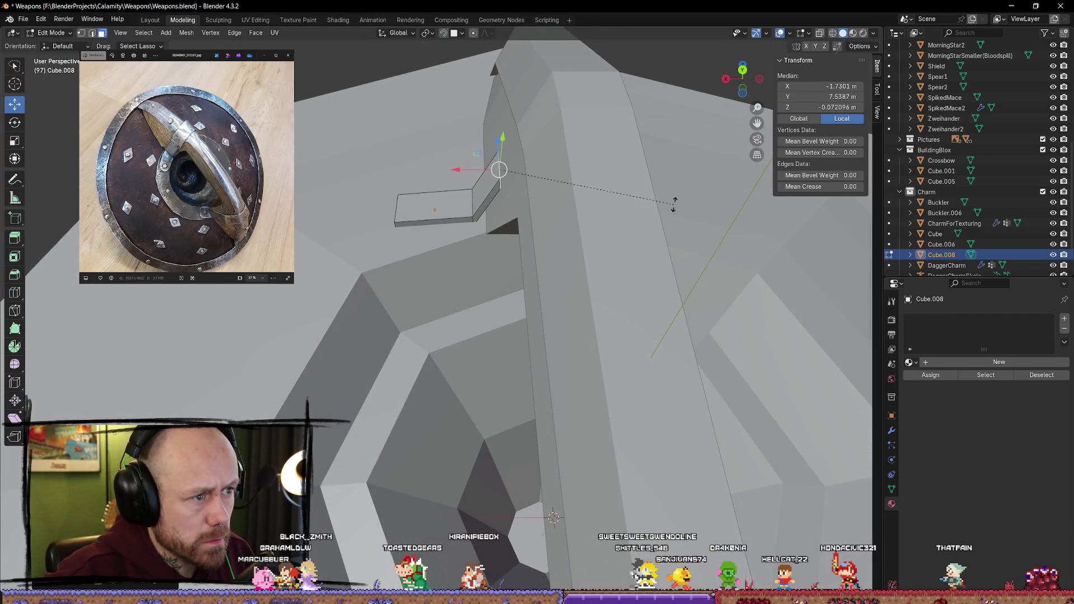
# Step: Bend the strip's end by rotating it about the Y axis, discarding the stray resizes
pyautogui.press('Escape')
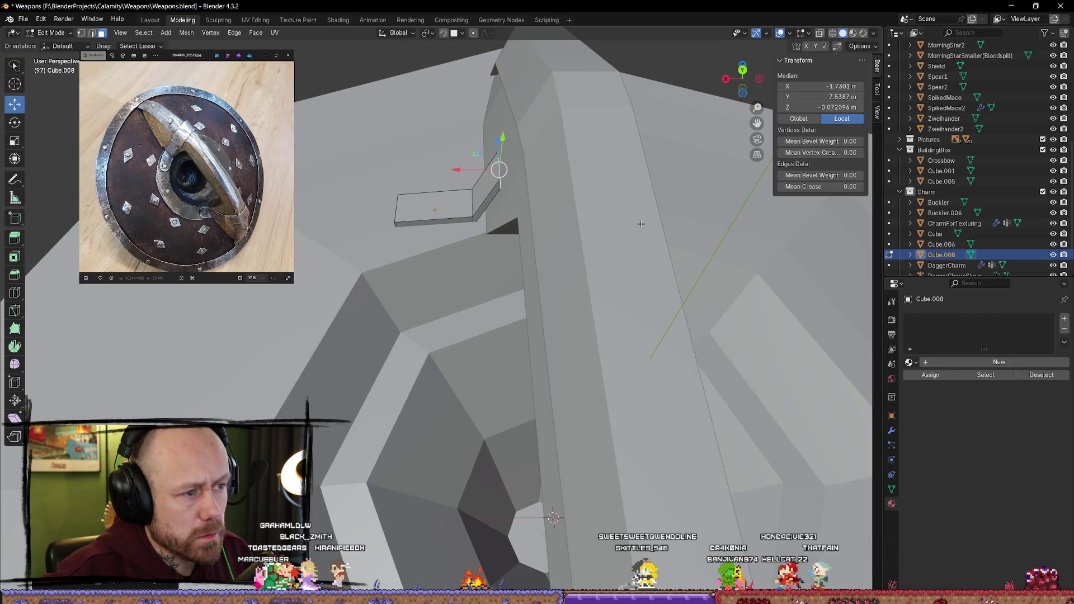
pyautogui.press('s')
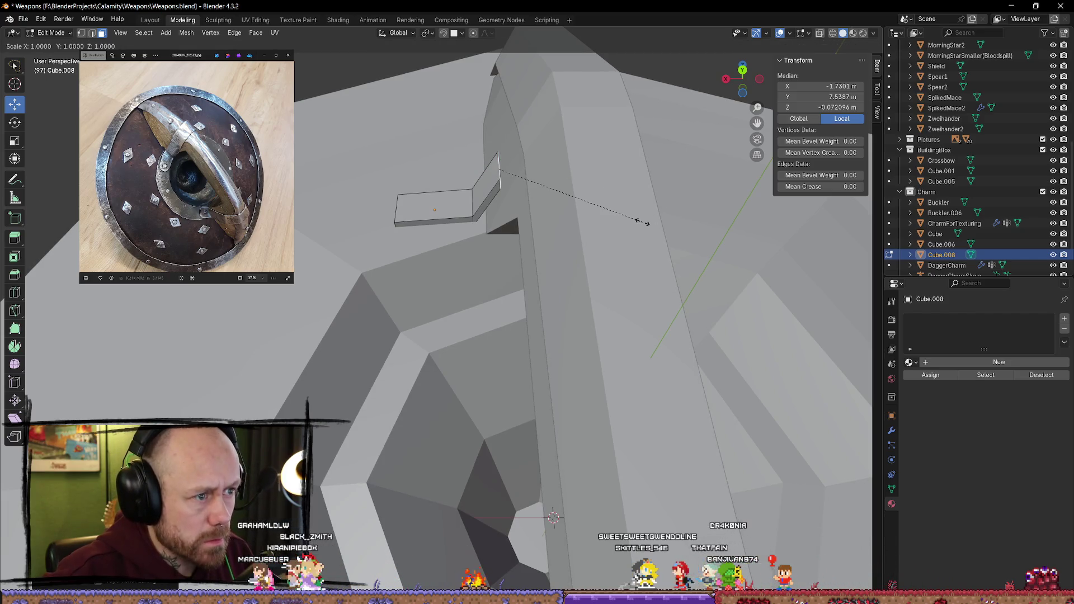
pyautogui.press('Escape')
pyautogui.press('r')
pyautogui.press('y')
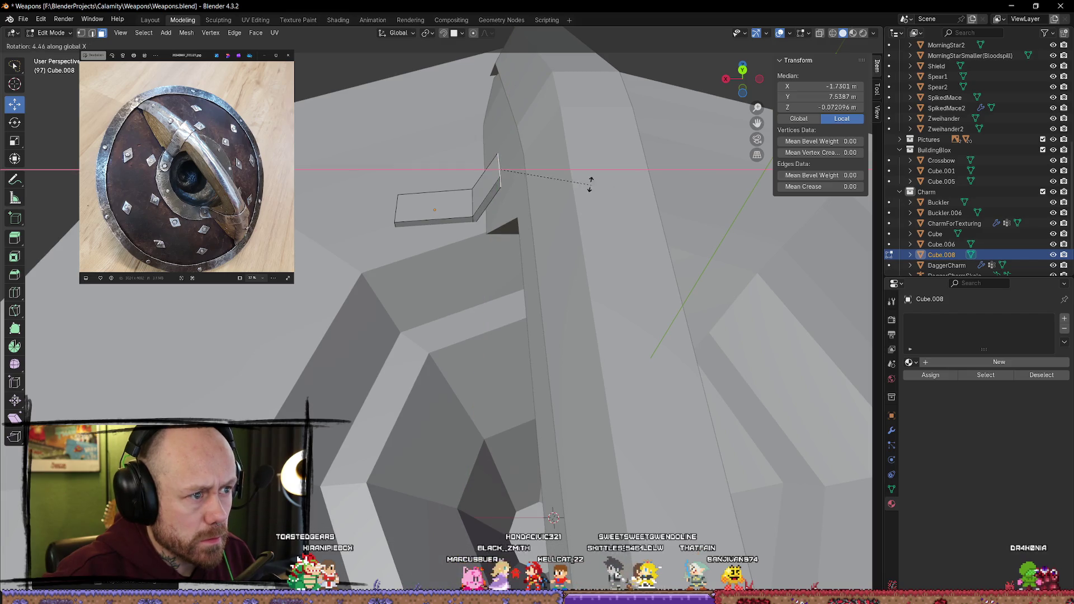
pyautogui.click(573, 185)
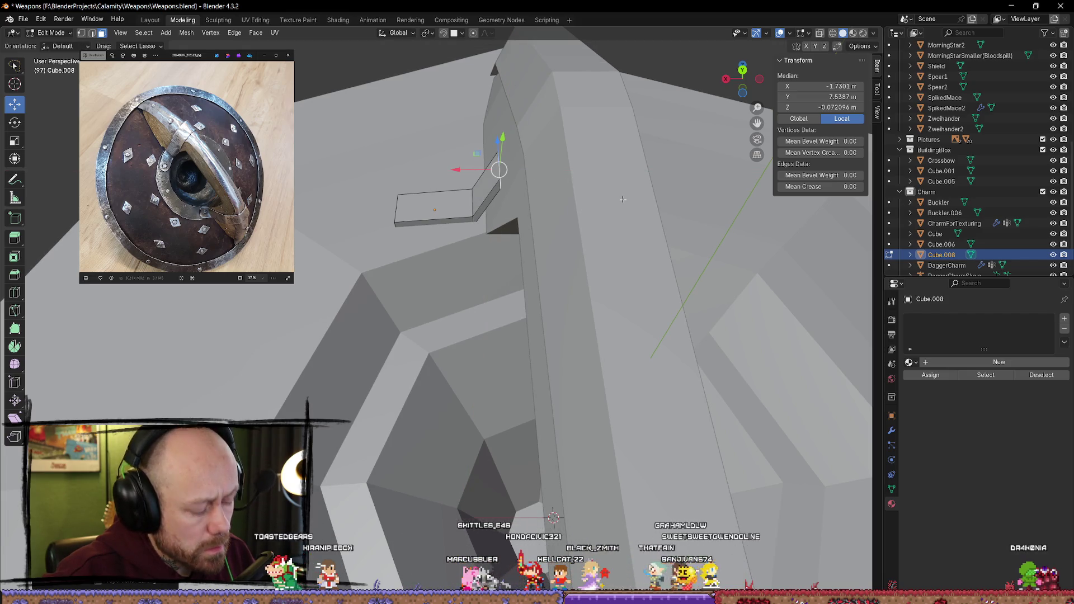
pyautogui.press('s')
pyautogui.press('y')
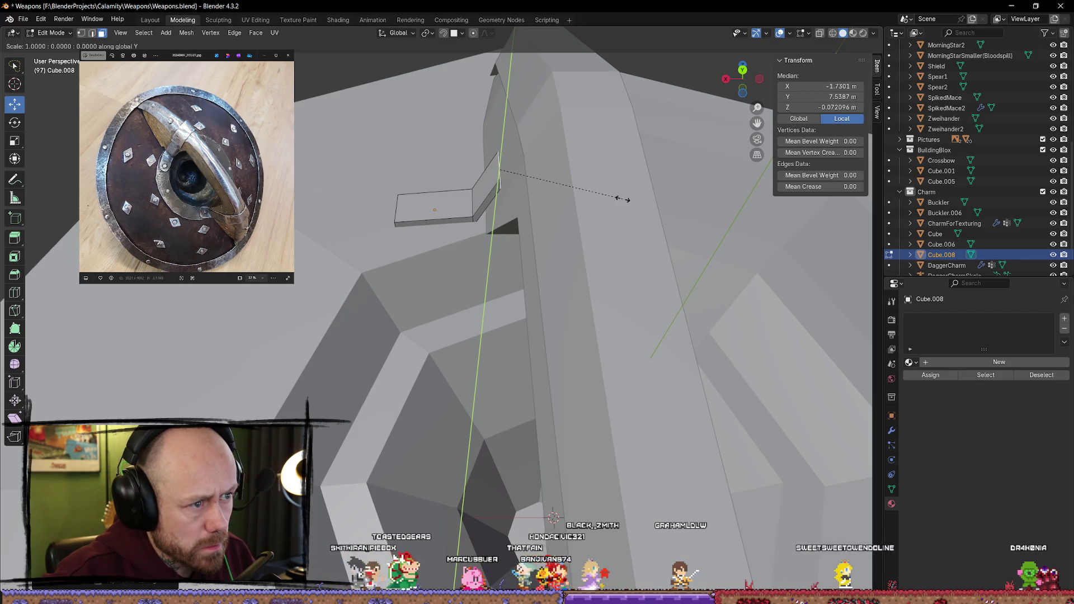
pyautogui.press('r')
pyautogui.press('y')
pyautogui.press('y')
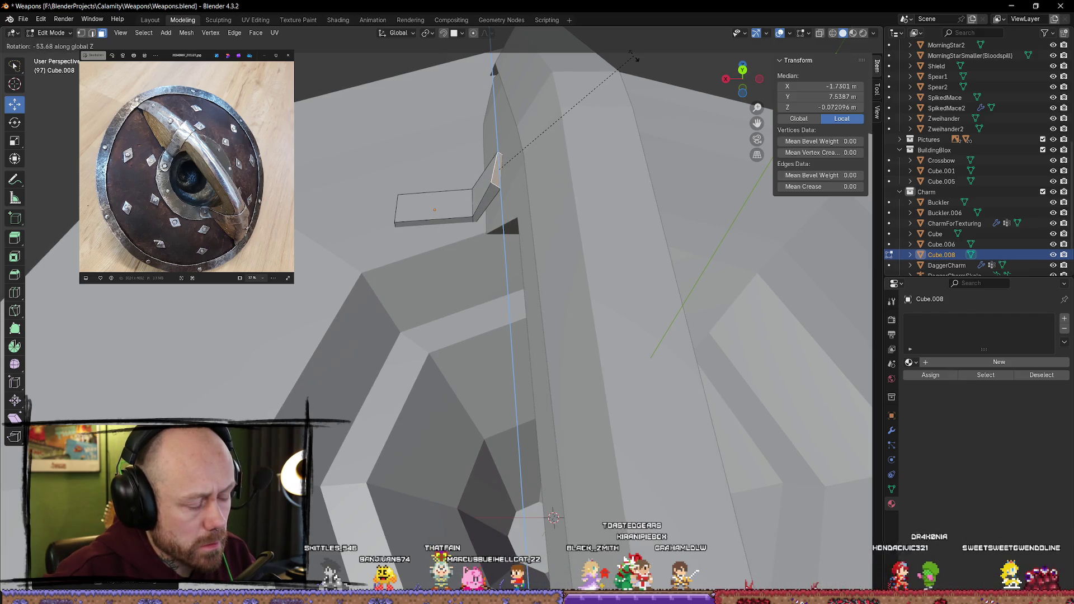
pyautogui.click(506, 42)
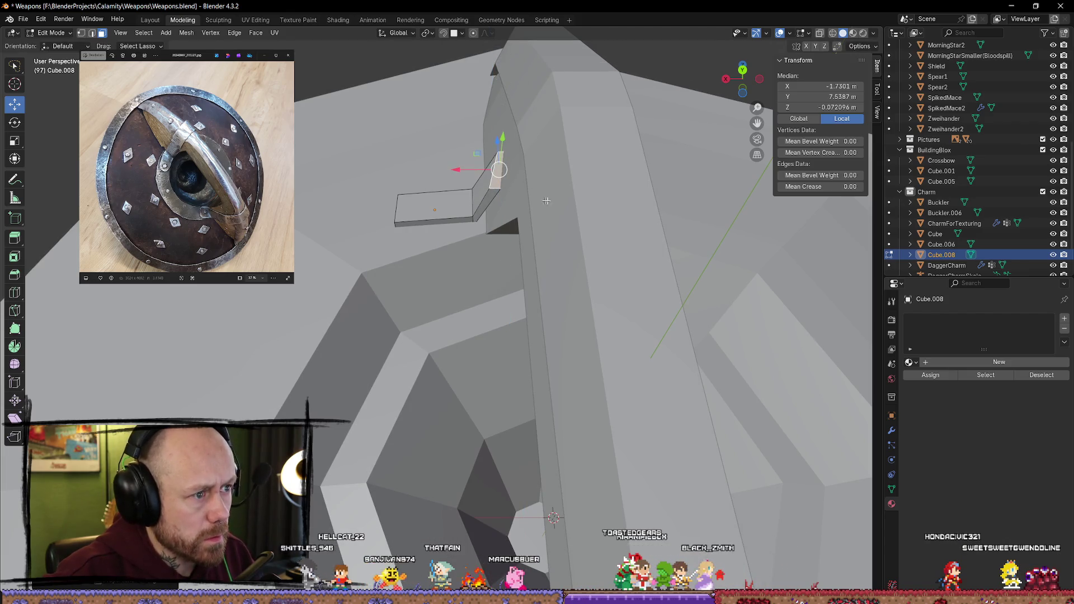
# Step: Tilt the strip's end face and nudge it up against the boss ridge
pyautogui.press('r')
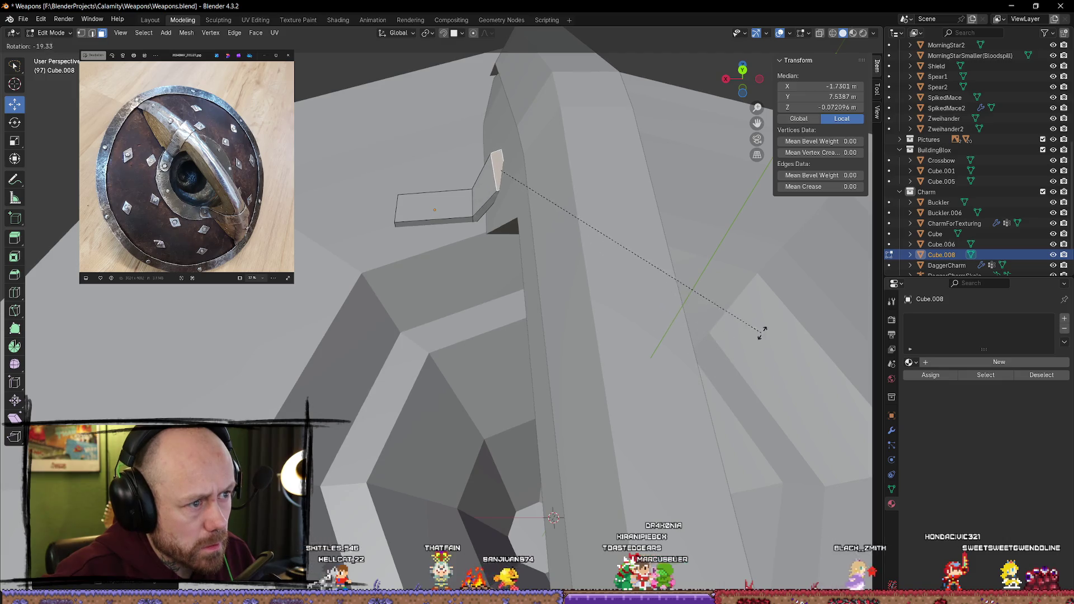
pyautogui.click(722, 356)
pyautogui.moveTo(459, 170); pyautogui.dragTo(475, 171)
pyautogui.moveTo(476, 171)
pyautogui.mouseDown(button='middle')
pyautogui.moveTo(480, 199)
pyautogui.moveTo(492, 190)
pyautogui.moveTo(537, 272)
pyautogui.moveTo(565, 241)
pyautogui.mouseUp(button='middle')
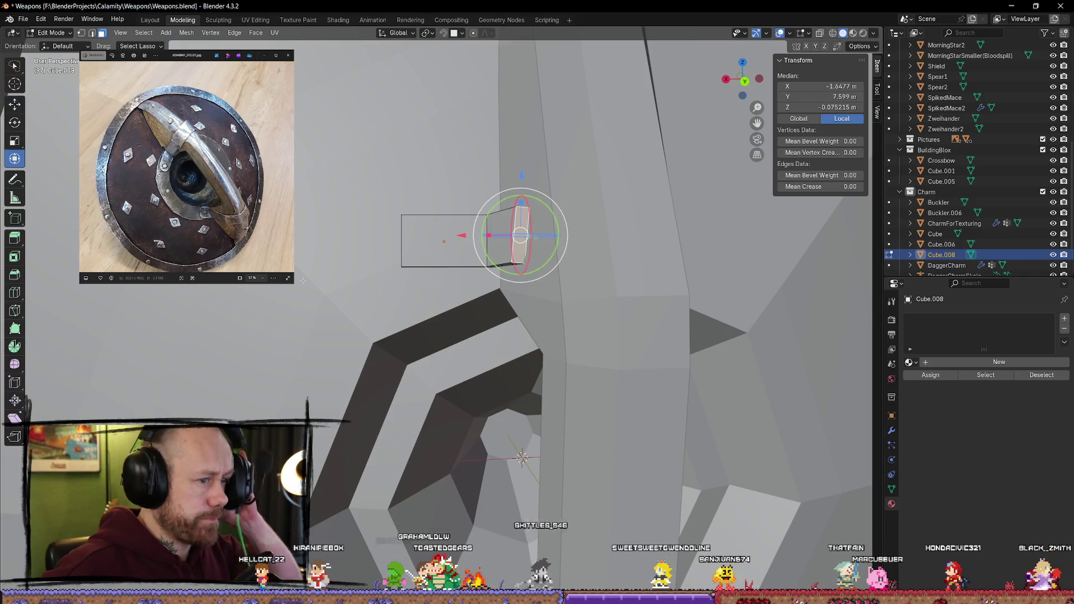
# Step: Rotate the strip's end face about Y and X to angle it along the ridge
pyautogui.moveTo(513, 317); pyautogui.dragTo(547, 212, button='middle')
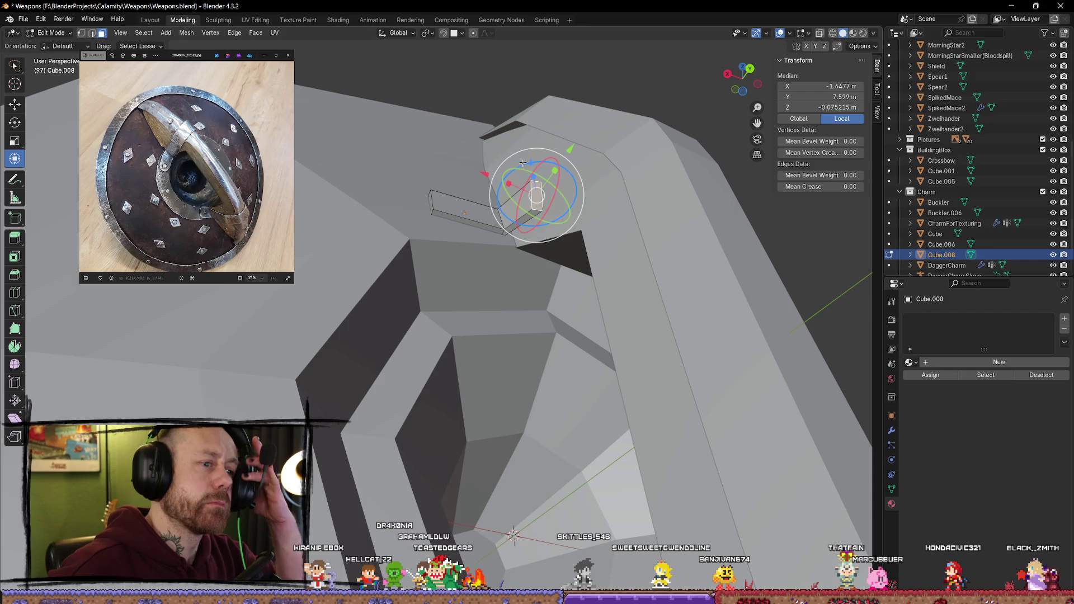
pyautogui.moveTo(519, 167); pyautogui.dragTo(553, 169)
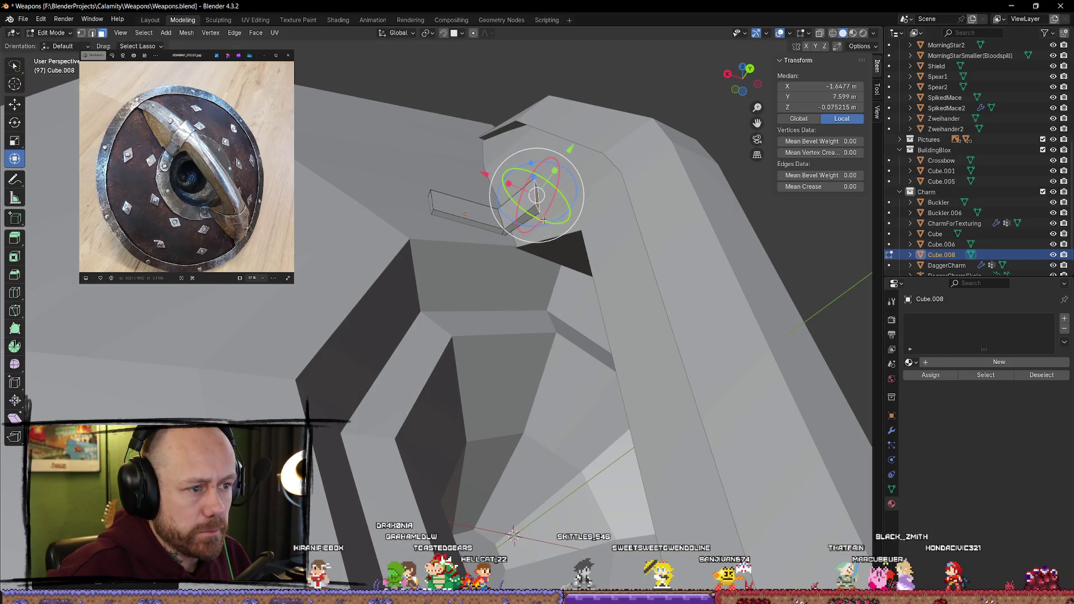
pyautogui.moveTo(545, 221); pyautogui.dragTo(553, 222)
pyautogui.moveTo(553, 222); pyautogui.dragTo(597, 291, button='middle')
pyautogui.moveTo(580, 269); pyautogui.dragTo(584, 258)
pyautogui.moveTo(585, 257)
pyautogui.mouseDown(button='middle')
pyautogui.moveTo(520, 188)
pyautogui.moveTo(474, 194)
pyautogui.mouseUp(button='middle')
pyautogui.moveTo(489, 235); pyautogui.dragTo(494, 184)
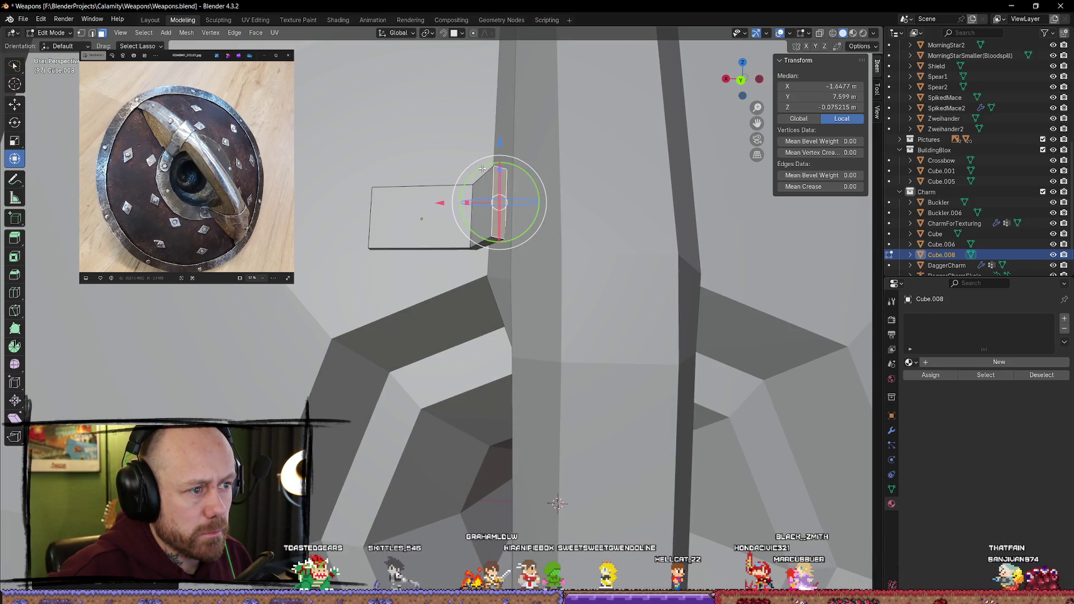
pyautogui.moveTo(494, 184)
pyautogui.mouseDown(button='middle')
pyautogui.moveTo(512, 172)
pyautogui.moveTo(562, 197)
pyautogui.mouseUp(button='middle')
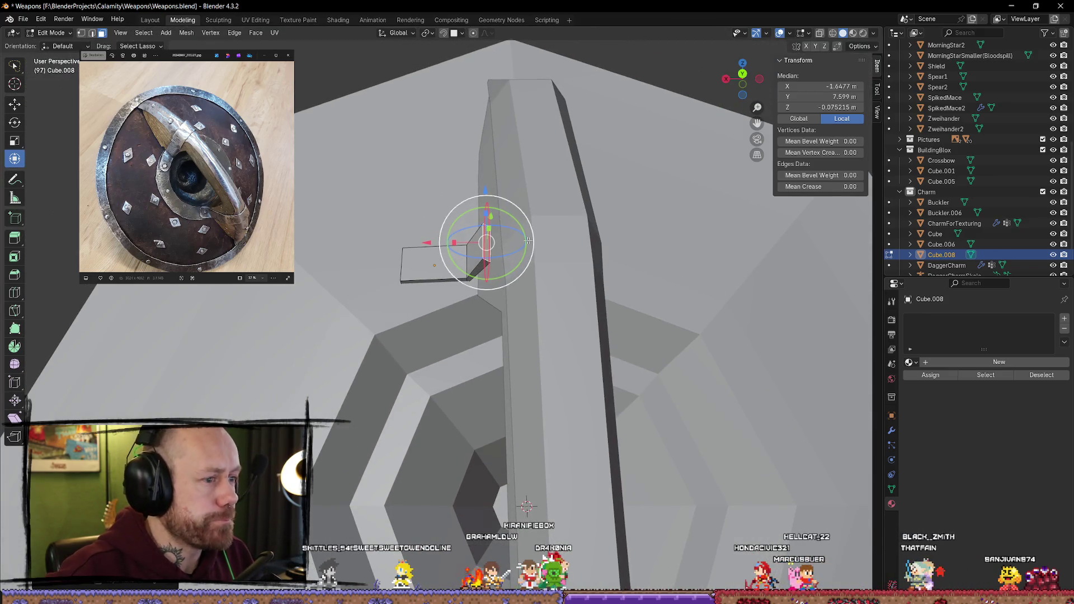
# Step: Extrude a new segment from the end face and shift its end along X
pyautogui.press('e')
pyautogui.click(581, 200)
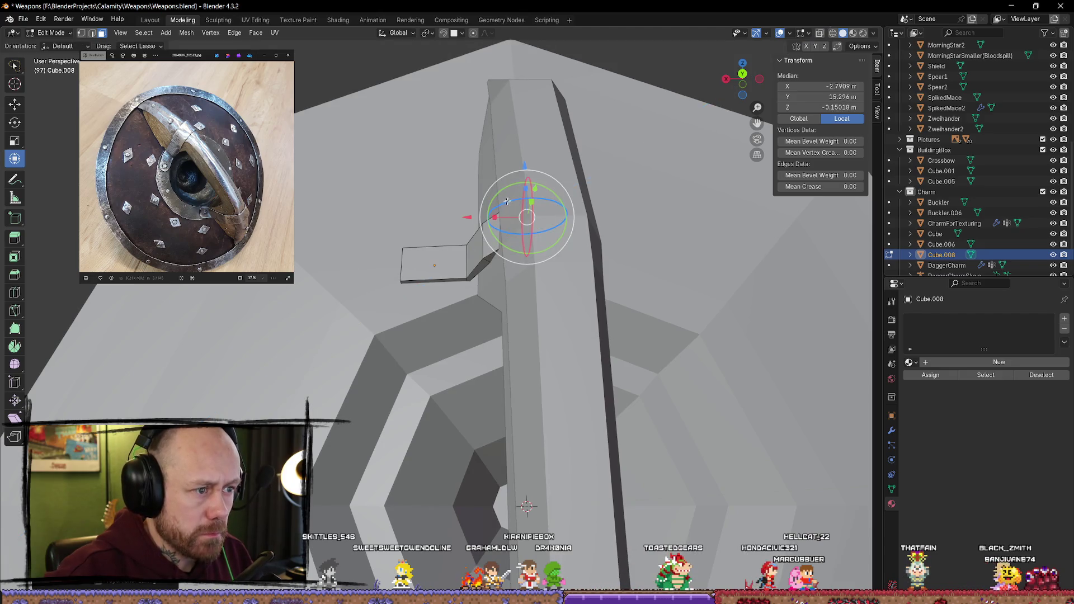
pyautogui.moveTo(467, 217)
pyautogui.mouseDown()
pyautogui.moveTo(434, 212)
pyautogui.moveTo(469, 194)
pyautogui.moveTo(479, 227)
pyautogui.moveTo(502, 187)
pyautogui.mouseUp()
pyautogui.press('x')
pyautogui.press('z')
# Step: Rotate the new end about X and Z, bending the segment about 30° up the ridge
pyautogui.moveTo(502, 187)
pyautogui.mouseDown(button='middle')
pyautogui.moveTo(561, 217)
pyautogui.moveTo(593, 263)
pyautogui.mouseUp(button='middle')
pyautogui.moveTo(607, 282)
pyautogui.mouseDown()
pyautogui.moveTo(603, 297)
pyautogui.moveTo(643, 297)
pyautogui.moveTo(679, 315)
pyautogui.mouseUp()
pyautogui.moveTo(660, 317); pyautogui.dragTo(532, 280, button='middle')
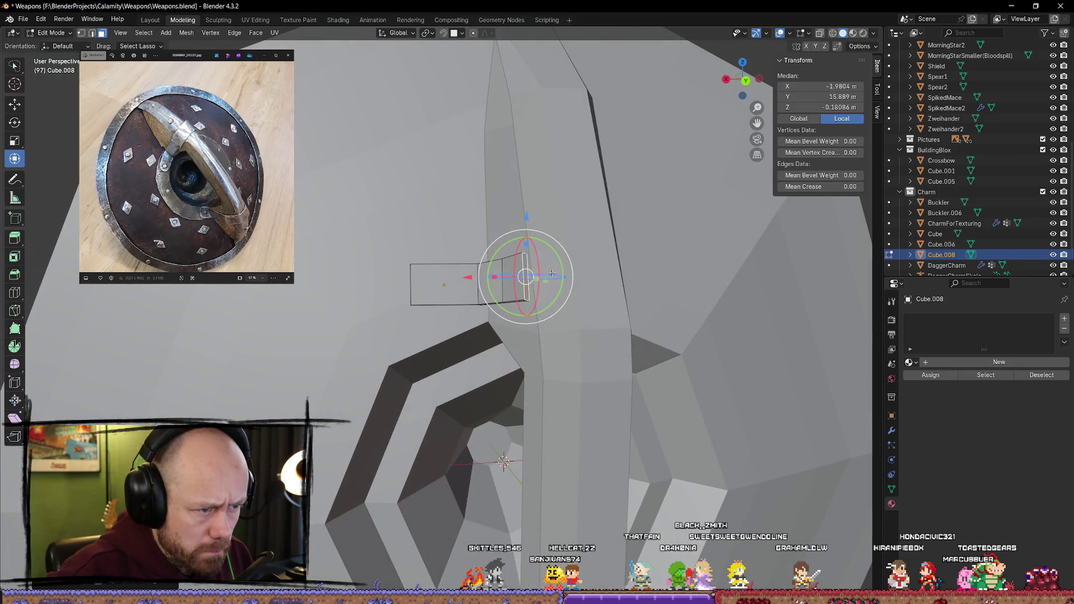
pyautogui.moveTo(552, 273); pyautogui.dragTo(549, 274)
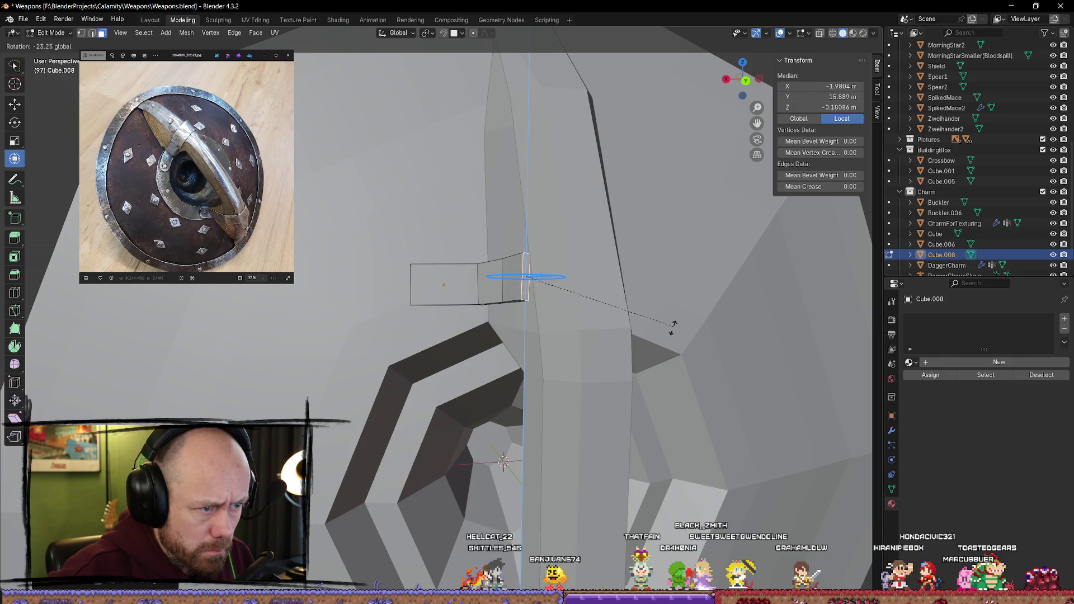
pyautogui.moveTo(659, 337); pyautogui.dragTo(659, 337)
pyautogui.moveTo(658, 336)
pyautogui.mouseDown(button='middle')
pyautogui.moveTo(504, 515)
pyautogui.moveTo(431, 291)
pyautogui.mouseUp(button='middle')
pyautogui.moveTo(431, 291); pyautogui.dragTo(422, 303)
pyautogui.moveTo(369, 230); pyautogui.dragTo(436, 287)
pyautogui.moveTo(436, 287)
pyautogui.mouseDown(button='middle')
pyautogui.moveTo(393, 134)
pyautogui.moveTo(445, 170)
pyautogui.moveTo(445, 227)
pyautogui.mouseUp(button='middle')
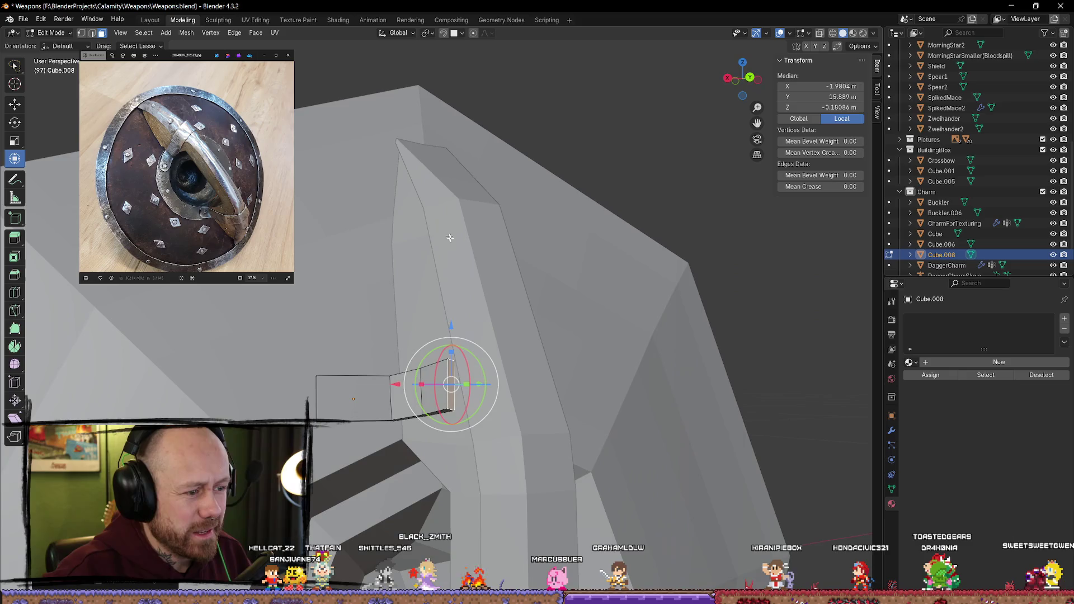
pyautogui.moveTo(458, 338); pyautogui.dragTo(434, 312, button='middle')
# Step: Extrude the end face once more to lengthen the strip, undoing a stray extrude
pyautogui.moveTo(529, 473); pyautogui.dragTo(510, 472, button='middle')
pyautogui.press('e')
pyautogui.click(557, 429)
pyautogui.moveTo(537, 414); pyautogui.dragTo(467, 355, button='middle')
pyautogui.press('e')
pyautogui.press('Escape')
pyautogui.press('e')
pyautogui.press('Escape')
pyautogui.moveTo(492, 370)
pyautogui.mouseDown(button='middle')
pyautogui.moveTo(510, 409)
pyautogui.moveTo(505, 423)
pyautogui.mouseUp(button='middle')
pyautogui.hotkey('ctrl', 'z')
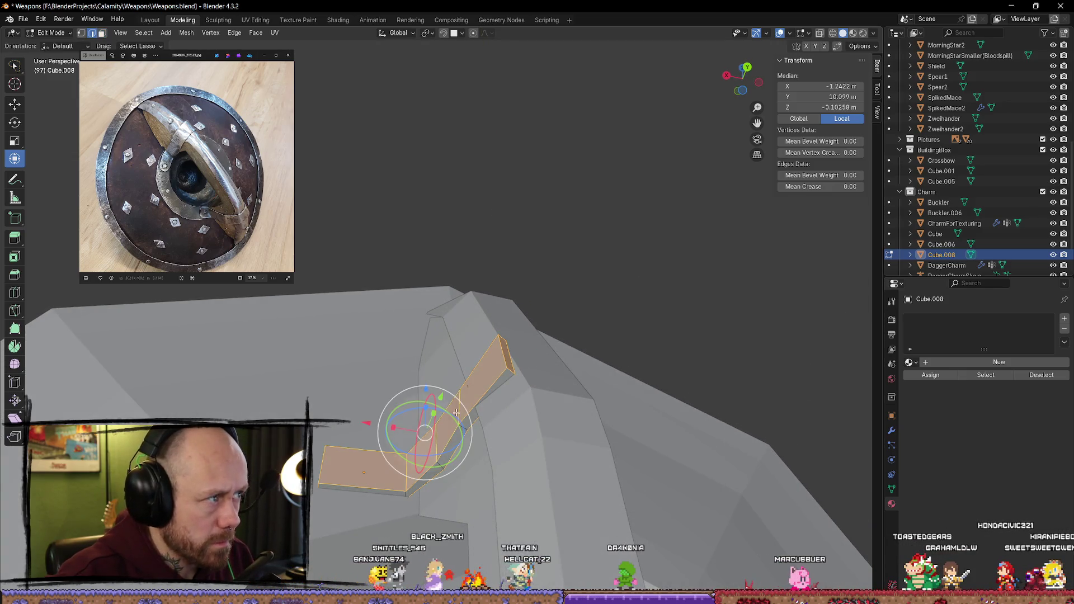
# Step: In edge select mode, pick one edge of the strip and move it along X
pyautogui.press('2')
pyautogui.click(454, 412)
pyautogui.moveTo(454, 411)
pyautogui.mouseDown(button='middle')
pyautogui.moveTo(436, 403)
pyautogui.moveTo(452, 374)
pyautogui.moveTo(459, 378)
pyautogui.moveTo(447, 392)
pyautogui.moveTo(467, 382)
pyautogui.moveTo(436, 380)
pyautogui.mouseUp(button='middle')
pyautogui.press('g')
pyautogui.press('x')
pyautogui.click(434, 401)
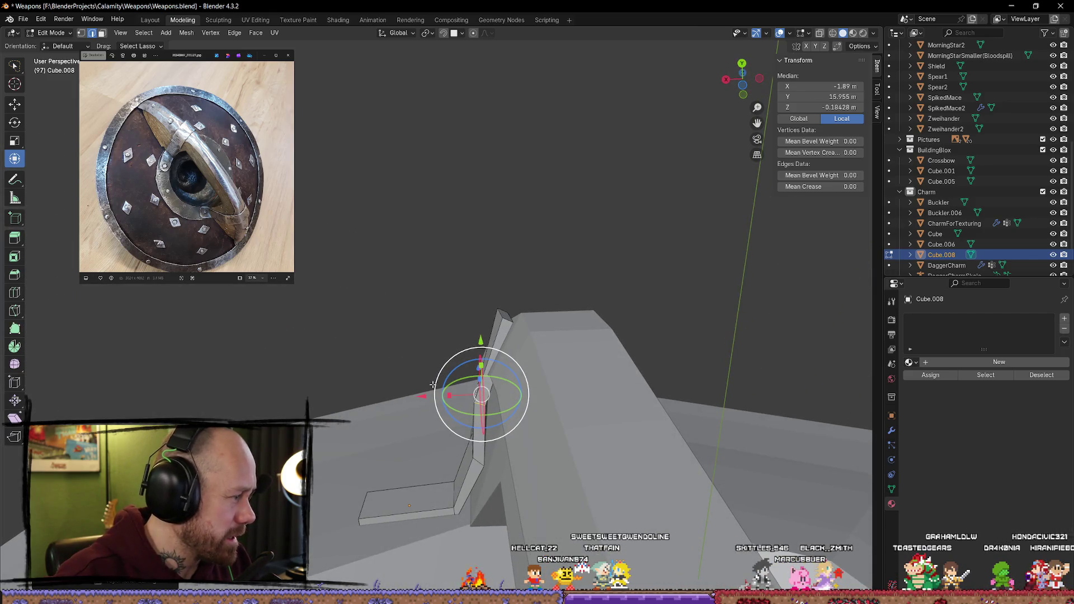
pyautogui.moveTo(433, 385)
pyautogui.mouseDown(button='middle')
pyautogui.moveTo(584, 479)
pyautogui.moveTo(582, 489)
pyautogui.moveTo(548, 439)
pyautogui.moveTo(527, 511)
pyautogui.moveTo(622, 394)
pyautogui.moveTo(136, 373)
pyautogui.mouseUp(button='middle')
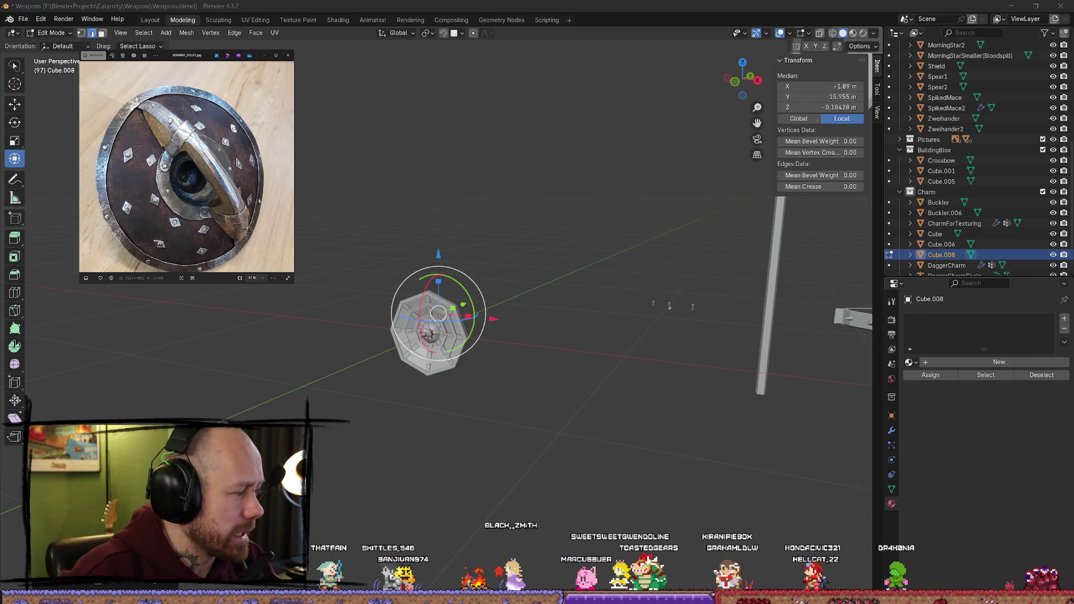
# Step: Switch to the Unreal Editor and fly the camera through the ruined village to a timber house
pyautogui.hotkey('alt', 'Tab')
pyautogui.moveTo(530, 345); pyautogui.dragTo(497, 346, button='right')
pyautogui.moveTo(466, 473); pyautogui.dragTo(466, 473, button='right')
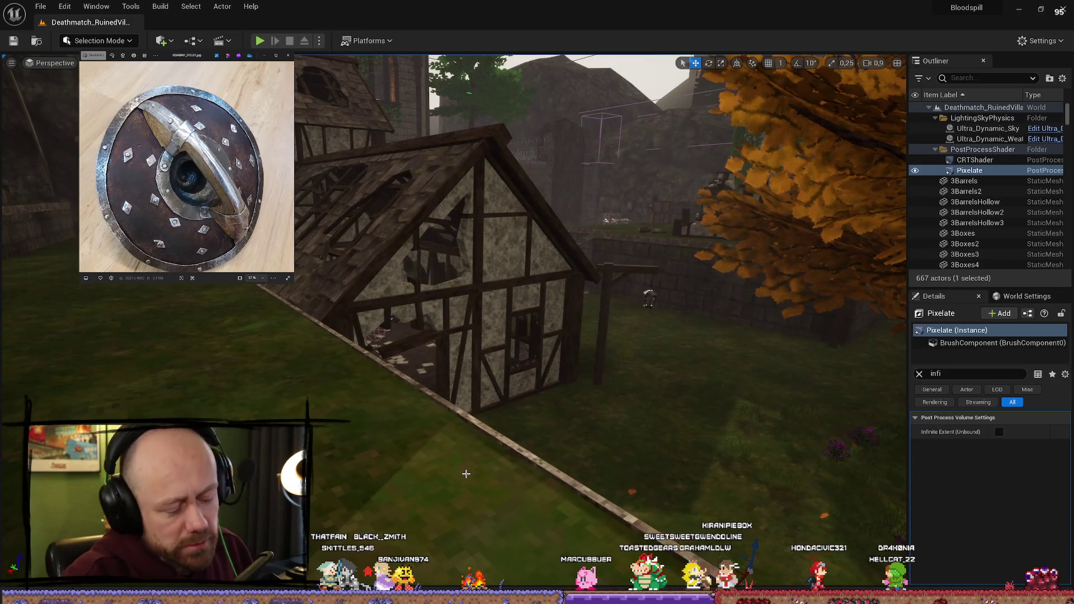
pyautogui.hotkey('alt', 'p')
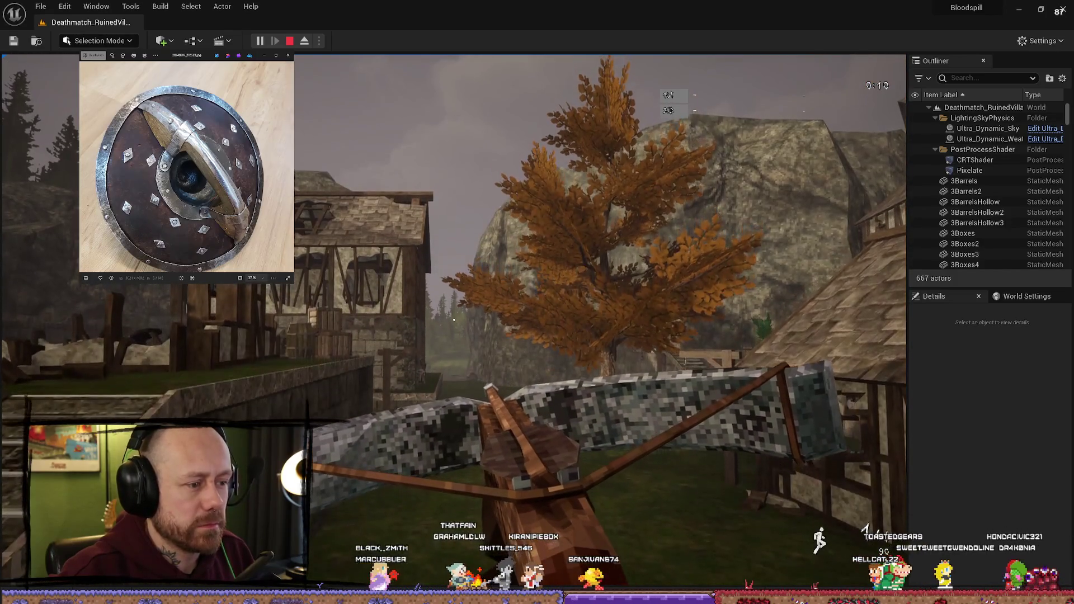
pyautogui.press('w')
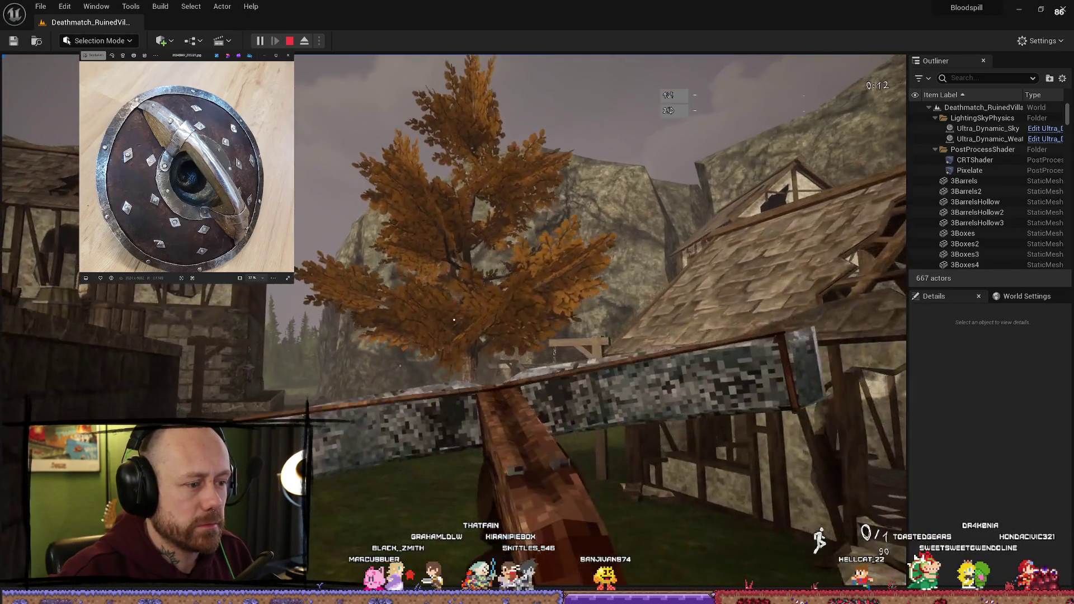
pyautogui.press('w')
pyautogui.press('Escape')
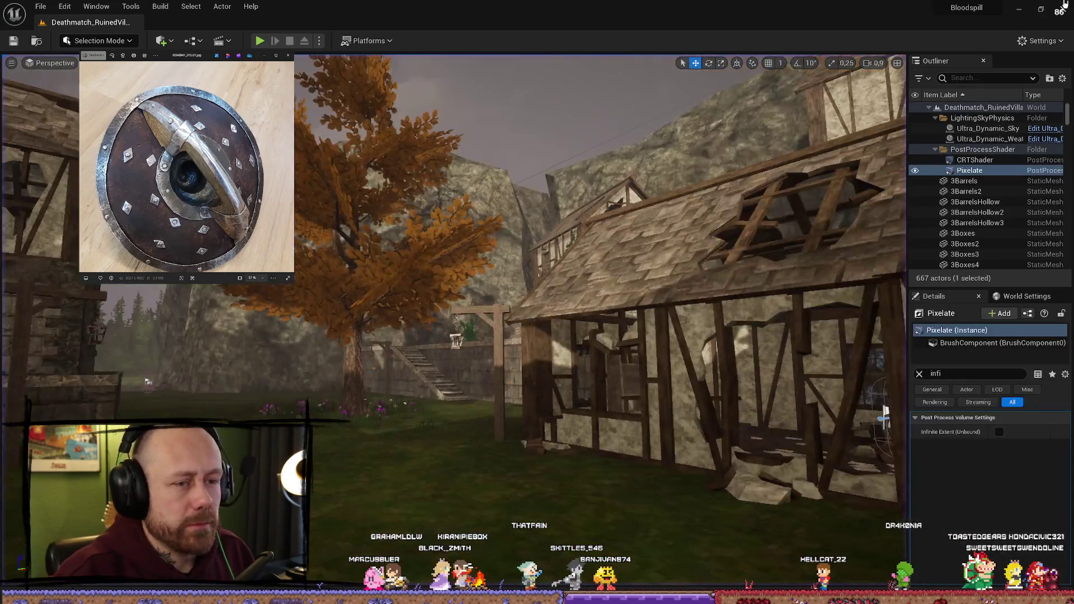
pyautogui.click(1023, 12)
# Step: Move the strip's end along X and freely rotate its end face
pyautogui.moveTo(534, 268); pyautogui.dragTo(424, 259, button='middle')
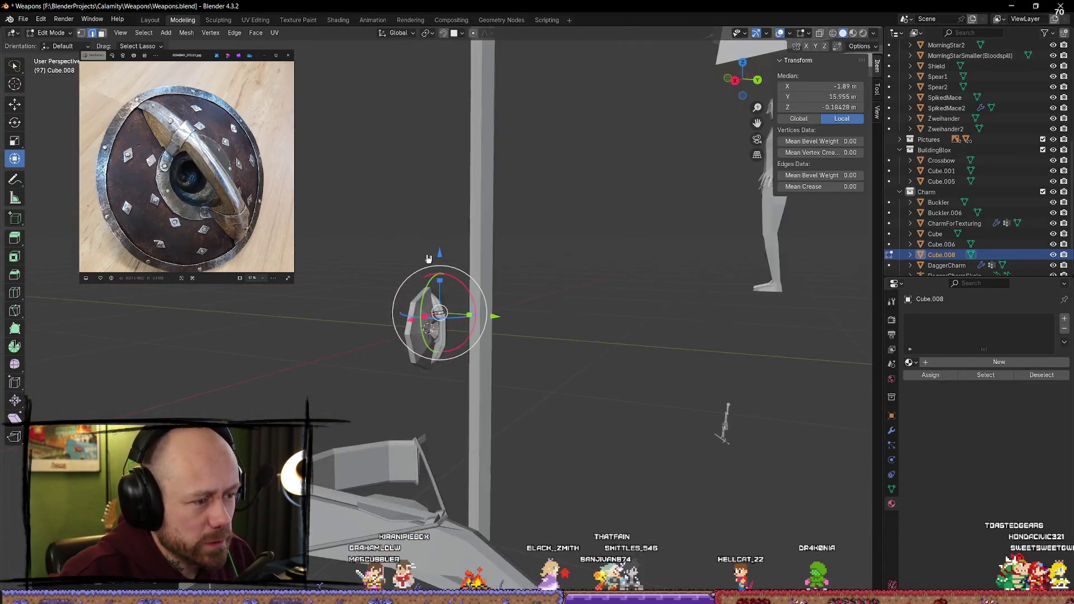
pyautogui.moveTo(477, 297)
pyautogui.mouseDown(button='middle')
pyautogui.moveTo(518, 357)
pyautogui.moveTo(481, 426)
pyautogui.moveTo(446, 387)
pyautogui.mouseUp(button='middle')
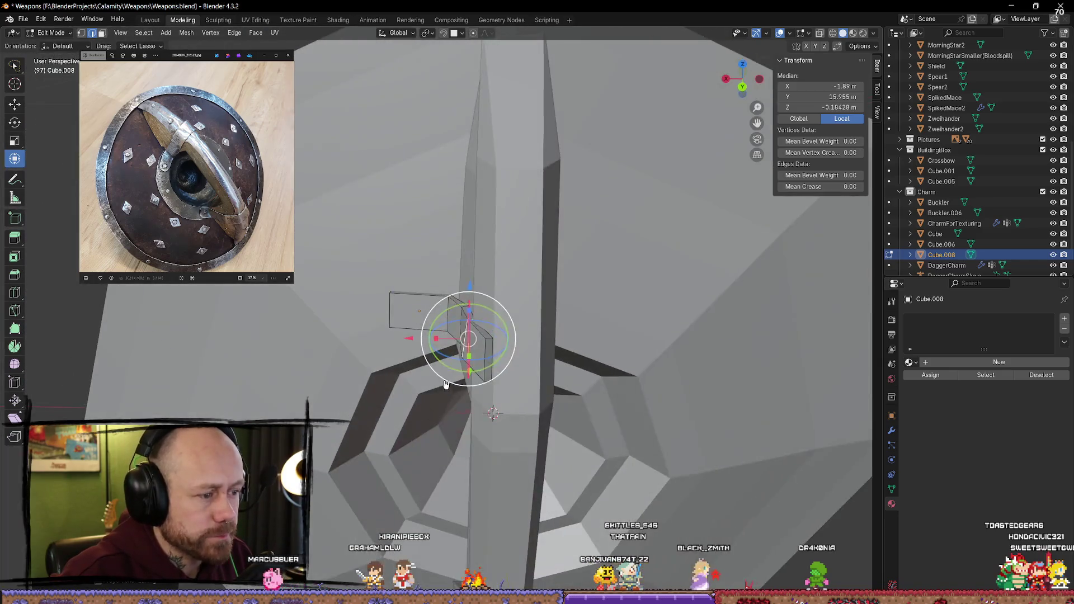
pyautogui.press('g')
pyautogui.press('x')
pyautogui.click(409, 336)
pyautogui.moveTo(410, 338)
pyautogui.mouseDown(button='middle')
pyautogui.moveTo(430, 298)
pyautogui.moveTo(459, 405)
pyautogui.mouseUp(button='middle')
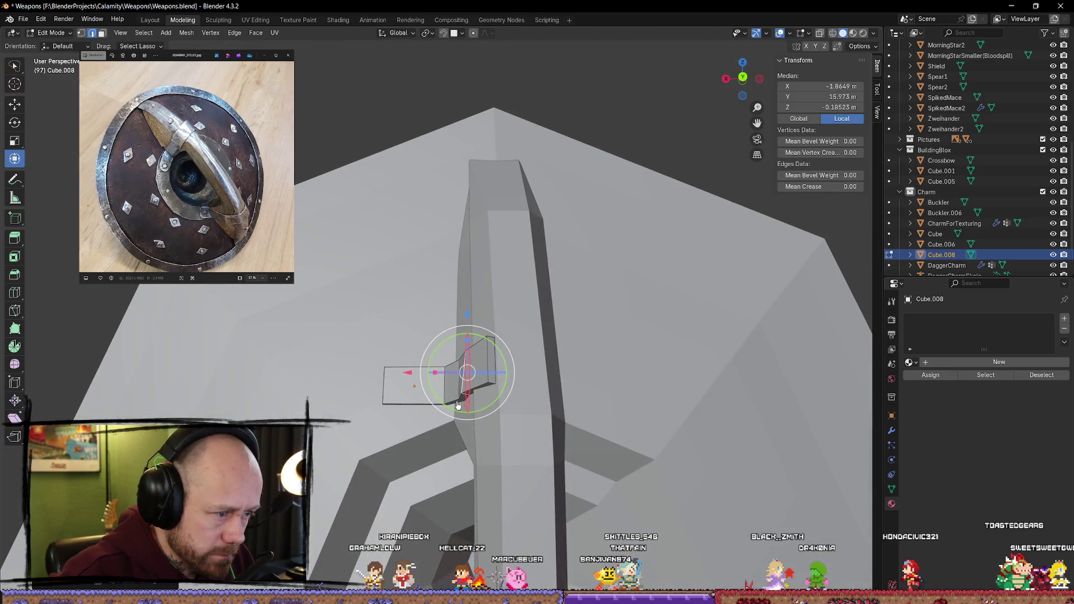
pyautogui.moveTo(457, 410); pyautogui.dragTo(473, 409)
pyautogui.moveTo(473, 409)
pyautogui.mouseDown(button='middle')
pyautogui.moveTo(597, 281)
pyautogui.moveTo(594, 249)
pyautogui.moveTo(569, 294)
pyautogui.moveTo(568, 338)
pyautogui.moveTo(610, 372)
pyautogui.moveTo(592, 455)
pyautogui.moveTo(492, 396)
pyautogui.moveTo(492, 364)
pyautogui.moveTo(536, 357)
pyautogui.moveTo(551, 259)
pyautogui.moveTo(518, 246)
pyautogui.mouseUp(button='middle')
# Step: Select the strip's end edges, extrude a new segment, and push it along Y
pyautogui.click(504, 400)
pyautogui.click(487, 352)
pyautogui.keyDown('shift'); pyautogui.click(487, 356); pyautogui.keyUp('shift')
pyautogui.press('e')
pyautogui.click(558, 364)
pyautogui.moveTo(513, 241); pyautogui.dragTo(527, 238)
# Step: Rotate the new segment's end about Z and X so it bends down over the ridge
pyautogui.moveTo(481, 278)
pyautogui.mouseDown()
pyautogui.moveTo(486, 258)
pyautogui.moveTo(537, 268)
pyautogui.moveTo(541, 297)
pyautogui.moveTo(521, 302)
pyautogui.mouseUp()
pyautogui.moveTo(522, 302); pyautogui.dragTo(526, 344, button='middle')
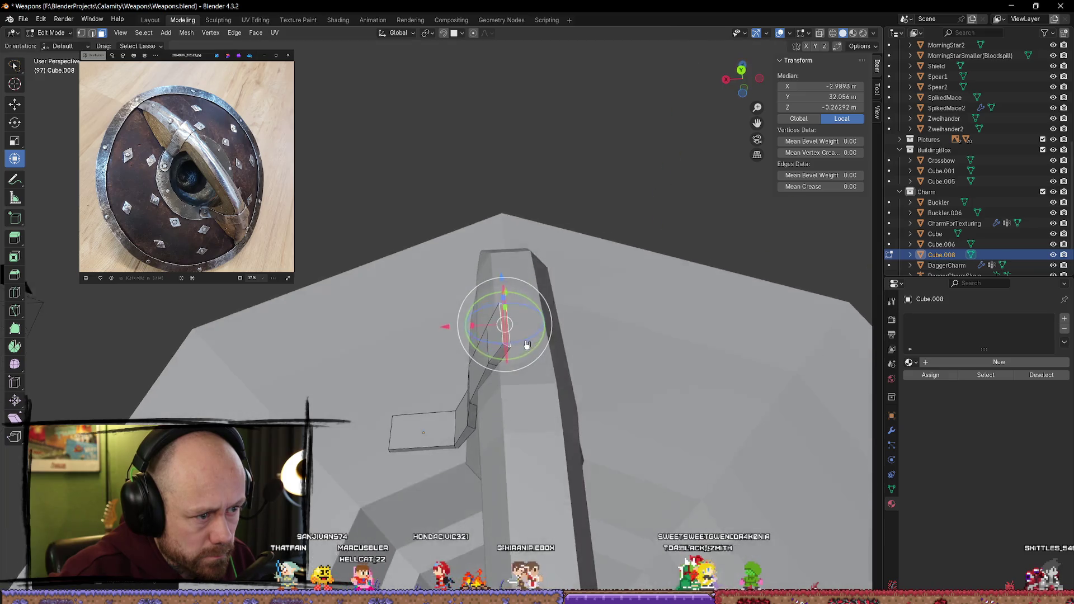
pyautogui.moveTo(523, 309)
pyautogui.mouseDown()
pyautogui.moveTo(510, 307)
pyautogui.moveTo(529, 309)
pyautogui.mouseUp()
pyautogui.moveTo(529, 309)
pyautogui.mouseDown(button='middle')
pyautogui.moveTo(504, 311)
pyautogui.moveTo(504, 288)
pyautogui.moveTo(524, 305)
pyautogui.mouseUp(button='middle')
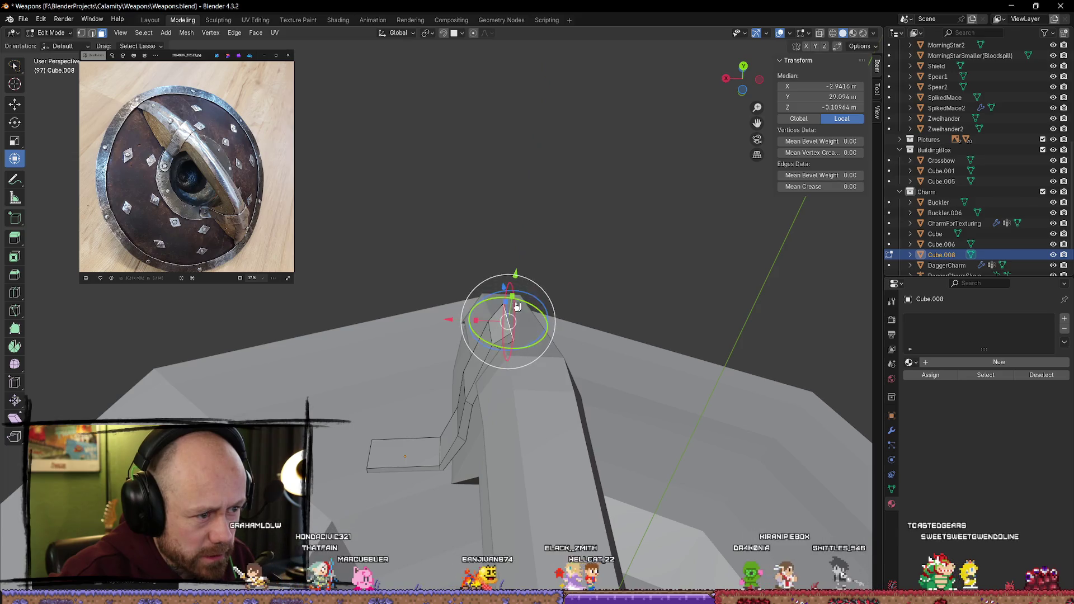
pyautogui.moveTo(508, 313); pyautogui.dragTo(512, 314)
pyautogui.moveTo(512, 313); pyautogui.dragTo(511, 342, button='middle')
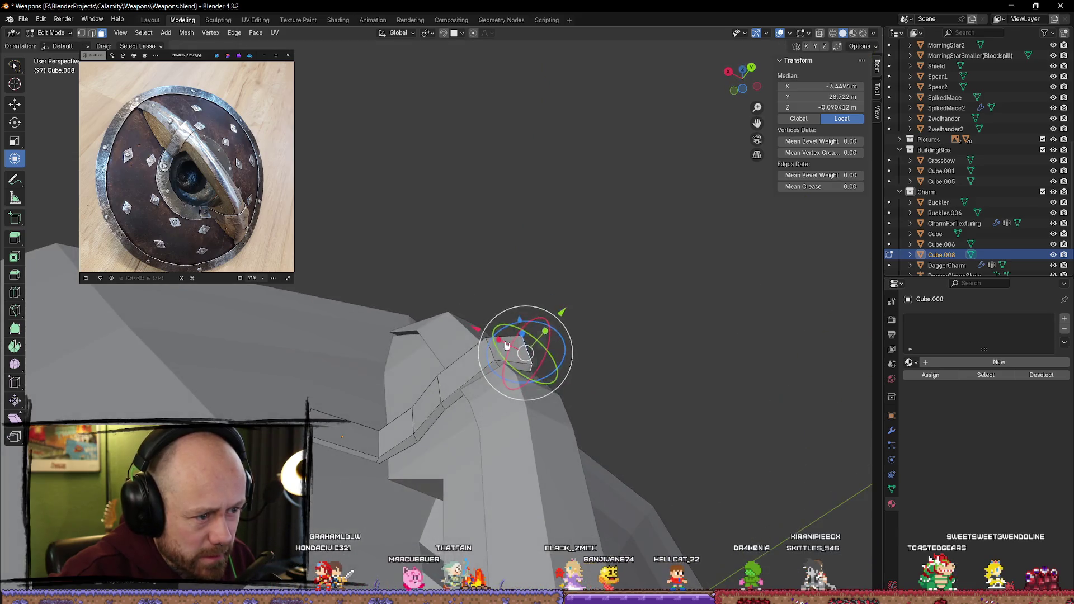
pyautogui.moveTo(494, 354); pyautogui.dragTo(506, 360)
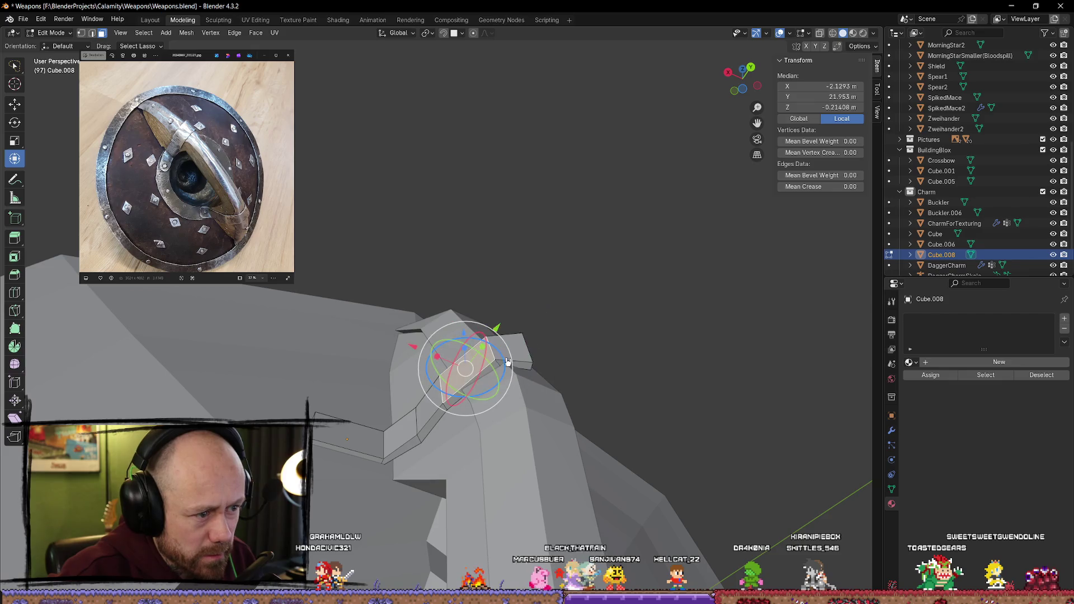
# Step: Rotate and reposition the tip edges, moving them along Y and lowering them to stretch the piece
pyautogui.moveTo(491, 354); pyautogui.dragTo(487, 333, button='middle')
pyautogui.click(486, 330)
pyautogui.moveTo(492, 334); pyautogui.dragTo(504, 347)
pyautogui.moveTo(536, 334)
pyautogui.mouseDown(button='middle')
pyautogui.moveTo(615, 330)
pyautogui.moveTo(532, 391)
pyautogui.moveTo(470, 350)
pyautogui.mouseUp(button='middle')
pyautogui.click(472, 348)
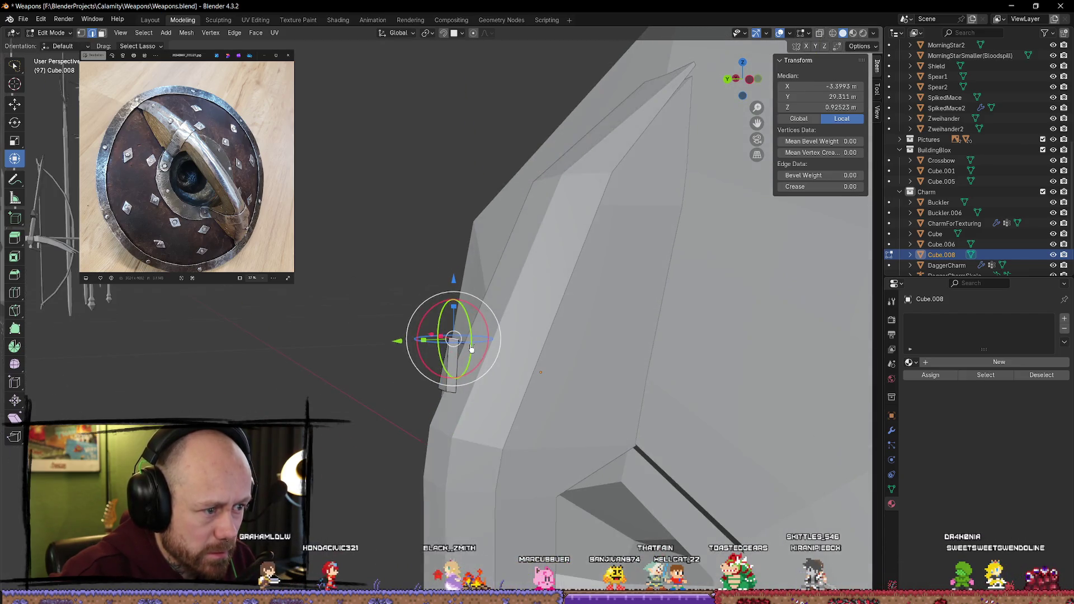
pyautogui.moveTo(392, 344); pyautogui.dragTo(378, 342)
pyautogui.moveTo(378, 343); pyautogui.dragTo(529, 296, button='middle')
pyautogui.moveTo(528, 296); pyautogui.dragTo(525, 316)
pyautogui.moveTo(526, 316)
pyautogui.mouseDown(button='middle')
pyautogui.moveTo(575, 336)
pyautogui.moveTo(559, 379)
pyautogui.mouseUp(button='middle')
pyautogui.moveTo(519, 336); pyautogui.dragTo(517, 325)
pyautogui.moveTo(517, 325)
pyautogui.mouseDown(button='middle')
pyautogui.moveTo(425, 385)
pyautogui.moveTo(464, 360)
pyautogui.moveTo(497, 358)
pyautogui.mouseUp(button='middle')
# Step: Raise one corner vertex of the strip to local Z 0.90136
pyautogui.click(468, 368)
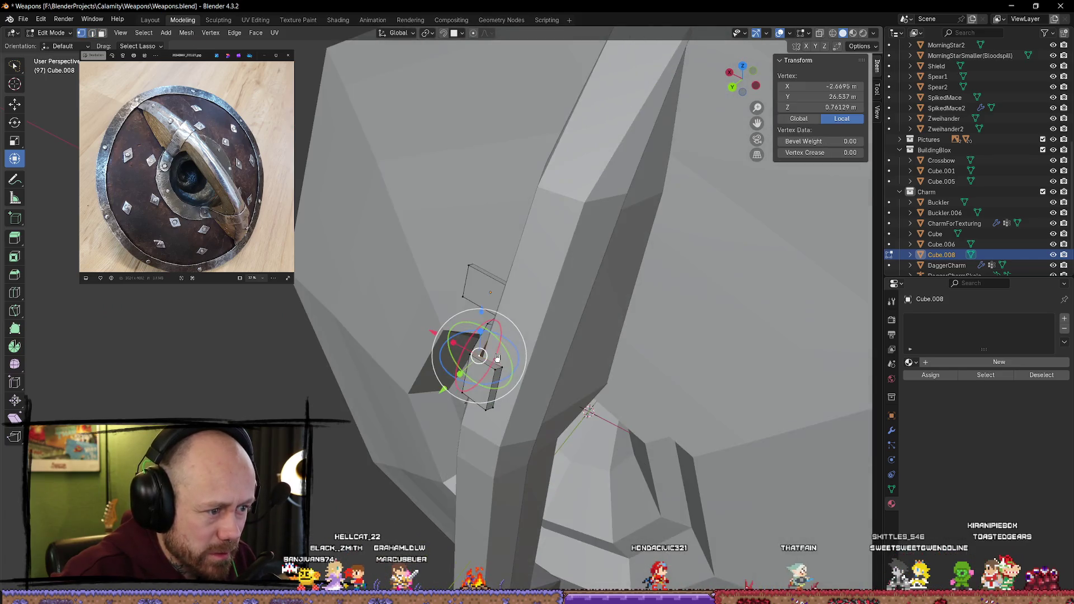
pyautogui.moveTo(485, 318); pyautogui.dragTo(485, 311)
pyautogui.moveTo(485, 311)
pyautogui.mouseDown(button='middle')
pyautogui.moveTo(562, 216)
pyautogui.moveTo(609, 192)
pyautogui.moveTo(657, 262)
pyautogui.mouseUp(button='middle')
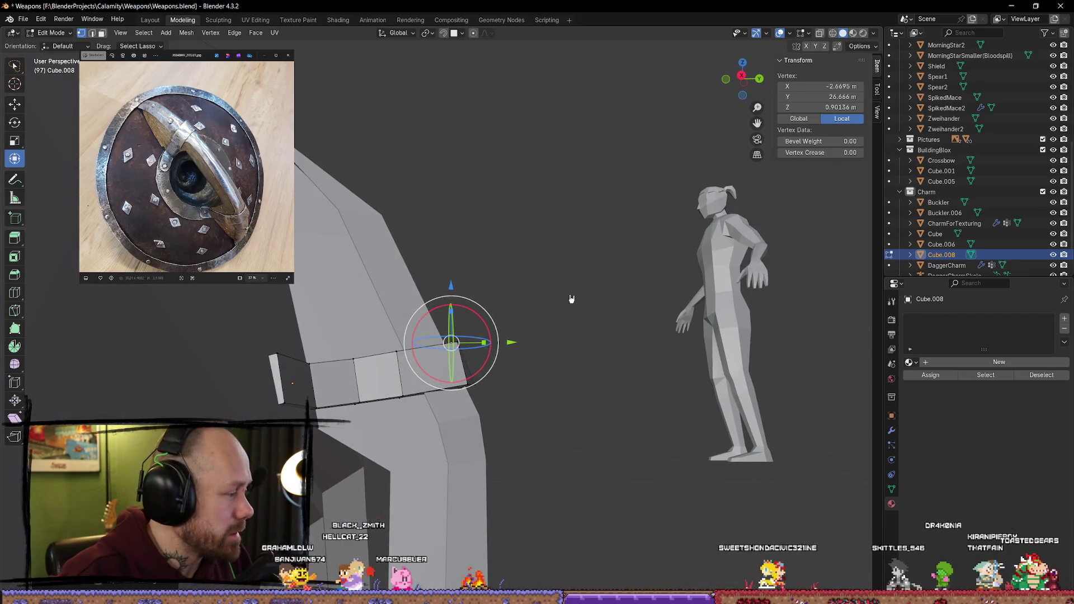
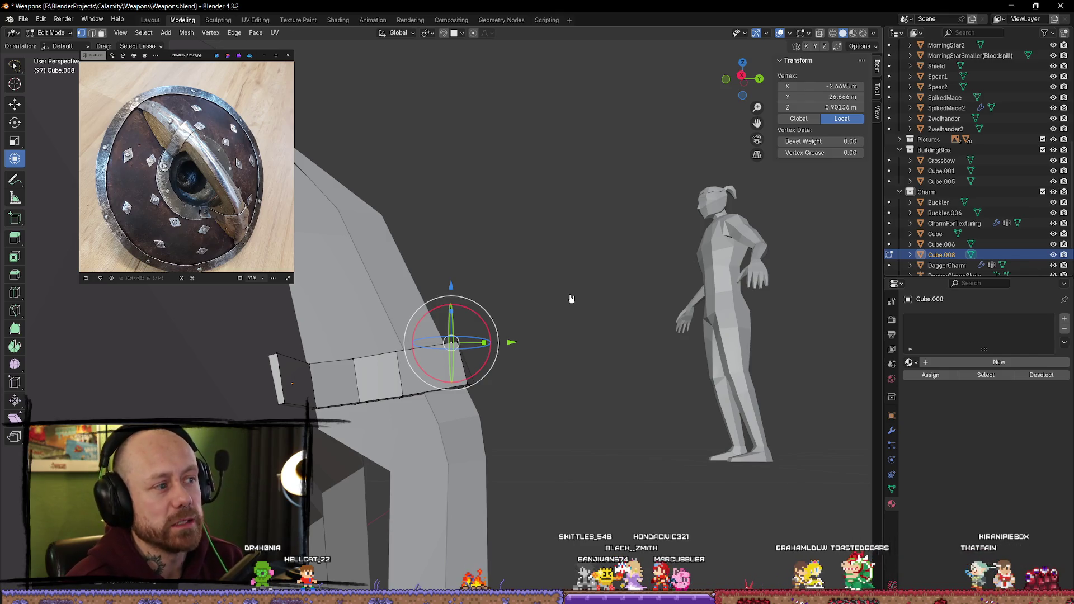
# Step: Select three vertices on the strap and raise them with the move gizmo
pyautogui.moveTo(573, 446)
pyautogui.mouseDown(button='middle')
pyautogui.moveTo(505, 415)
pyautogui.moveTo(402, 291)
pyautogui.mouseUp(button='middle')
pyautogui.click(372, 252)
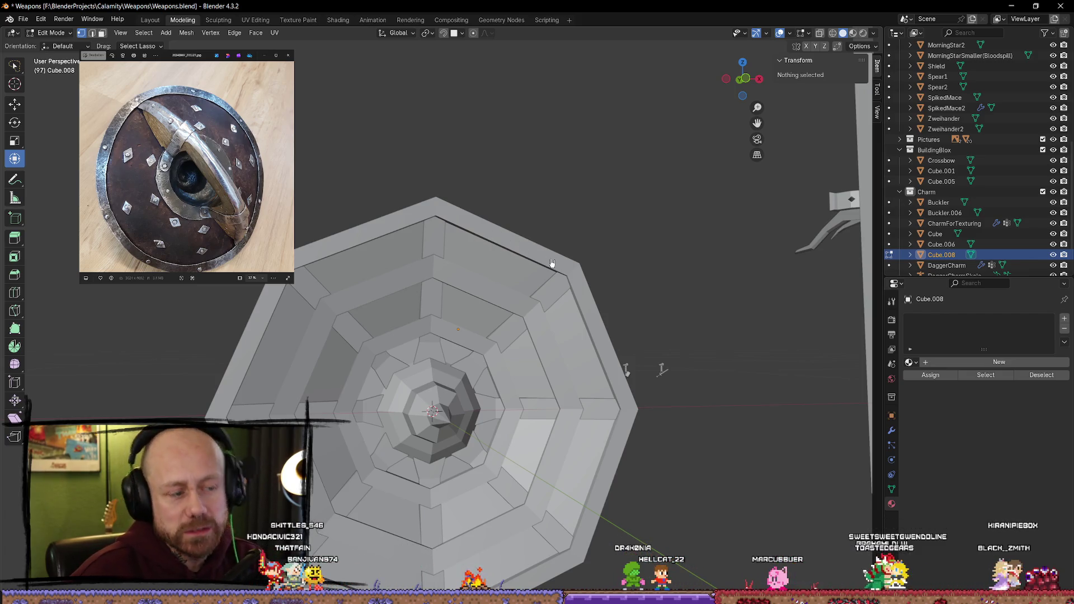
pyautogui.moveTo(549, 287)
pyautogui.mouseDown(button='middle')
pyautogui.moveTo(504, 307)
pyautogui.moveTo(371, 317)
pyautogui.moveTo(462, 422)
pyautogui.moveTo(398, 465)
pyautogui.moveTo(441, 335)
pyautogui.moveTo(503, 364)
pyautogui.moveTo(493, 358)
pyautogui.moveTo(563, 367)
pyautogui.moveTo(536, 367)
pyautogui.moveTo(518, 347)
pyautogui.moveTo(532, 338)
pyautogui.mouseUp(button='middle')
pyautogui.scroll(5, 436, 297)
pyautogui.click(441, 323)
pyautogui.keyDown('shift'); pyautogui.click(519, 345); pyautogui.keyUp('shift')
pyautogui.keyDown('shift'); pyautogui.click(530, 347); pyautogui.keyUp('shift')
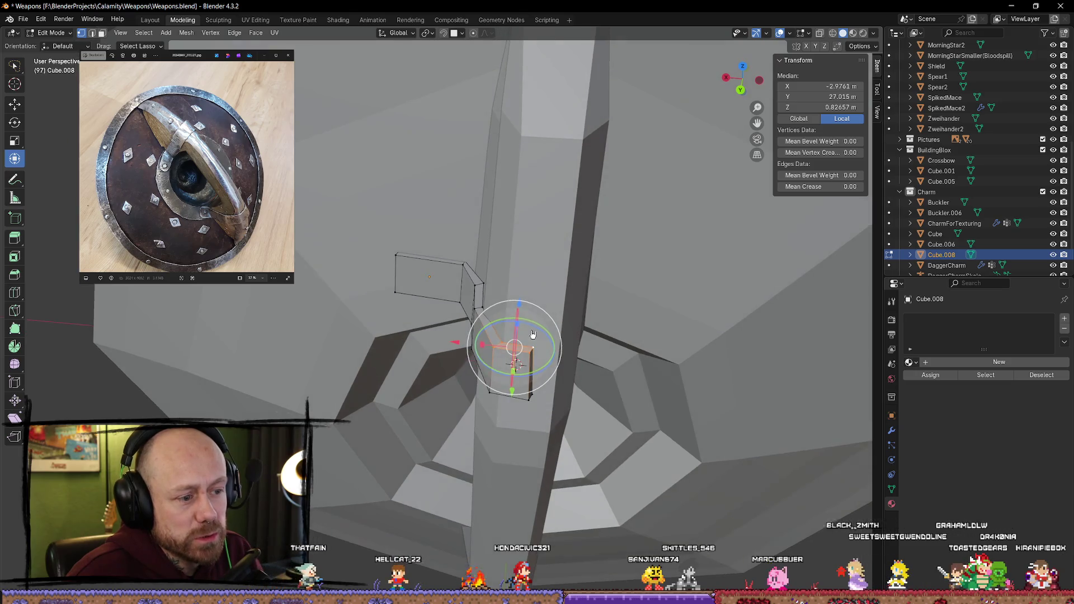
pyautogui.moveTo(518, 305); pyautogui.dragTo(518, 299)
pyautogui.moveTo(518, 300)
pyautogui.mouseDown(button='middle')
pyautogui.moveTo(552, 263)
pyautogui.moveTo(644, 289)
pyautogui.mouseUp(button='middle')
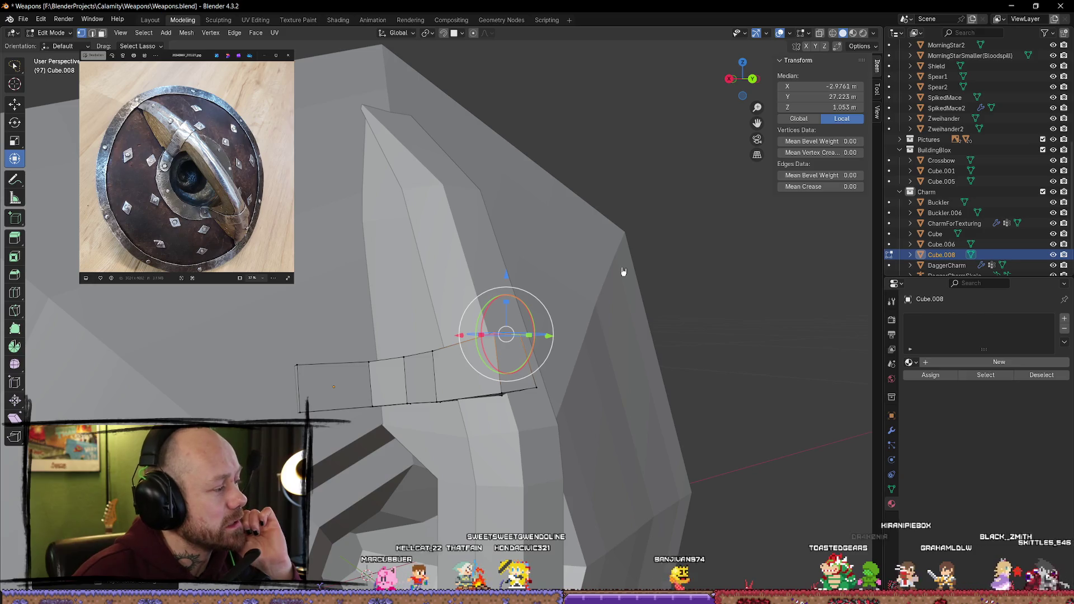
# Step: Move an edge loop across the strap along the Y axis so it hugs the rim
pyautogui.moveTo(621, 271)
pyautogui.mouseDown(button='middle')
pyautogui.moveTo(589, 278)
pyautogui.moveTo(590, 250)
pyautogui.mouseUp(button='middle')
pyautogui.click(515, 382)
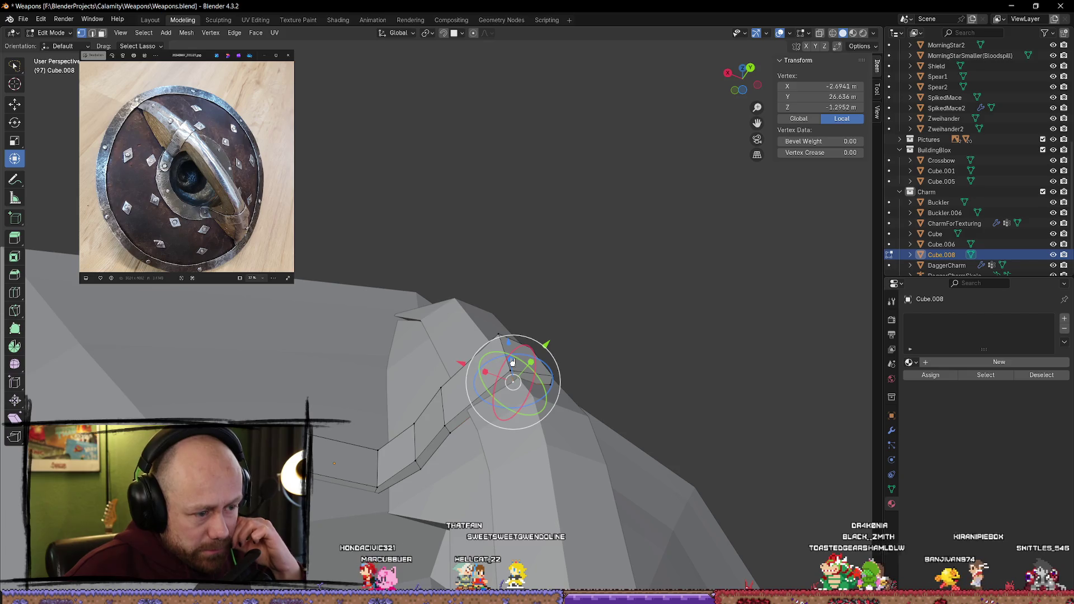
pyautogui.moveTo(506, 351)
pyautogui.mouseDown(button='middle')
pyautogui.moveTo(515, 364)
pyautogui.moveTo(520, 335)
pyautogui.moveTo(448, 391)
pyautogui.moveTo(476, 370)
pyautogui.moveTo(476, 386)
pyautogui.moveTo(481, 366)
pyautogui.moveTo(506, 385)
pyautogui.moveTo(518, 377)
pyautogui.moveTo(409, 412)
pyautogui.mouseUp(button='middle')
pyautogui.keyDown('alt'); pyautogui.click(476, 370); pyautogui.keyUp('alt')
pyautogui.press('g')
pyautogui.press('y')
pyautogui.click(493, 356)
pyautogui.moveTo(377, 382)
pyautogui.mouseDown(button='middle')
pyautogui.moveTo(580, 395)
pyautogui.moveTo(681, 371)
pyautogui.moveTo(563, 367)
pyautogui.moveTo(599, 355)
pyautogui.moveTo(679, 384)
pyautogui.moveTo(673, 411)
pyautogui.moveTo(606, 371)
pyautogui.moveTo(630, 391)
pyautogui.moveTo(599, 380)
pyautogui.mouseUp(button='middle')
pyautogui.scroll(3, 599, 381)
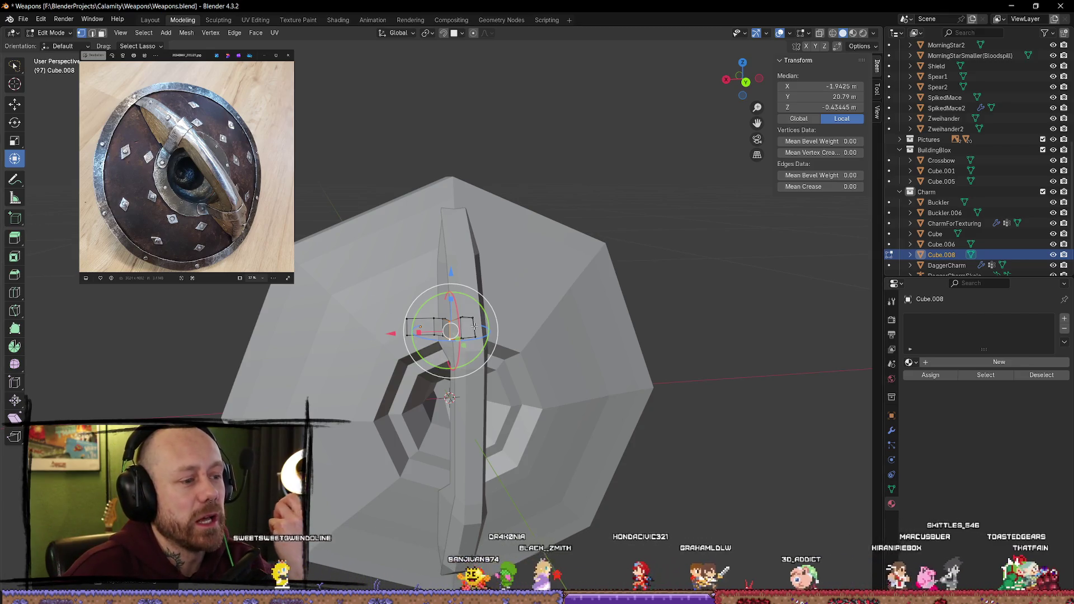
# Step: Lift two strap vertices slightly along Z to follow the central ridge, then check the result
pyautogui.scroll(3, 450, 336)
pyautogui.moveTo(458, 336); pyautogui.dragTo(476, 331, button='middle')
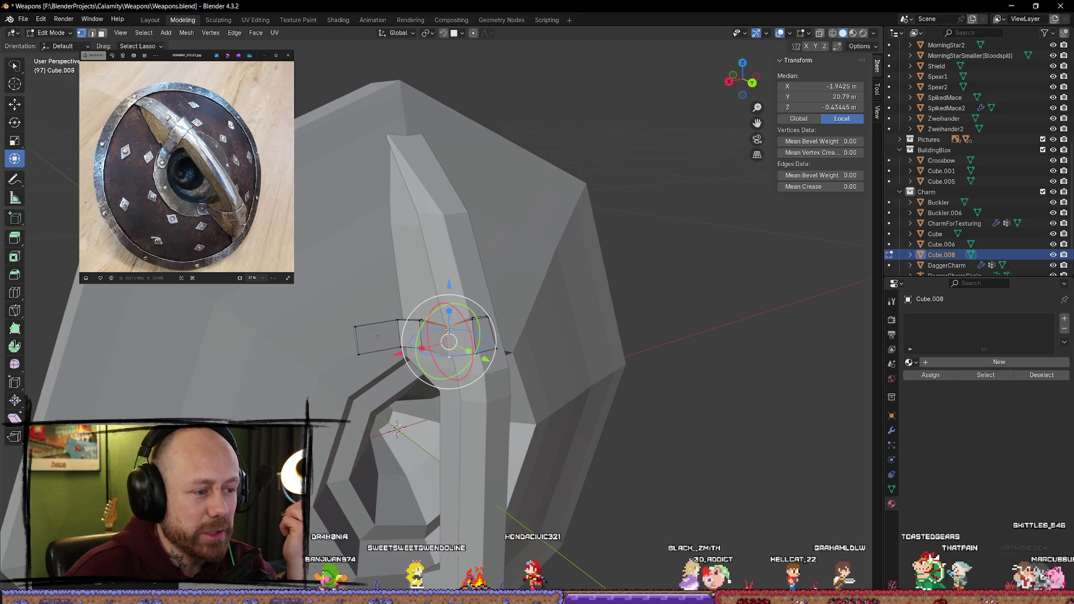
pyautogui.click(457, 328)
pyautogui.scroll(2, 458, 327)
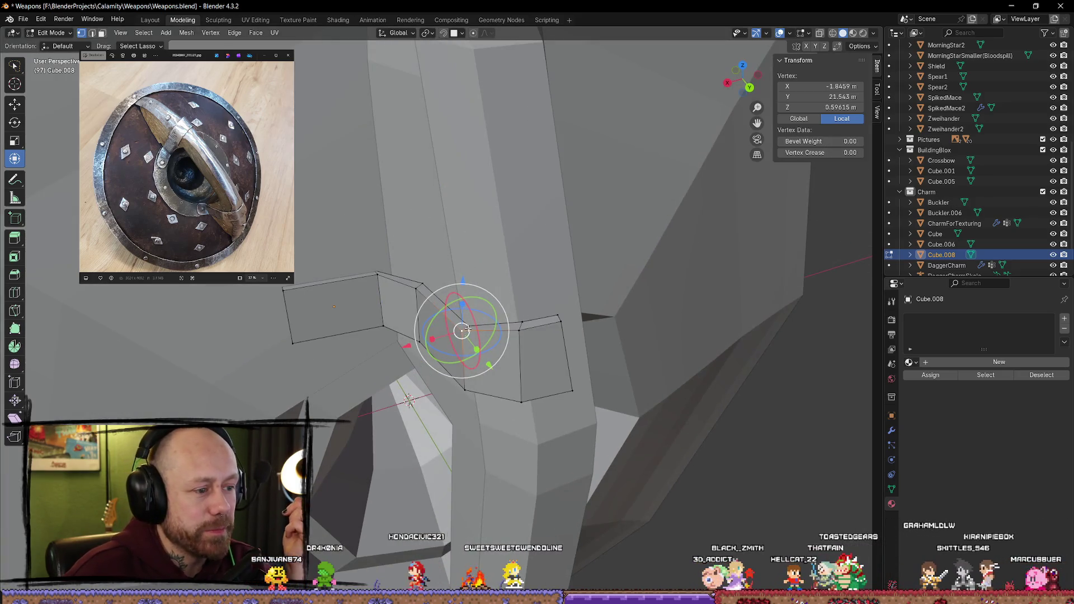
pyautogui.keyDown('shift'); pyautogui.click(468, 287); pyautogui.keyUp('shift')
pyautogui.moveTo(466, 275); pyautogui.dragTo(467, 269)
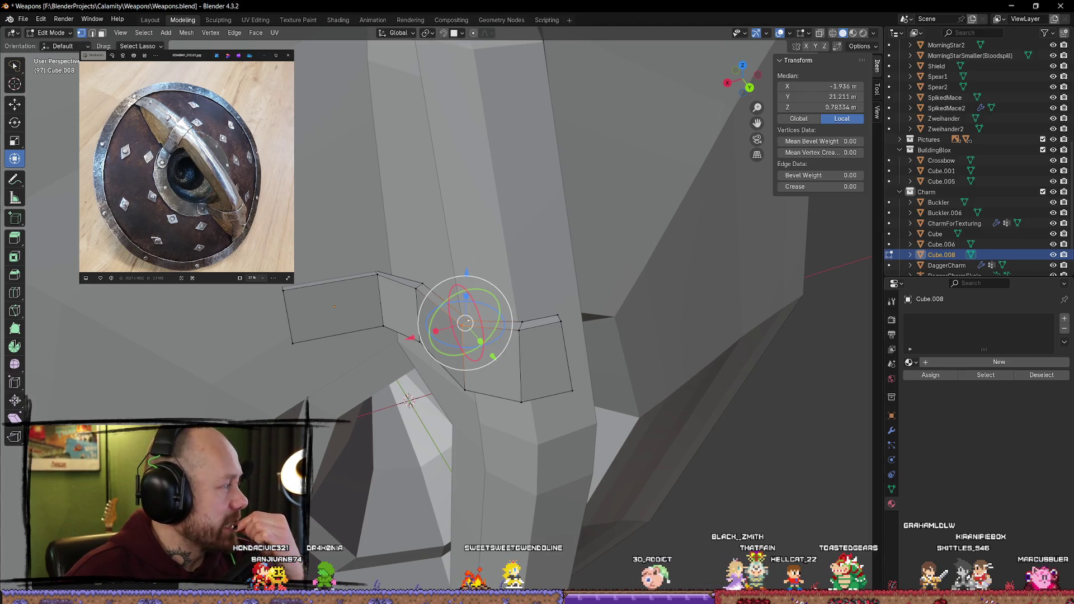
pyautogui.moveTo(467, 271); pyautogui.dragTo(297, 271, button='middle')
pyautogui.scroll(-3, 585, 399)
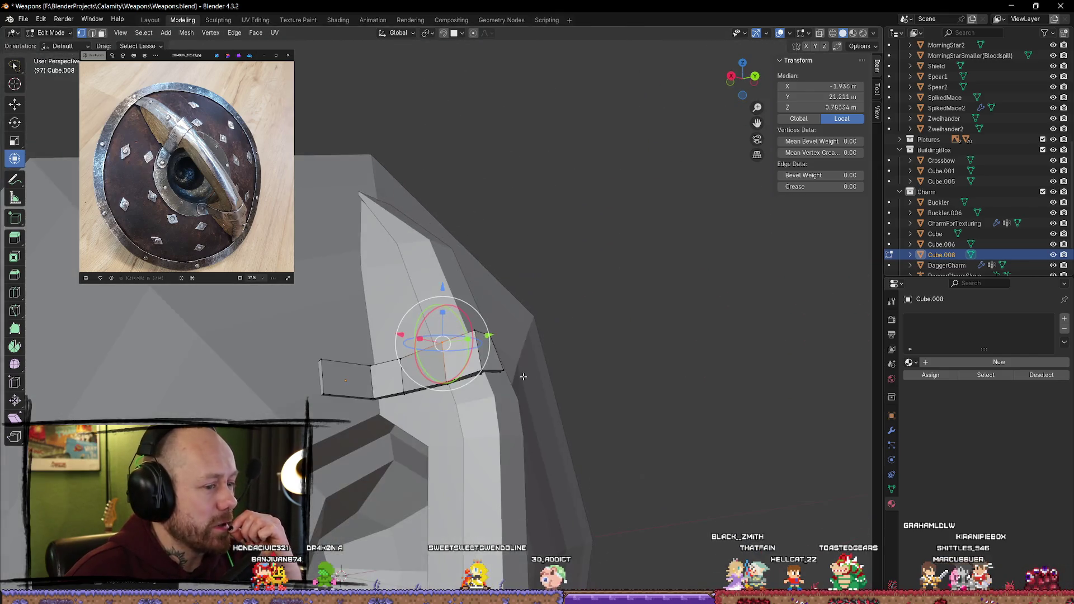
pyautogui.moveTo(559, 395)
pyautogui.mouseDown(button='middle')
pyautogui.moveTo(444, 383)
pyautogui.moveTo(402, 364)
pyautogui.moveTo(468, 345)
pyautogui.moveTo(481, 380)
pyautogui.moveTo(401, 338)
pyautogui.mouseUp(button='middle')
pyautogui.scroll(6, 469, 346)
pyautogui.scroll(-4, 480, 379)
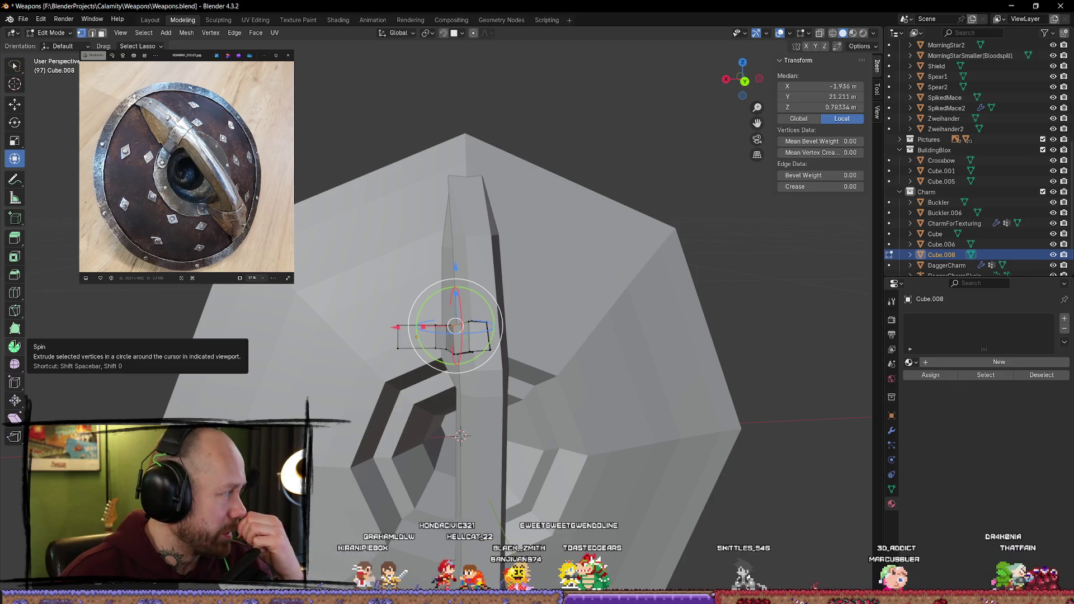
pyautogui.scroll(-1, 187, 167)
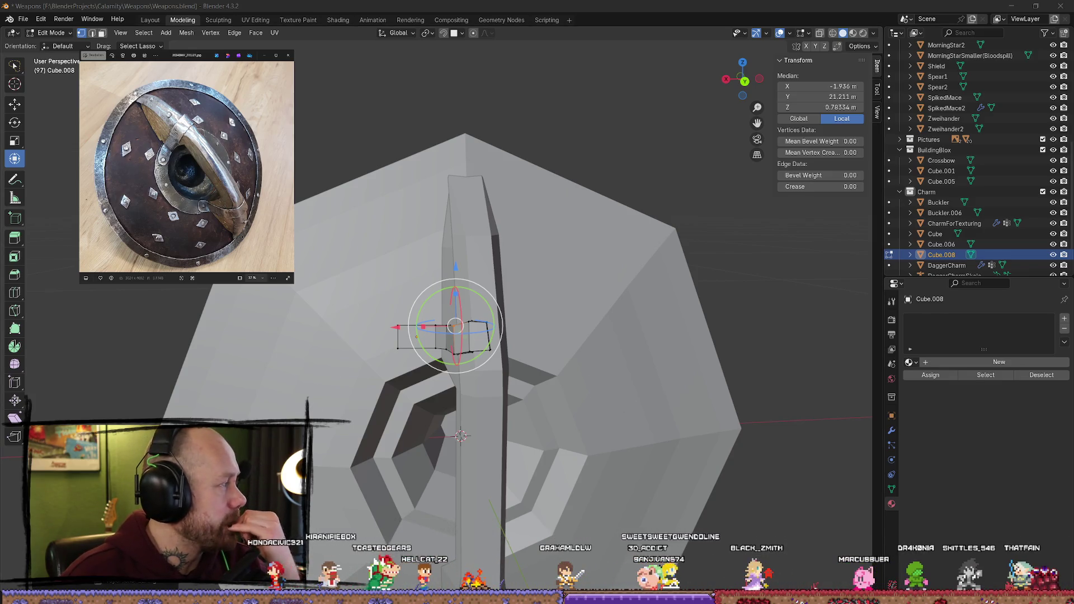
pyautogui.press('Right')
pyautogui.press('Right')
pyautogui.press('Right')
pyautogui.press('Right')
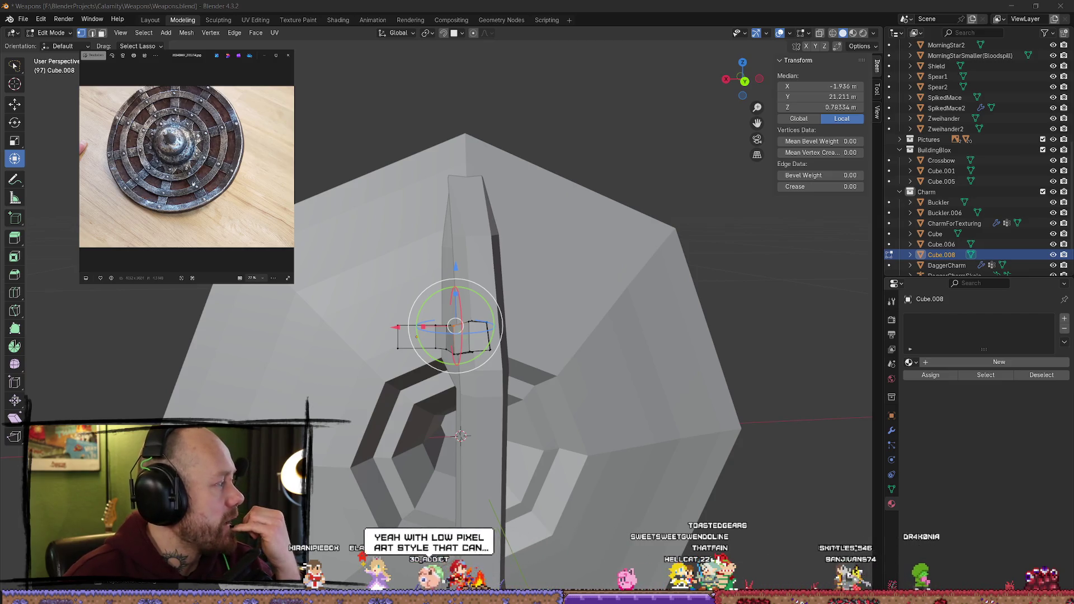
pyautogui.press('Right')
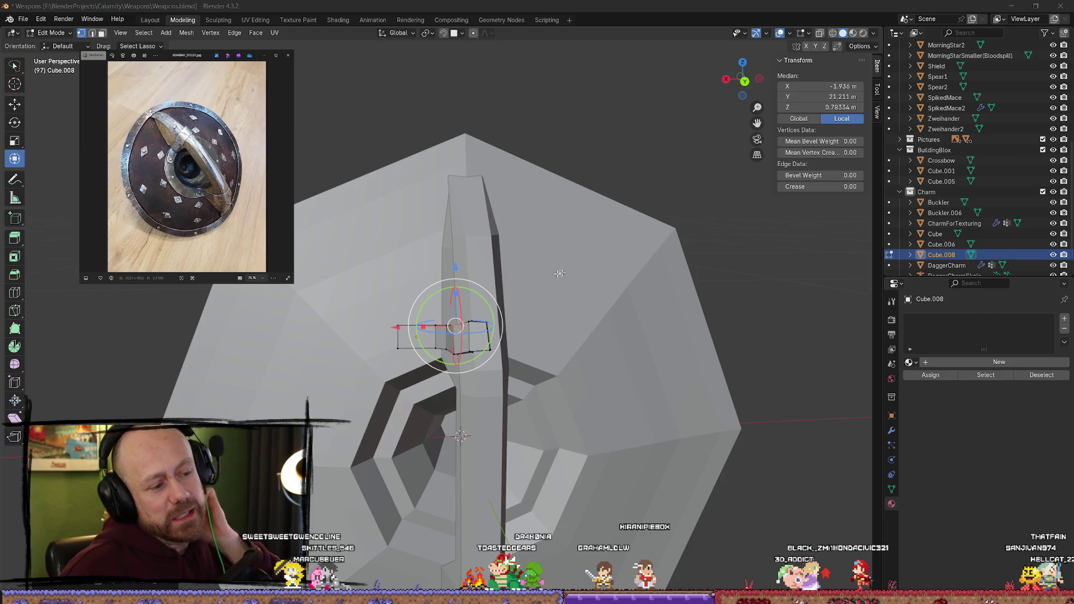
pyautogui.moveTo(579, 331); pyautogui.dragTo(562, 334, button='middle')
# Step: In face mode, slide an end face of the strap along Y and tilt it around X
pyautogui.press('3')
pyautogui.click(463, 335)
pyautogui.moveTo(463, 335)
pyautogui.mouseDown(button='middle')
pyautogui.moveTo(614, 359)
pyautogui.moveTo(599, 371)
pyautogui.mouseUp(button='middle')
pyautogui.scroll(-5, 599, 372)
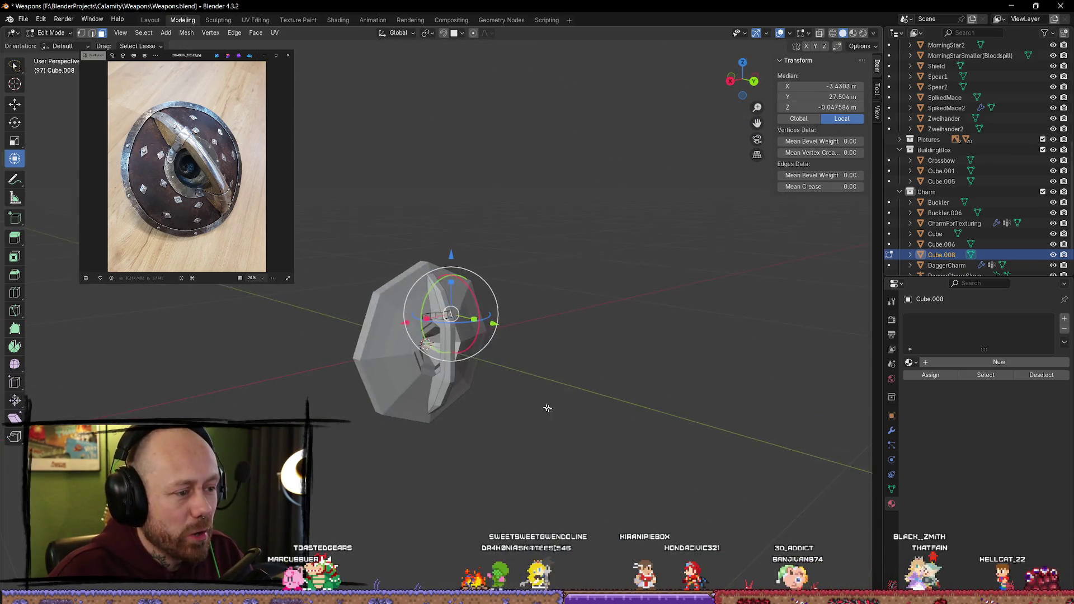
pyautogui.scroll(5, 447, 333)
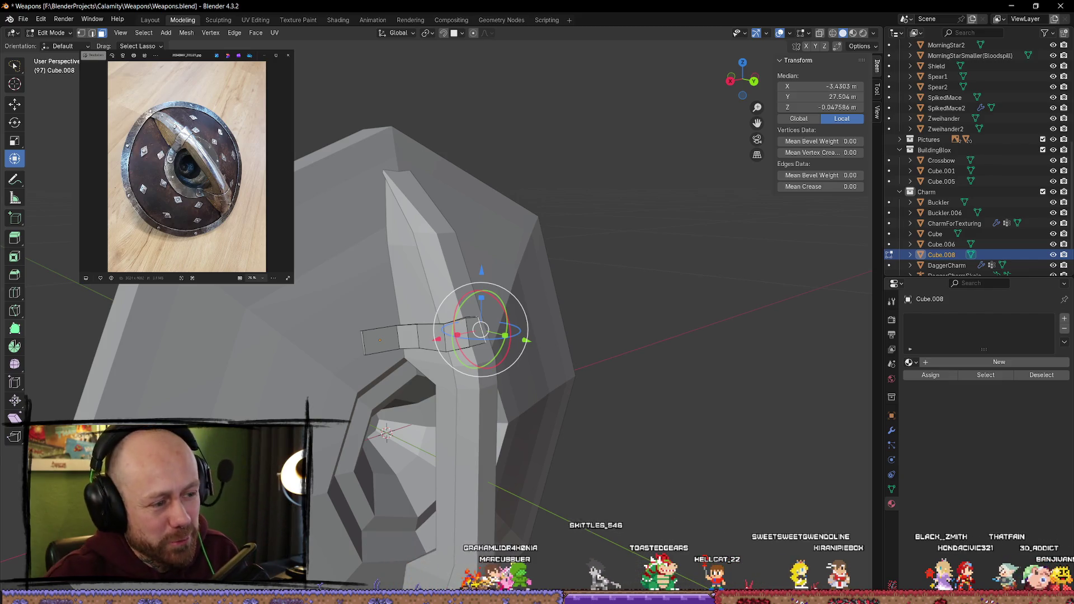
pyautogui.moveTo(511, 360)
pyautogui.mouseDown(button='middle')
pyautogui.moveTo(442, 272)
pyautogui.moveTo(508, 364)
pyautogui.moveTo(593, 321)
pyautogui.moveTo(451, 293)
pyautogui.mouseUp(button='middle')
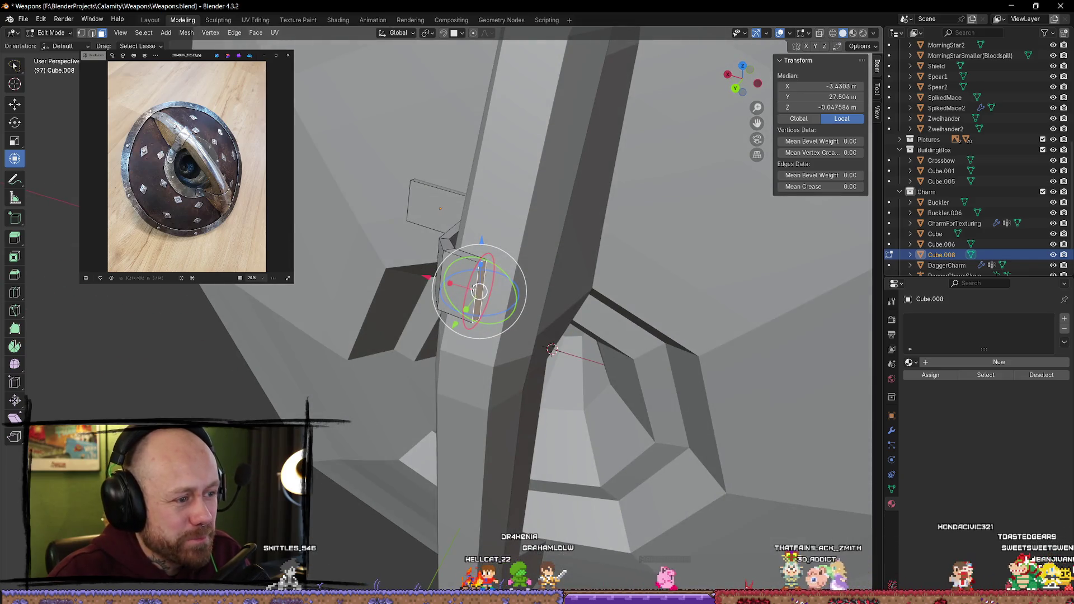
pyautogui.click(546, 305)
pyautogui.moveTo(545, 305)
pyautogui.mouseDown(button='middle')
pyautogui.moveTo(570, 312)
pyautogui.moveTo(379, 331)
pyautogui.mouseUp(button='middle')
pyautogui.moveTo(379, 331); pyautogui.dragTo(410, 321)
pyautogui.moveTo(410, 321)
pyautogui.mouseDown(button='middle')
pyautogui.moveTo(551, 232)
pyautogui.moveTo(517, 235)
pyautogui.mouseUp(button='middle')
pyautogui.moveTo(517, 235)
pyautogui.mouseDown()
pyautogui.moveTo(519, 218)
pyautogui.moveTo(468, 263)
pyautogui.mouseUp()
pyautogui.moveTo(474, 269)
pyautogui.mouseDown(button='middle')
pyautogui.moveTo(566, 249)
pyautogui.moveTo(539, 227)
pyautogui.moveTo(547, 222)
pyautogui.mouseUp(button='middle')
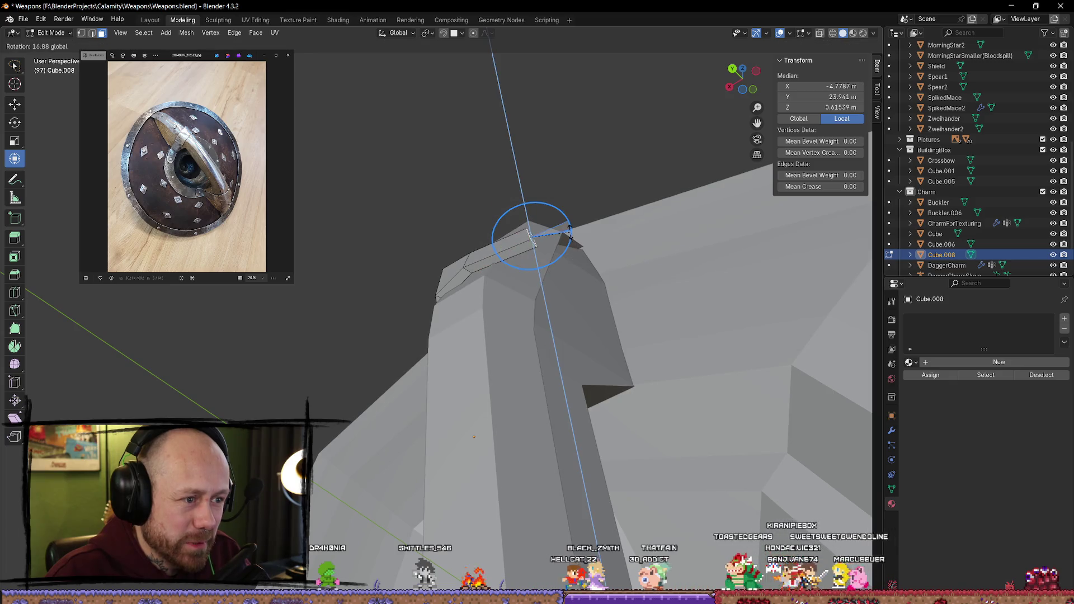
pyautogui.moveTo(582, 232)
pyautogui.mouseDown(button='middle')
pyautogui.moveTo(566, 275)
pyautogui.moveTo(526, 252)
pyautogui.mouseUp(button='middle')
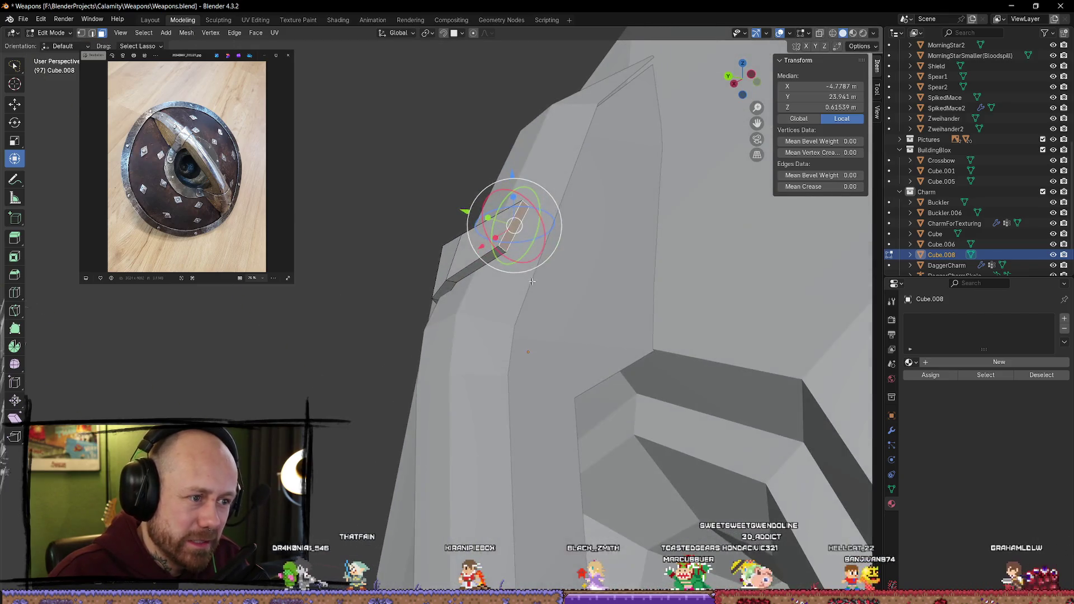
pyautogui.moveTo(523, 252)
pyautogui.mouseDown()
pyautogui.moveTo(511, 246)
pyautogui.moveTo(525, 252)
pyautogui.mouseUp()
pyautogui.moveTo(525, 252)
pyautogui.mouseDown(button='middle')
pyautogui.moveTo(517, 240)
pyautogui.moveTo(488, 269)
pyautogui.mouseUp(button='middle')
# Step: Move an edge near the strap's end along the X and Y axes
pyautogui.click(490, 265)
pyautogui.moveTo(422, 268); pyautogui.dragTo(414, 269)
pyautogui.moveTo(414, 269); pyautogui.dragTo(536, 271, button='middle')
pyautogui.moveTo(536, 271)
pyautogui.mouseDown()
pyautogui.moveTo(536, 262)
pyautogui.moveTo(498, 280)
pyautogui.moveTo(539, 274)
pyautogui.mouseUp()
pyautogui.moveTo(540, 274)
pyautogui.mouseDown(button='middle')
pyautogui.moveTo(469, 254)
pyautogui.moveTo(466, 230)
pyautogui.mouseUp(button='middle')
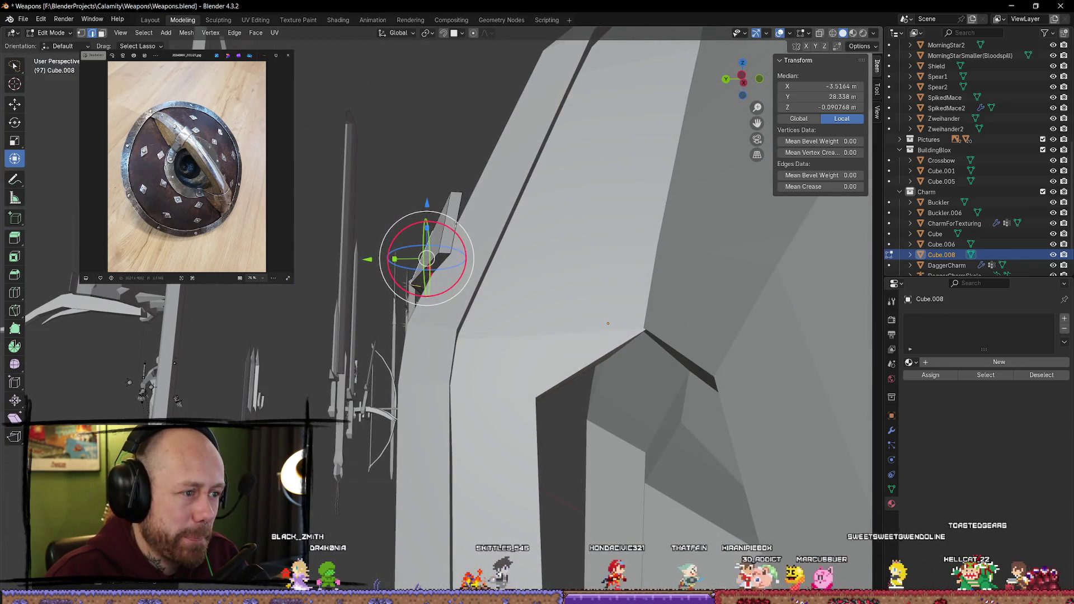
# Step: Lower another element at the strap end down over the shield's edge
pyautogui.click(451, 222)
pyautogui.moveTo(456, 215); pyautogui.dragTo(468, 202, button='middle')
pyautogui.moveTo(448, 180); pyautogui.dragTo(448, 208)
pyautogui.moveTo(448, 208)
pyautogui.mouseDown(button='middle')
pyautogui.moveTo(380, 316)
pyautogui.moveTo(361, 308)
pyautogui.moveTo(403, 226)
pyautogui.moveTo(370, 276)
pyautogui.moveTo(660, 402)
pyautogui.moveTo(638, 388)
pyautogui.moveTo(576, 408)
pyautogui.moveTo(615, 256)
pyautogui.moveTo(595, 247)
pyautogui.moveTo(552, 312)
pyautogui.moveTo(594, 319)
pyautogui.moveTo(566, 397)
pyautogui.moveTo(529, 387)
pyautogui.mouseUp(button='middle')
pyautogui.moveTo(410, 334)
pyautogui.mouseDown(button='middle')
pyautogui.moveTo(470, 379)
pyautogui.moveTo(529, 350)
pyautogui.moveTo(536, 408)
pyautogui.moveTo(443, 393)
pyautogui.moveTo(441, 371)
pyautogui.moveTo(442, 394)
pyautogui.mouseUp(button='middle')
# Step: Shift the selected strap element twice along Y and slightly reorient it
pyautogui.press('g')
pyautogui.press('y')
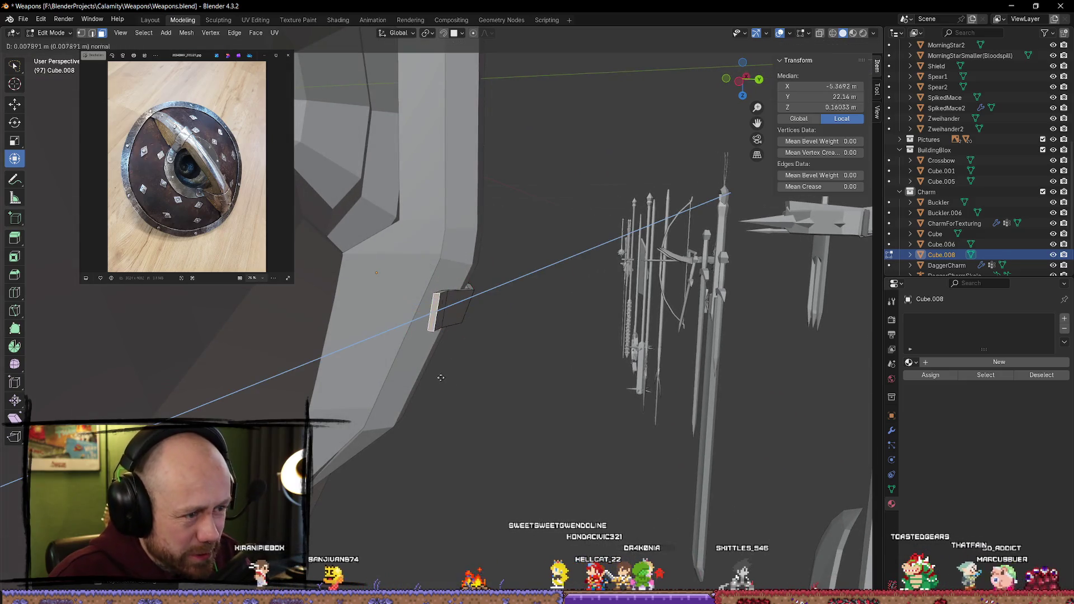
pyautogui.click(433, 330)
pyautogui.press('g')
pyautogui.press('y')
pyautogui.click(402, 328)
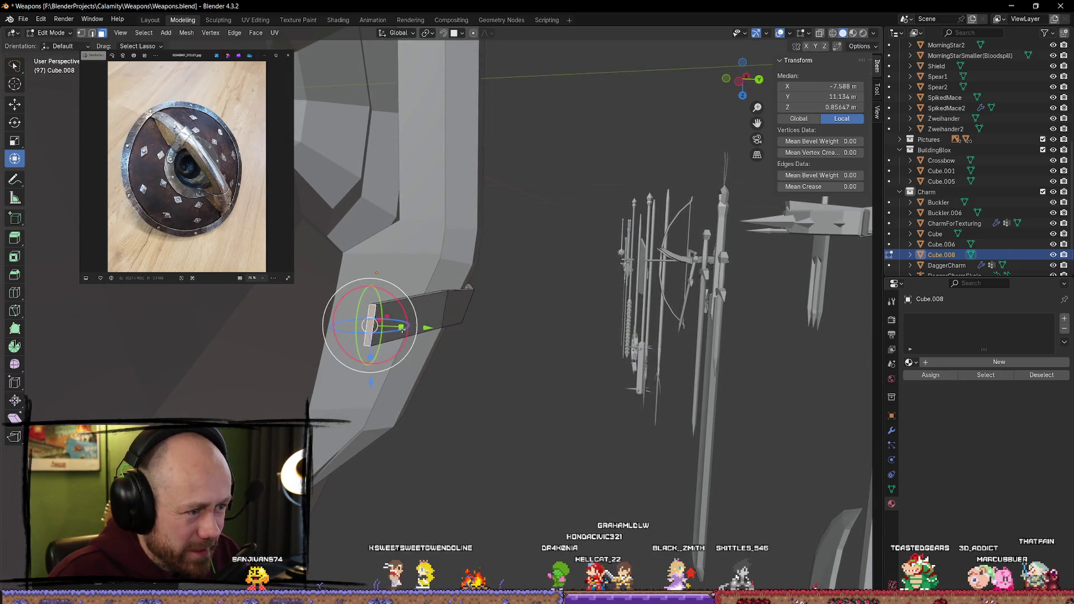
pyautogui.press('r')
pyautogui.click(370, 361)
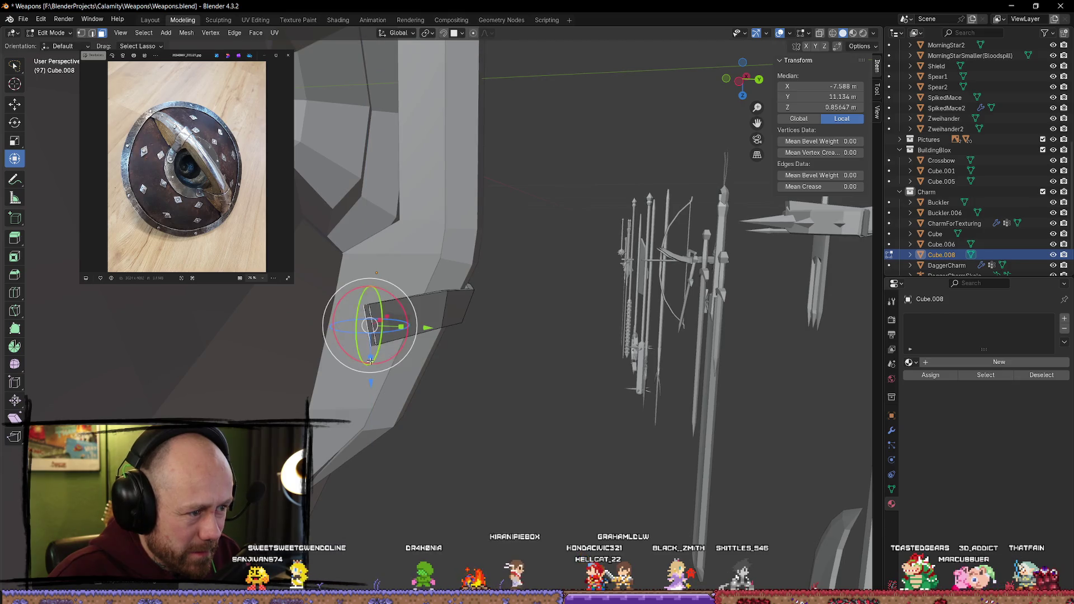
pyautogui.moveTo(372, 363)
pyautogui.mouseDown(button='middle')
pyautogui.moveTo(509, 252)
pyautogui.moveTo(554, 257)
pyautogui.mouseUp(button='middle')
# Step: Nudge the strap end alternately along the Y and X axes into position
pyautogui.press('g')
pyautogui.press('y')
pyautogui.click(516, 271)
pyautogui.press('g')
pyautogui.press('x')
pyautogui.click(346, 265)
pyautogui.moveTo(345, 264); pyautogui.dragTo(447, 296, button='middle')
pyautogui.press('g')
pyautogui.press('y')
pyautogui.click(447, 302)
pyautogui.press('g')
pyautogui.press('x')
pyautogui.click(440, 305)
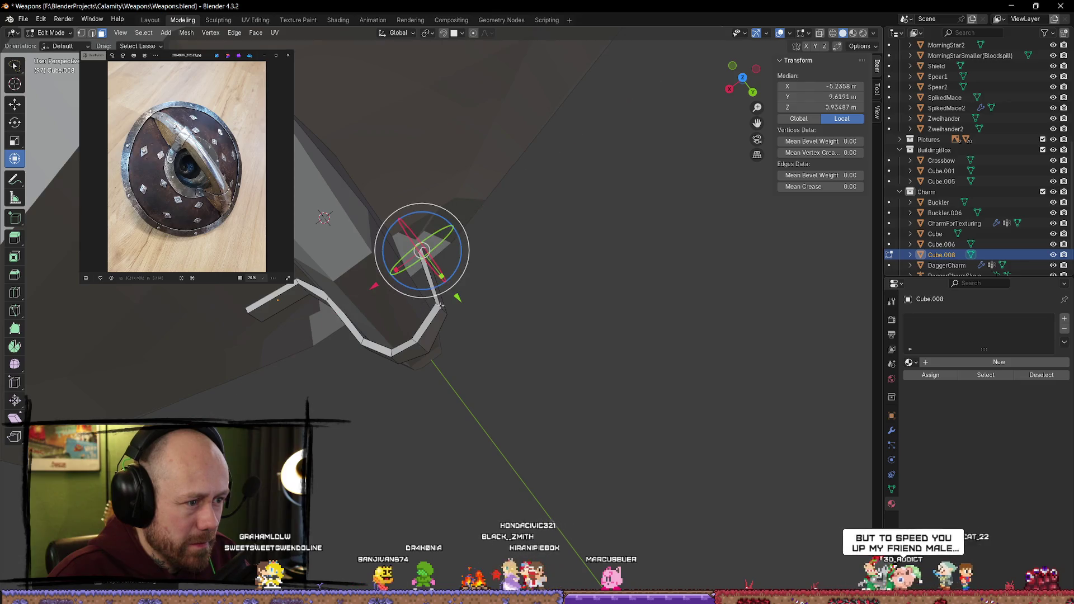
# Step: Move the strap's lower and bend vertices, then rotate the end about 30° around Z
pyautogui.click(362, 312)
pyautogui.press('g')
pyautogui.click(484, 317)
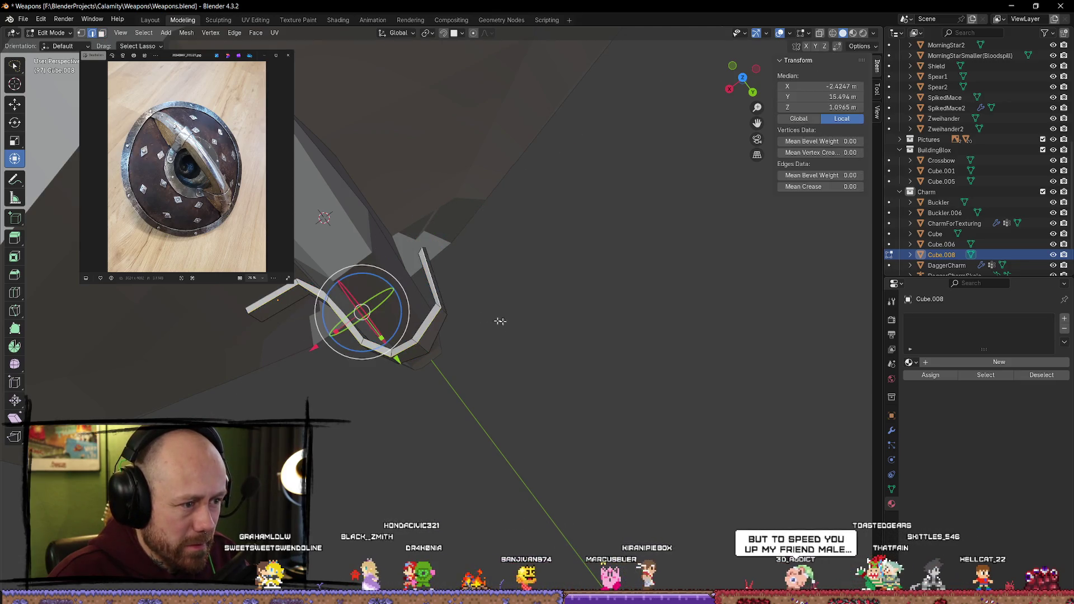
pyautogui.press('g')
pyautogui.click(450, 306)
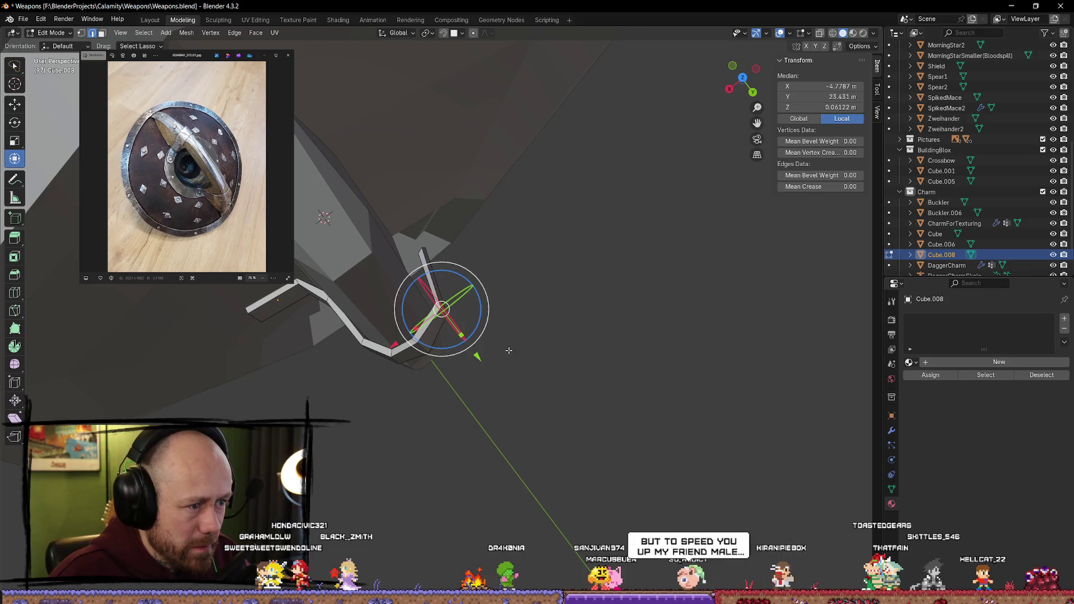
pyautogui.press('r')
pyautogui.press('z')
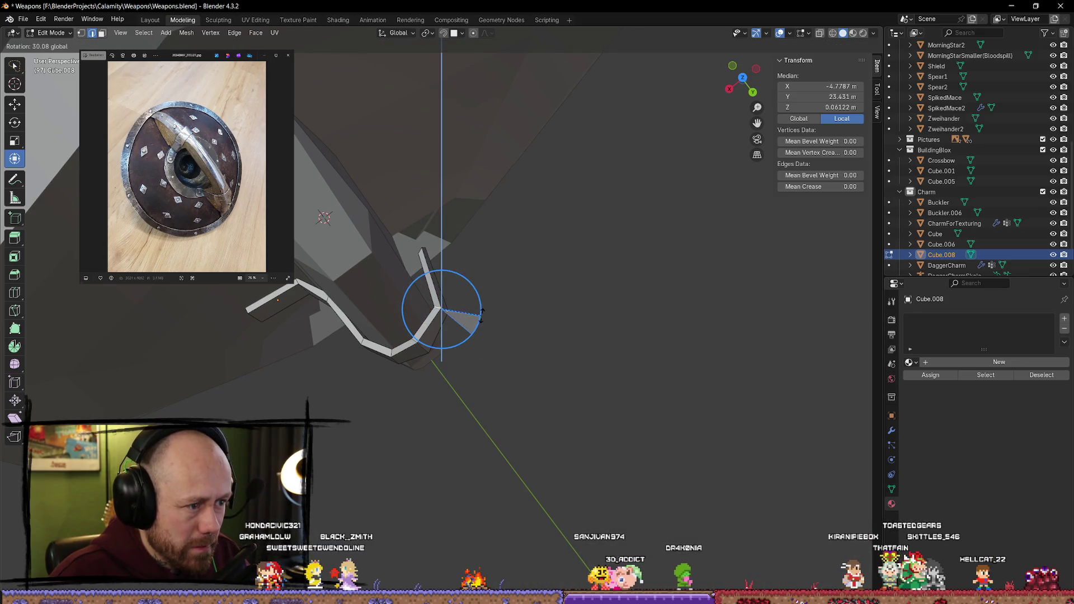
pyautogui.click(481, 315)
pyautogui.moveTo(481, 315)
pyautogui.mouseDown(button='middle')
pyautogui.moveTo(448, 223)
pyautogui.moveTo(435, 115)
pyautogui.moveTo(452, 414)
pyautogui.moveTo(449, 404)
pyautogui.mouseUp(button='middle')
pyautogui.scroll(5, 447, 224)
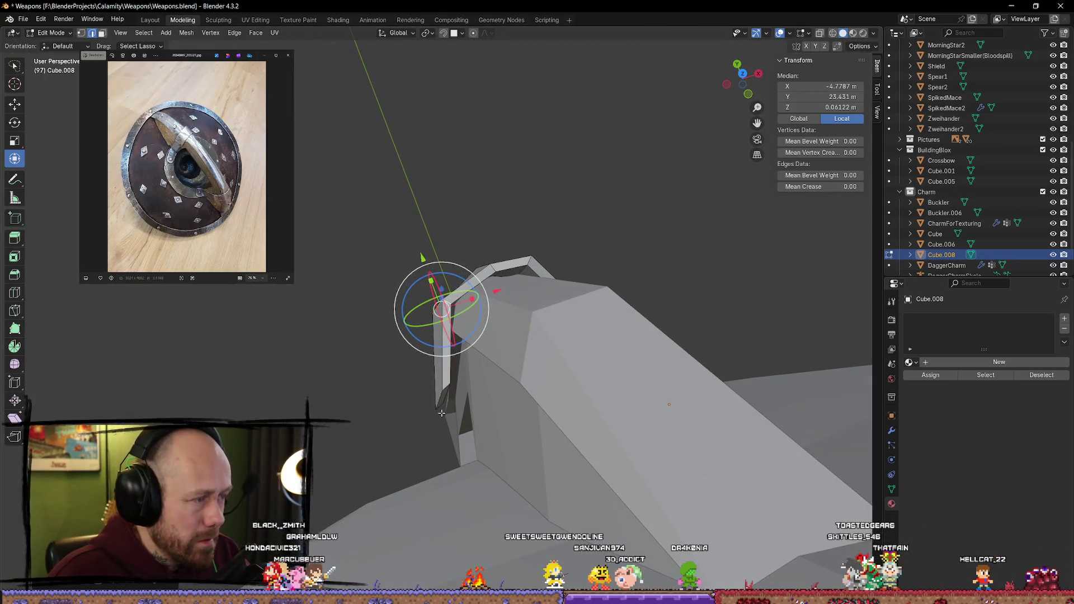
# Step: Move the edge at the strap's end into place along the X and Y axes
pyautogui.click(441, 412)
pyautogui.click(442, 397)
pyautogui.click(440, 355)
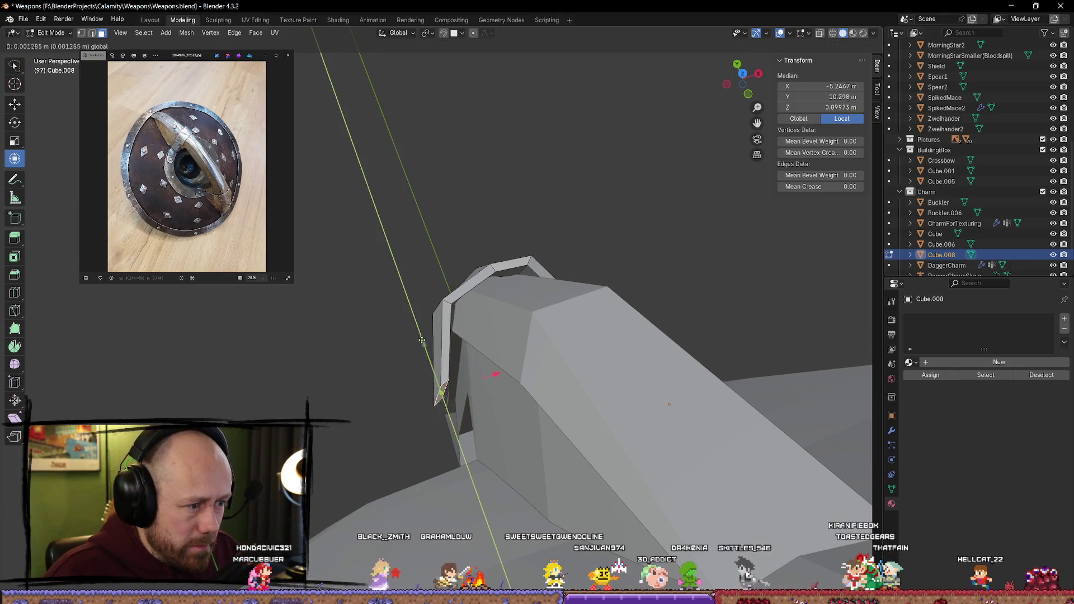
pyautogui.click(459, 314)
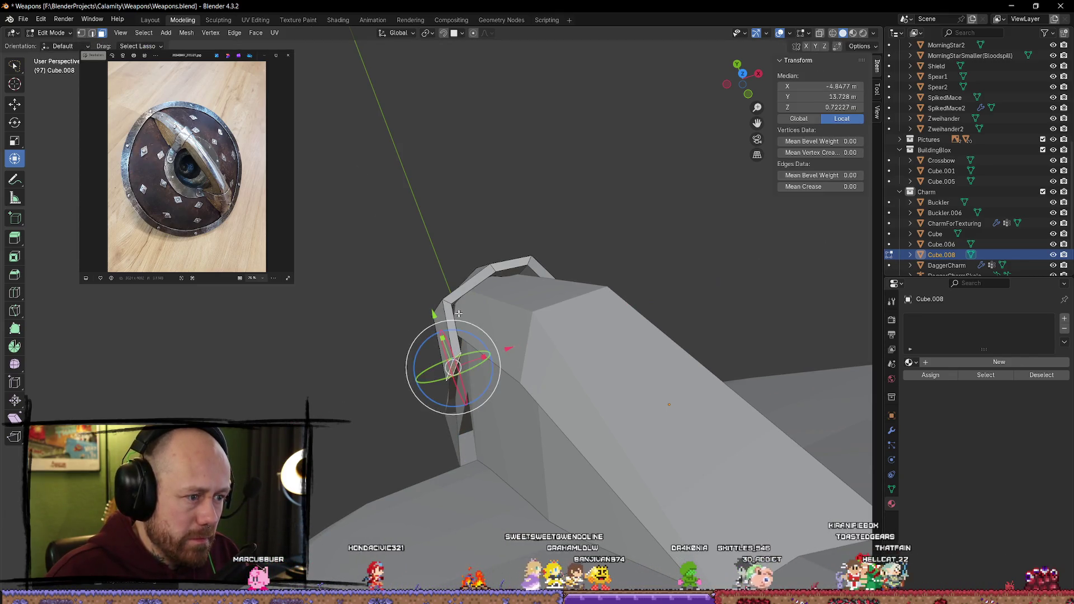
pyautogui.moveTo(445, 303); pyautogui.dragTo(491, 329, button='middle')
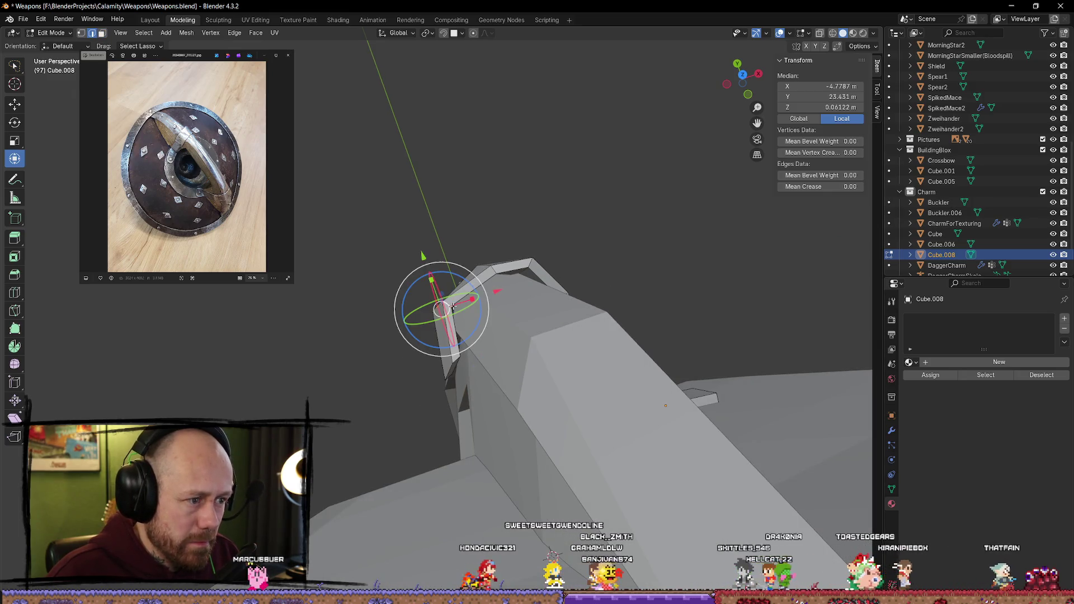
pyautogui.moveTo(470, 301); pyautogui.dragTo(449, 282)
pyautogui.moveTo(450, 282); pyautogui.dragTo(618, 417, button='middle')
pyautogui.moveTo(422, 356)
pyautogui.mouseDown(button='middle')
pyautogui.moveTo(365, 214)
pyautogui.moveTo(376, 282)
pyautogui.moveTo(373, 258)
pyautogui.mouseUp(button='middle')
pyautogui.moveTo(383, 245); pyautogui.dragTo(385, 244)
pyautogui.moveTo(397, 282); pyautogui.dragTo(409, 435, button='middle')
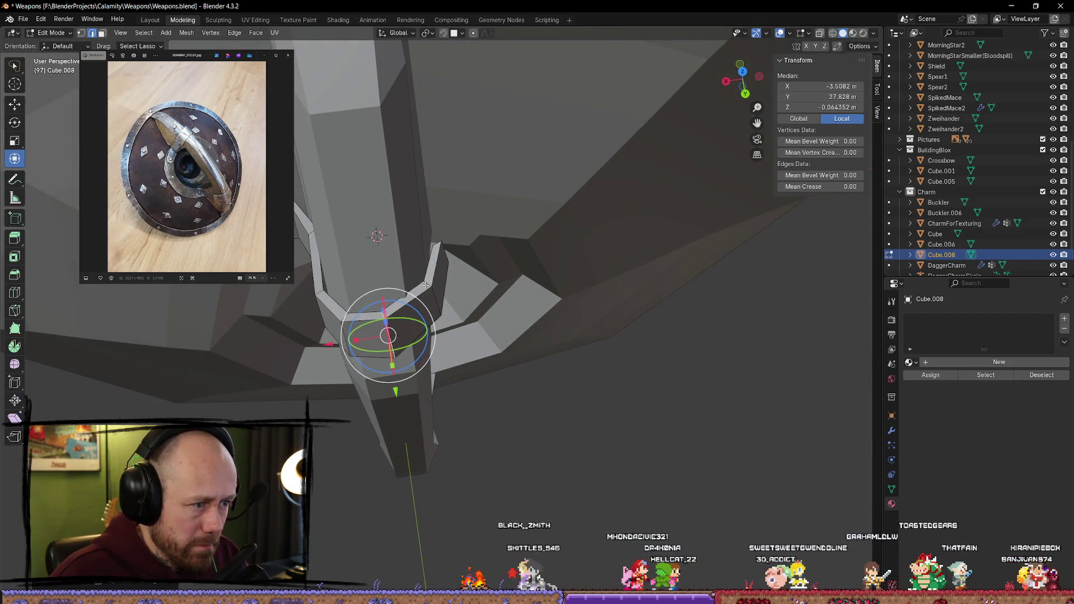
pyautogui.moveTo(374, 308); pyautogui.dragTo(365, 308)
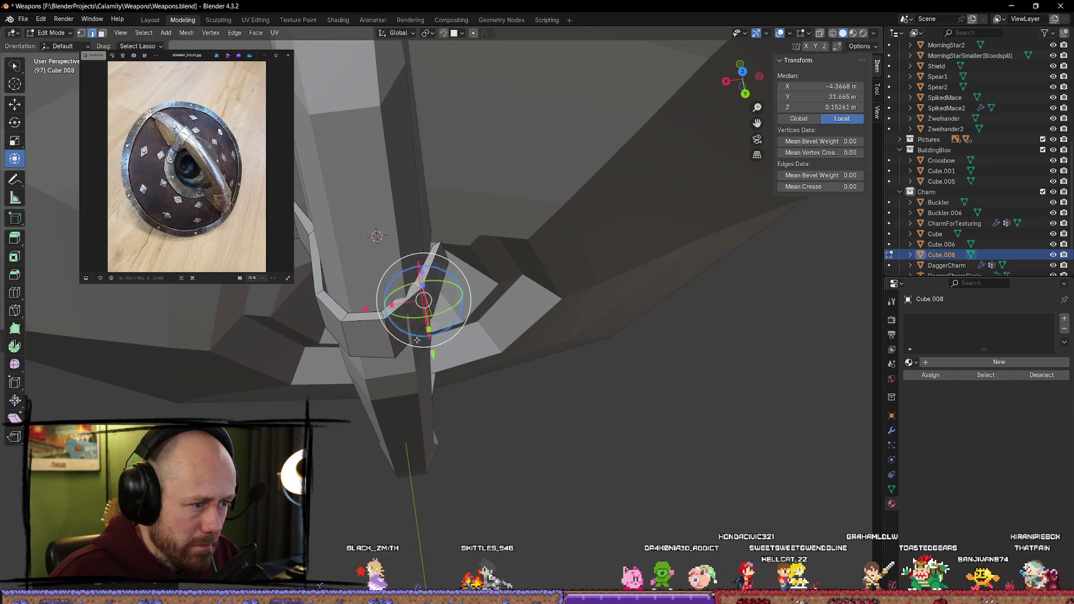
pyautogui.moveTo(435, 358); pyautogui.dragTo(428, 325)
pyautogui.moveTo(427, 325)
pyautogui.mouseDown(button='middle')
pyautogui.moveTo(456, 367)
pyautogui.moveTo(575, 299)
pyautogui.moveTo(562, 348)
pyautogui.mouseUp(button='middle')
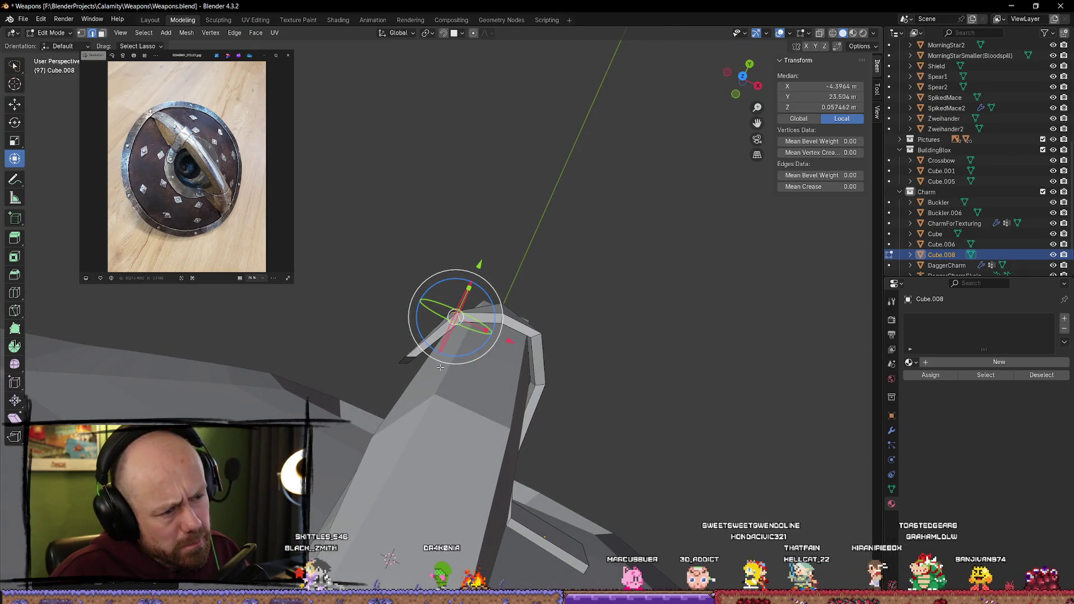
# Step: Rotate and slide the strap end's top face into a flat tab, then deselect everything
pyautogui.click(520, 327)
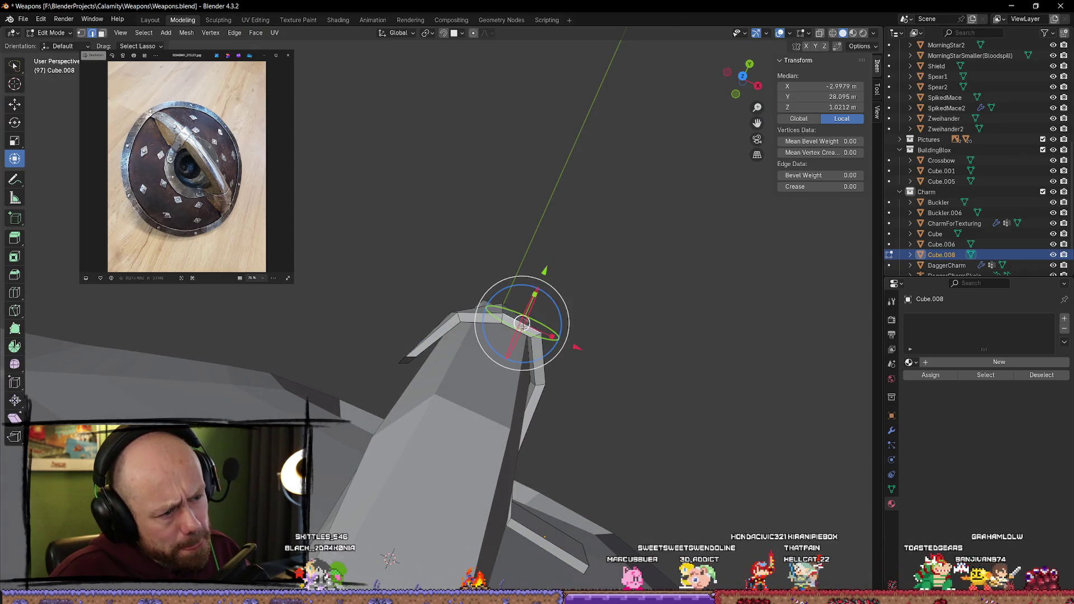
pyautogui.press('r')
pyautogui.click(536, 289)
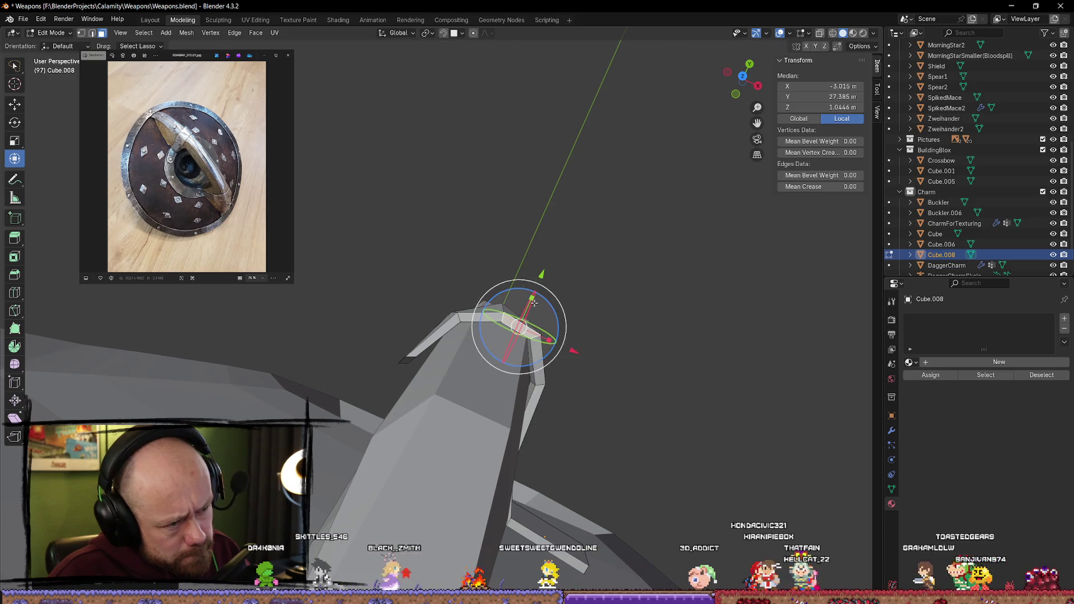
pyautogui.moveTo(534, 304); pyautogui.dragTo(536, 285)
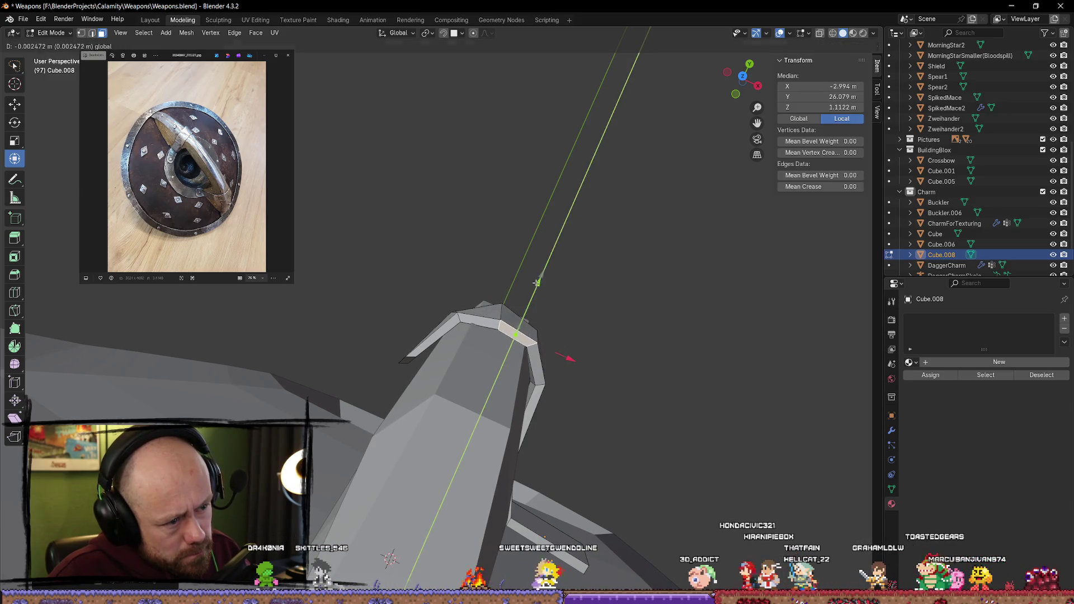
pyautogui.click(536, 283)
pyautogui.moveTo(536, 283)
pyautogui.mouseDown(button='middle')
pyautogui.moveTo(503, 335)
pyautogui.moveTo(502, 390)
pyautogui.mouseUp(button='middle')
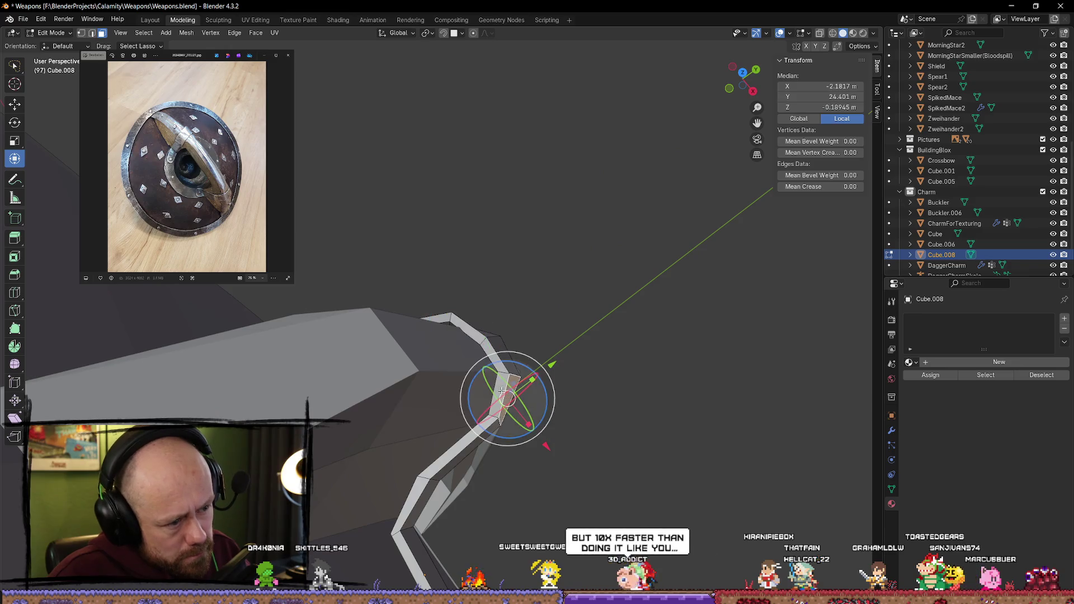
pyautogui.moveTo(502, 390); pyautogui.dragTo(542, 367)
pyautogui.moveTo(543, 366)
pyautogui.mouseDown(button='middle')
pyautogui.moveTo(552, 372)
pyautogui.moveTo(498, 240)
pyautogui.moveTo(403, 327)
pyautogui.moveTo(367, 328)
pyautogui.moveTo(436, 341)
pyautogui.mouseUp(button='middle')
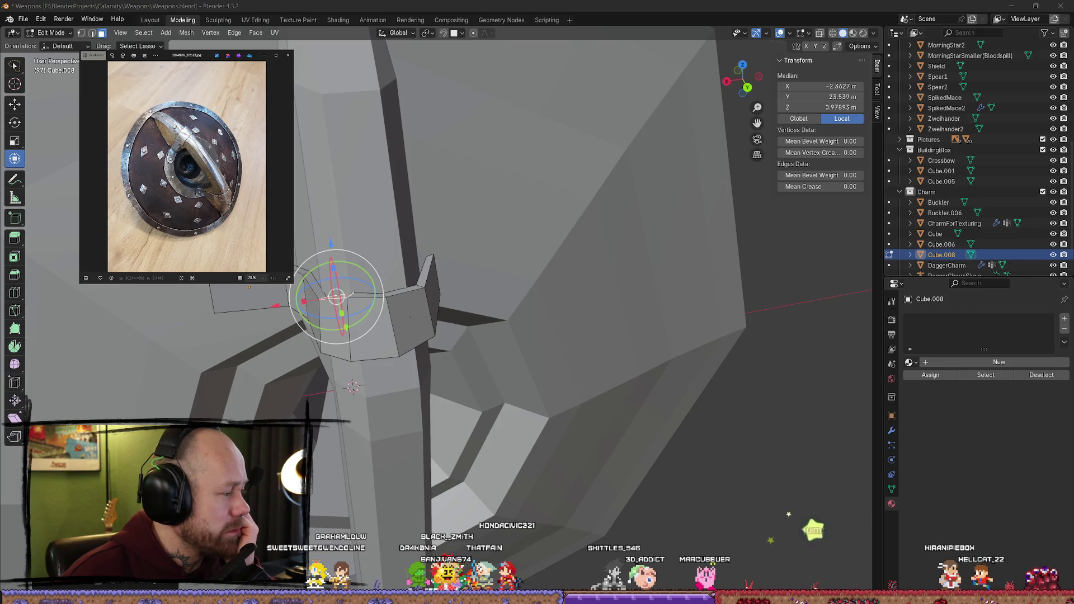
pyautogui.moveTo(513, 427)
pyautogui.mouseDown(button='middle')
pyautogui.moveTo(450, 320)
pyautogui.moveTo(555, 355)
pyautogui.moveTo(384, 281)
pyautogui.moveTo(395, 283)
pyautogui.moveTo(390, 339)
pyautogui.moveTo(445, 357)
pyautogui.mouseUp(button='middle')
pyautogui.hotkey('alt', 'a')
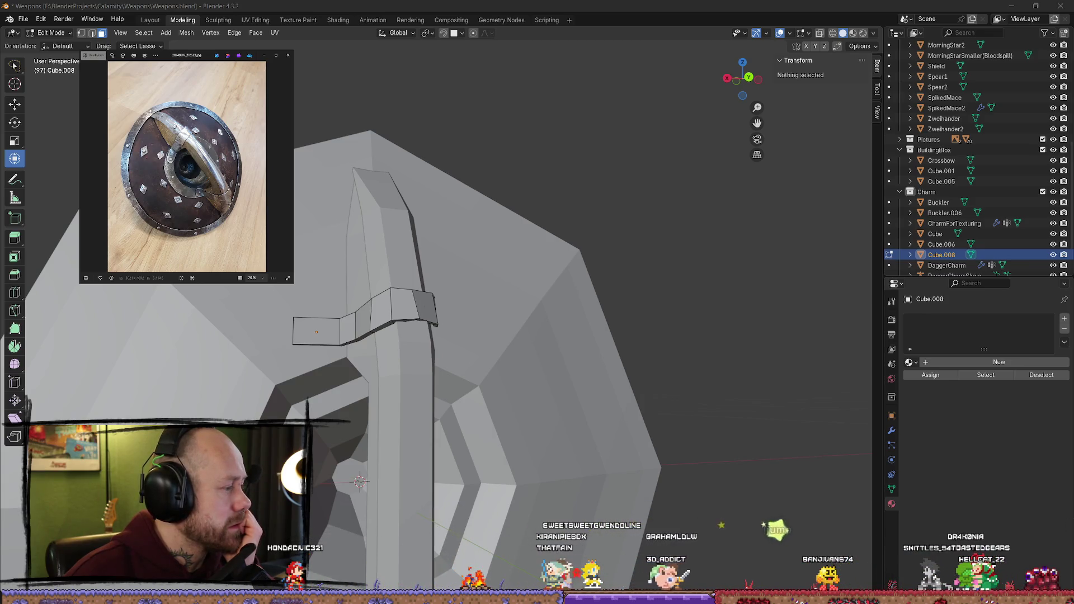
pyautogui.moveTo(429, 389); pyautogui.dragTo(415, 442, button='middle')
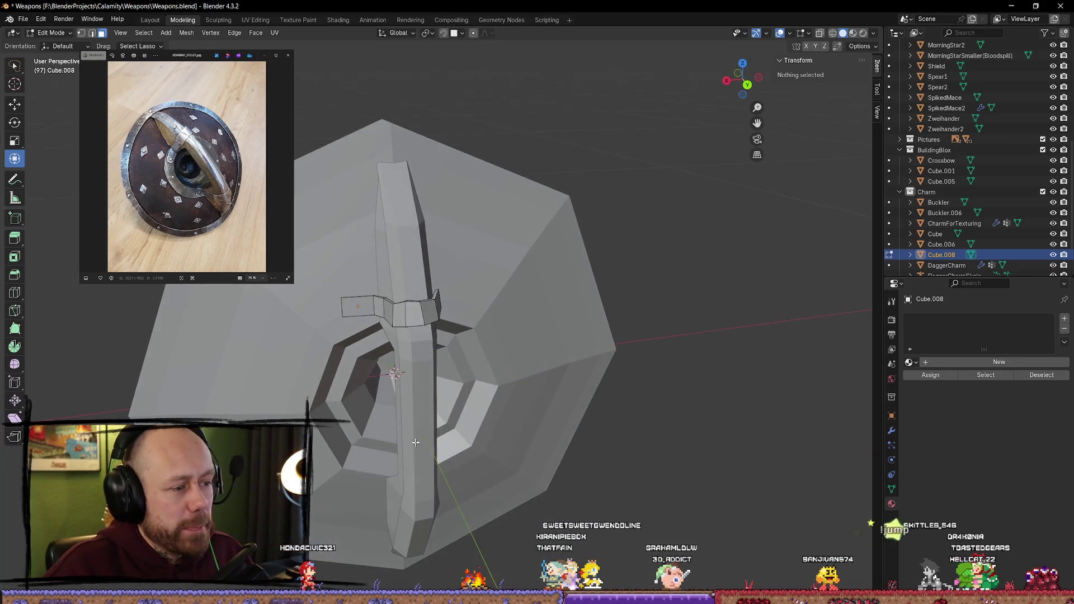
pyautogui.click(408, 320)
pyautogui.scroll(2, 413, 313)
pyautogui.scroll(2, 426, 308)
pyautogui.moveTo(426, 308)
pyautogui.mouseDown(button='middle')
pyautogui.moveTo(392, 533)
pyautogui.moveTo(423, 303)
pyautogui.moveTo(402, 313)
pyautogui.moveTo(431, 296)
pyautogui.mouseUp(button='middle')
pyautogui.click(439, 301)
pyautogui.click(411, 282)
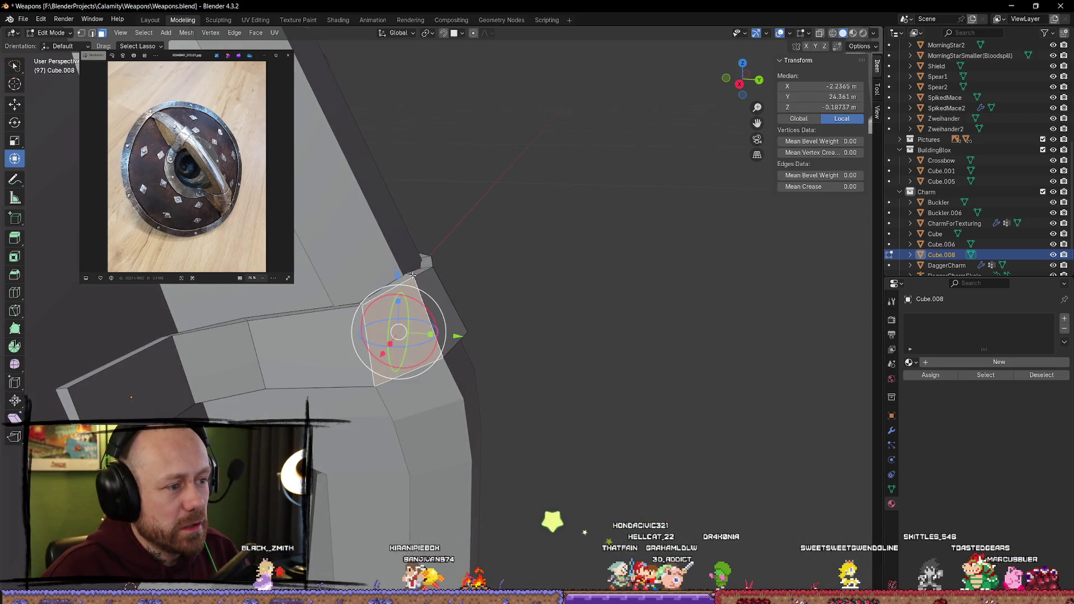
pyautogui.click(413, 275)
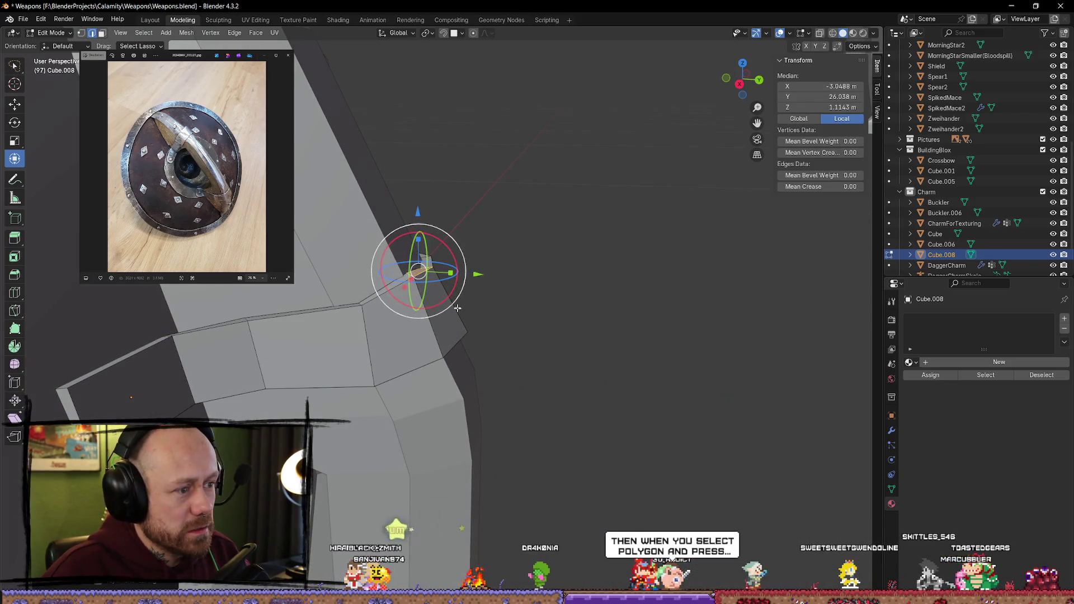
pyautogui.click(412, 276)
pyautogui.moveTo(412, 276)
pyautogui.mouseDown(button='middle')
pyautogui.moveTo(402, 297)
pyautogui.moveTo(412, 226)
pyautogui.moveTo(495, 298)
pyautogui.mouseUp(button='middle')
pyautogui.click(409, 272)
# Step: Return to Object Mode, and select then deselect the vertical bar Cube.006
pyautogui.hotkey('alt', 'a')
pyautogui.scroll(-3, 495, 299)
pyautogui.press('Tab')
pyautogui.hotkey('alt', 'a')
pyautogui.moveTo(495, 335); pyautogui.dragTo(483, 483, button='middle')
pyautogui.click(445, 418)
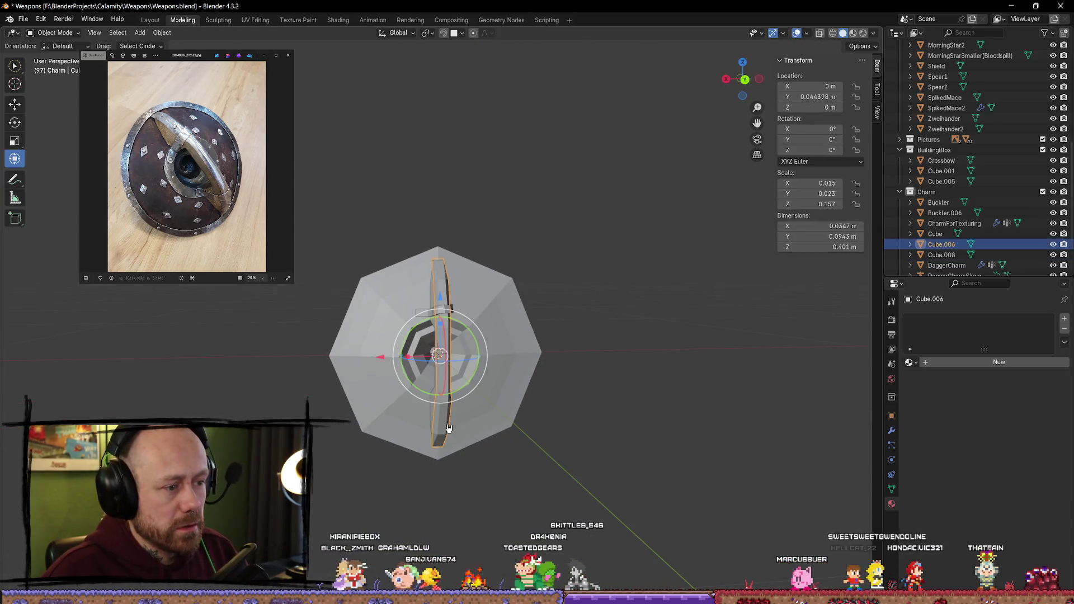
pyautogui.scroll(6, 448, 428)
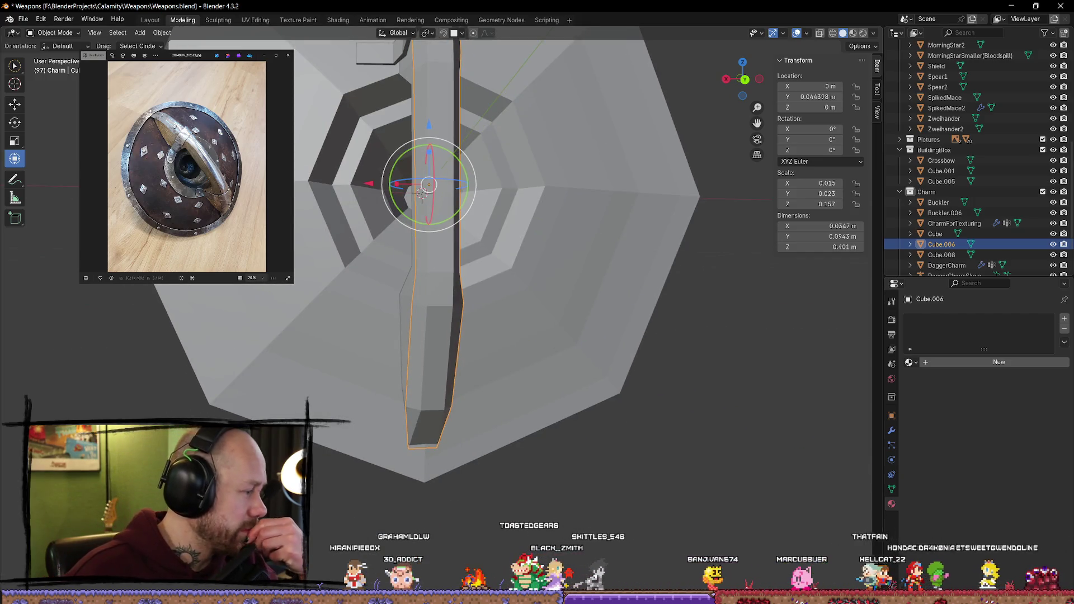
pyautogui.hotkey('alt', 'a')
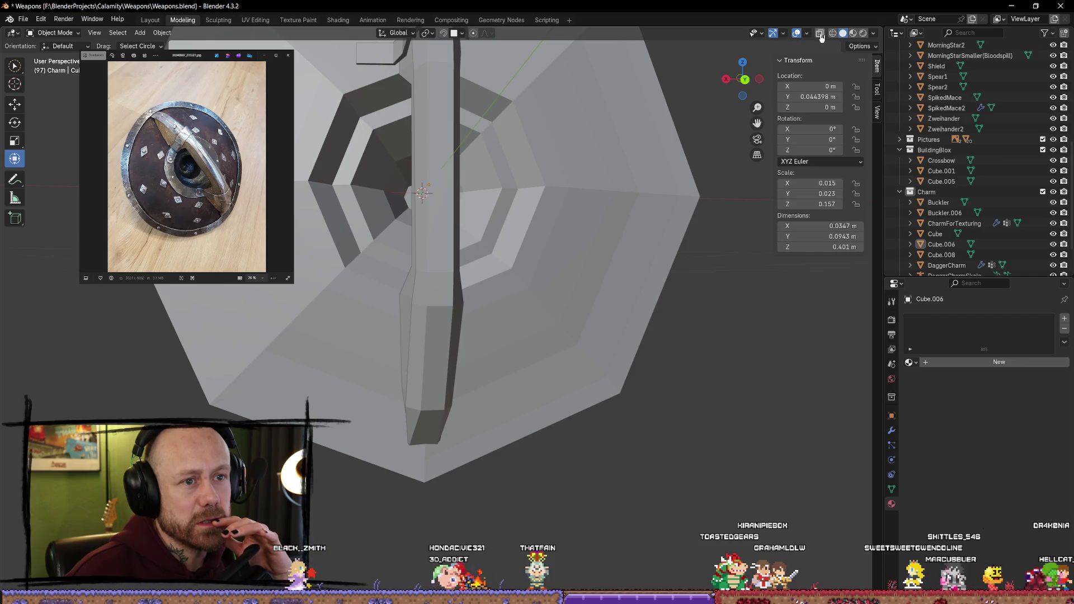
# Step: Check the viewport Overlays and Snapping options, then select the strap object Cube.008
pyautogui.click(808, 33)
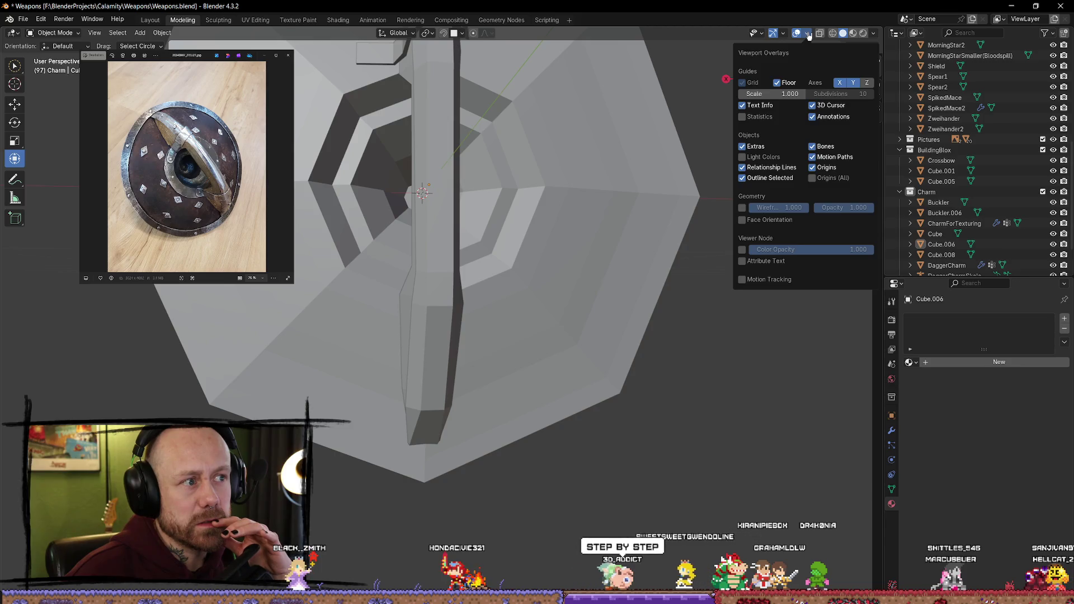
pyautogui.click(462, 35)
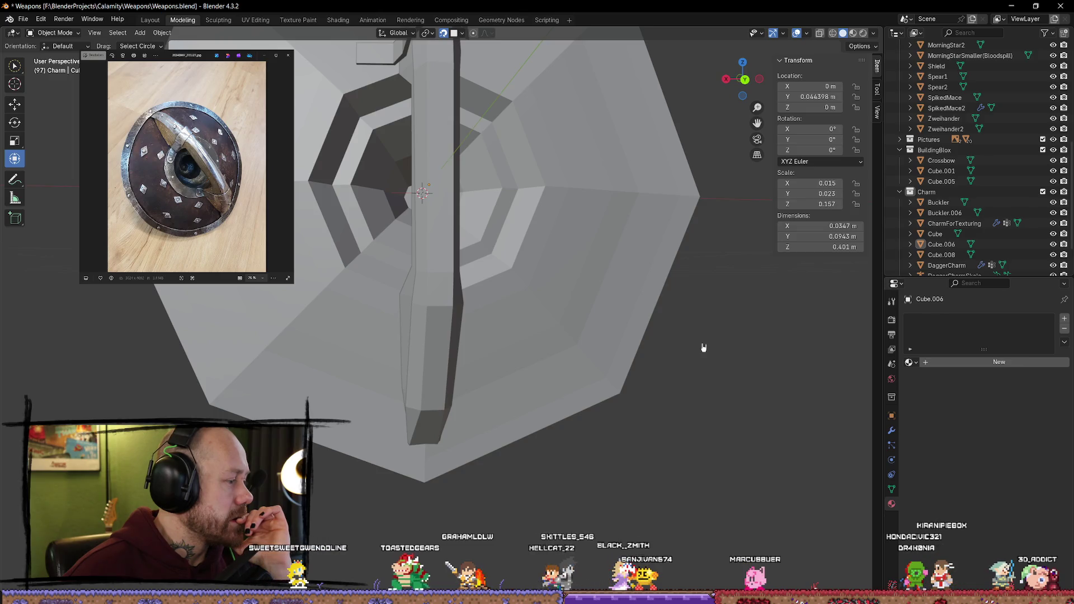
pyautogui.moveTo(513, 241)
pyautogui.mouseDown(button='middle')
pyautogui.moveTo(484, 106)
pyautogui.moveTo(422, 221)
pyautogui.moveTo(458, 375)
pyautogui.moveTo(384, 396)
pyautogui.moveTo(346, 388)
pyautogui.mouseUp(button='middle')
pyautogui.click(346, 387)
# Step: Enter Edit Mode on Cube.008, reveal the hidden strap geometry, then undo the reveal
pyautogui.scroll(5, 346, 381)
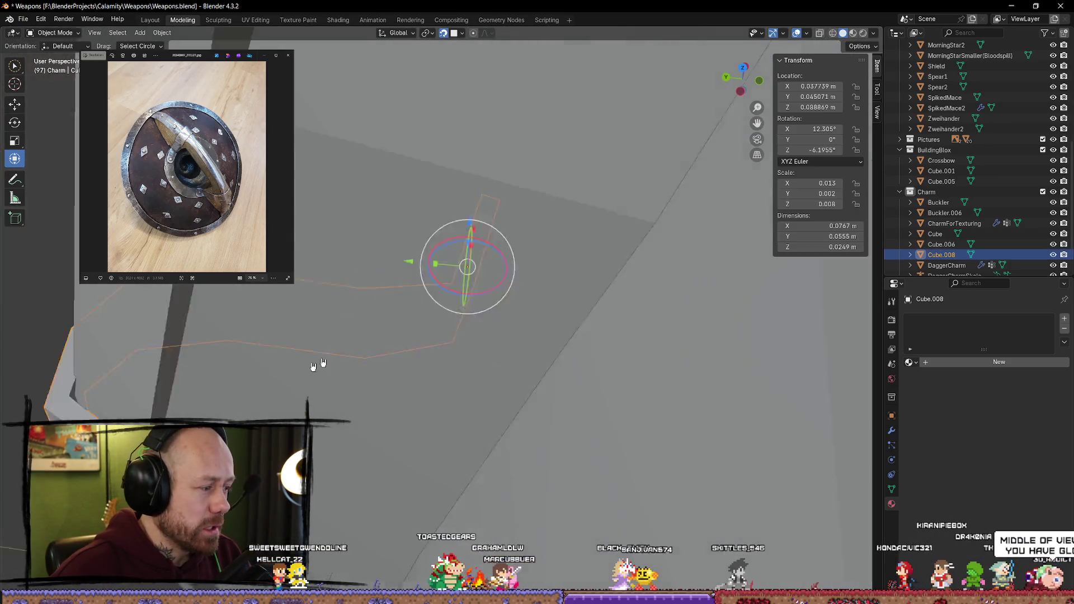
pyautogui.hotkey('ctrl', 'z')
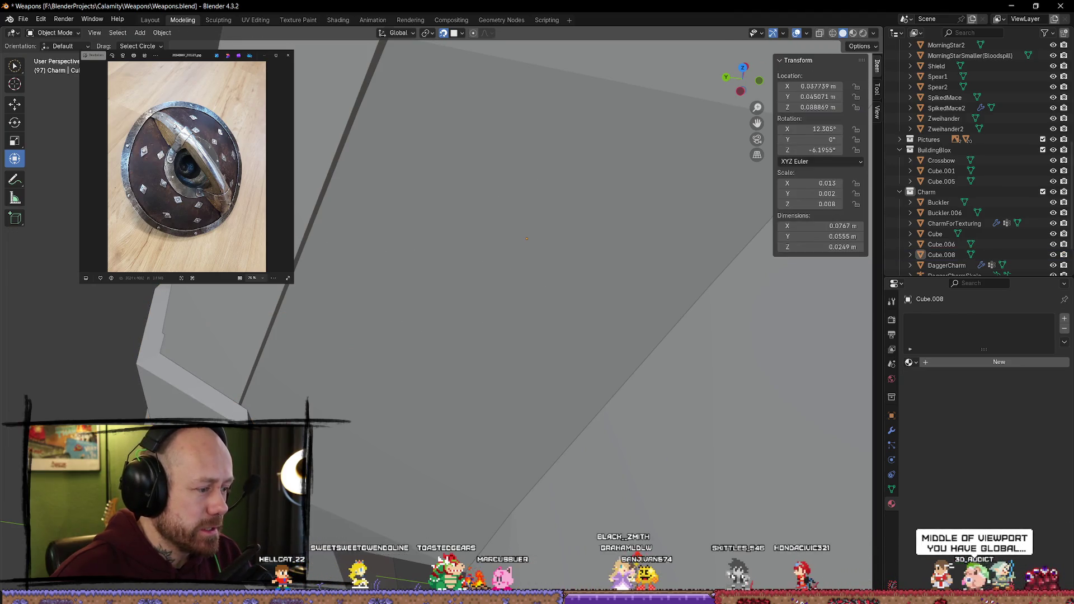
pyautogui.hotkey('ctrl', 'shift', 'z')
pyautogui.press('Tab')
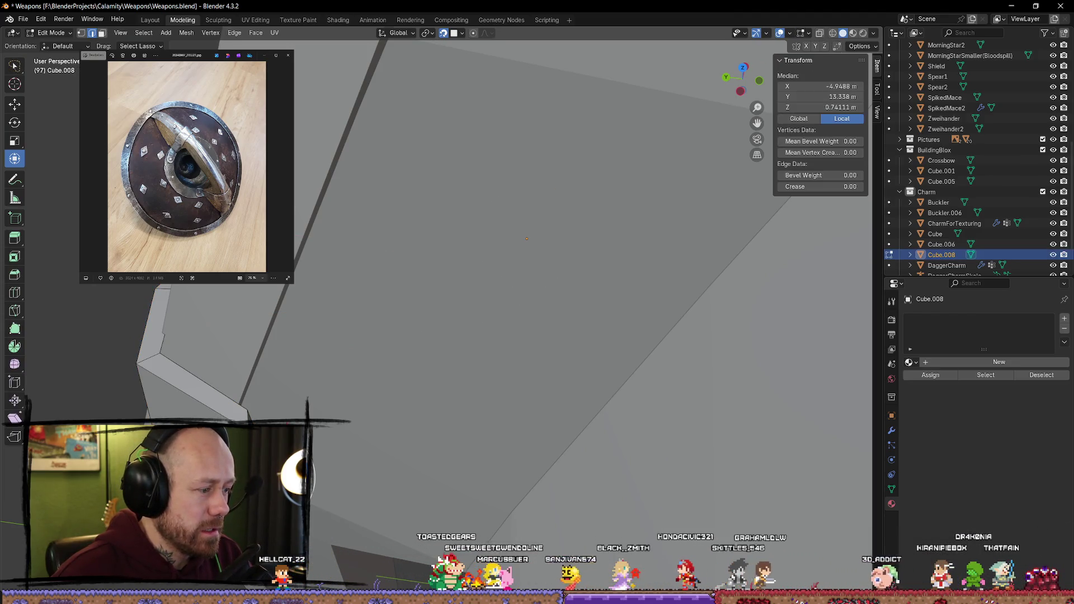
pyautogui.hotkey('alt', 'h')
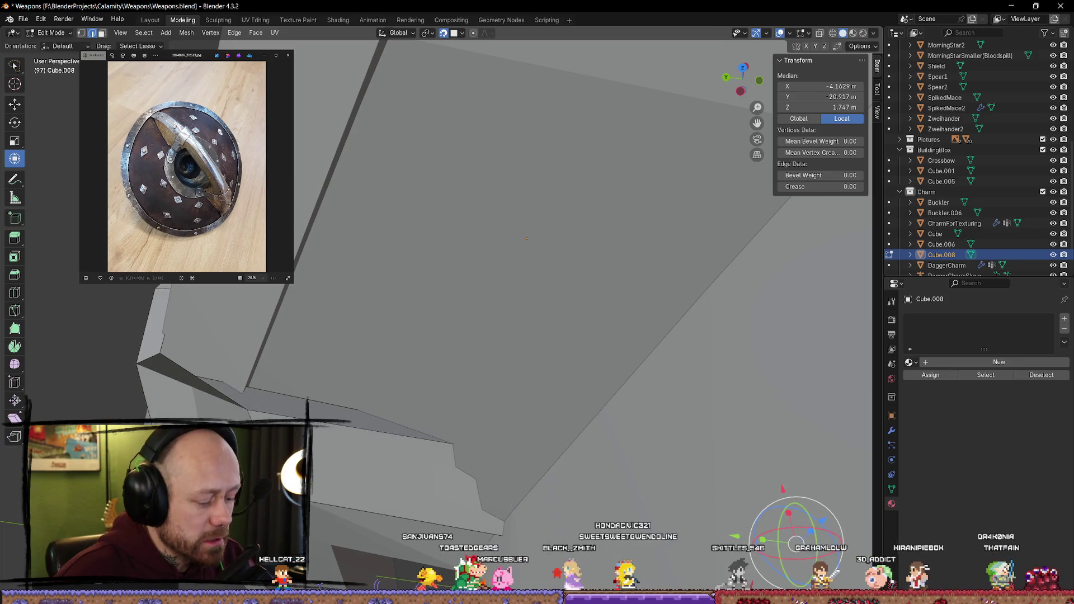
pyautogui.hotkey('ctrl', 'z')
# Step: Shift an edge along Y and extrude the strap's small end face outward
pyautogui.moveTo(359, 197); pyautogui.dragTo(472, 85, button='middle')
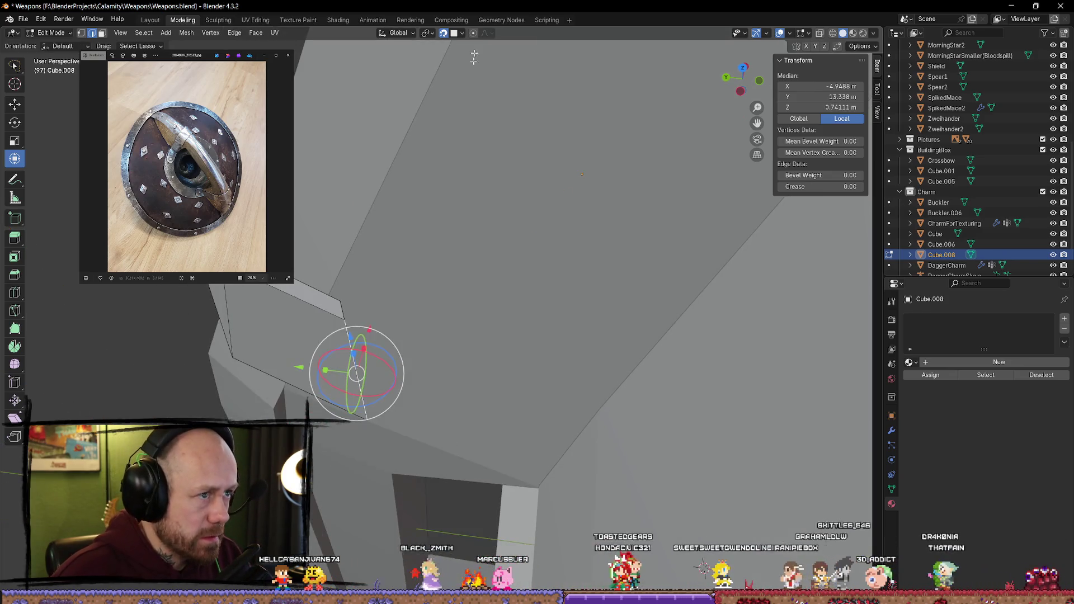
pyautogui.moveTo(295, 367); pyautogui.dragTo(283, 365)
pyautogui.press('3')
pyautogui.click(344, 347)
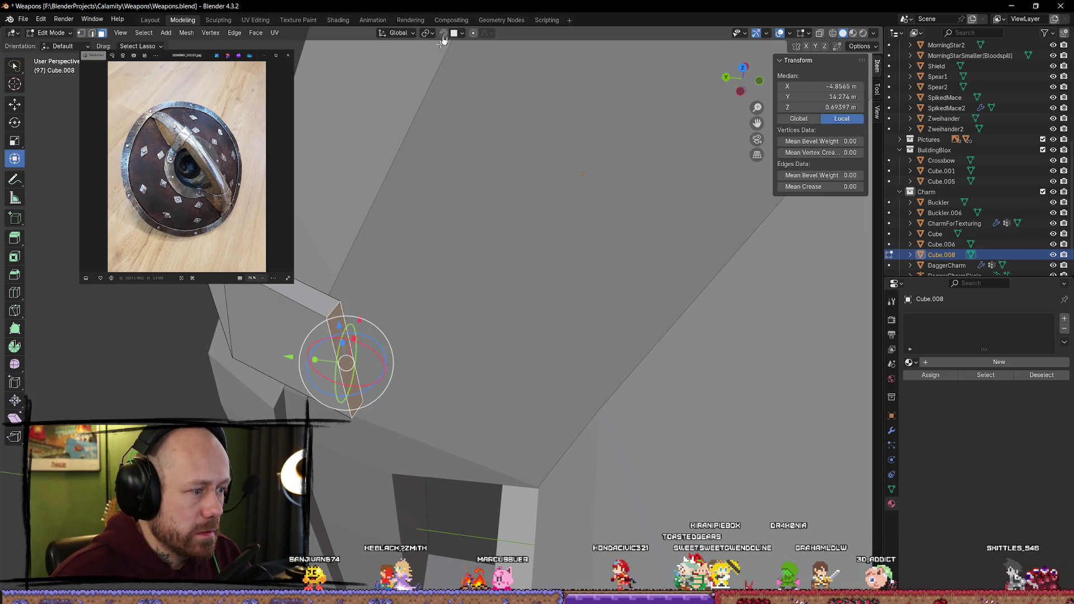
pyautogui.press('e')
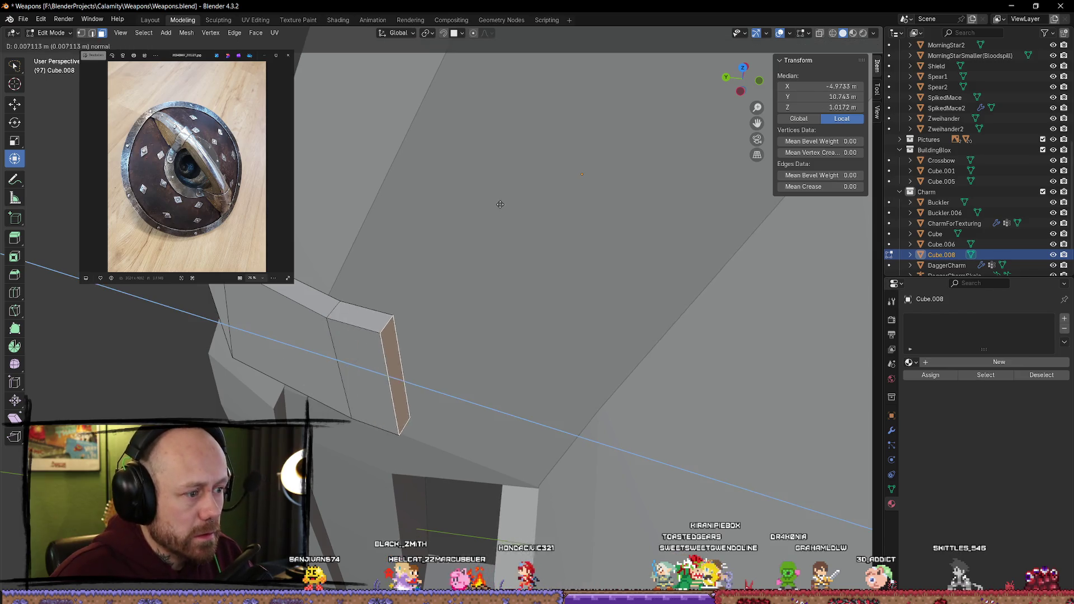
pyautogui.click(554, 220)
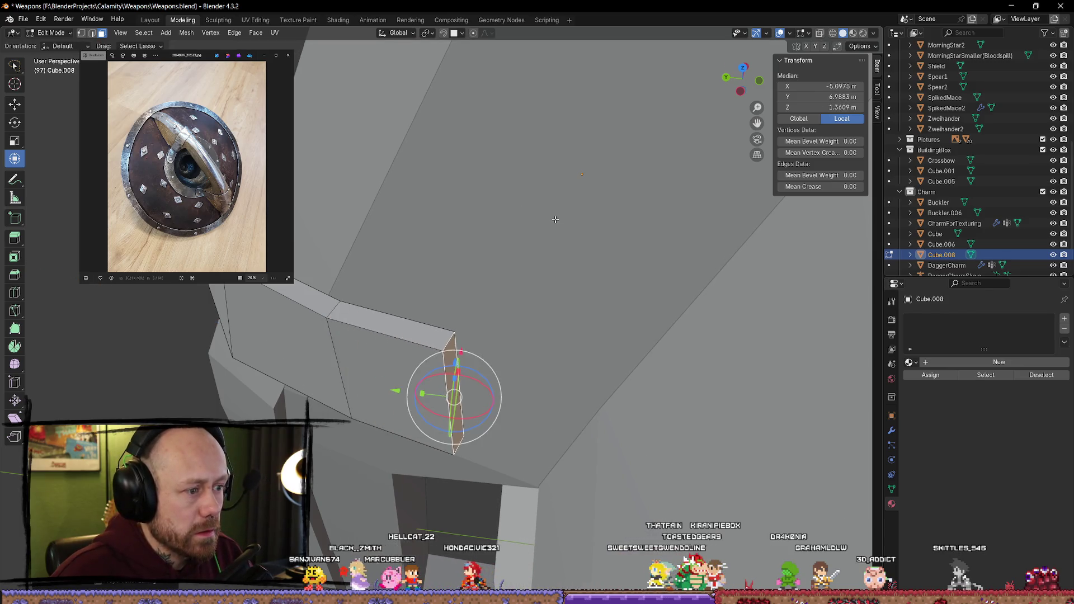
# Step: Turn on snapping and move the selected geometry along the X axis
pyautogui.click(445, 35)
pyautogui.moveTo(425, 335); pyautogui.dragTo(459, 409, button='middle')
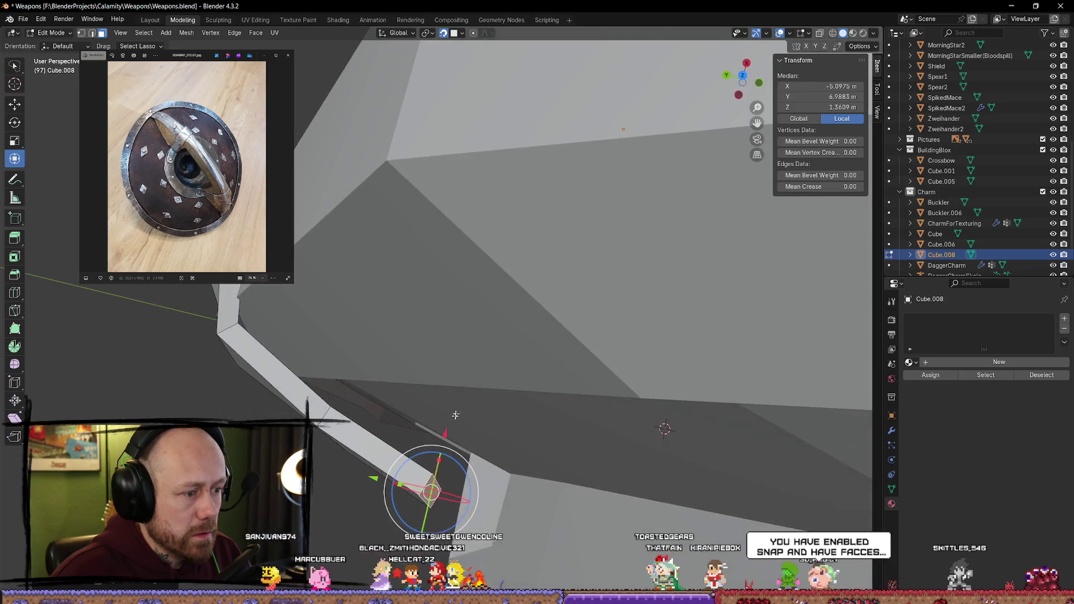
pyautogui.press('g')
pyautogui.press('x')
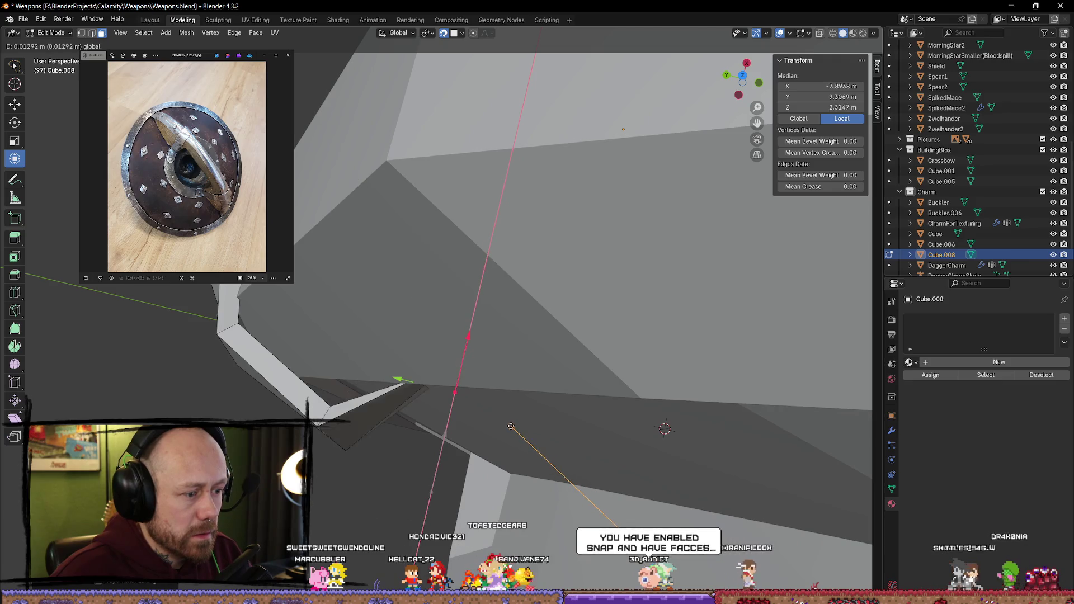
pyautogui.click(414, 441)
# Step: Try and cancel a move of the strap's end face, then select the larger adjacent face
pyautogui.moveTo(415, 440)
pyautogui.mouseDown(button='middle')
pyautogui.moveTo(467, 424)
pyautogui.moveTo(449, 415)
pyautogui.moveTo(667, 369)
pyautogui.moveTo(661, 307)
pyautogui.moveTo(431, 386)
pyautogui.moveTo(409, 411)
pyautogui.mouseUp(button='middle')
pyautogui.click(470, 421)
pyautogui.click(422, 384)
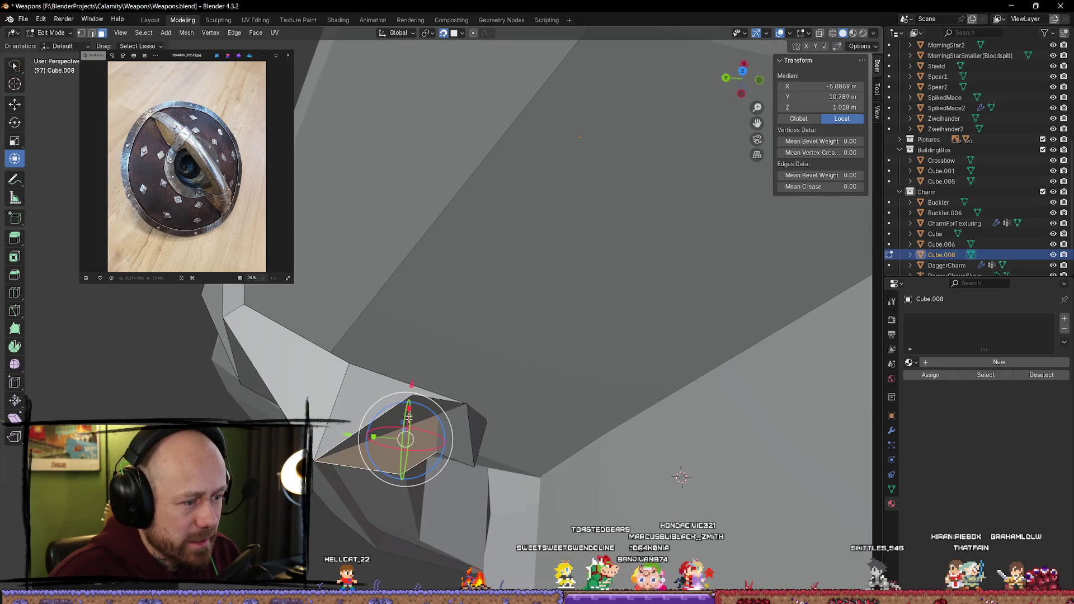
pyautogui.press('g')
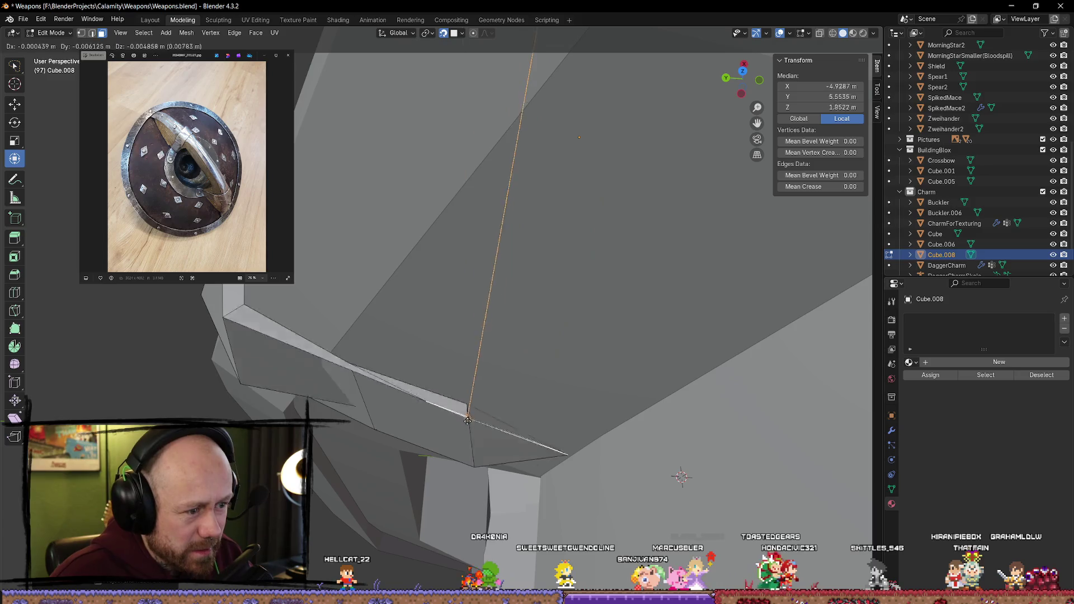
pyautogui.press('Escape')
pyautogui.moveTo(458, 443); pyautogui.dragTo(537, 367, button='middle')
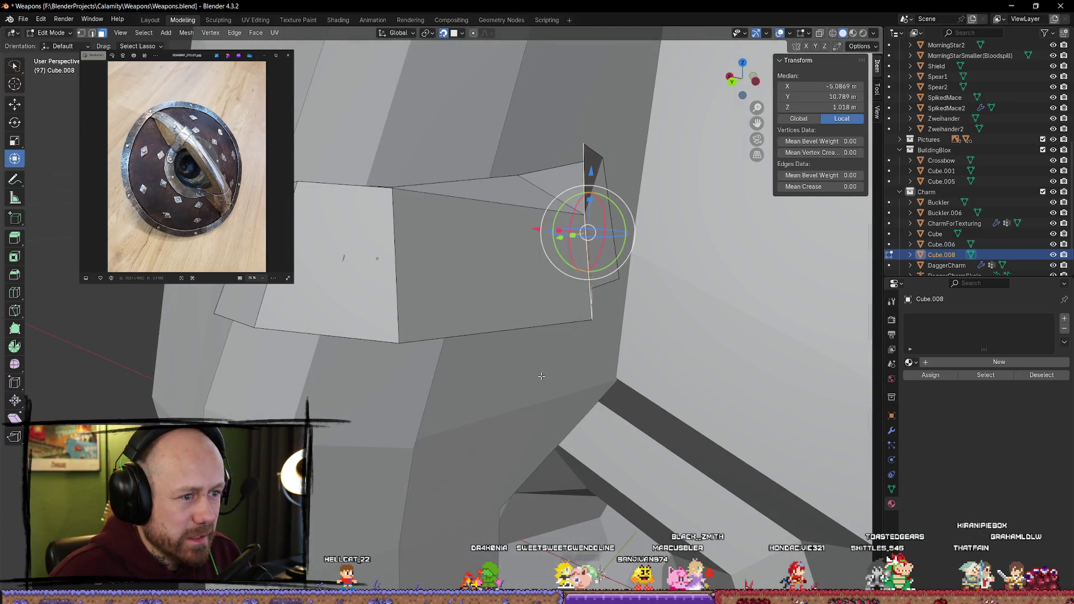
pyautogui.click(593, 241)
pyautogui.moveTo(601, 263); pyautogui.dragTo(610, 275, button='middle')
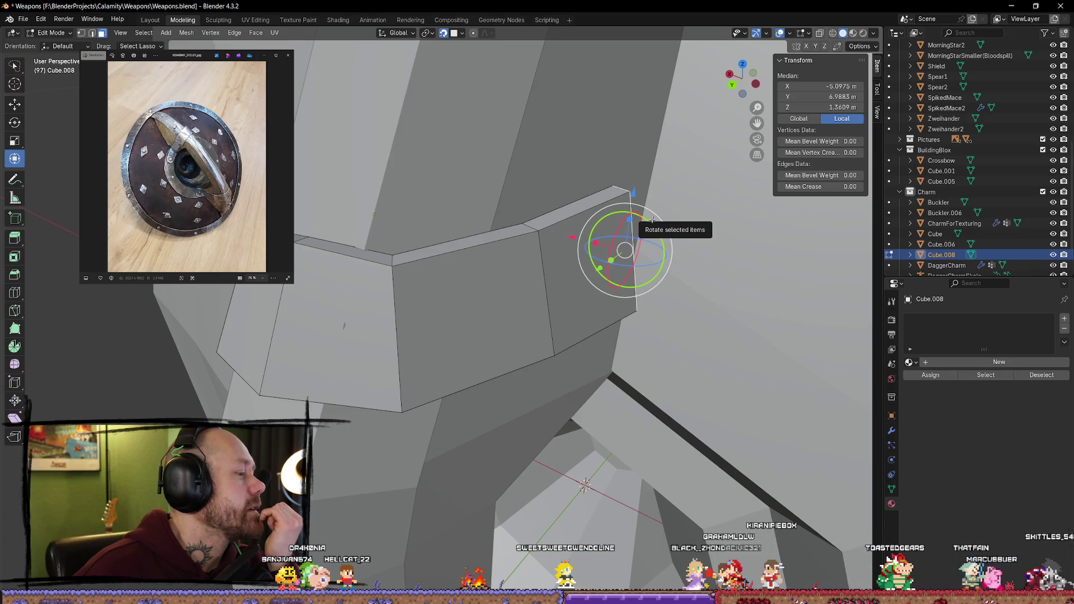
pyautogui.click(463, 33)
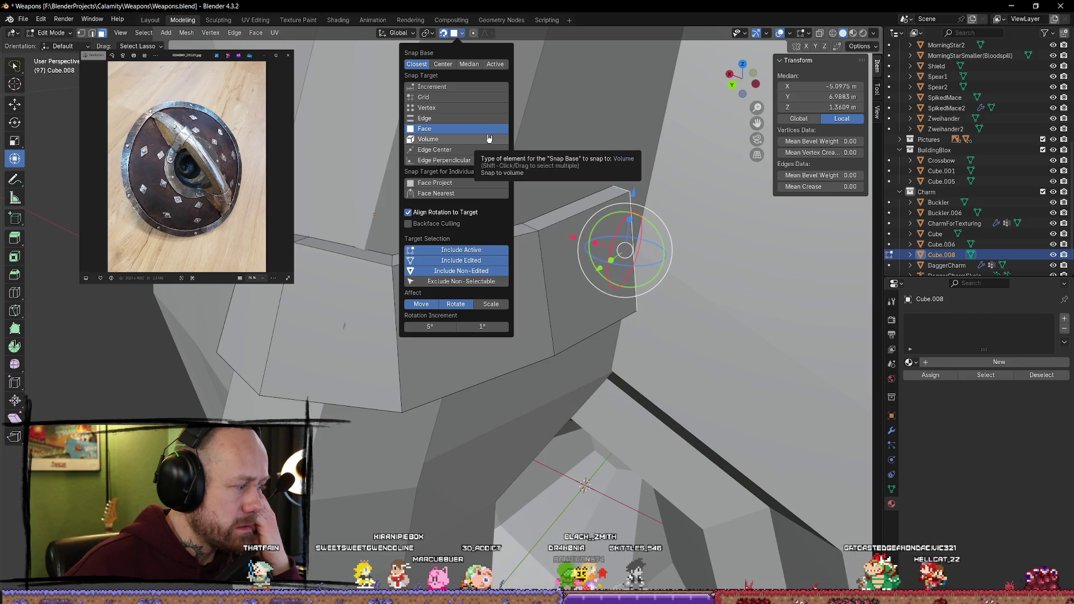
# Step: Switch Snap Target from Edge to Face, keeping Align Rotation to Target checked
pyautogui.moveTo(536, 168); pyautogui.dragTo(552, 123, button='middle')
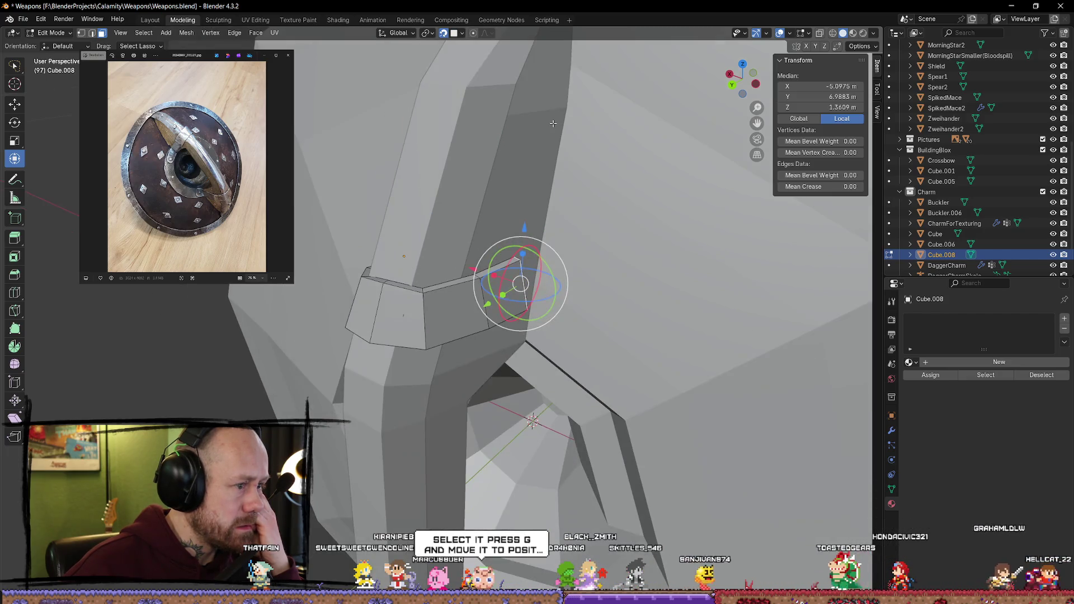
pyautogui.scroll(2, 553, 123)
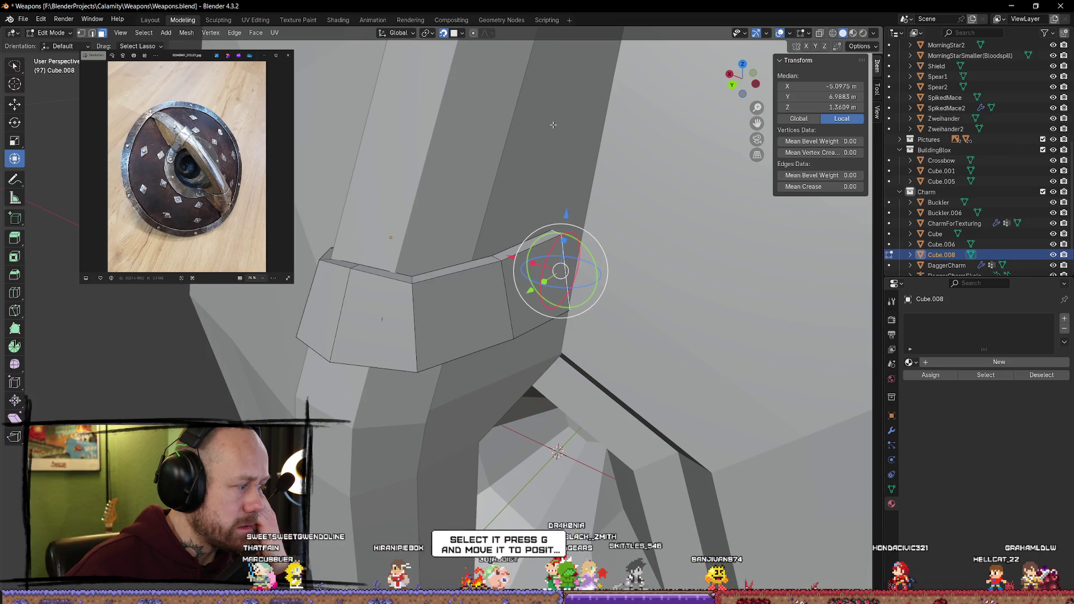
pyautogui.scroll(-2, 553, 125)
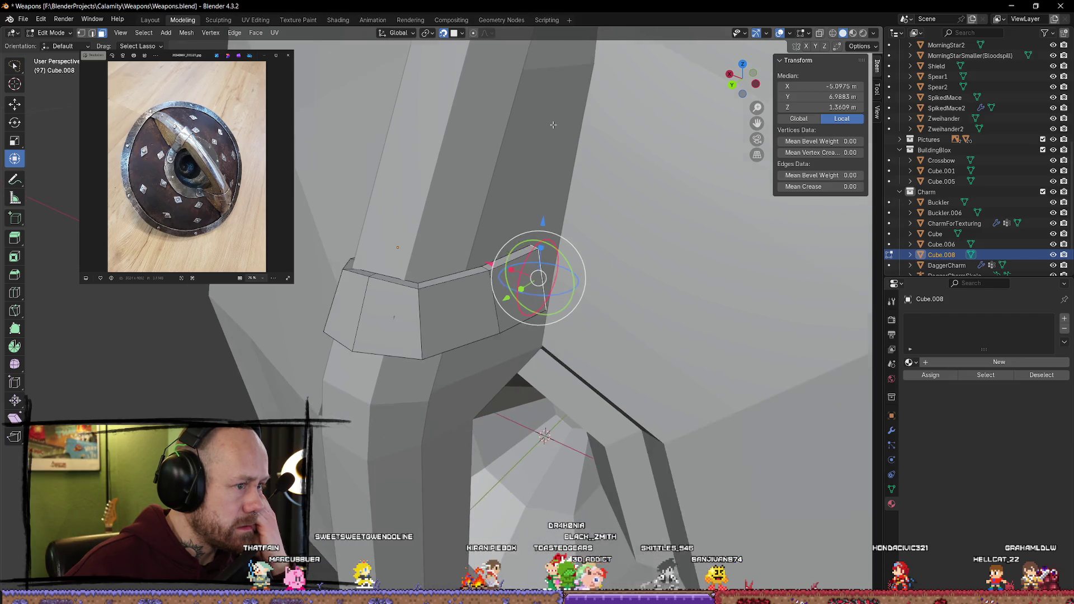
pyautogui.click(462, 34)
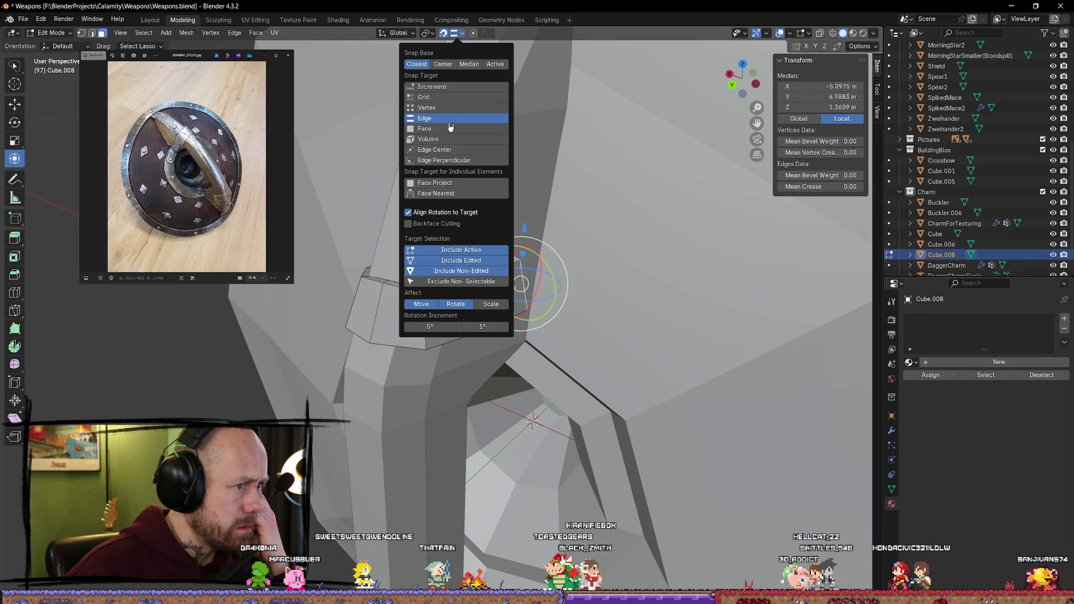
pyautogui.click(459, 37)
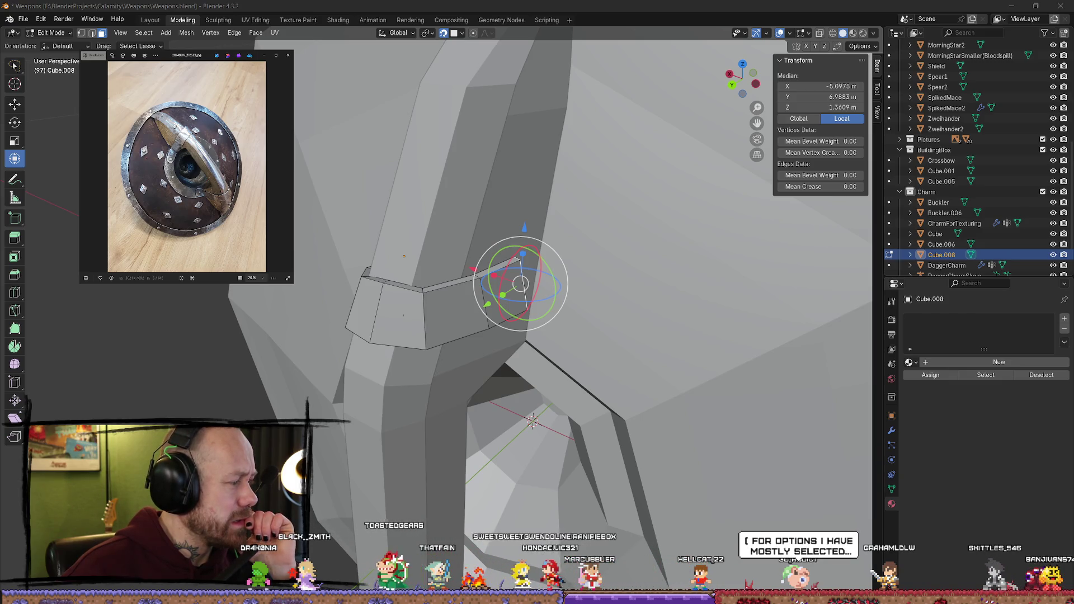
pyautogui.click(462, 35)
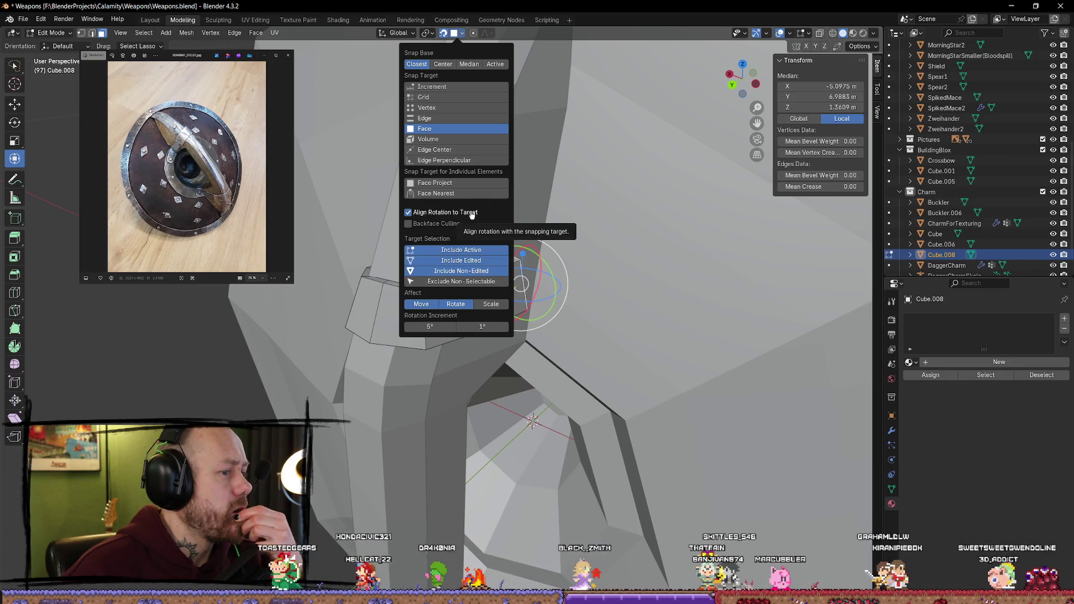
pyautogui.click(458, 36)
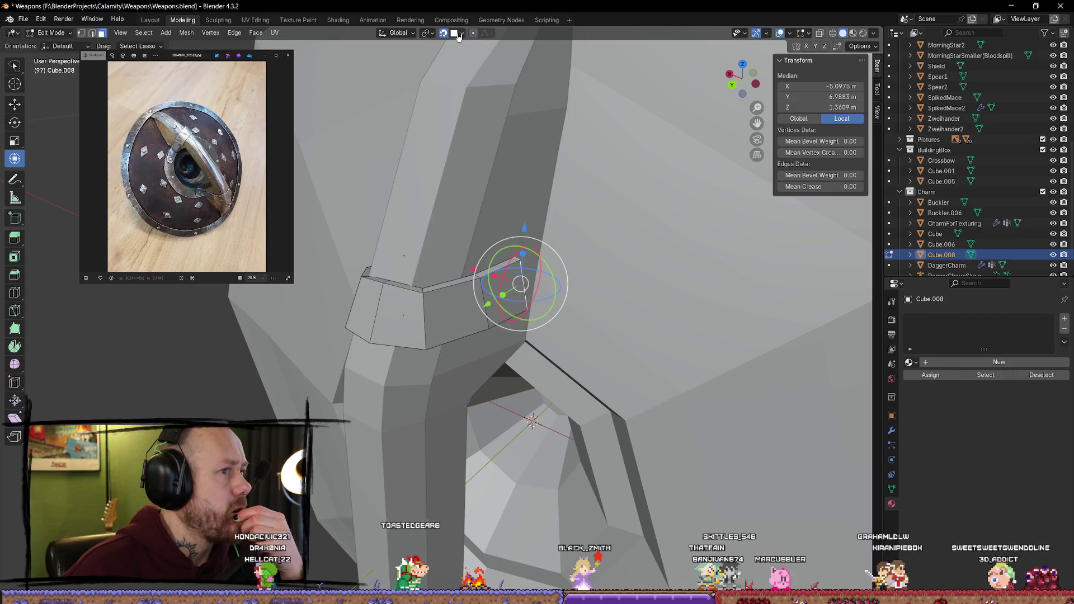
pyautogui.click(459, 35)
pyautogui.click(458, 36)
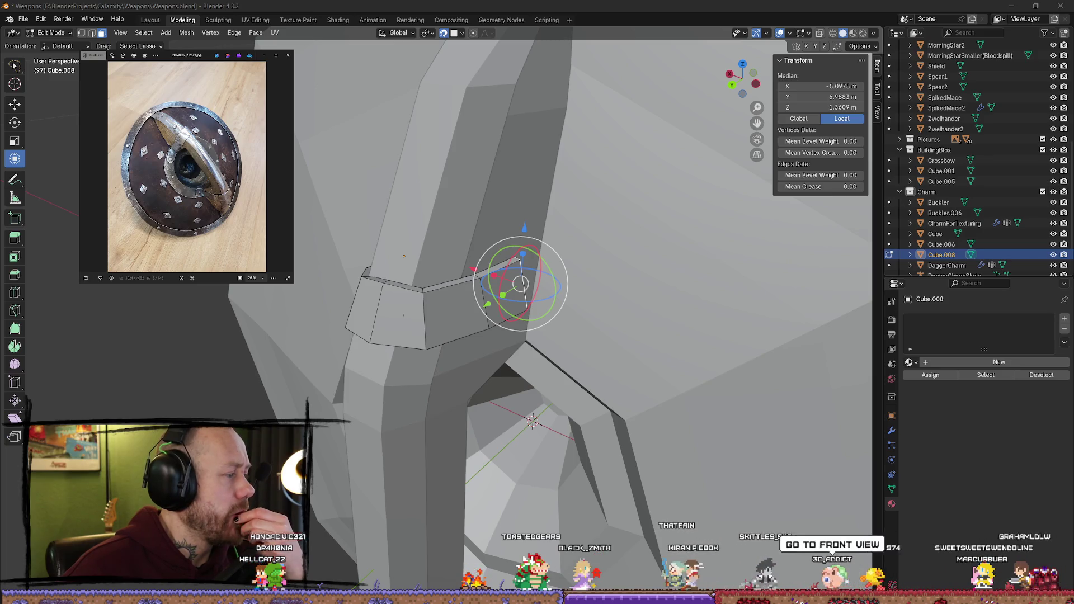
pyautogui.moveTo(643, 335)
pyautogui.mouseDown(button='middle')
pyautogui.moveTo(663, 352)
pyautogui.moveTo(577, 310)
pyautogui.mouseUp(button='middle')
pyautogui.hotkey('alt', 'a')
pyautogui.press('x')
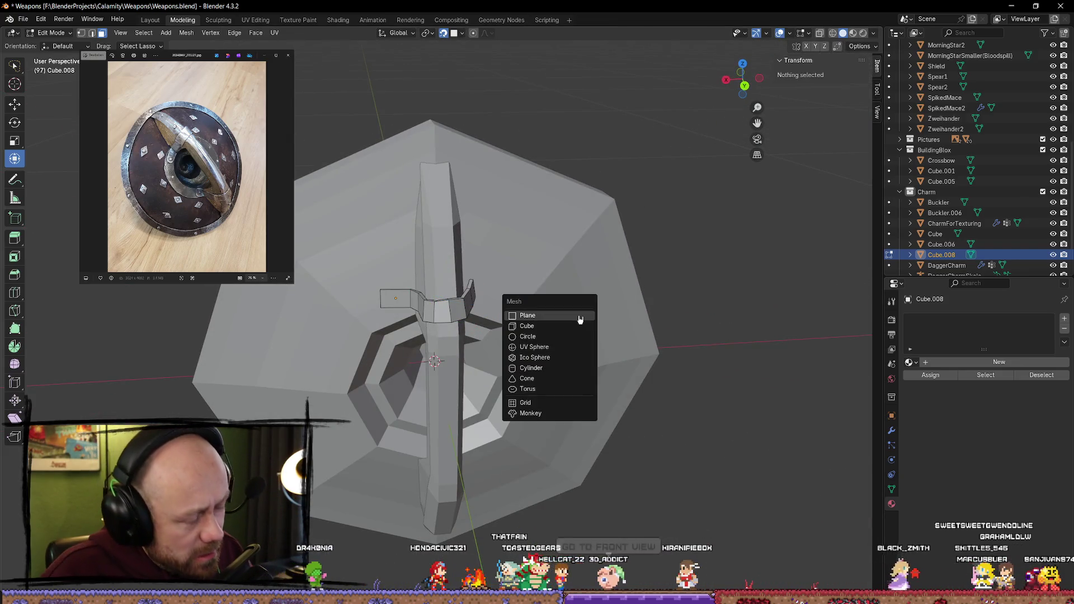
pyautogui.click(576, 314)
pyautogui.scroll(-5, 606, 315)
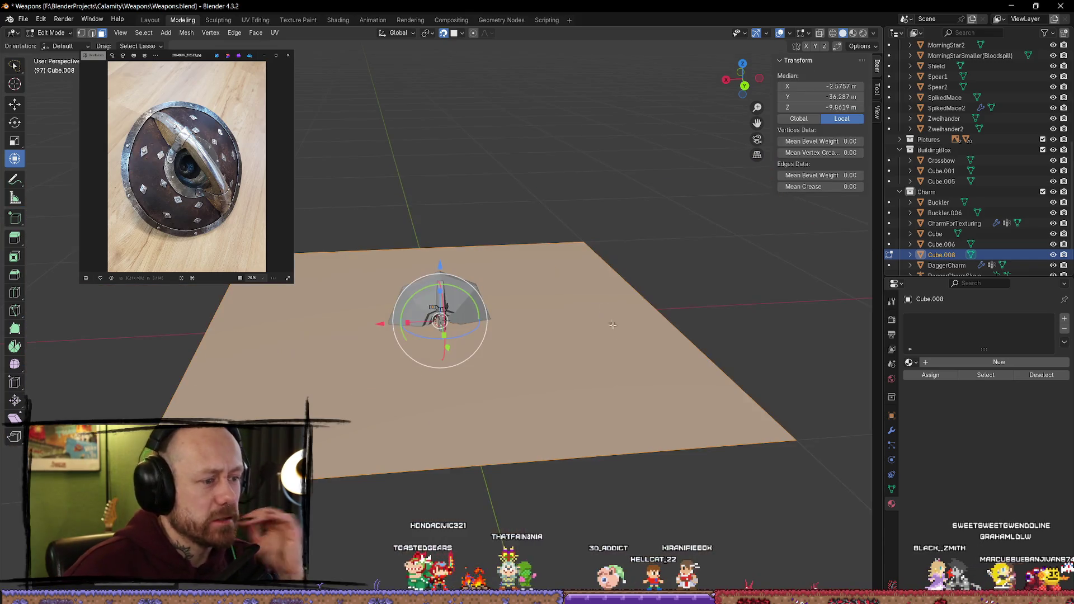
pyautogui.scroll(-4, 666, 384)
pyautogui.scroll(10, 479, 361)
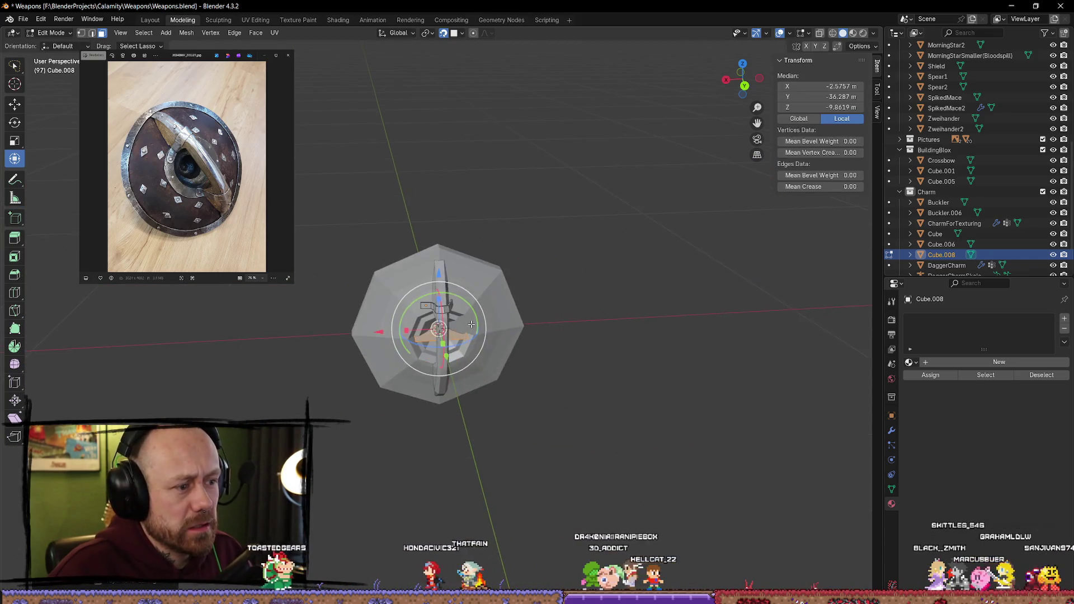
pyautogui.moveTo(468, 361)
pyautogui.mouseDown(button='middle')
pyautogui.moveTo(509, 291)
pyautogui.moveTo(673, 303)
pyautogui.moveTo(40, 349)
pyautogui.moveTo(217, 396)
pyautogui.mouseUp(button='middle')
pyautogui.scroll(4, 217, 396)
pyautogui.press('g')
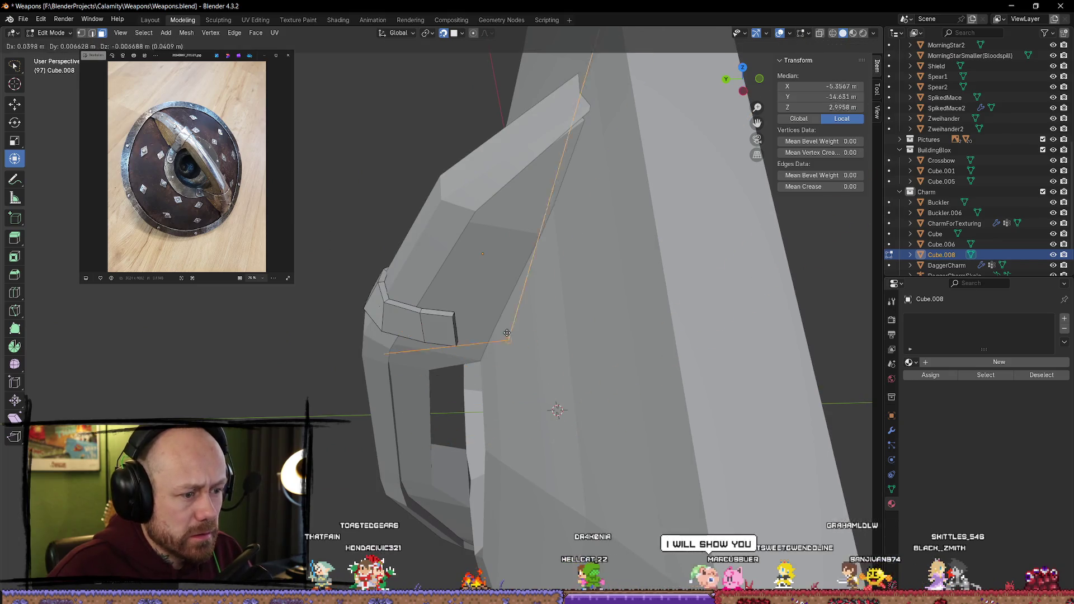
pyautogui.rightClick(454, 281)
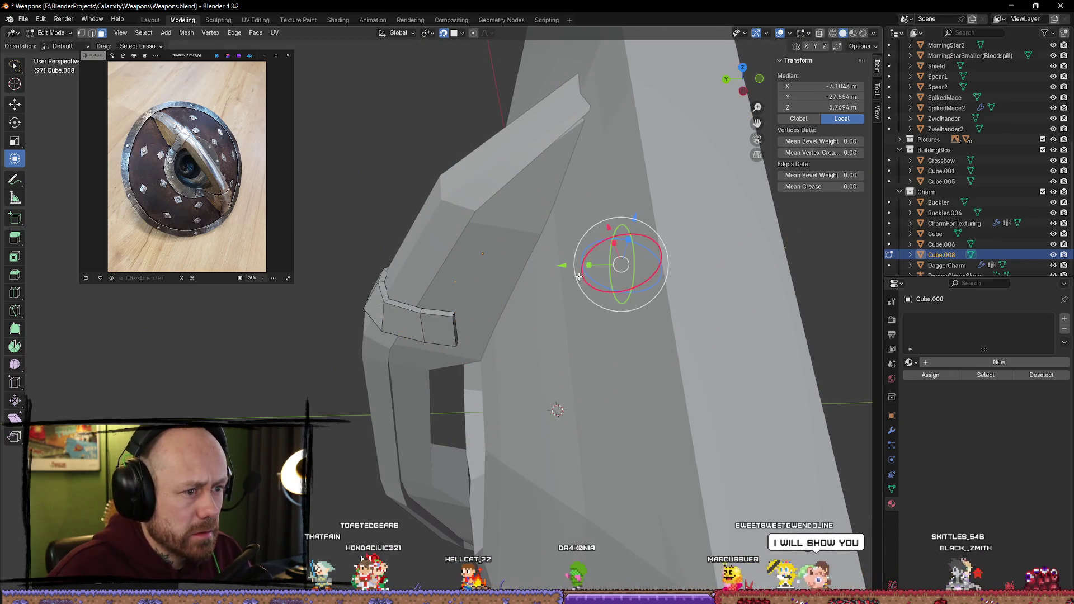
pyautogui.press('g')
pyautogui.press('y')
pyautogui.click(358, 280)
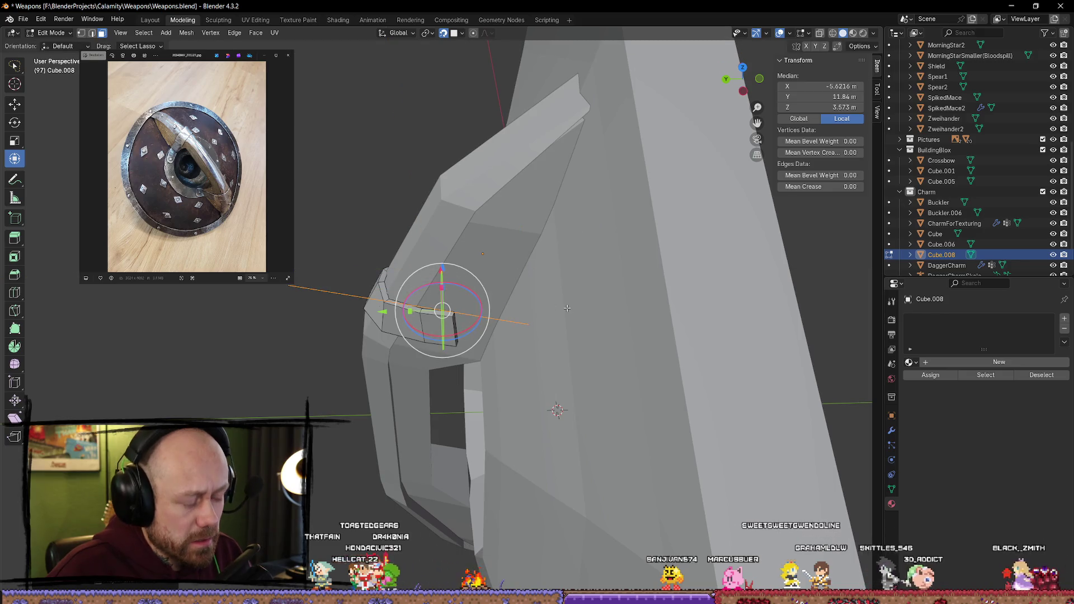
pyautogui.click(611, 247)
pyautogui.click(569, 305)
pyautogui.click(448, 436)
pyautogui.scroll(-8, 547, 327)
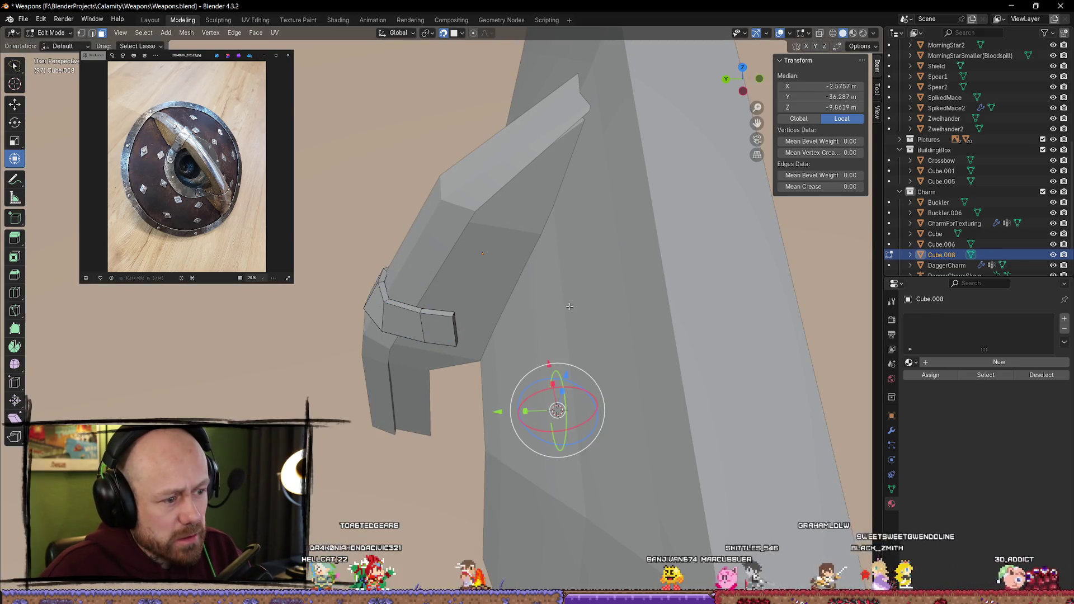
pyautogui.press('x')
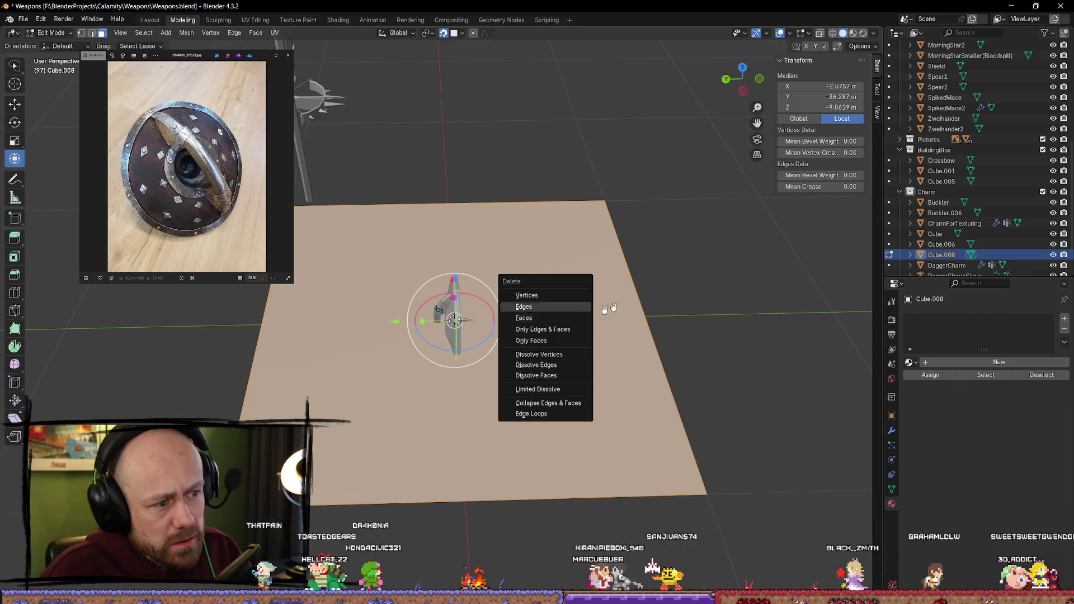
pyautogui.click(576, 314)
pyautogui.moveTo(707, 264); pyautogui.dragTo(705, 269, button='middle')
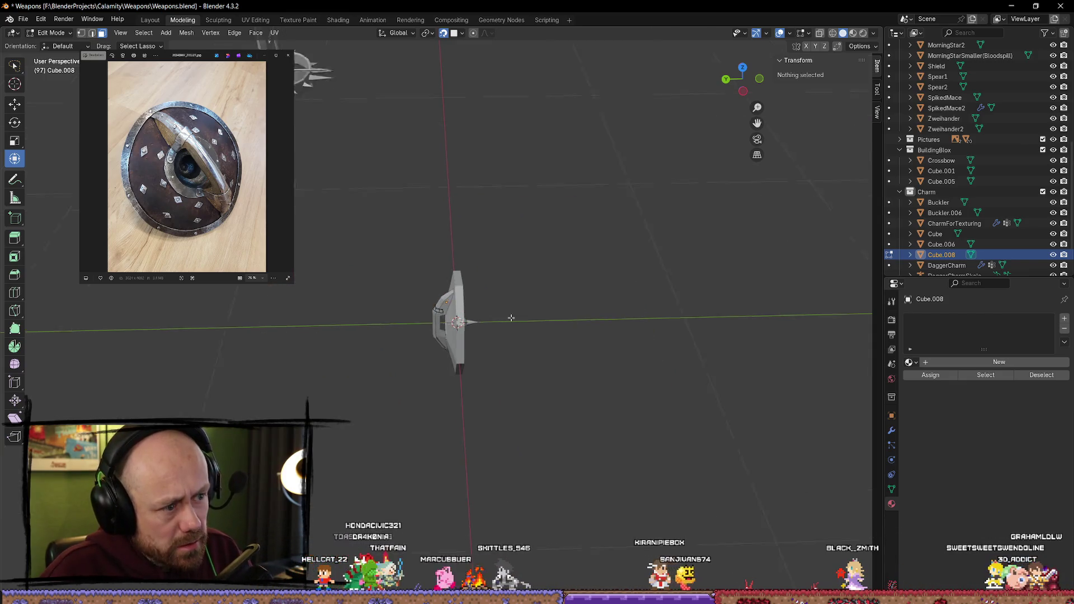
pyautogui.scroll(6, 693, 263)
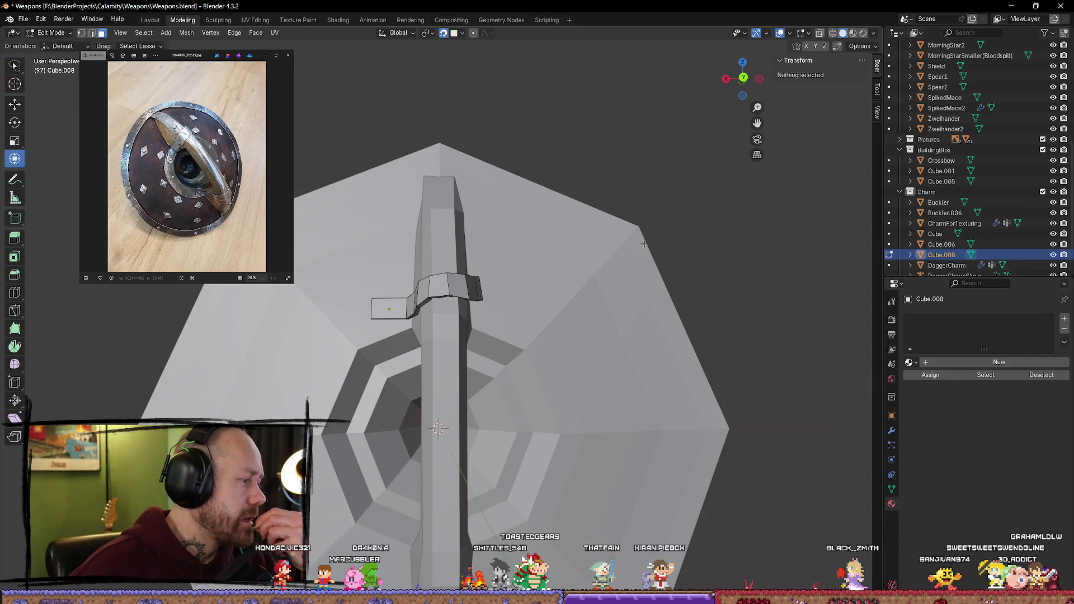
pyautogui.click(741, 79)
pyautogui.scroll(-6, 551, 260)
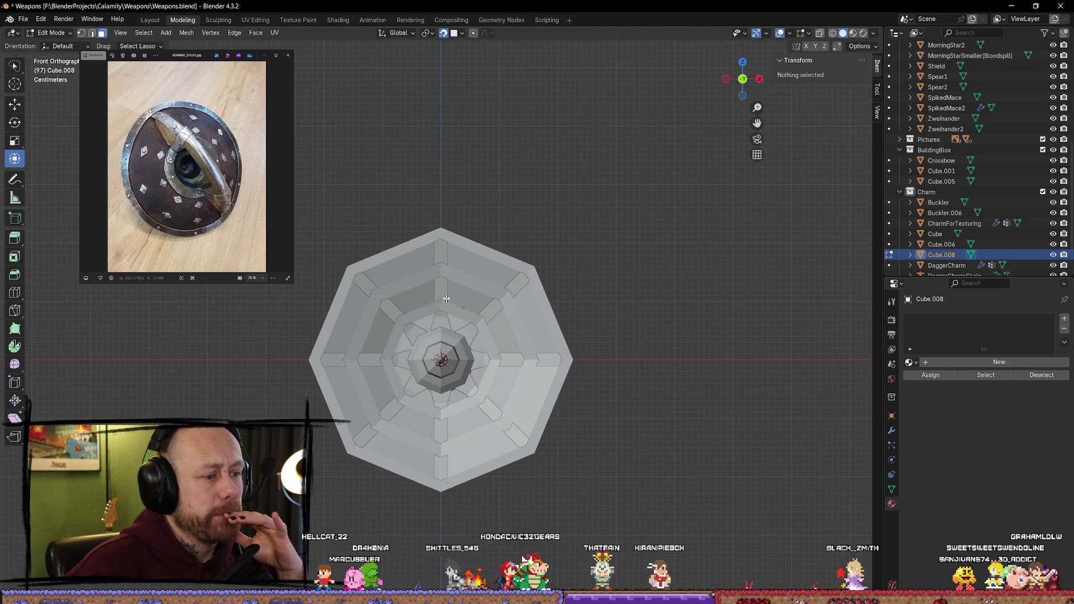
pyautogui.scroll(2, 455, 267)
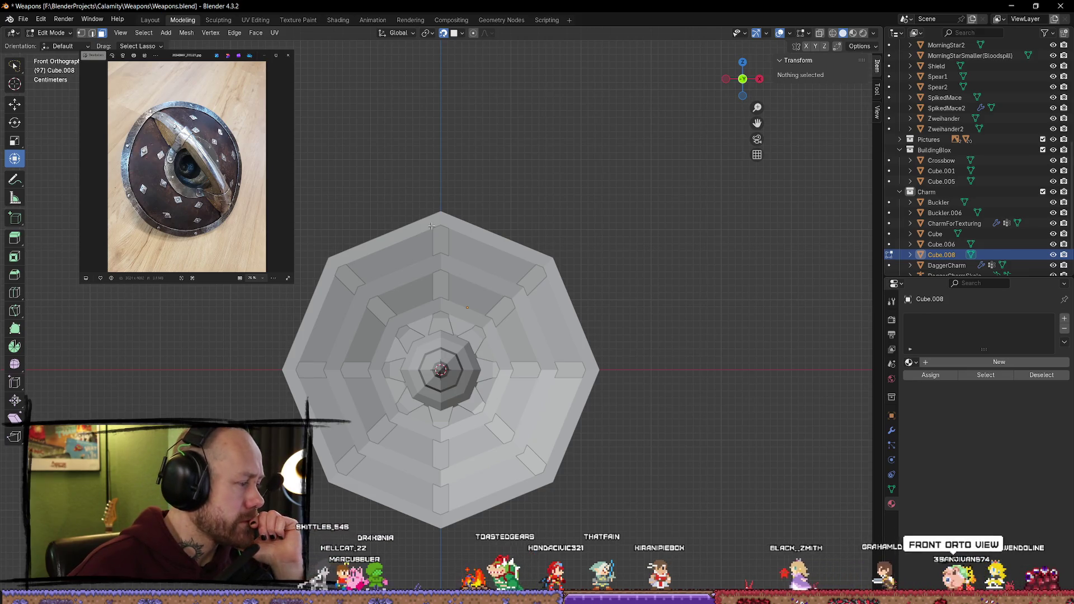
pyautogui.scroll(-1, 444, 220)
pyautogui.moveTo(444, 220)
pyautogui.mouseDown(button='middle')
pyautogui.moveTo(642, 304)
pyautogui.moveTo(539, 259)
pyautogui.moveTo(643, 240)
pyautogui.moveTo(488, 260)
pyautogui.mouseUp(button='middle')
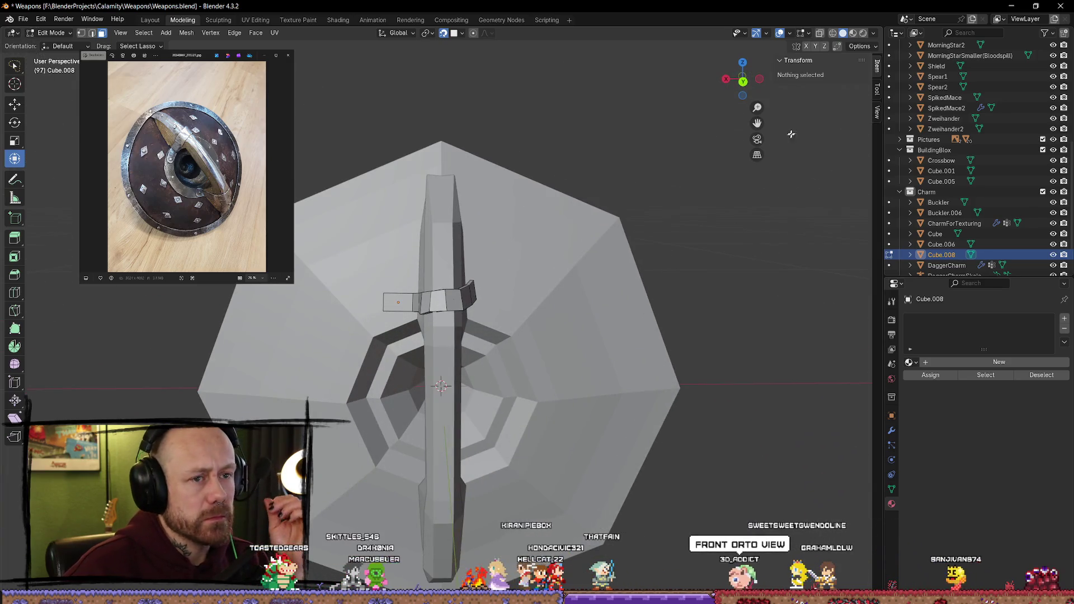
pyautogui.click(819, 35)
pyautogui.click(820, 36)
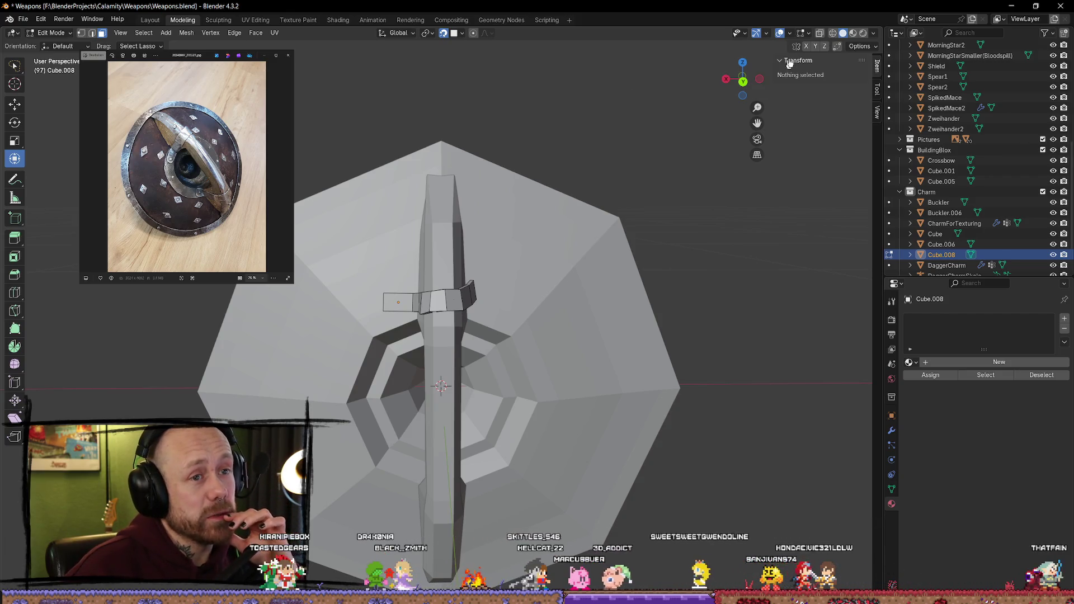
pyautogui.click(807, 35)
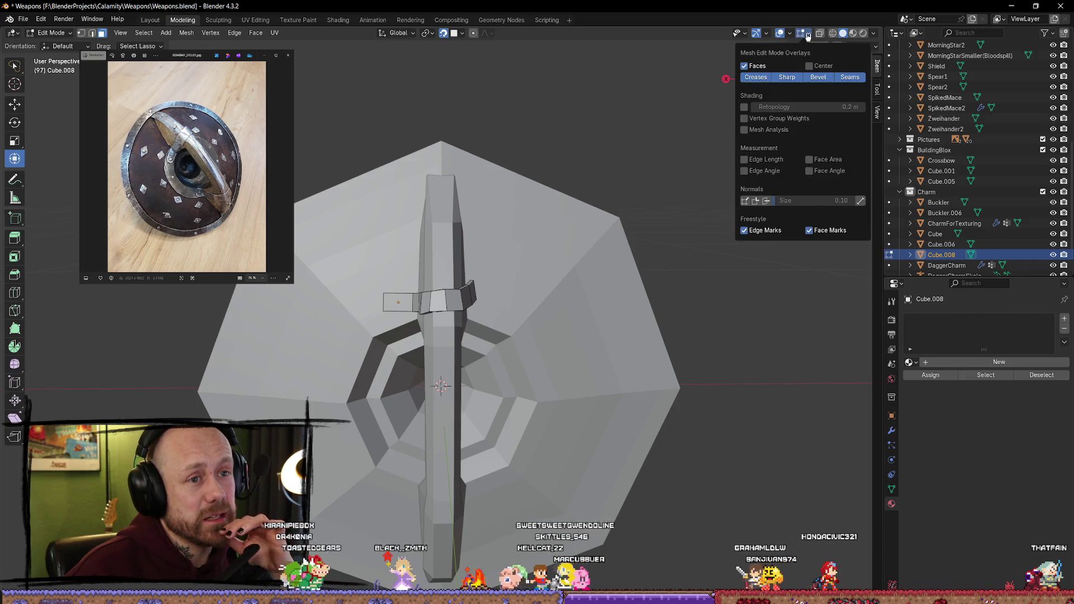
pyautogui.click(807, 35)
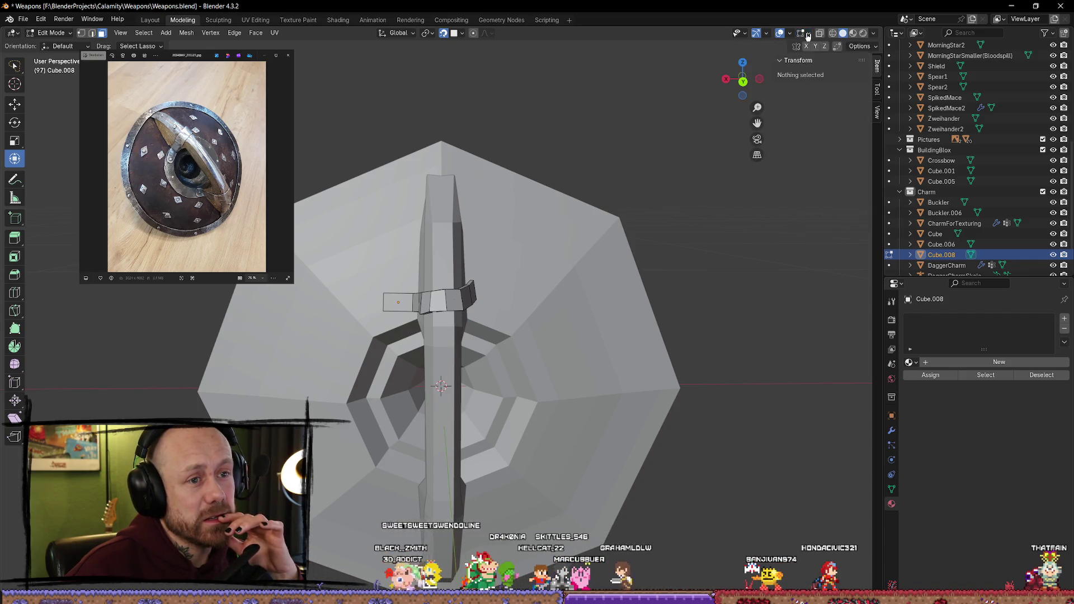
pyautogui.click(861, 47)
pyautogui.click(867, 48)
pyautogui.click(867, 48)
pyautogui.click(868, 47)
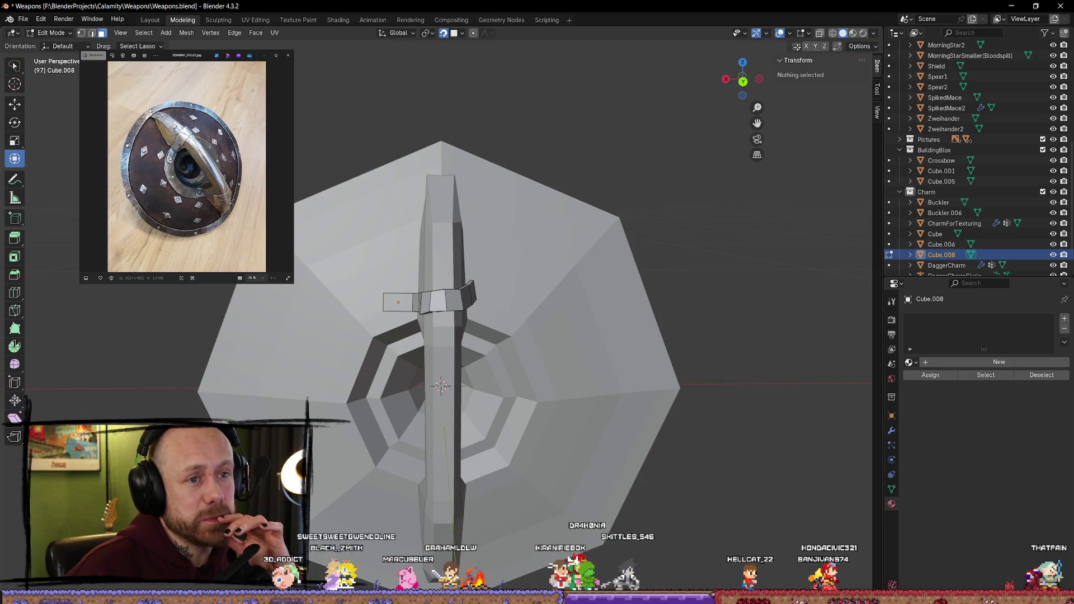
pyautogui.click(411, 33)
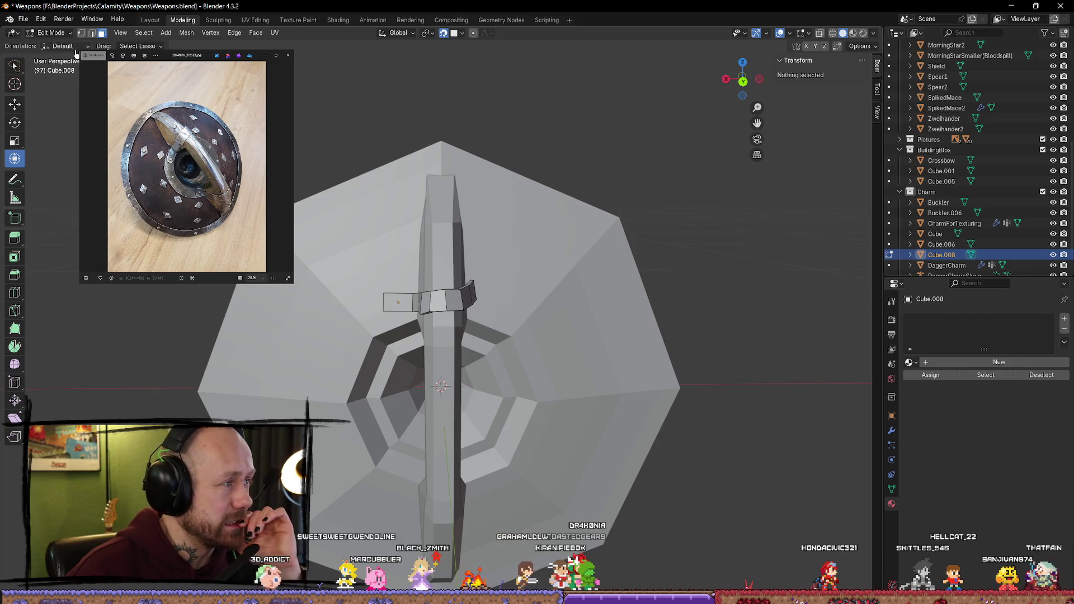
pyautogui.click(62, 35)
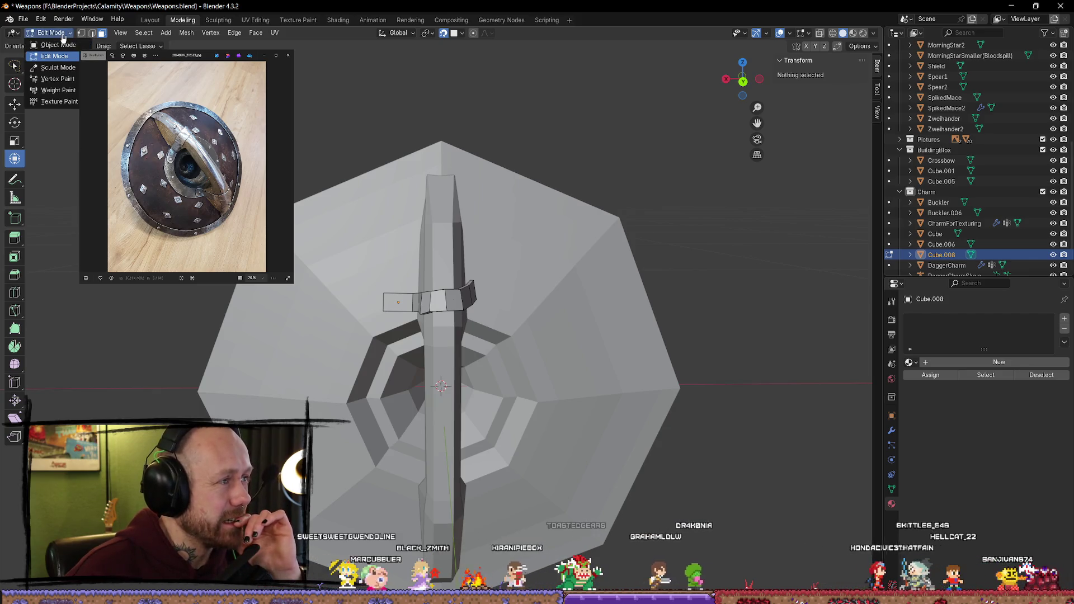
pyautogui.click(63, 35)
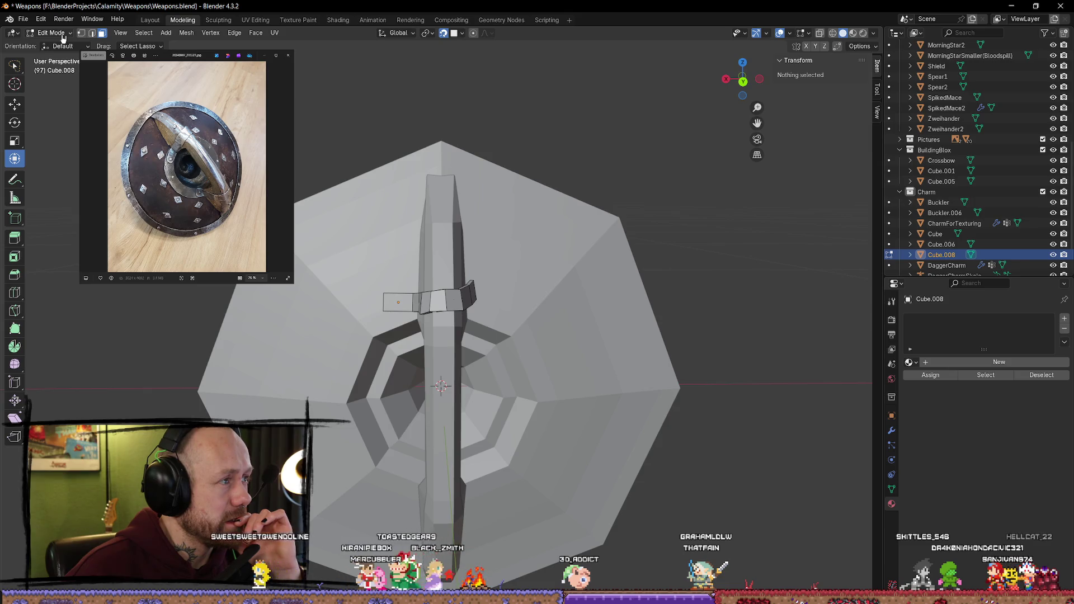
pyautogui.moveTo(764, 97); pyautogui.dragTo(769, 101, button='middle')
pyautogui.scroll(-5, 770, 101)
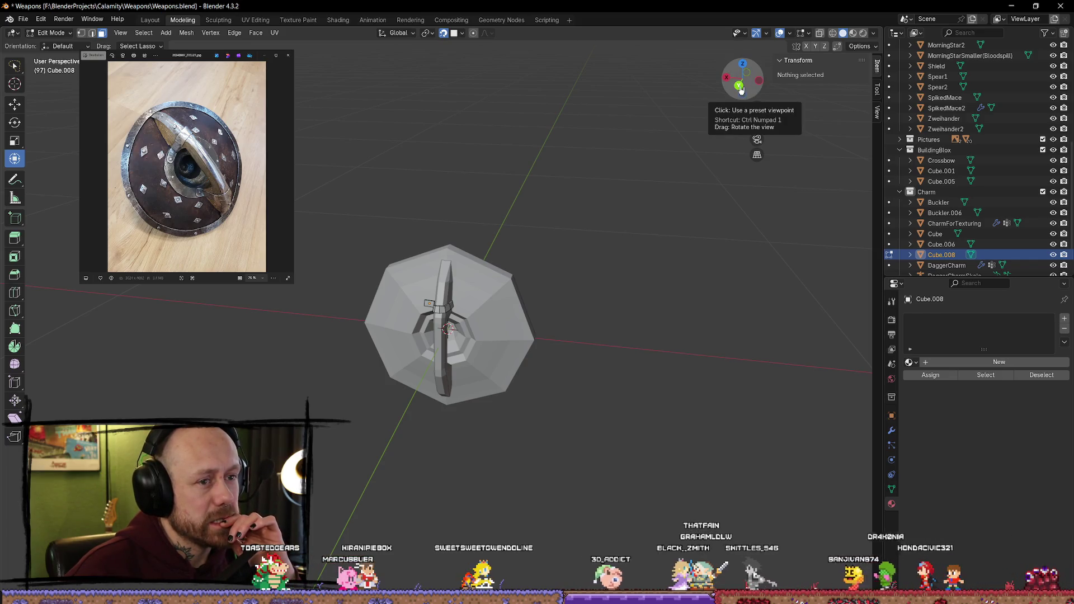
pyautogui.click(741, 88)
# Step: Alternate between the front view and angled orbits of the shield beside the weapons
pyautogui.click(744, 82)
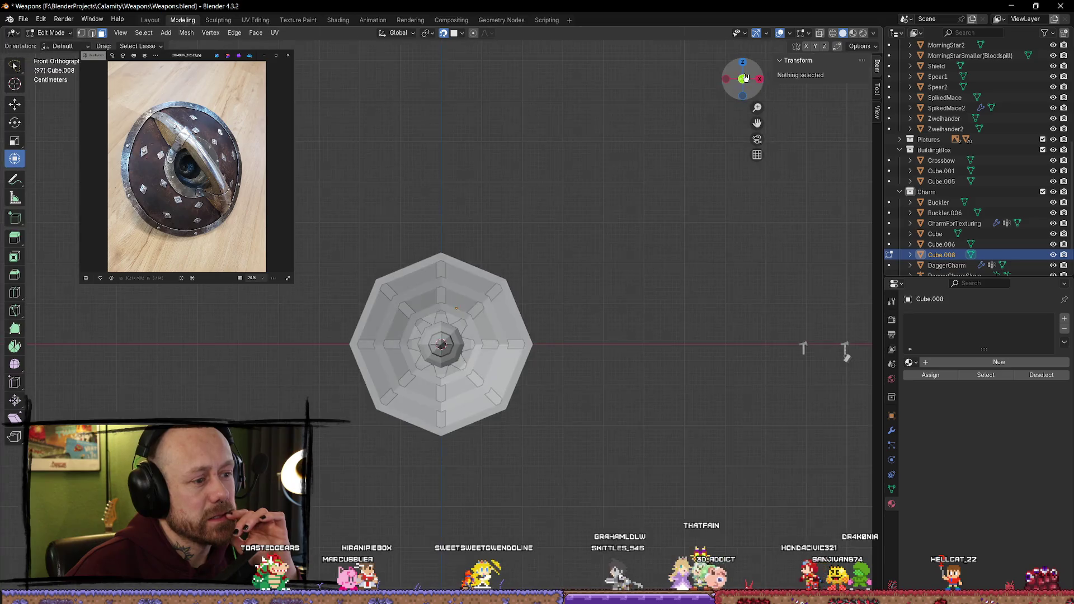
pyautogui.scroll(3, 387, 361)
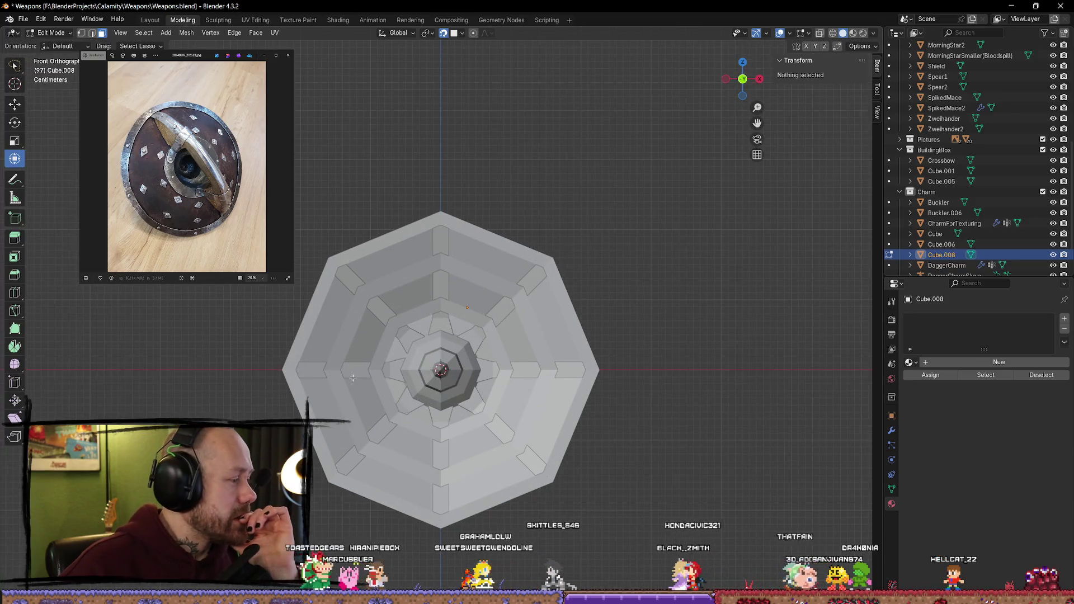
pyautogui.moveTo(387, 361); pyautogui.dragTo(726, 165, button='middle')
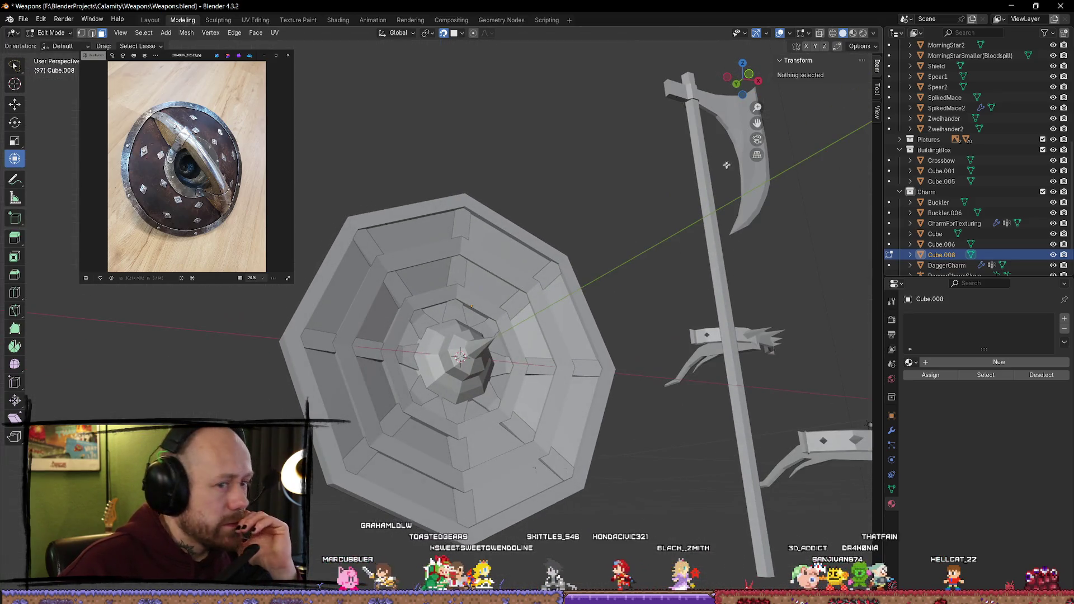
pyautogui.click(748, 74)
pyautogui.scroll(-3, 328, 419)
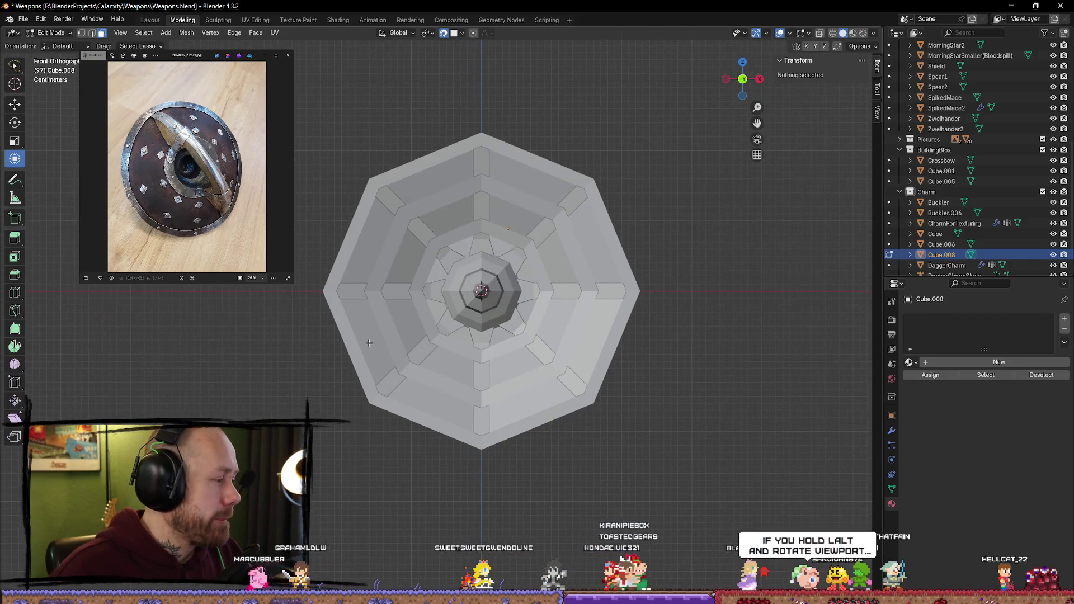
pyautogui.moveTo(300, 340); pyautogui.dragTo(308, 360, button='middle')
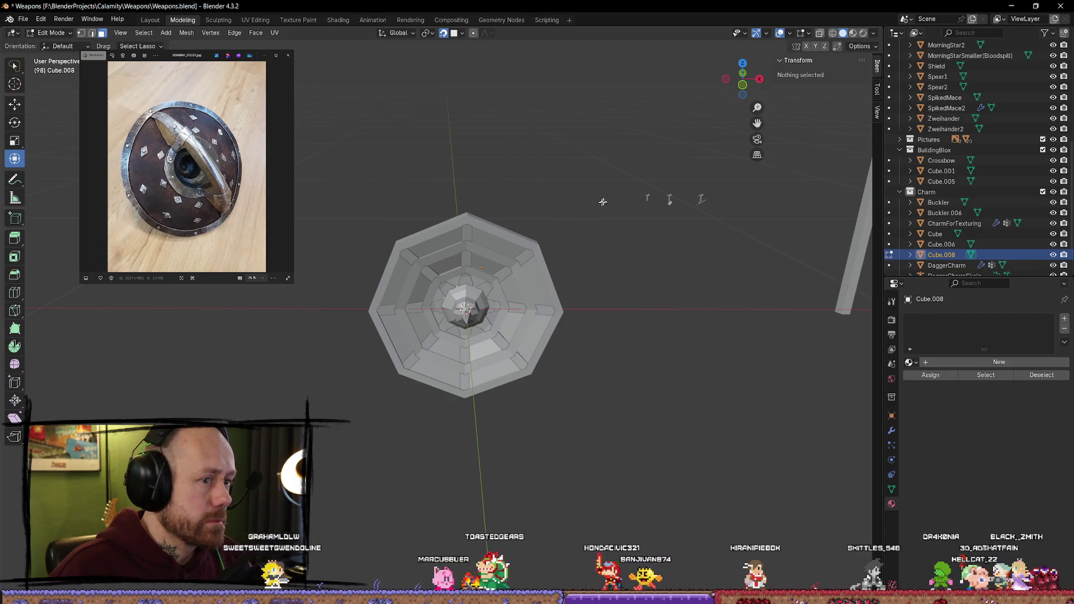
pyautogui.rightClick(563, 190)
pyautogui.moveTo(563, 190)
pyautogui.mouseDown(button='middle')
pyautogui.moveTo(451, 144)
pyautogui.moveTo(473, 153)
pyautogui.moveTo(420, 175)
pyautogui.mouseUp(button='middle')
# Step: Settle on Front Orthographic view with Numpad 1 and pan the shield into the centre
pyautogui.press('KP_1')
pyautogui.press('KP_1')
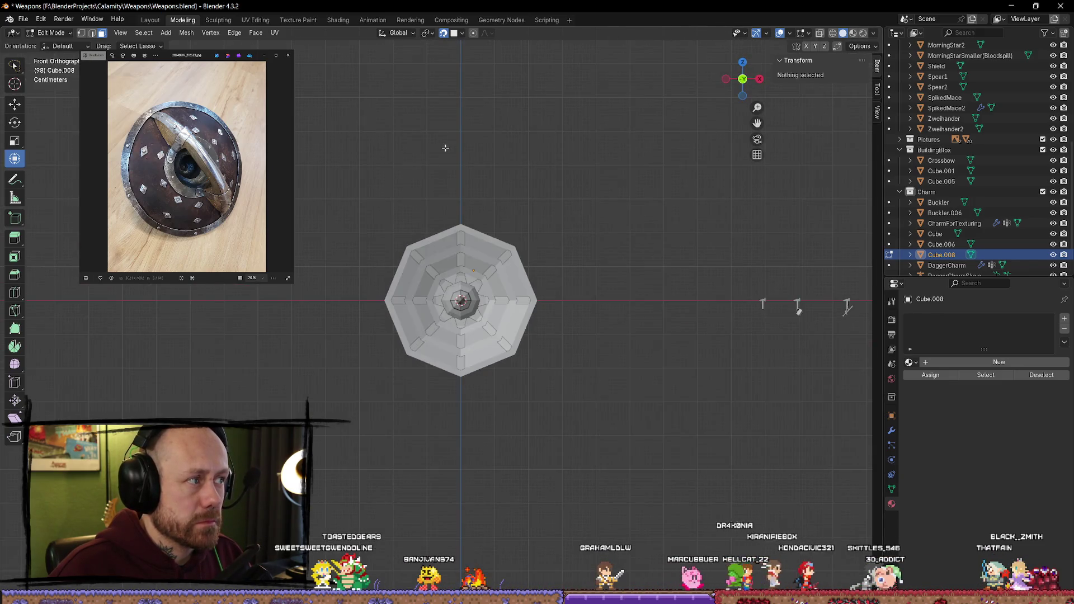
pyautogui.scroll(4, 469, 193)
pyautogui.scroll(-2, 470, 192)
pyautogui.click(744, 81)
pyautogui.click(744, 81)
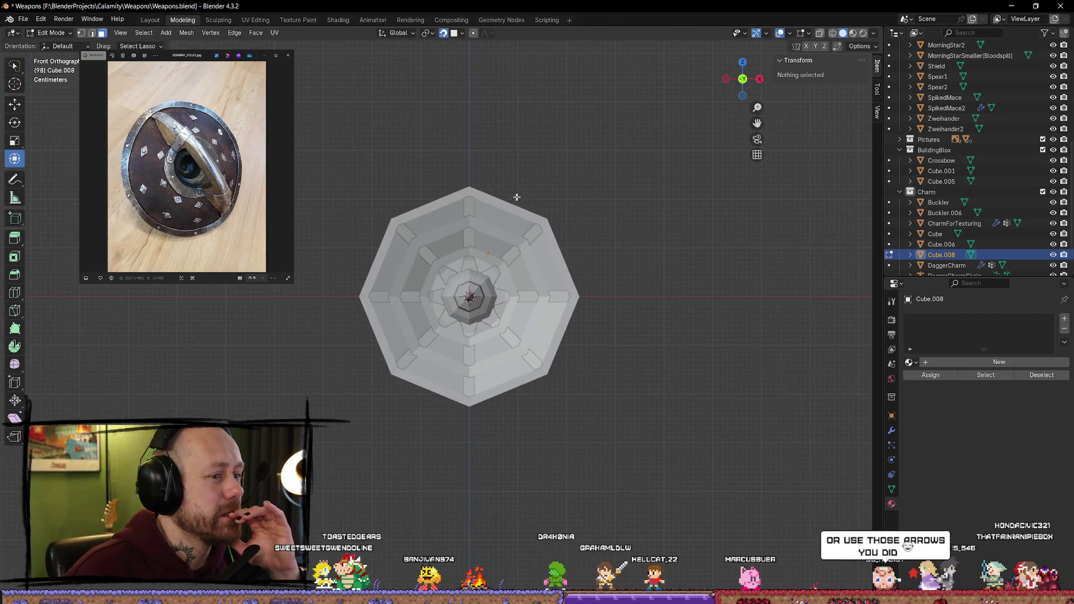
pyautogui.scroll(1, 509, 199)
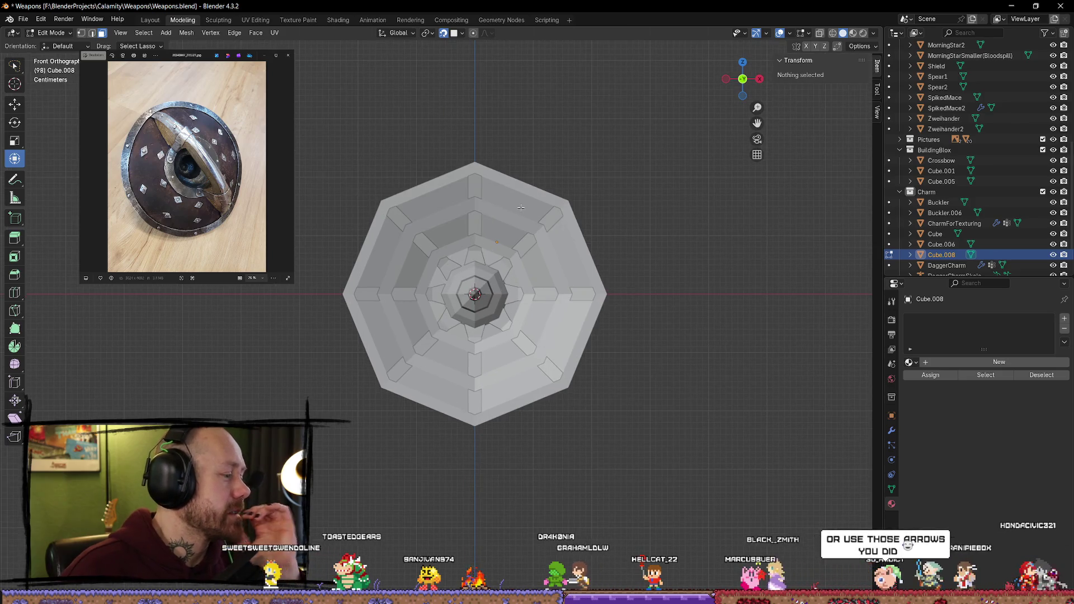
pyautogui.keyDown('shift'); pyautogui.moveTo(621, 204); pyautogui.dragTo(615, 235, button='middle'); pyautogui.keyUp('shift')
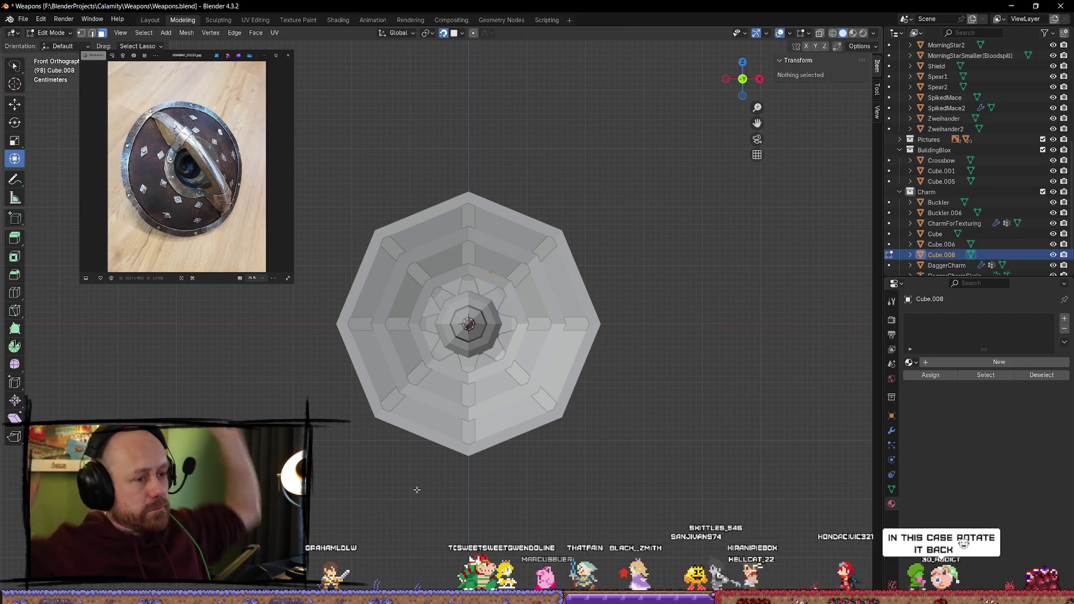
# Step: From the back view, add a new plane into the shield mesh near the strap
pyautogui.click(743, 80)
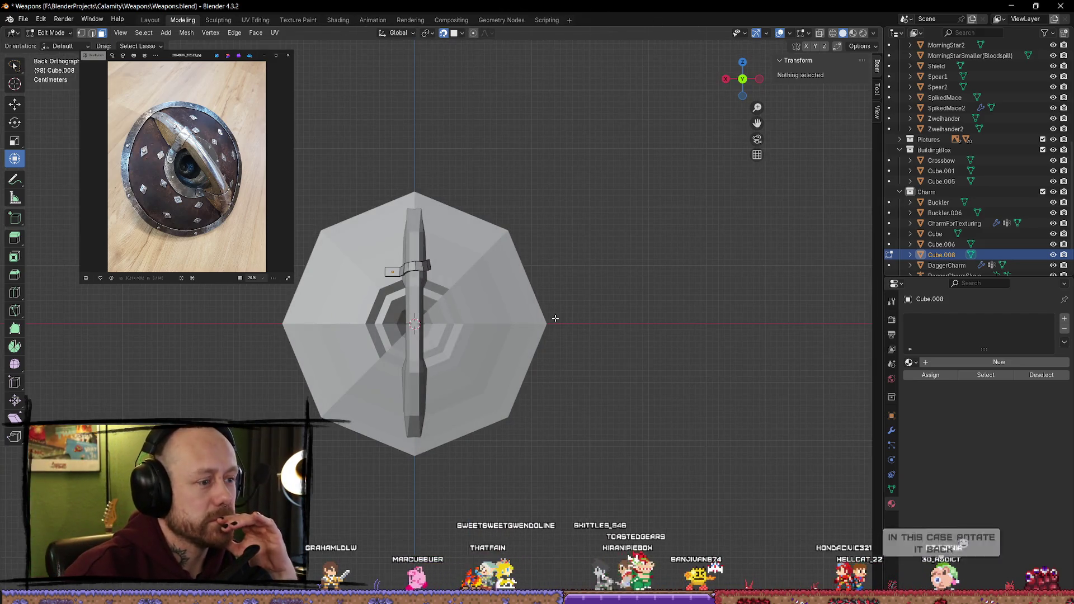
pyautogui.scroll(5, 445, 306)
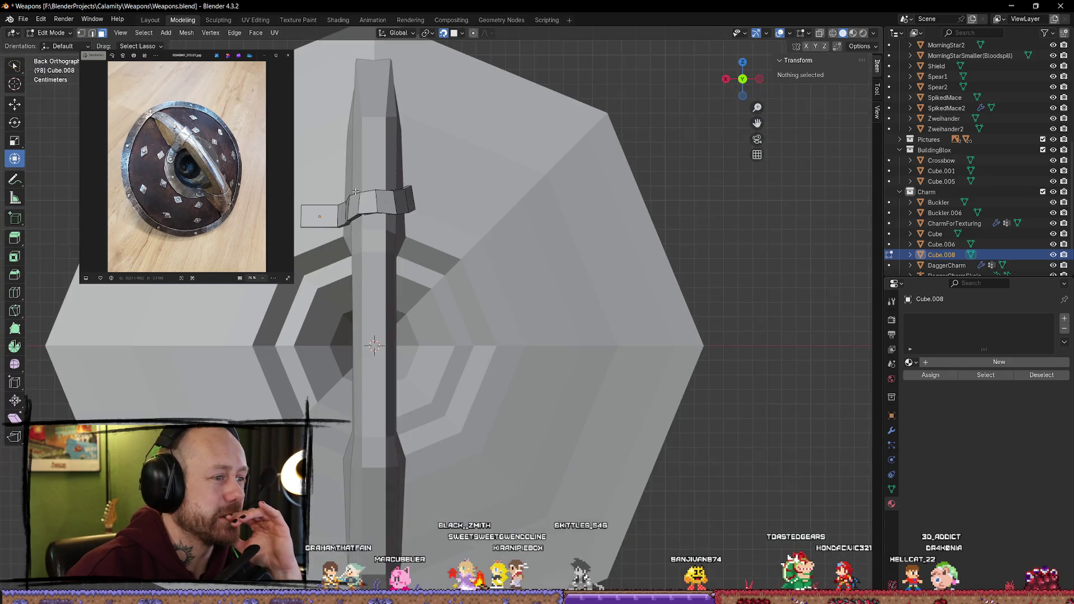
pyautogui.scroll(-2, 420, 315)
pyautogui.scroll(2, 370, 215)
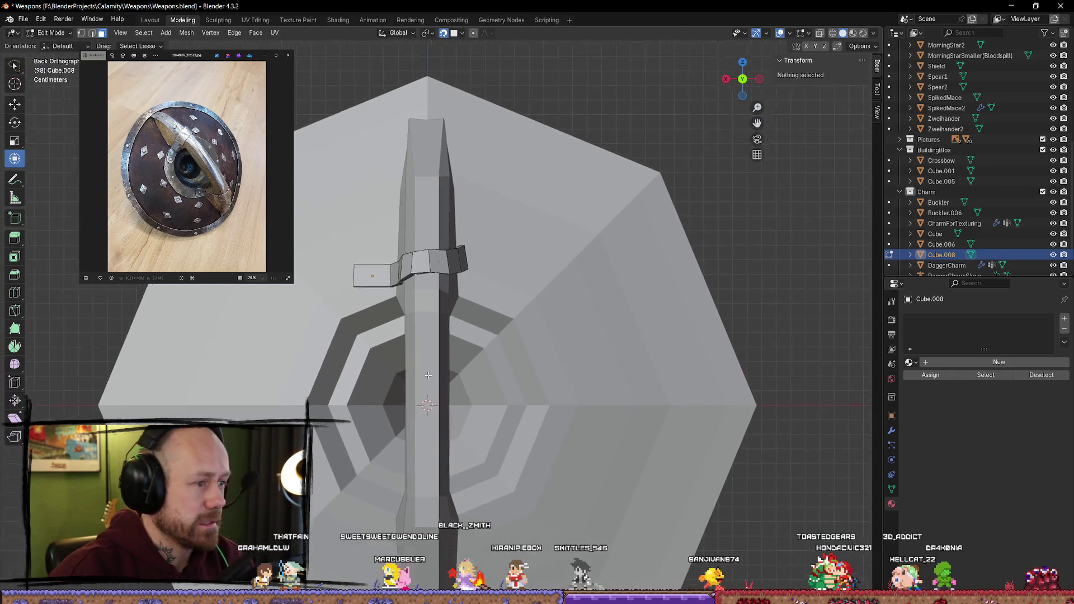
pyautogui.scroll(-3, 359, 203)
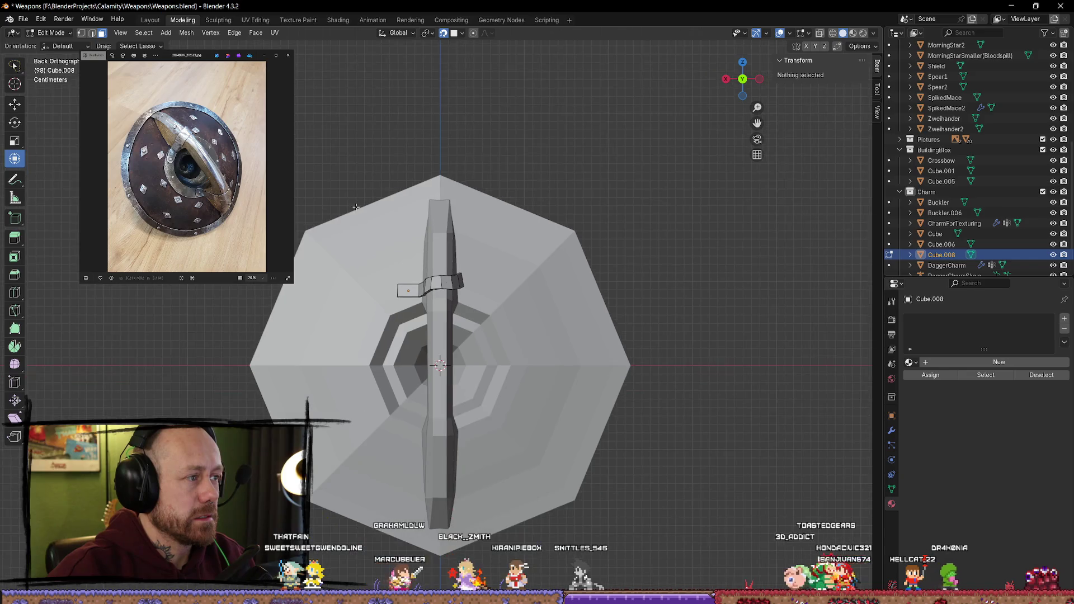
pyautogui.scroll(2, 326, 182)
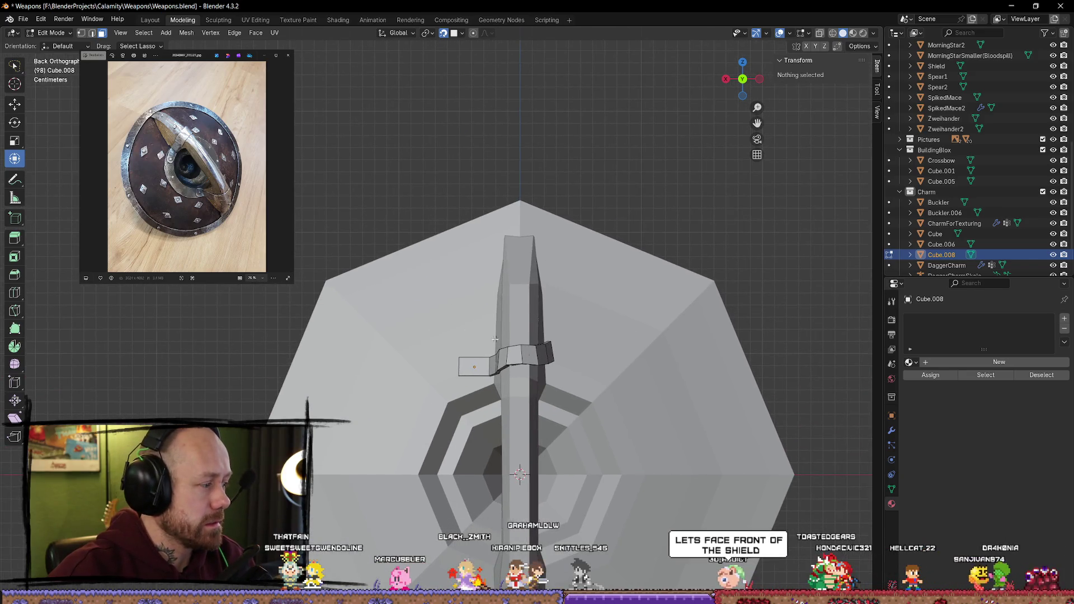
pyautogui.keyDown('shift'); pyautogui.moveTo(490, 337); pyautogui.dragTo(449, 181, button='middle'); pyautogui.keyUp('shift')
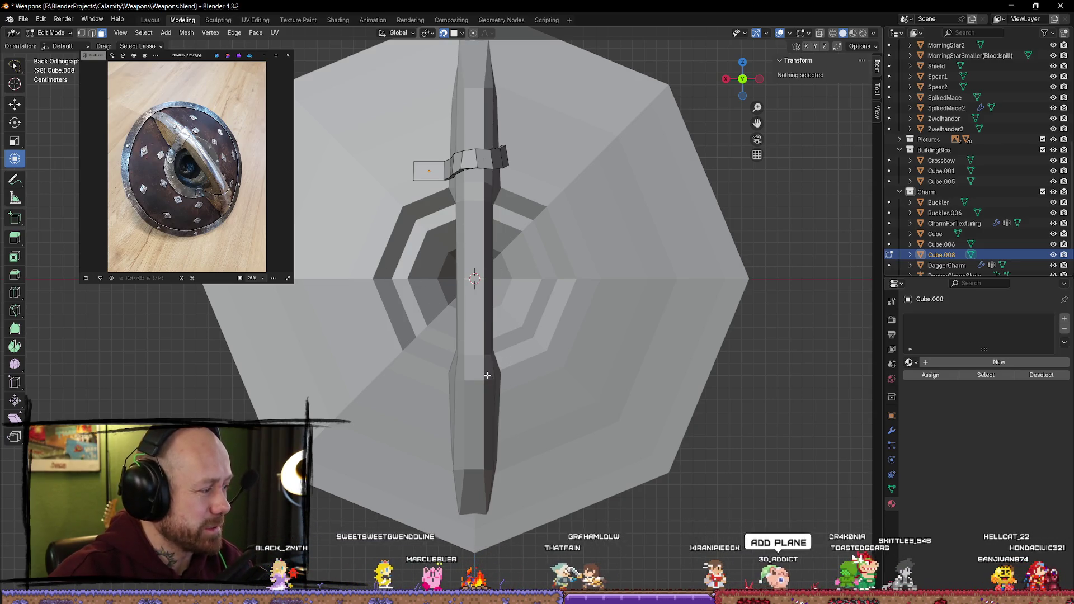
pyautogui.hotkey('shift', 'a')
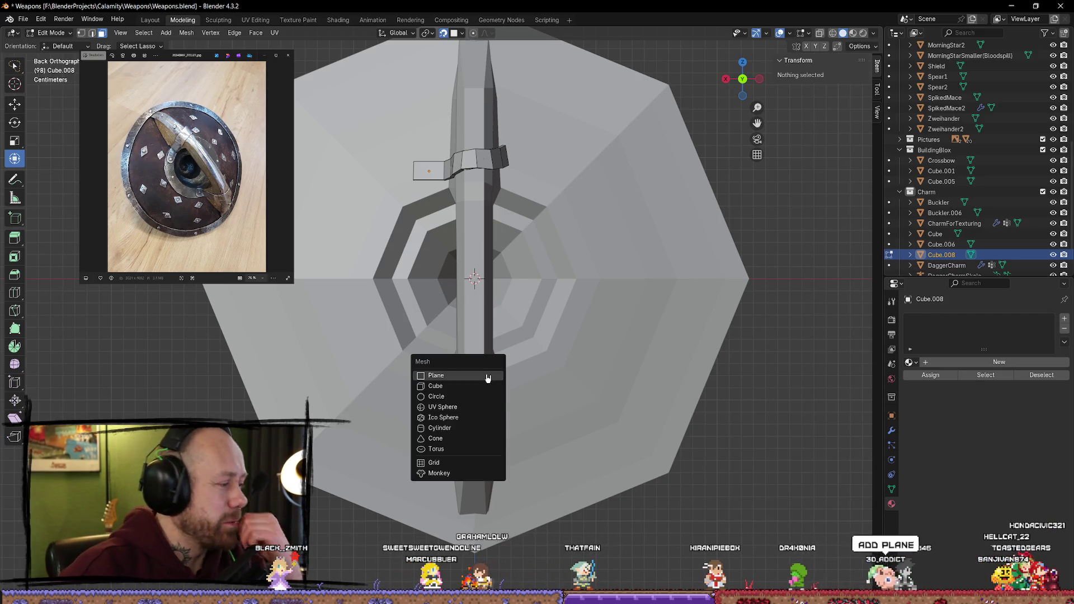
pyautogui.click(488, 377)
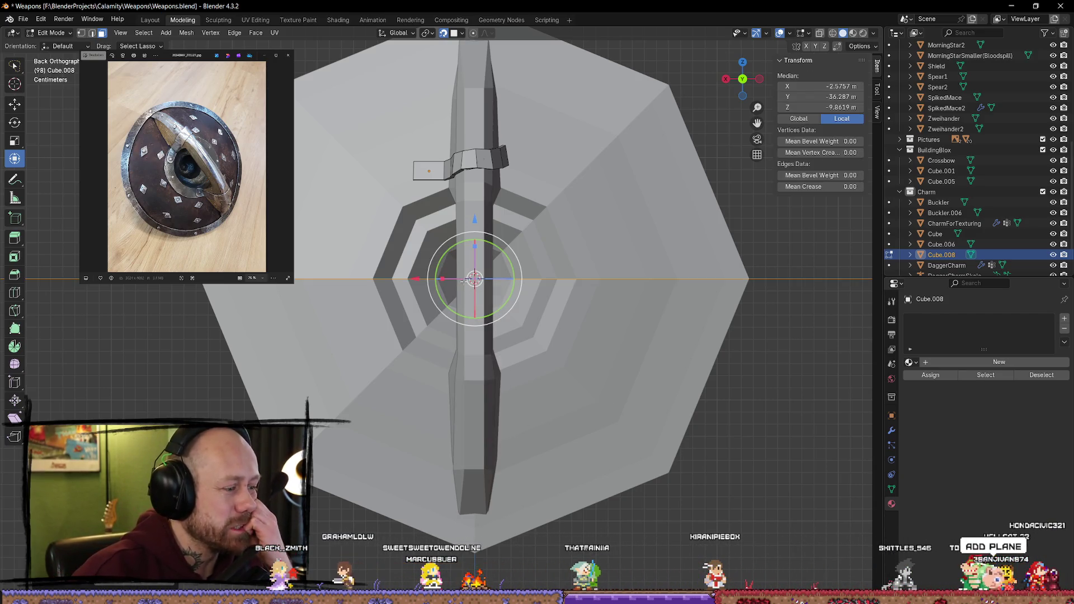
# Step: Shrink the added plane and move one of its vertices onto the shield
pyautogui.moveTo(421, 281)
pyautogui.mouseDown()
pyautogui.moveTo(335, 278)
pyautogui.moveTo(316, 249)
pyautogui.mouseUp()
pyautogui.press('s')
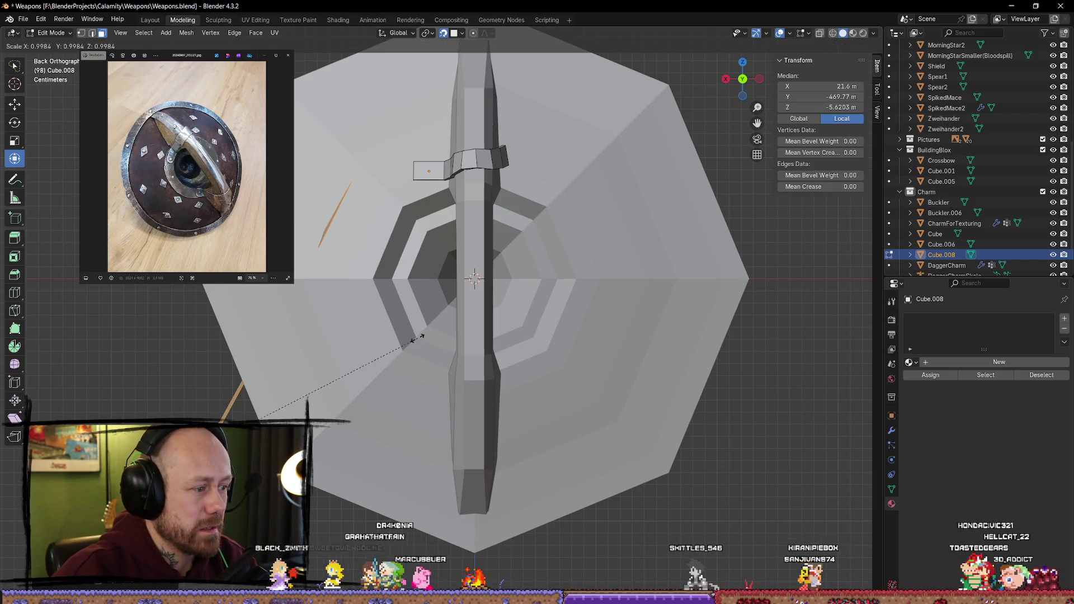
pyautogui.press('Return')
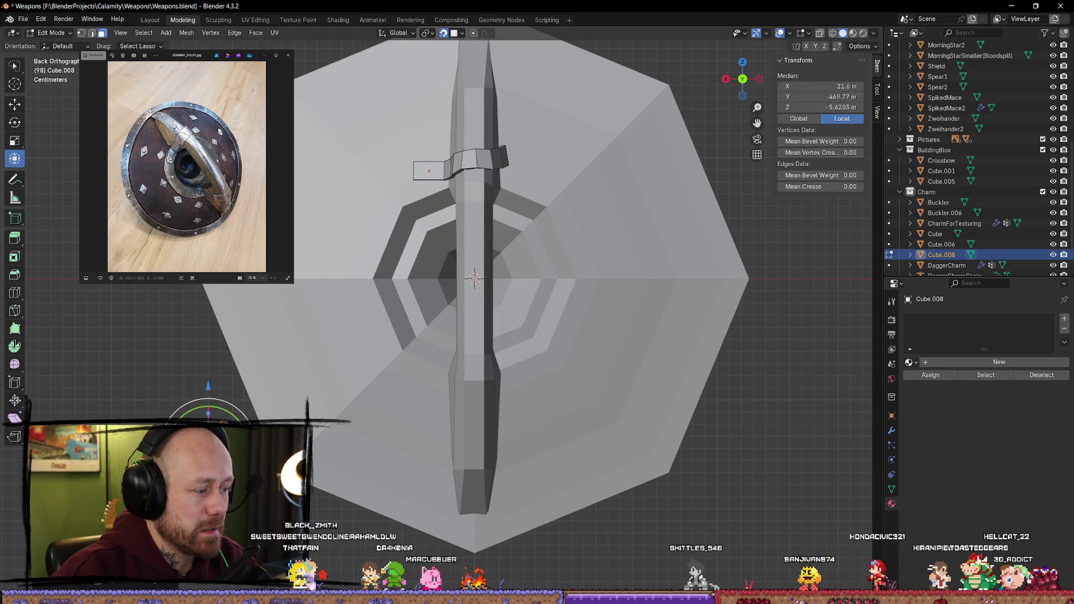
pyautogui.click(355, 391)
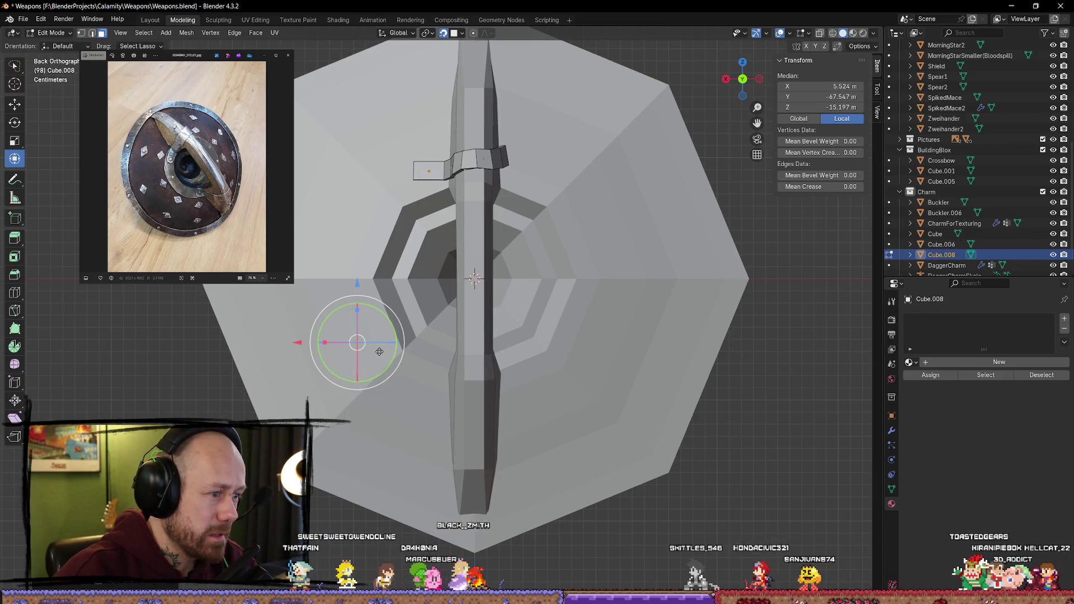
pyautogui.press('g')
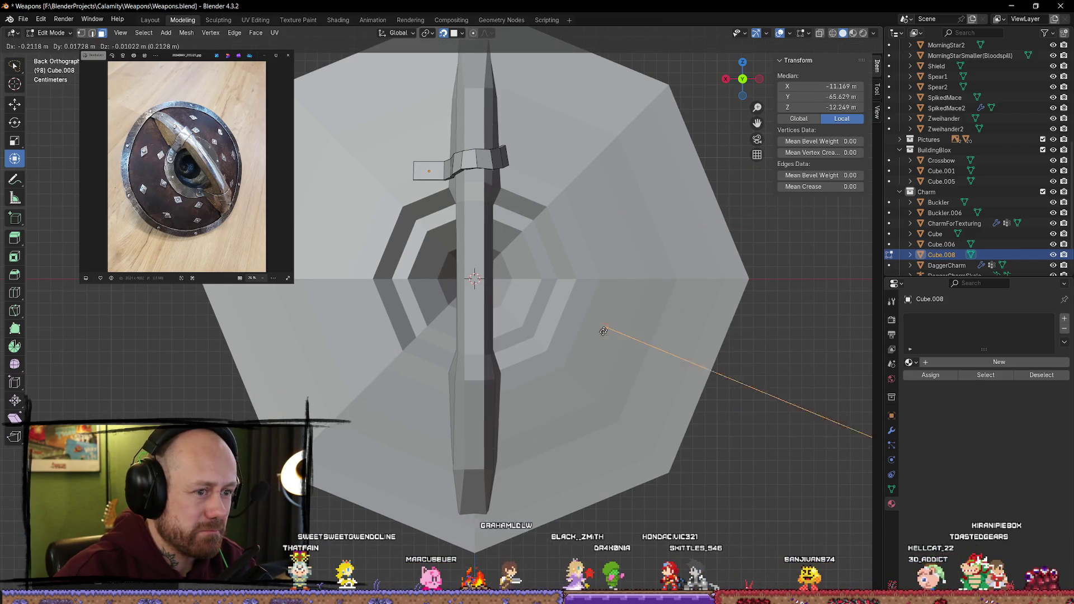
pyautogui.click(344, 223)
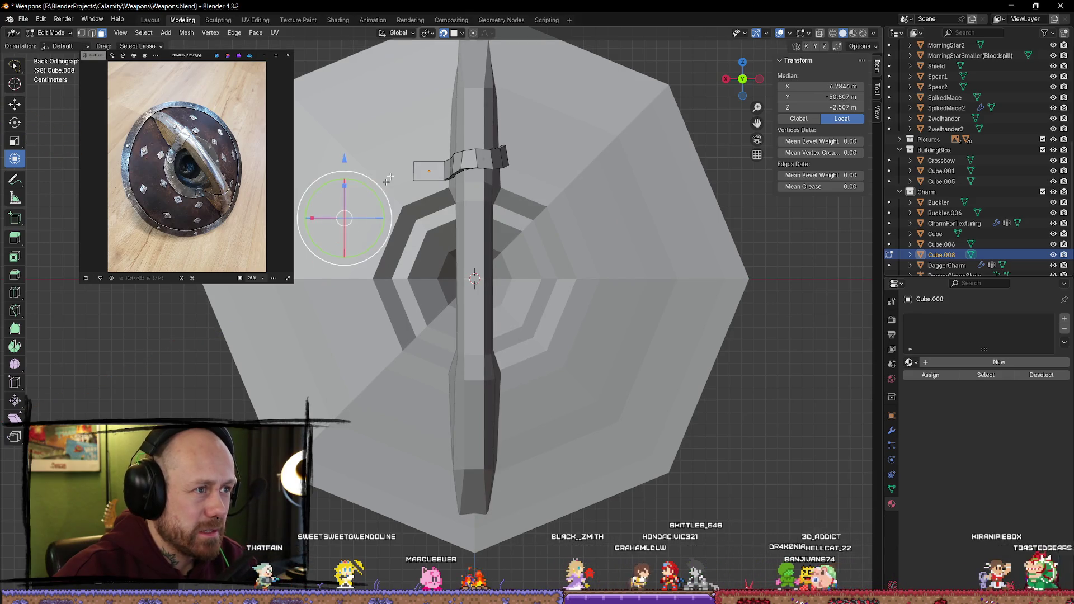
pyautogui.click(460, 35)
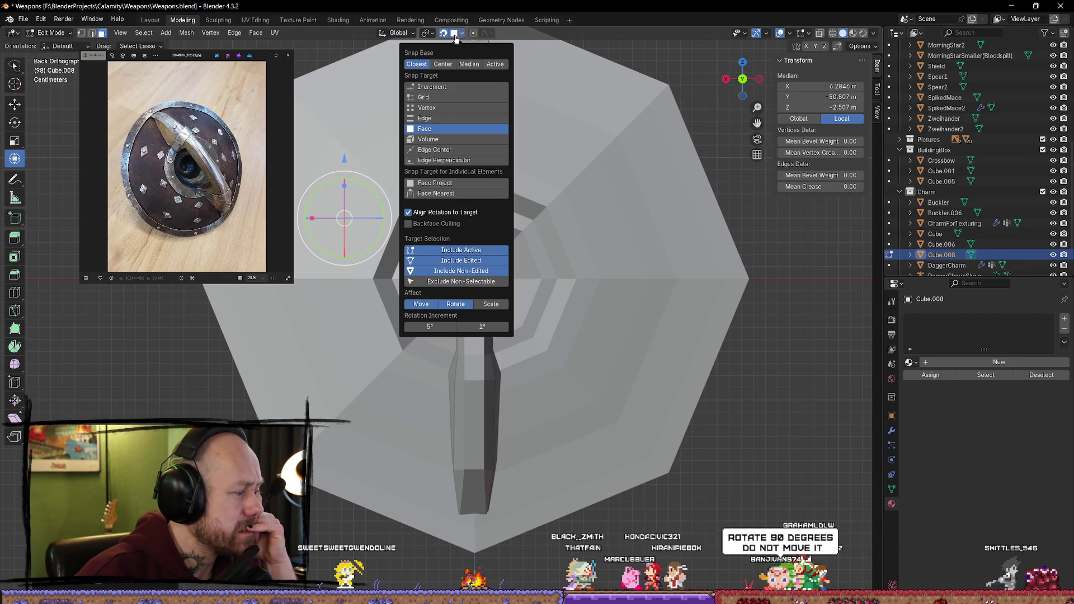
pyautogui.click(456, 37)
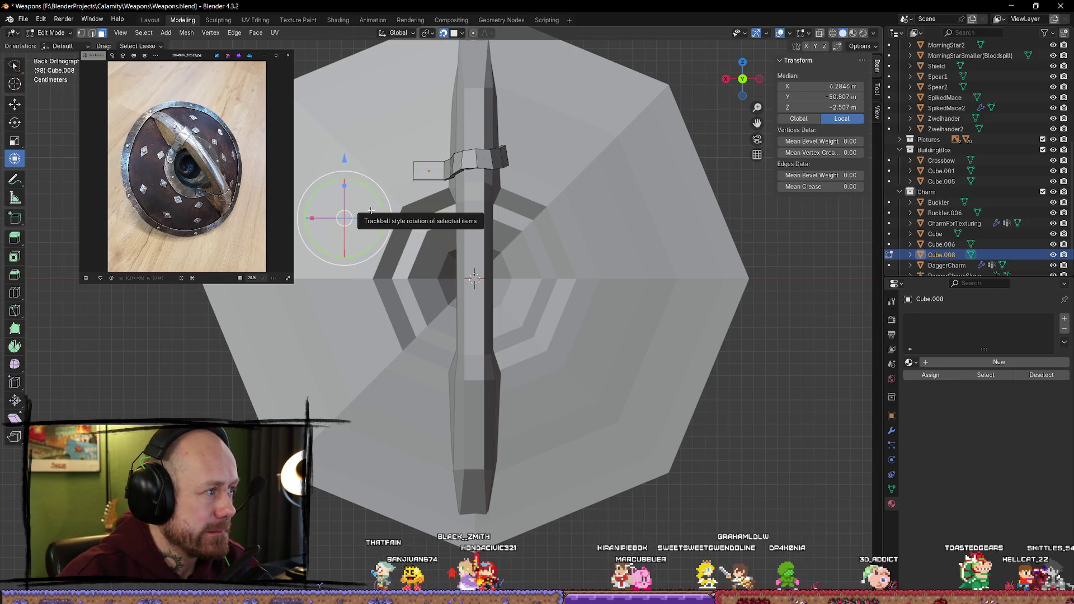
# Step: Delete the selected faces from the strap piece and leave Edit Mode
pyautogui.press('Tab')
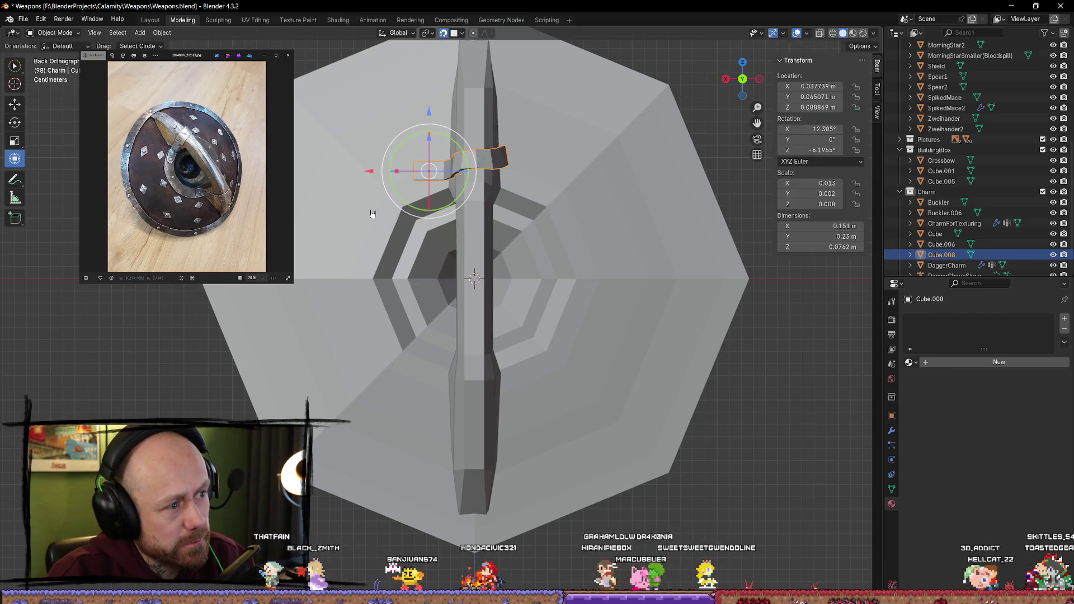
pyautogui.press('Tab')
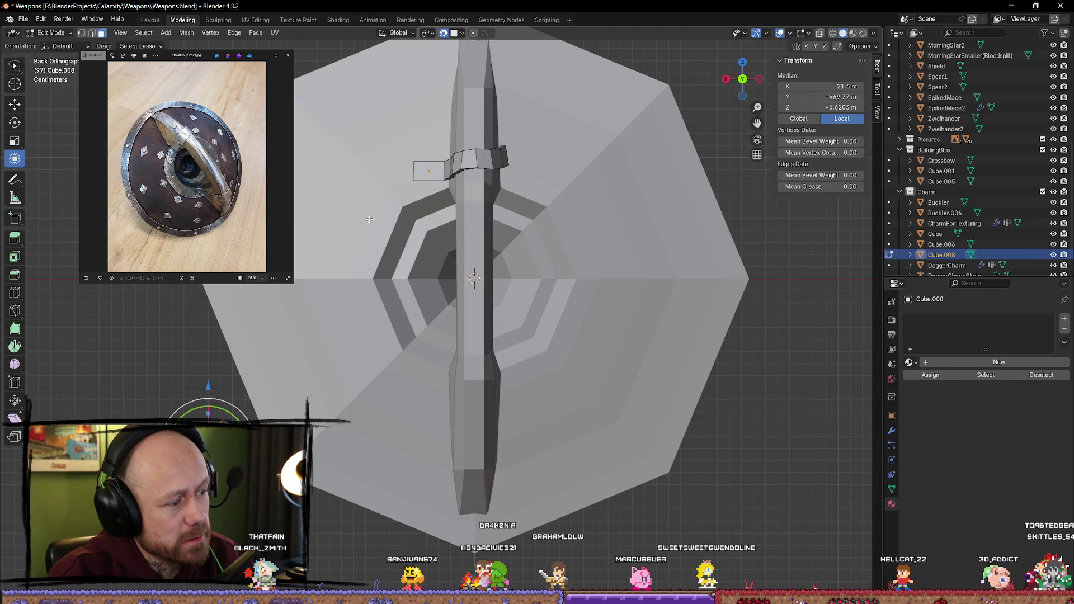
pyautogui.press('x')
pyautogui.click(370, 222)
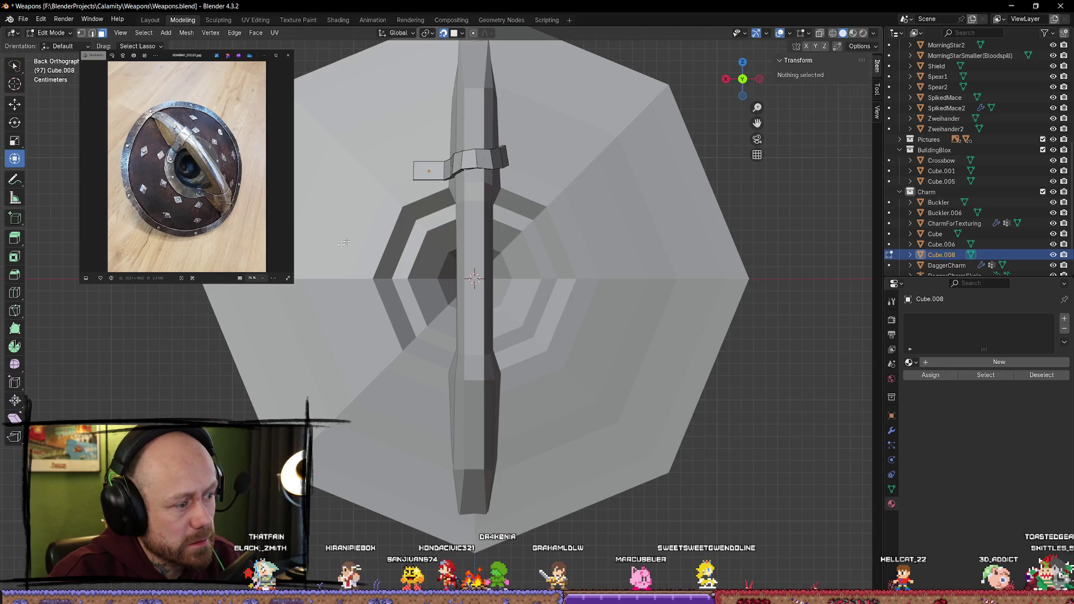
pyautogui.press('Tab')
# Step: Deselect everything, add a new plane, and roughly move and shrink it
pyautogui.press('c')
pyautogui.hotkey('shift', 'a')
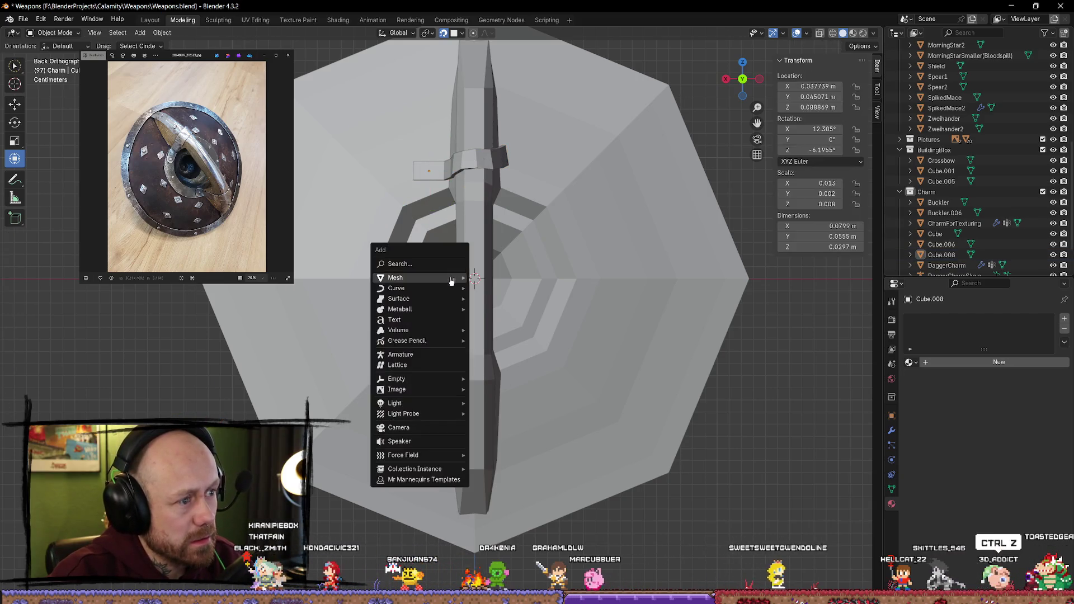
pyautogui.moveTo(450, 280)
pyautogui.click(515, 280)
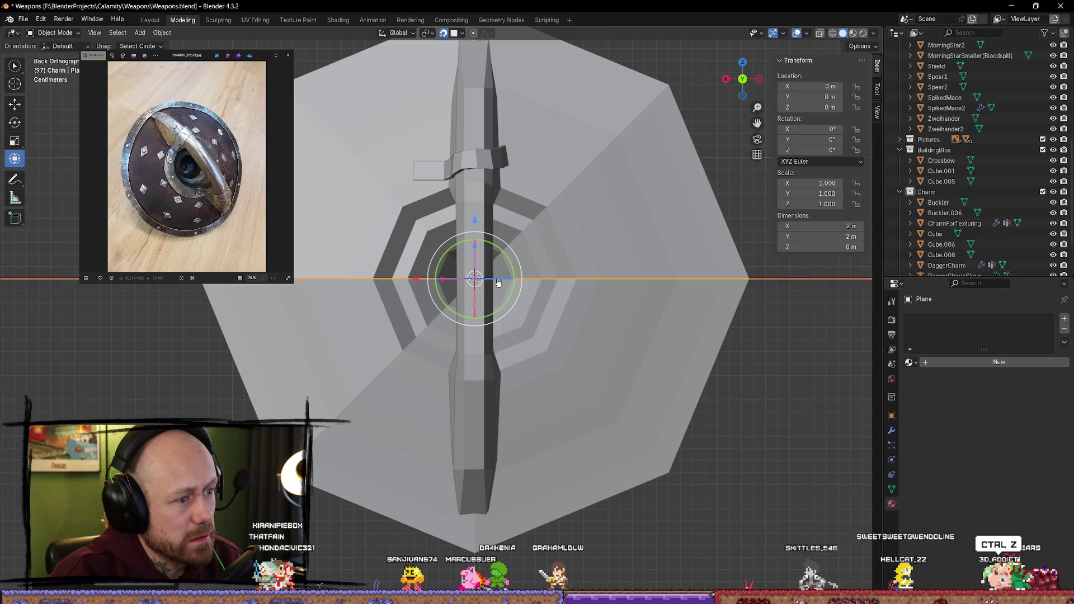
pyautogui.press('g')
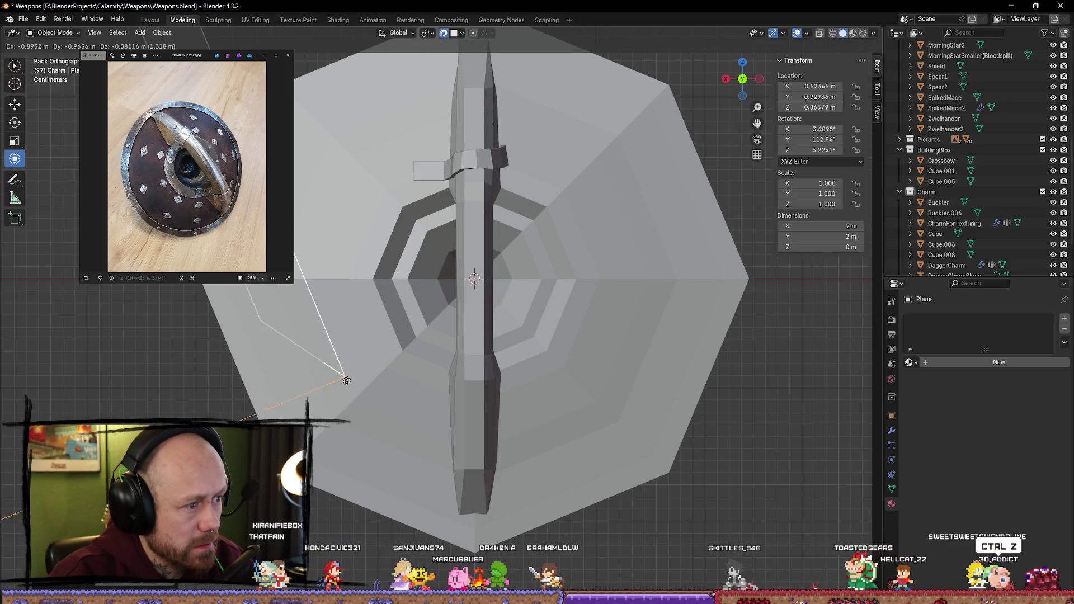
pyautogui.click(343, 377)
pyautogui.press('s')
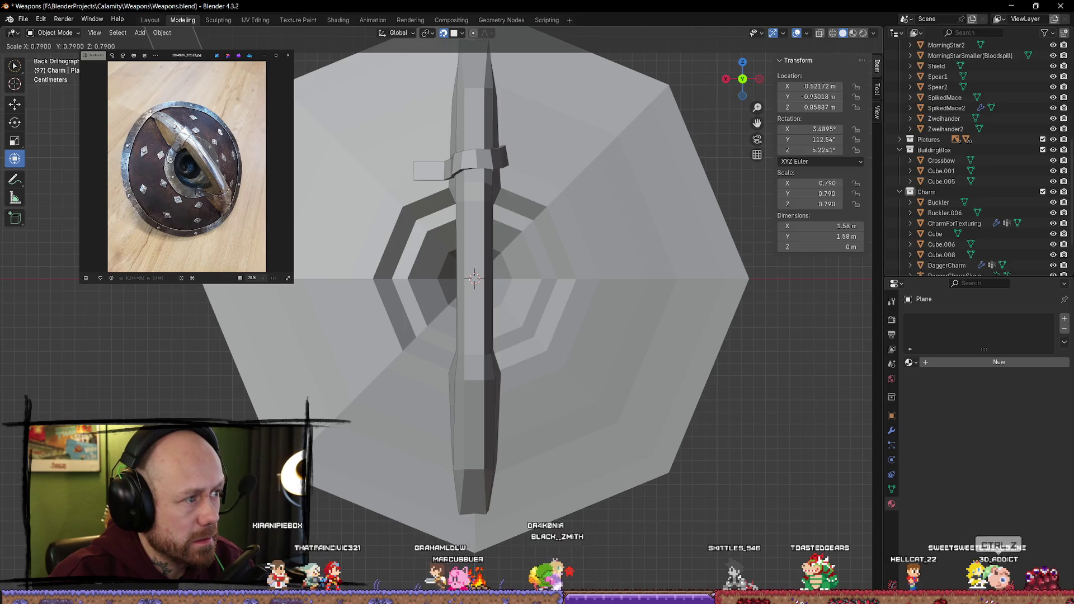
pyautogui.click(370, 303)
# Step: Reposition and shrink the plane with surface snapping until it reaches stud size
pyautogui.press('g')
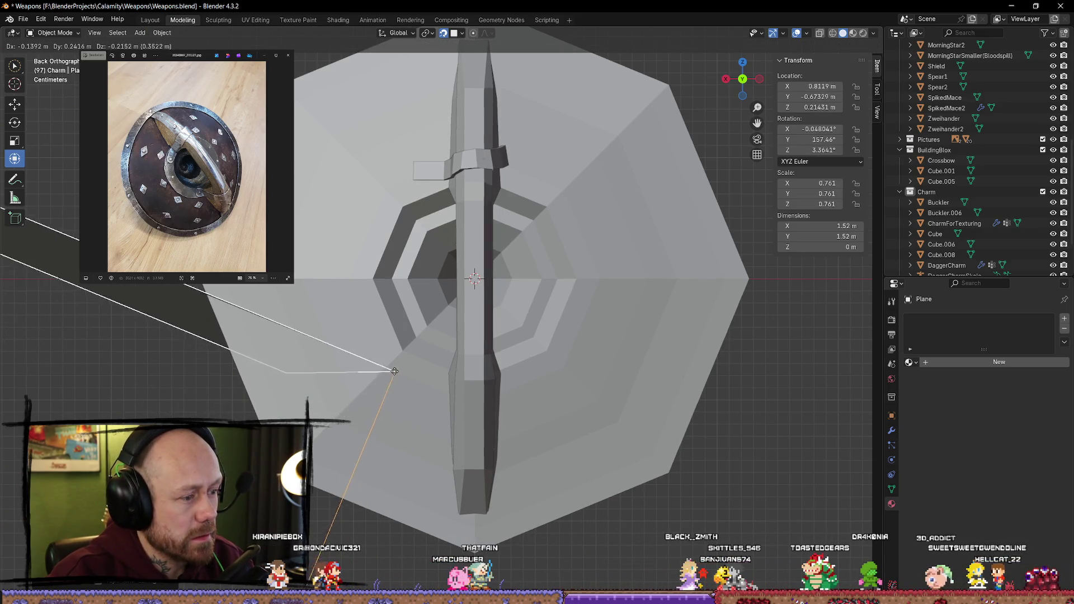
pyautogui.click(395, 371)
pyautogui.press('g')
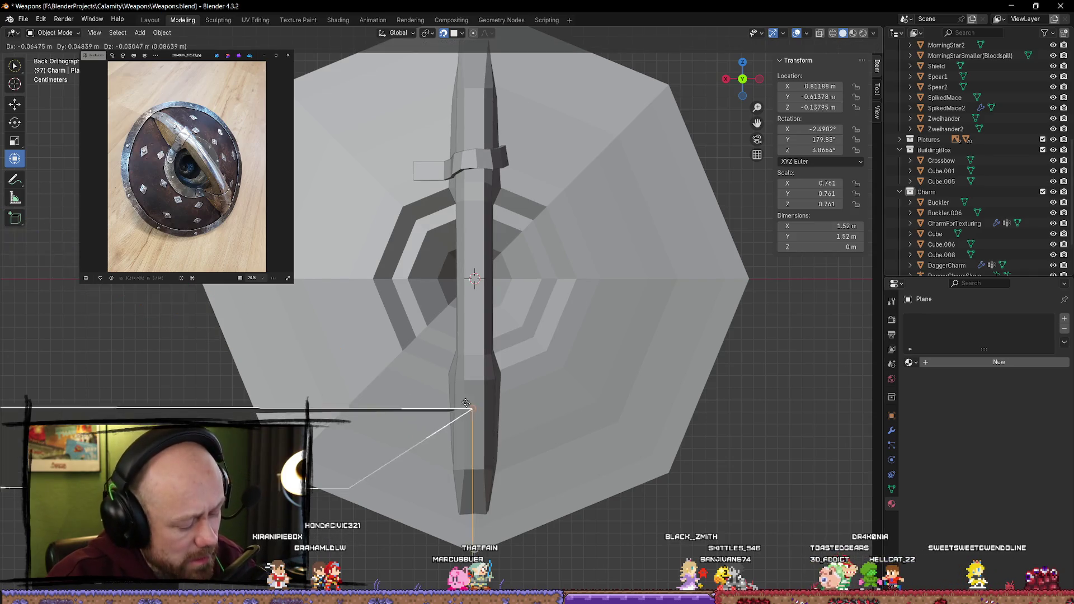
pyautogui.click(416, 380)
pyautogui.press('s')
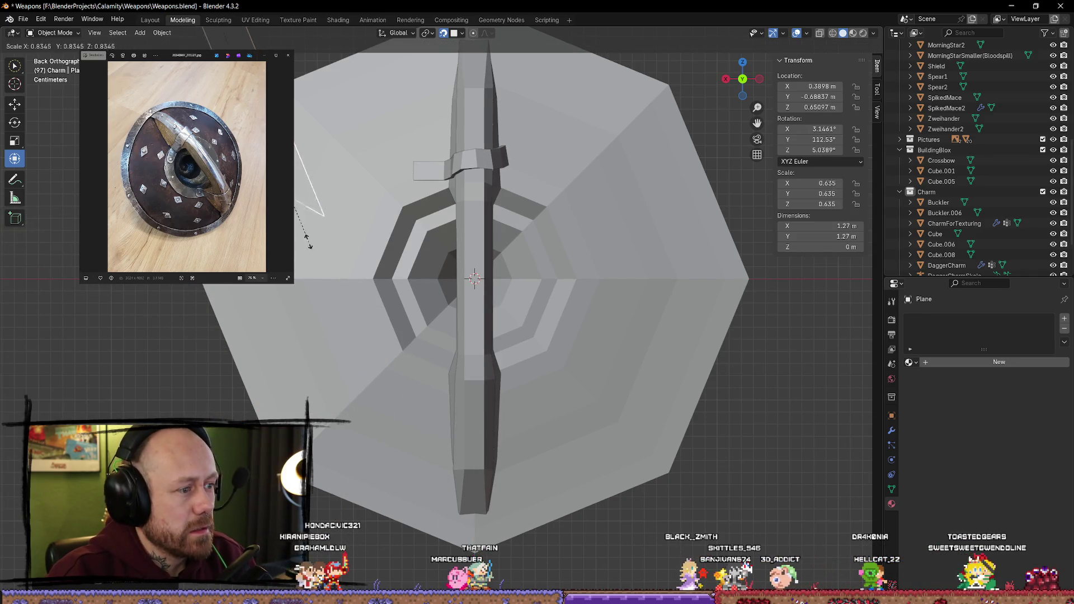
pyautogui.click(437, 346)
pyautogui.press('g')
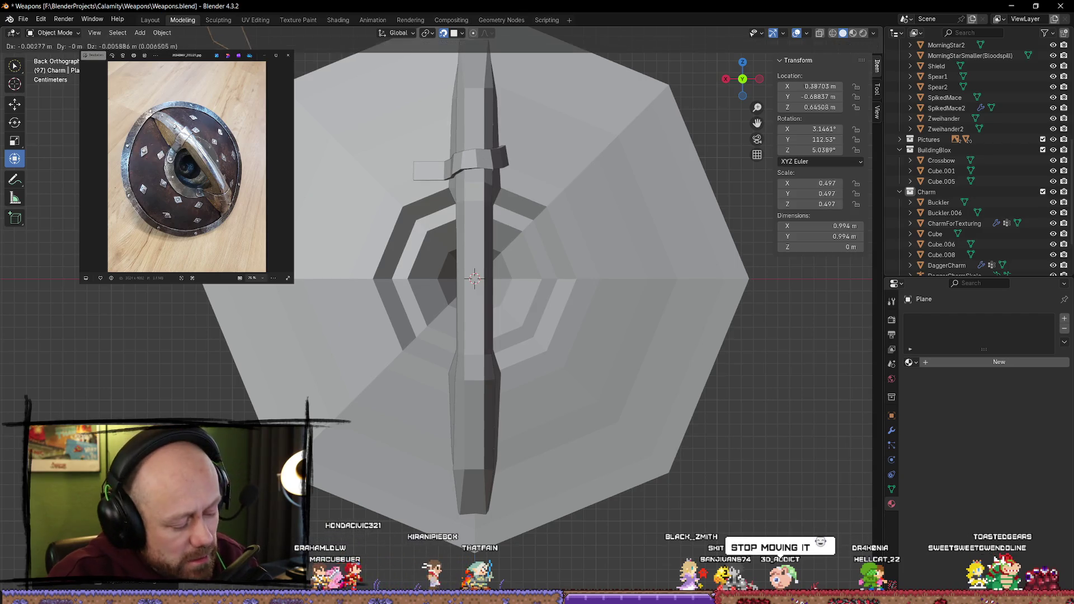
pyautogui.click(419, 434)
pyautogui.scroll(-3, 326, 364)
pyautogui.scroll(-3, 326, 364)
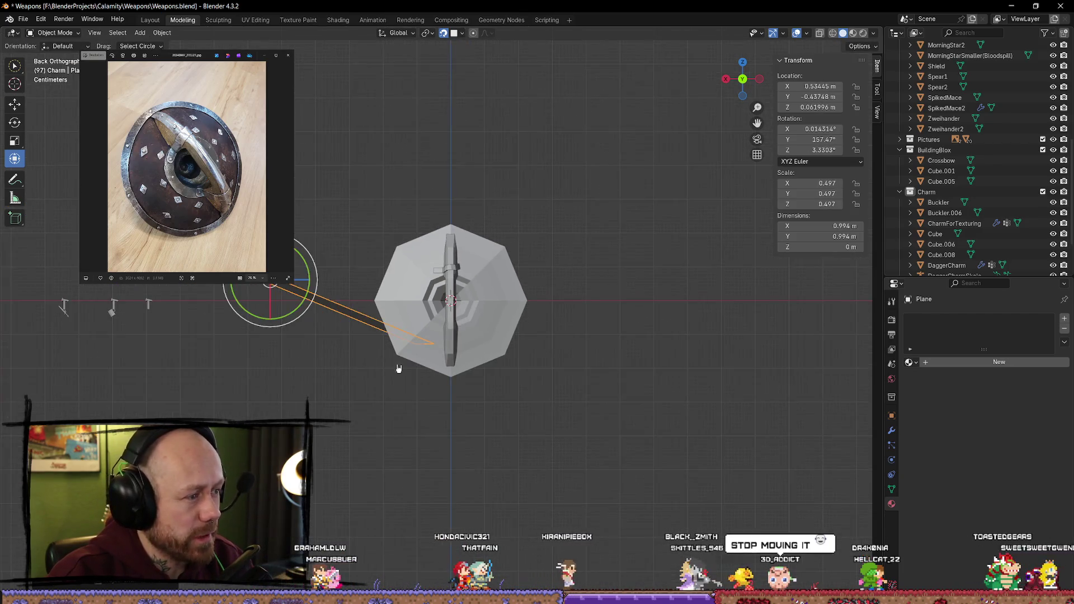
pyautogui.press('s')
pyautogui.click(269, 299)
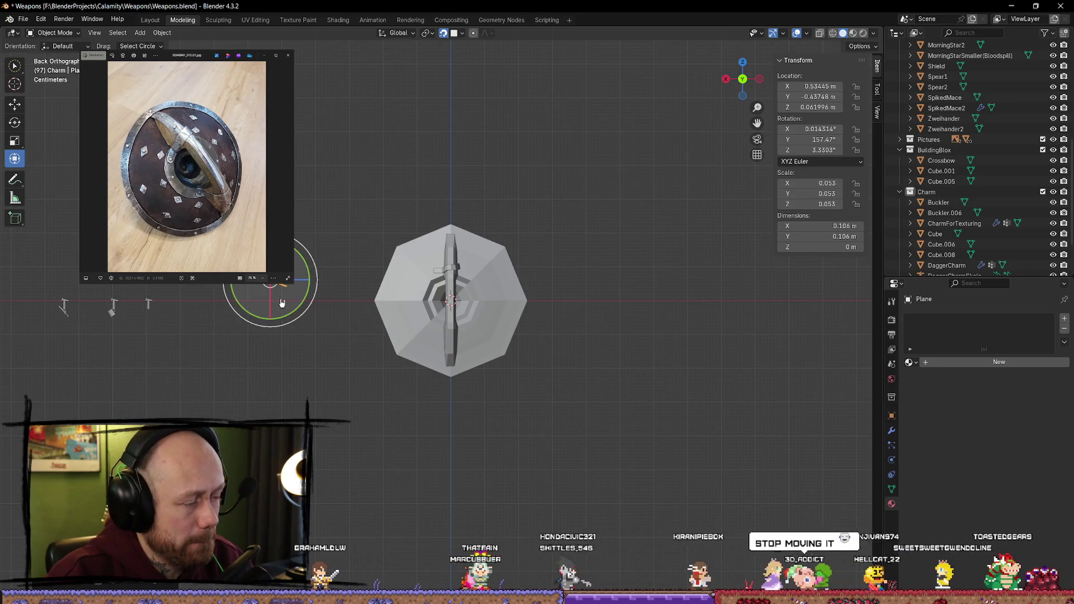
# Step: Move the tiny stud plane onto the shield's left side
pyautogui.scroll(6, 391, 314)
pyautogui.press('g')
pyautogui.click(335, 320)
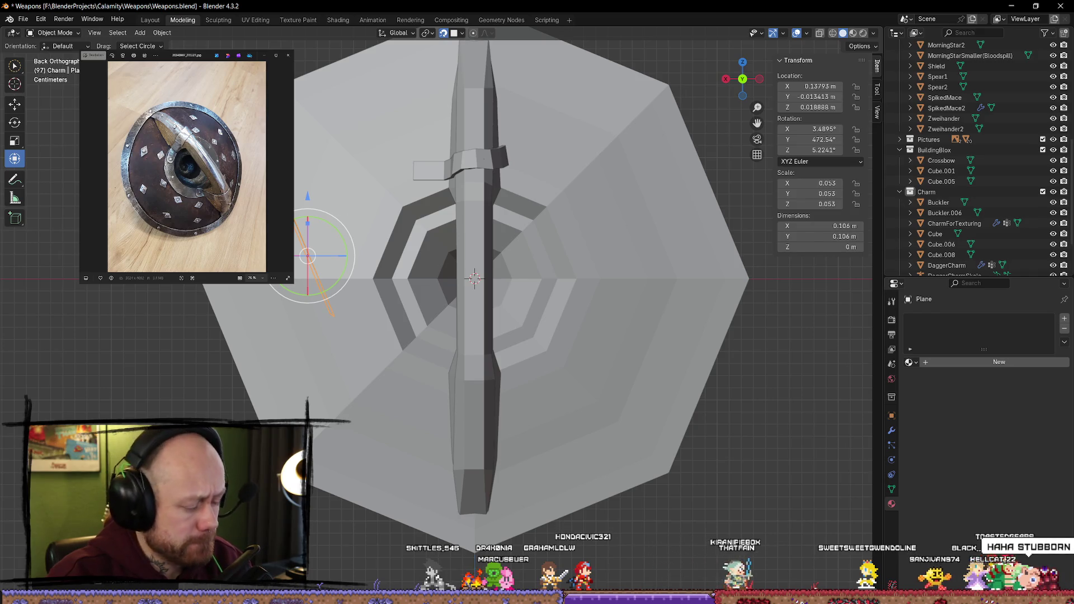
pyautogui.press('g')
pyautogui.click(601, 204)
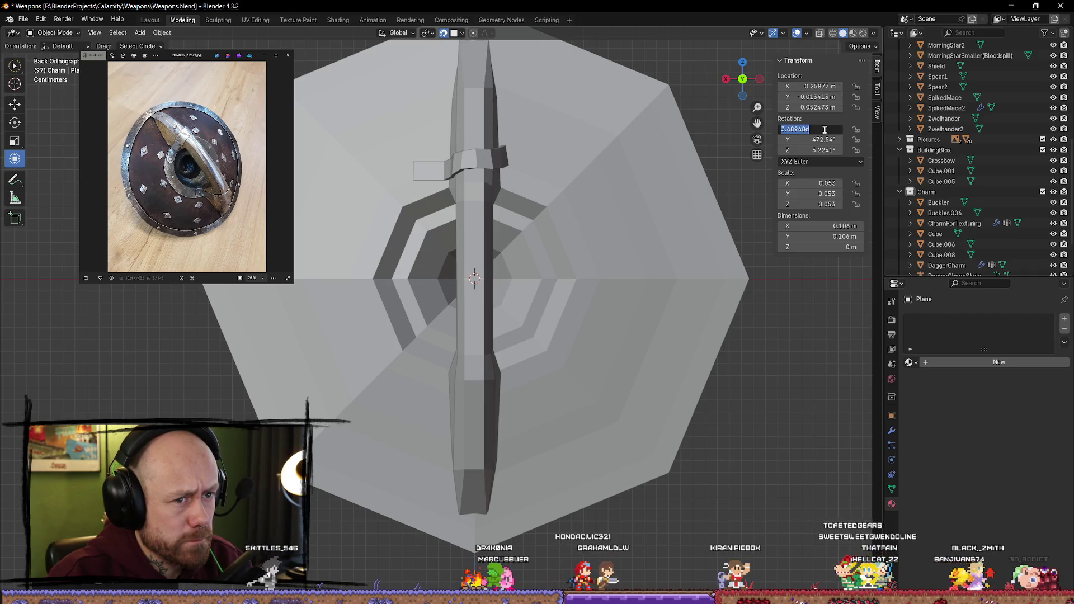
# Step: Reset the plane's rotation to 0, set Y rotation to 90°, and snap it onto the shield face
pyautogui.press('Tab')
pyautogui.write('0')
pyautogui.press('Tab')
pyautogui.write('0')
pyautogui.press('Return')
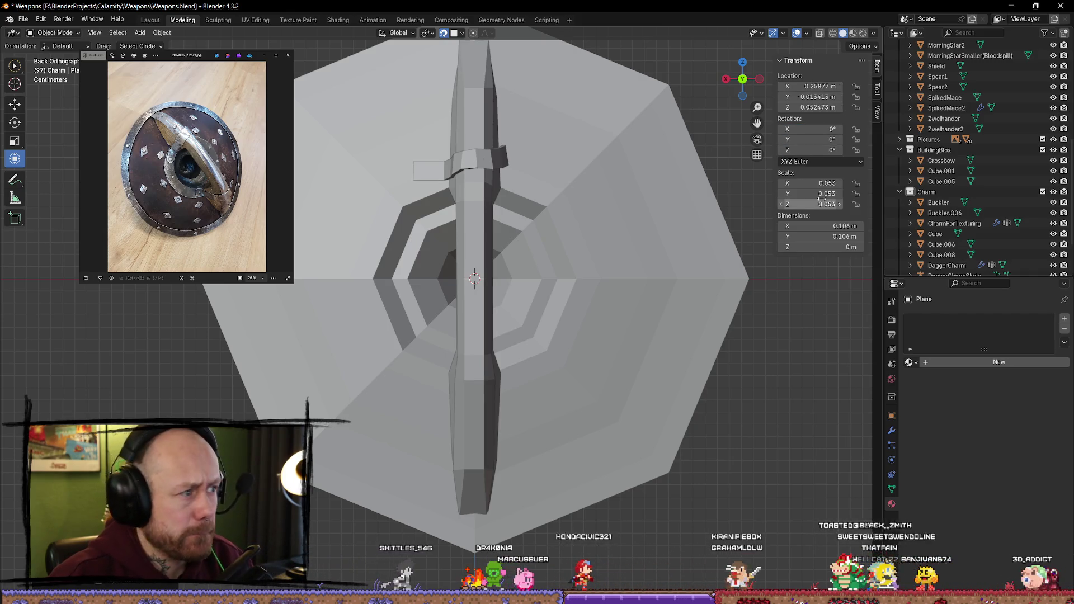
pyautogui.click(828, 140)
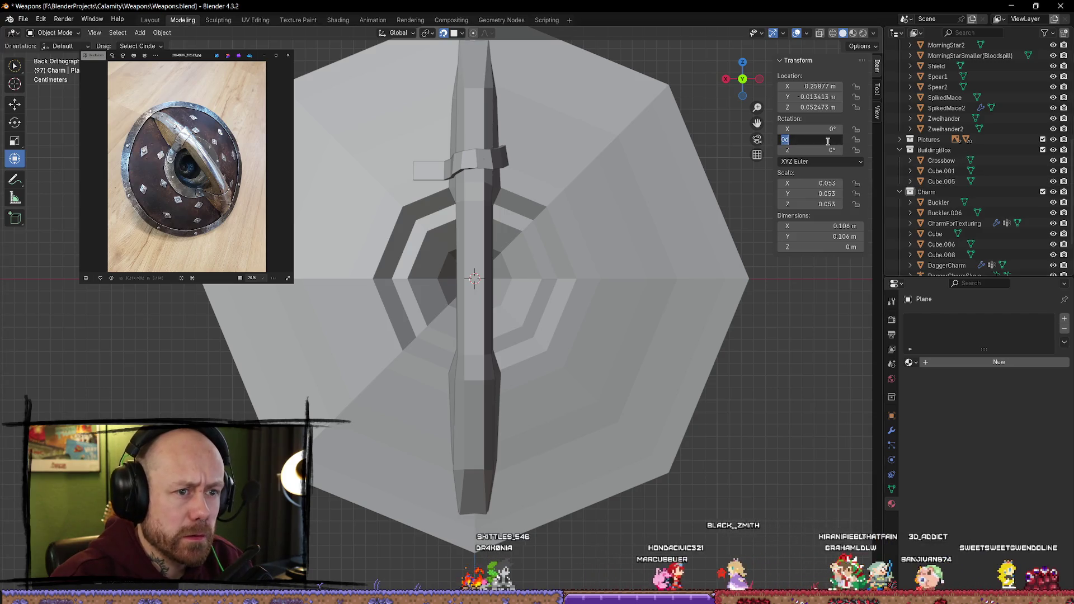
pyautogui.write('90')
pyautogui.press('Return')
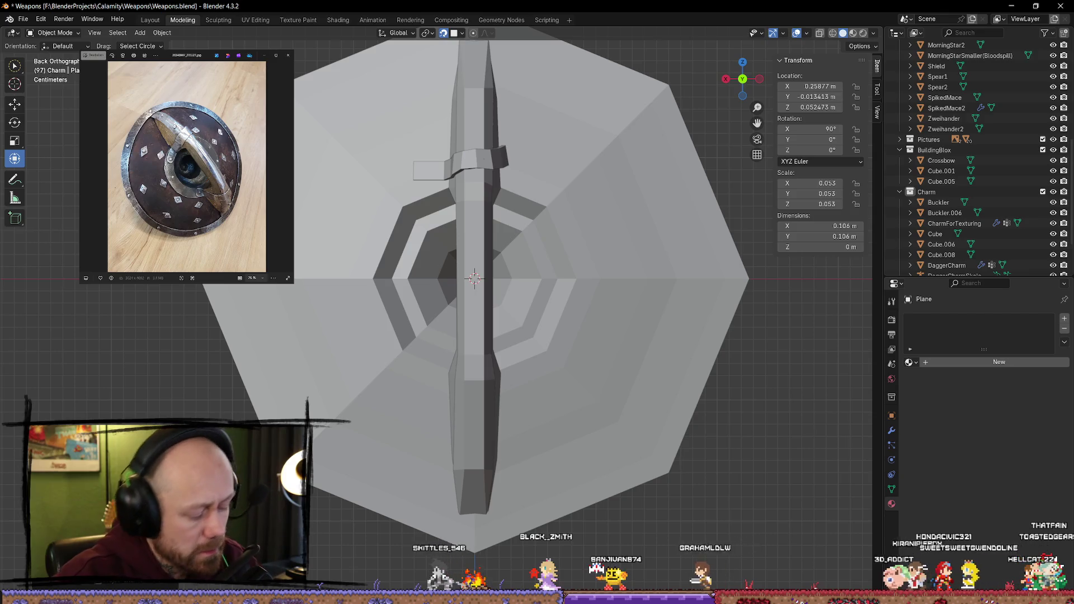
pyautogui.press('g')
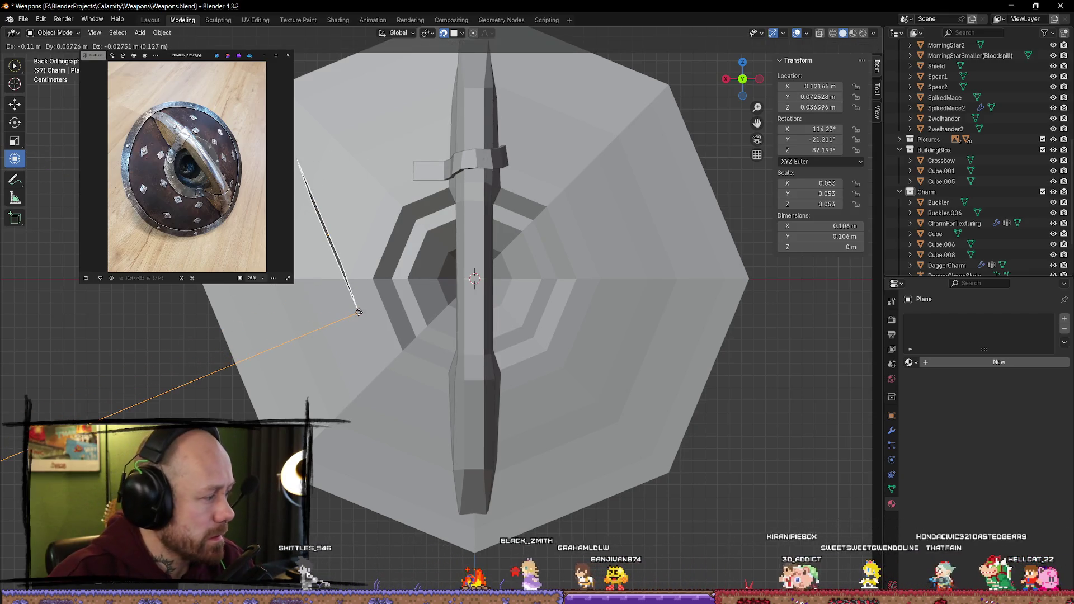
pyautogui.click(359, 312)
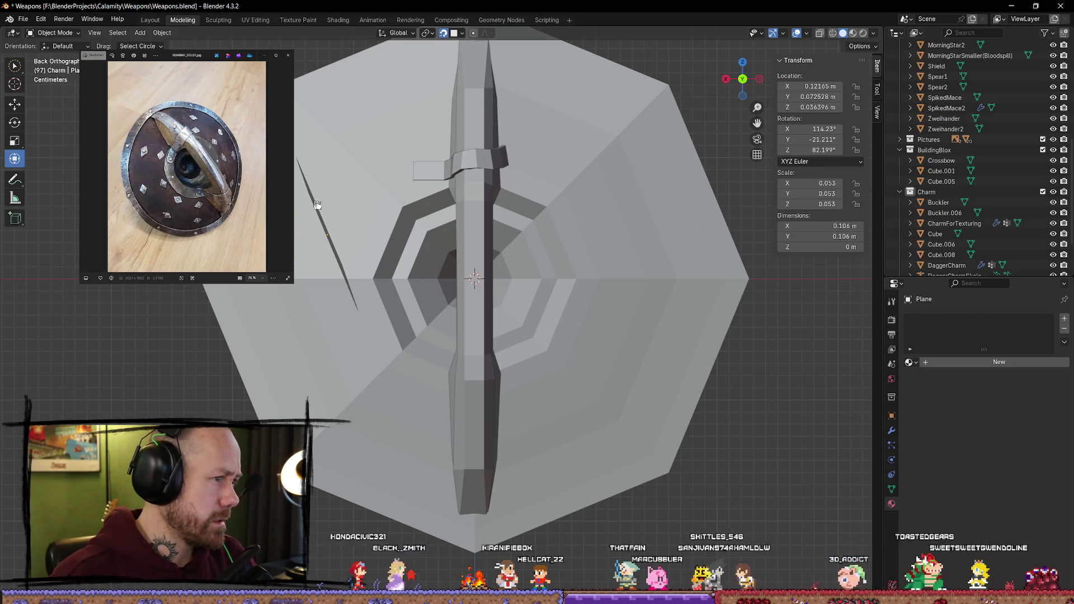
# Step: Remove the small tilted stud Plane object from the scene with Delete
pyautogui.press('Delete')
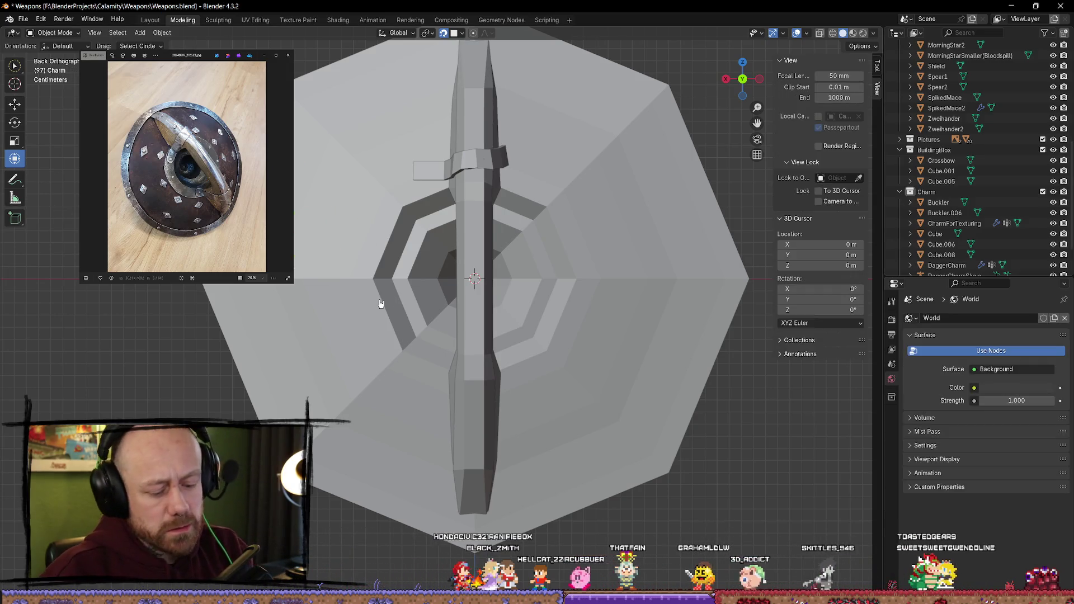
# Step: Add a 2 m plane at the shield centre, delete it, then undo to restore it
pyautogui.hotkey('shift', 'a')
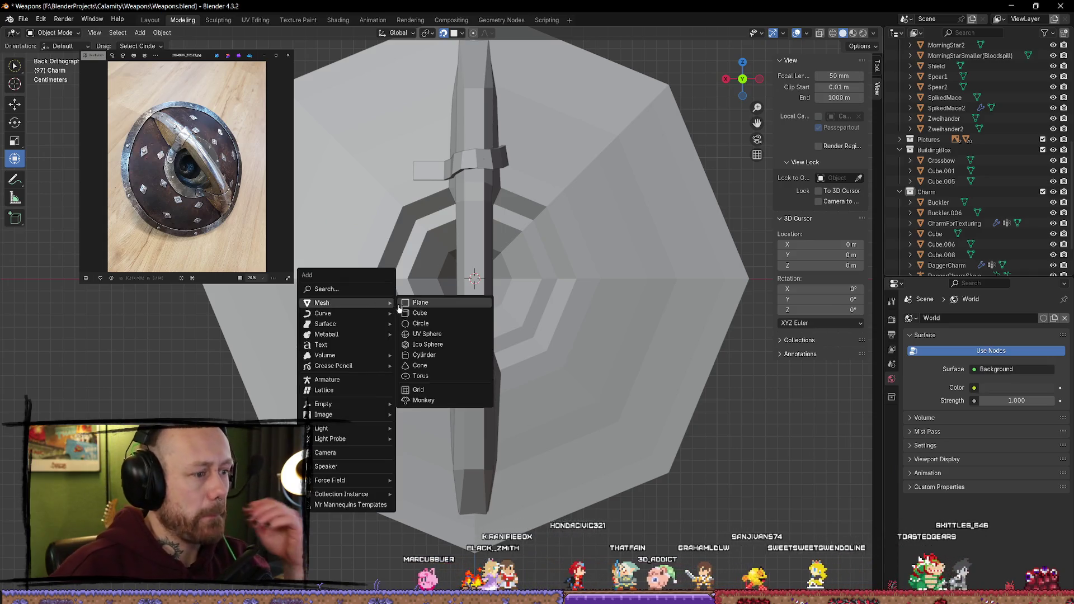
pyautogui.click(420, 302)
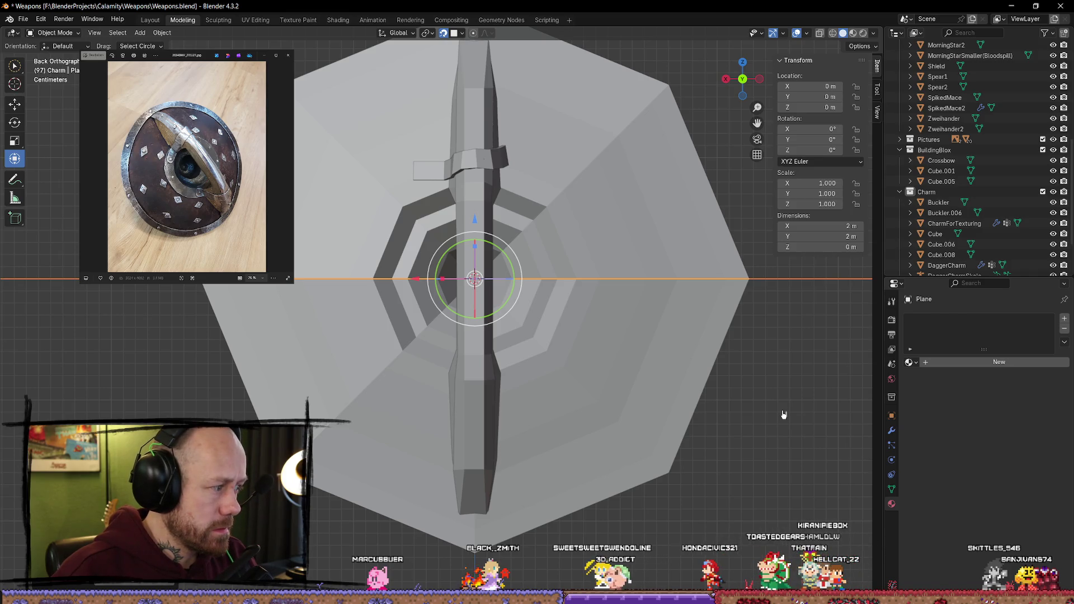
pyautogui.press('x')
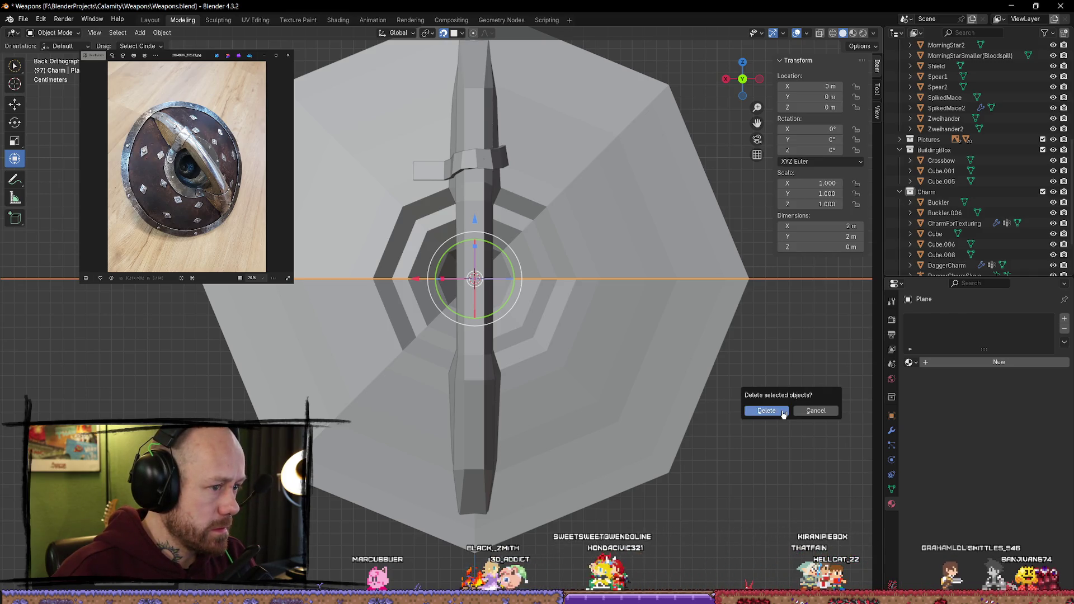
pyautogui.click(783, 413)
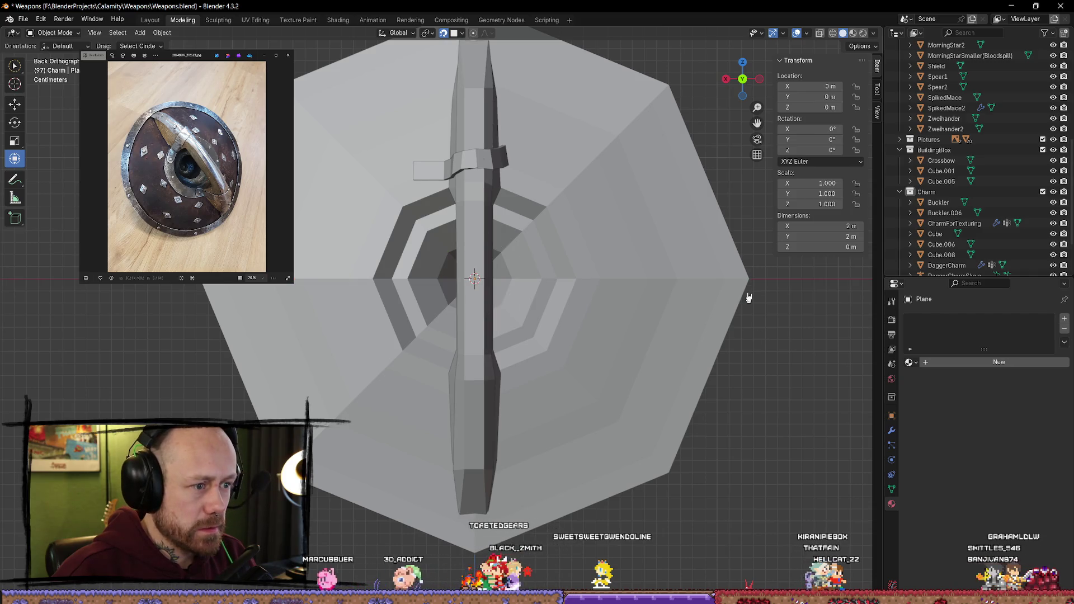
pyautogui.hotkey('ctrl', 'z')
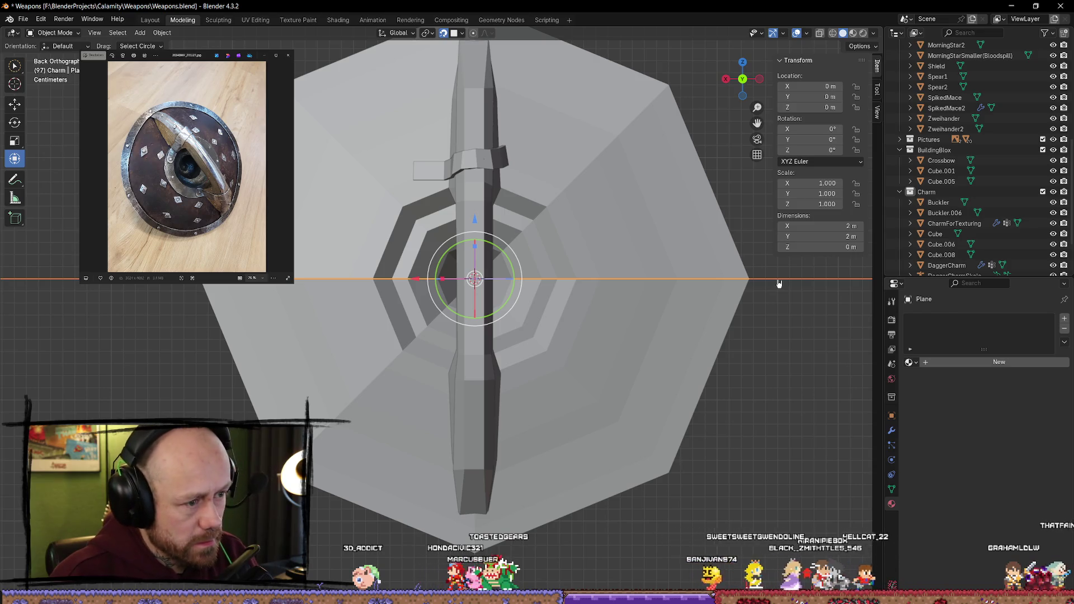
# Step: Rotate the new plane 90° about the X axis
pyautogui.press('r')
pyautogui.press('x')
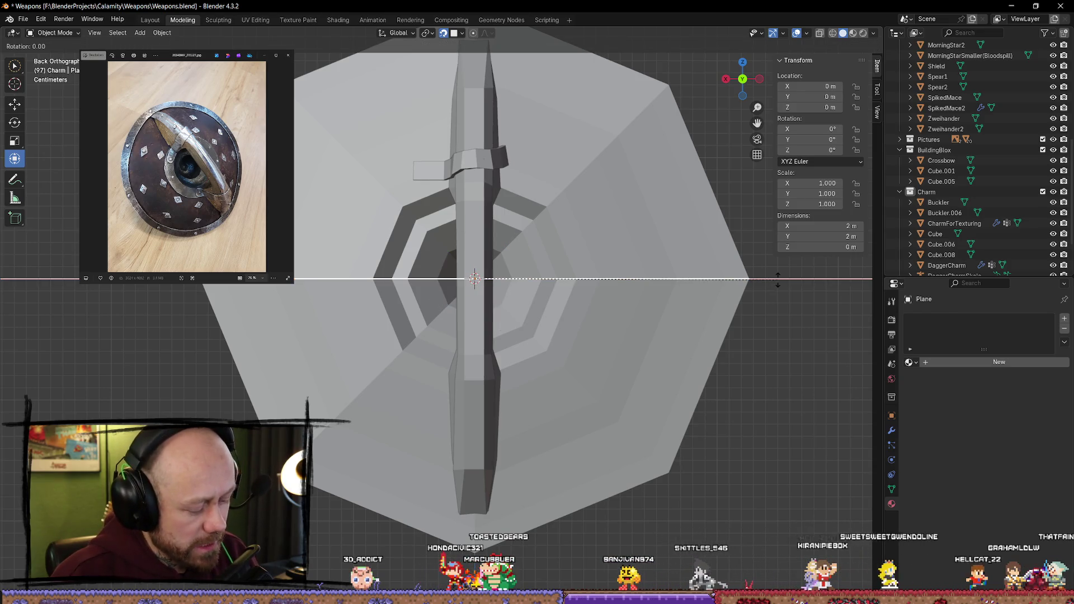
pyautogui.write('90')
pyautogui.press('Return')
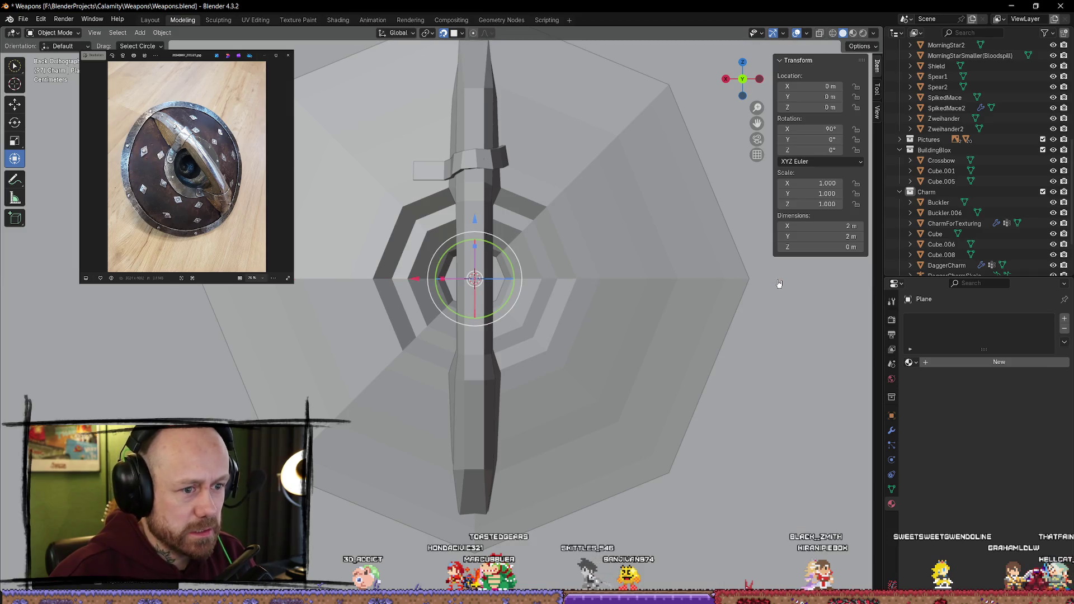
# Step: Shrink the plane to about 0.0871 m and apply its scale to 1.000
pyautogui.press('s')
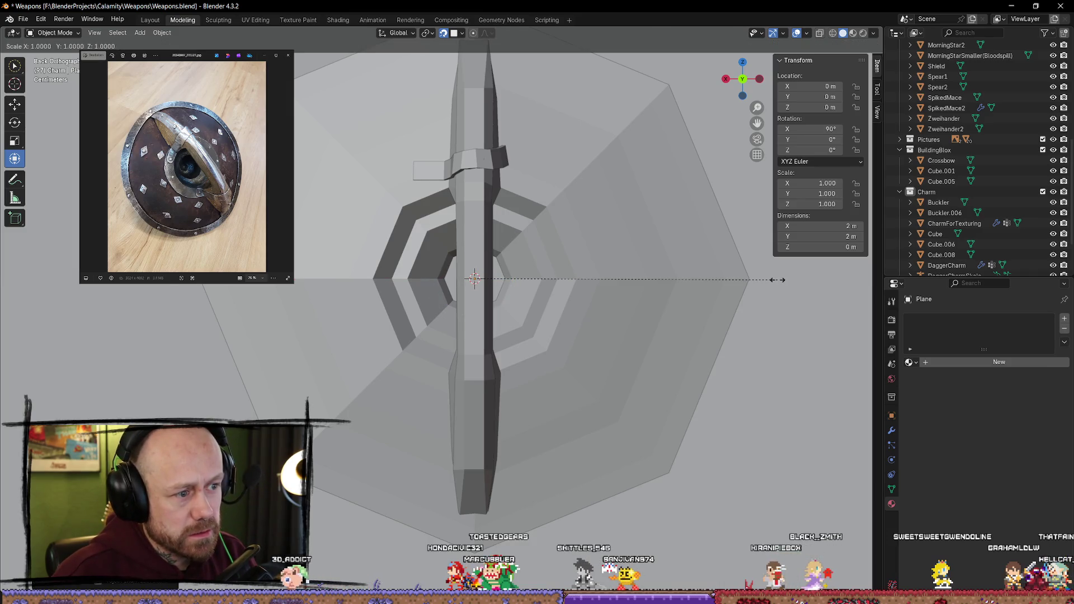
pyautogui.click(486, 280)
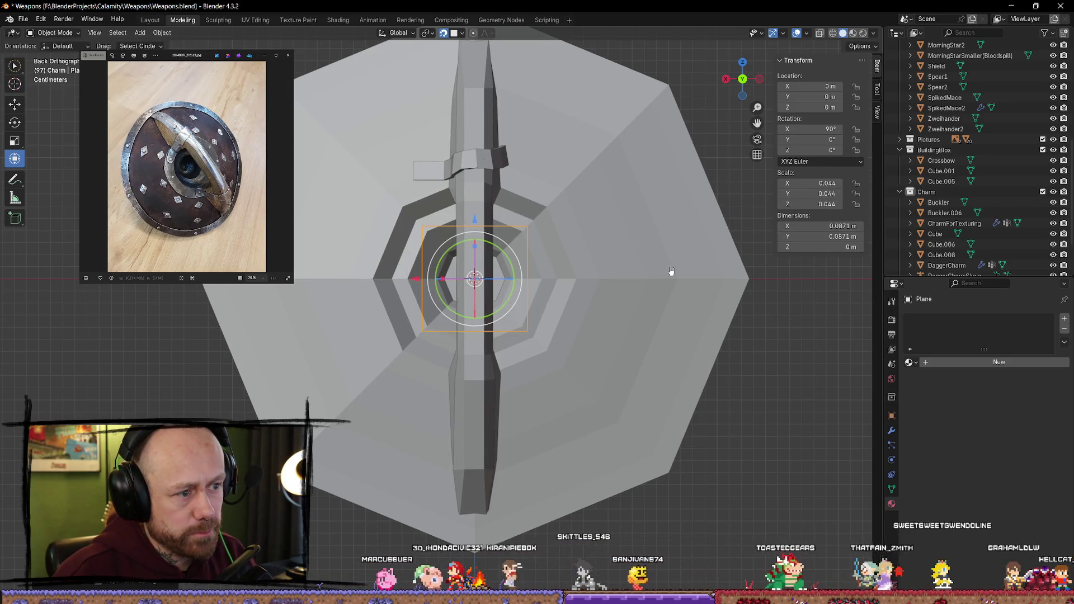
pyautogui.hotkey('ctrl', 'a')
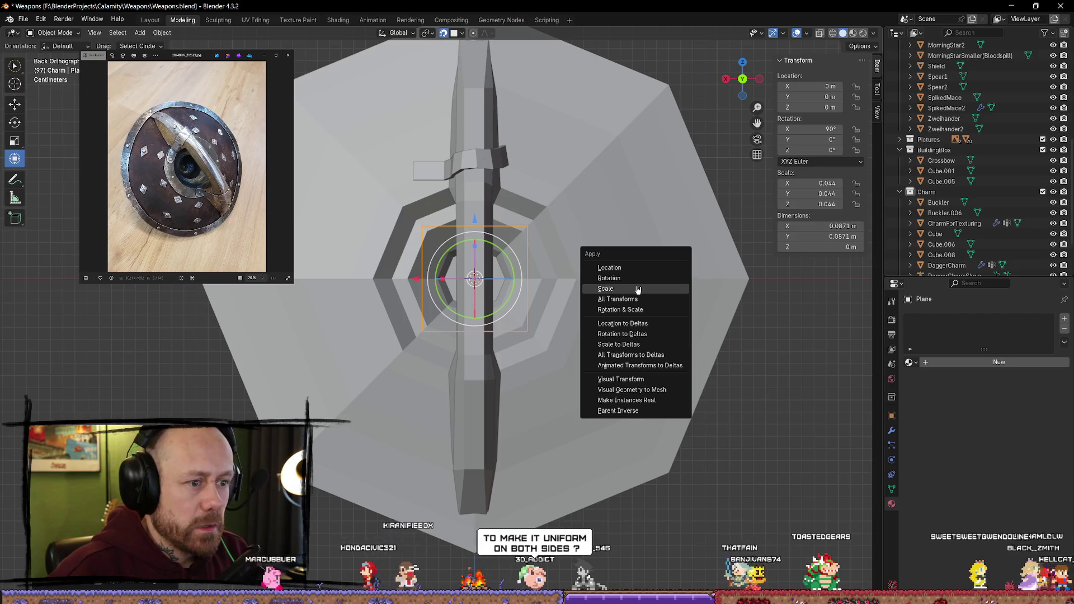
pyautogui.click(638, 288)
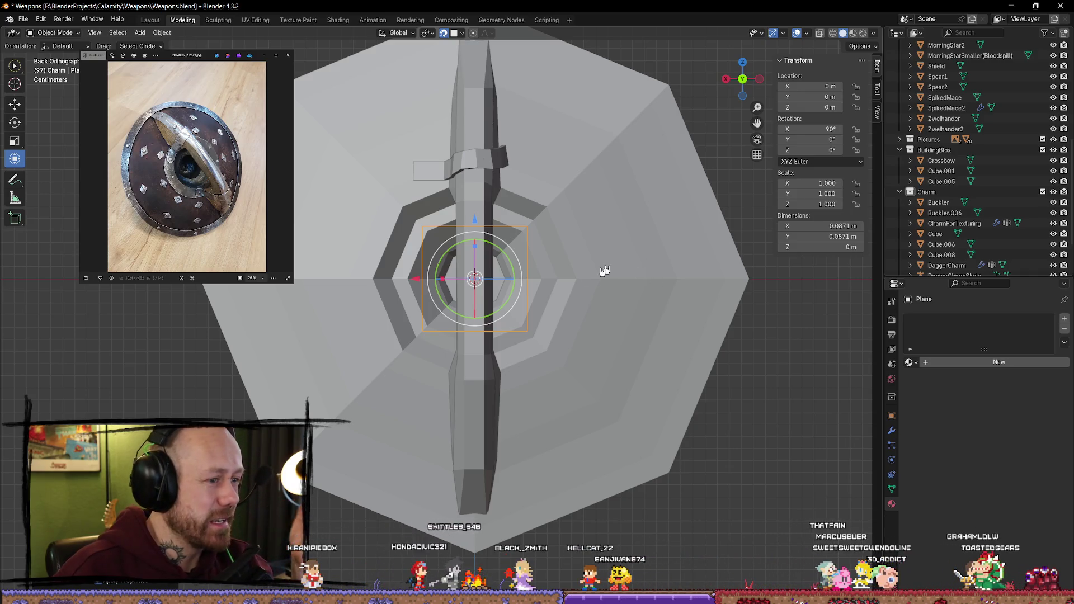
# Step: Try moving the plane twice, cancelling both times so it stays at the centre
pyautogui.press('g')
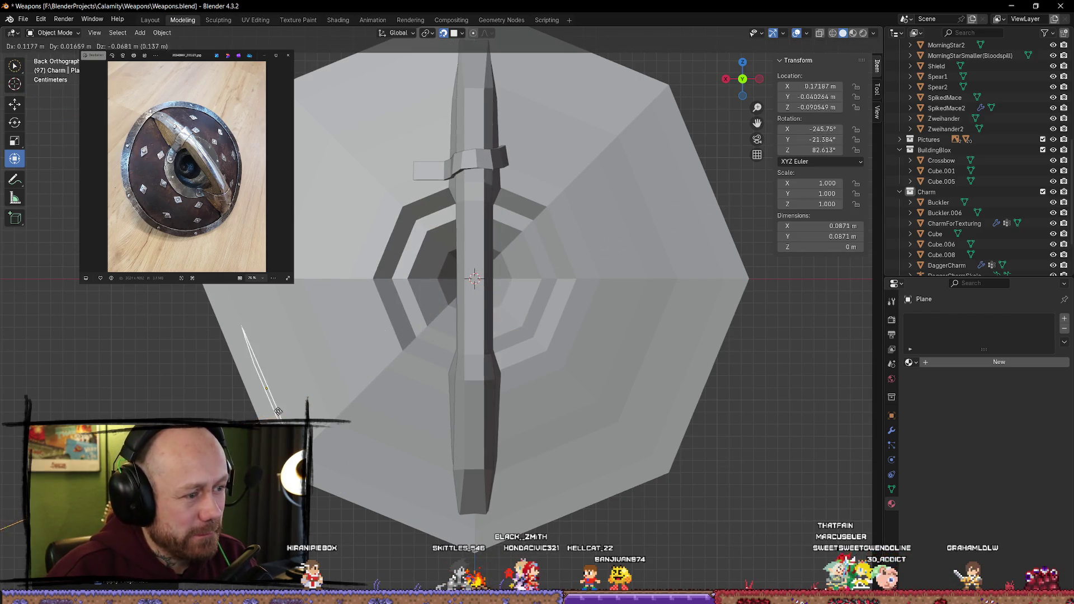
pyautogui.press('Escape')
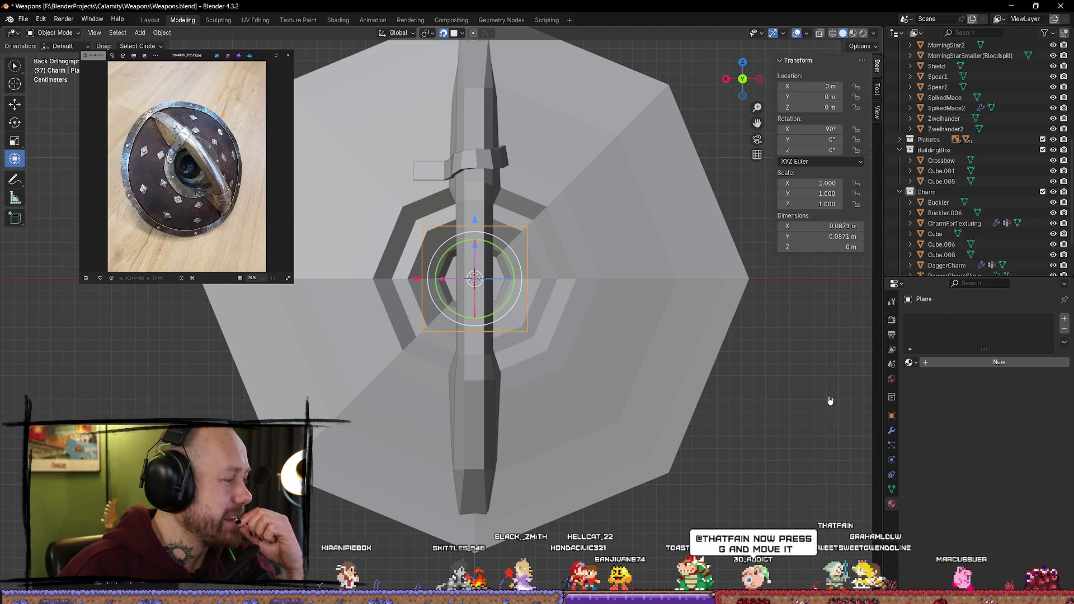
pyautogui.press('g')
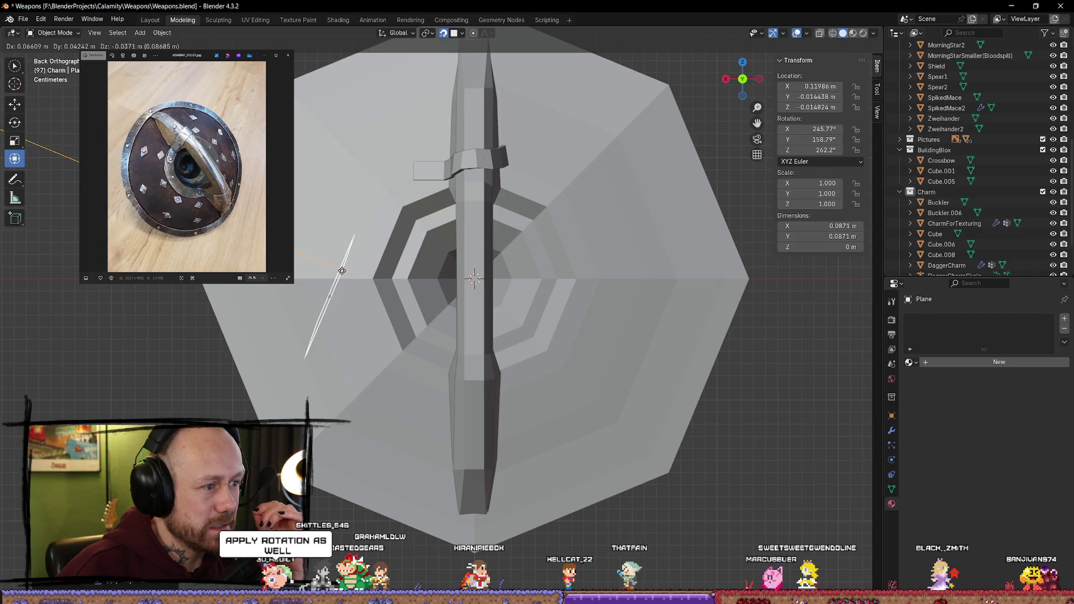
pyautogui.press('Escape')
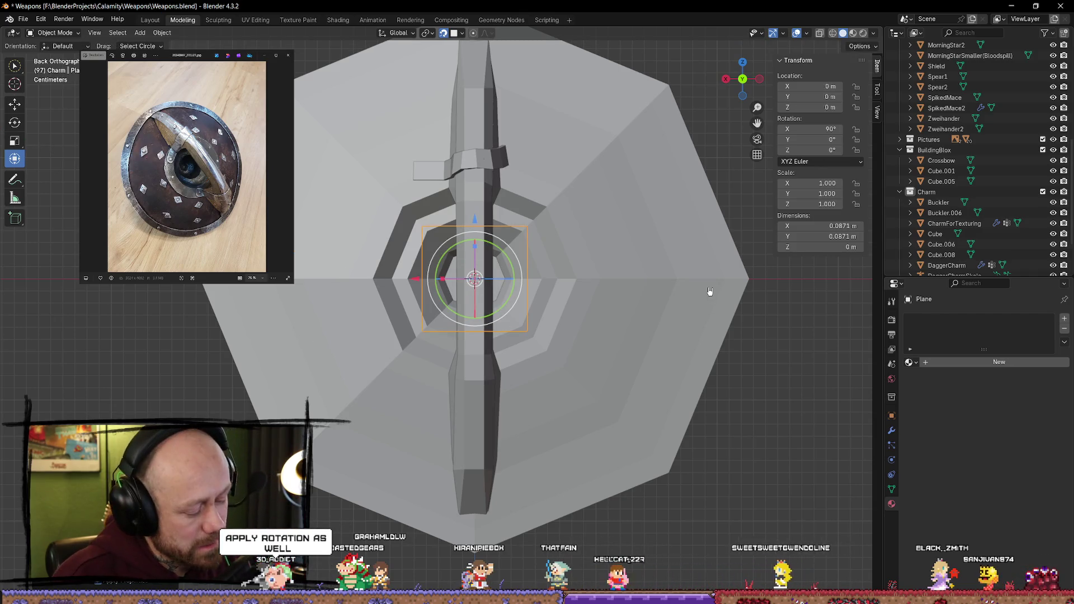
# Step: Apply the plane's rotation and snap it onto the lower-left shield face
pyautogui.hotkey('ctrl', 'a')
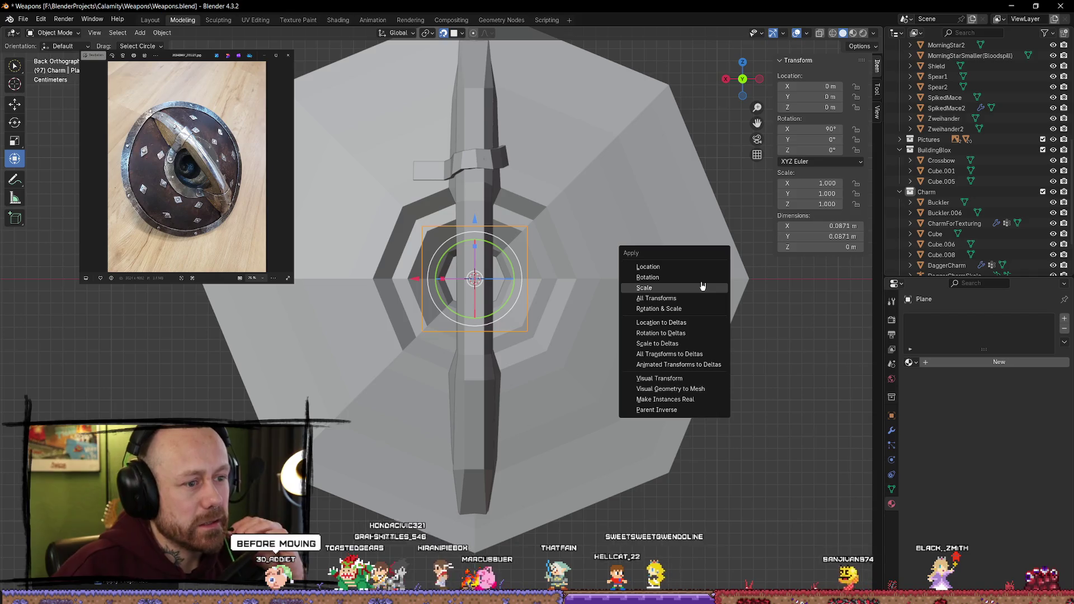
pyautogui.click(656, 279)
pyautogui.press('g')
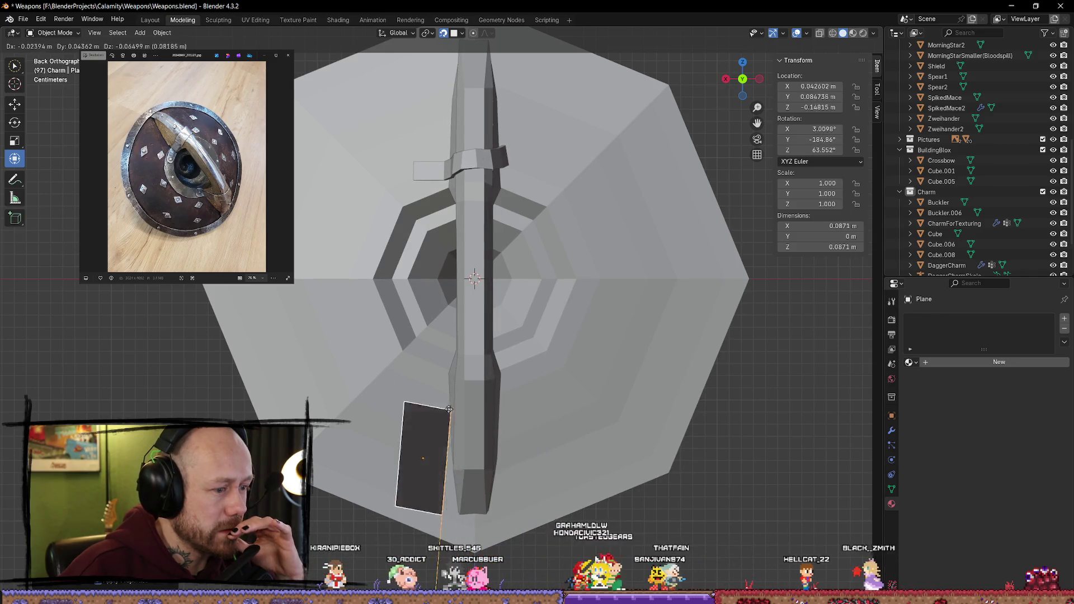
pyautogui.click(425, 399)
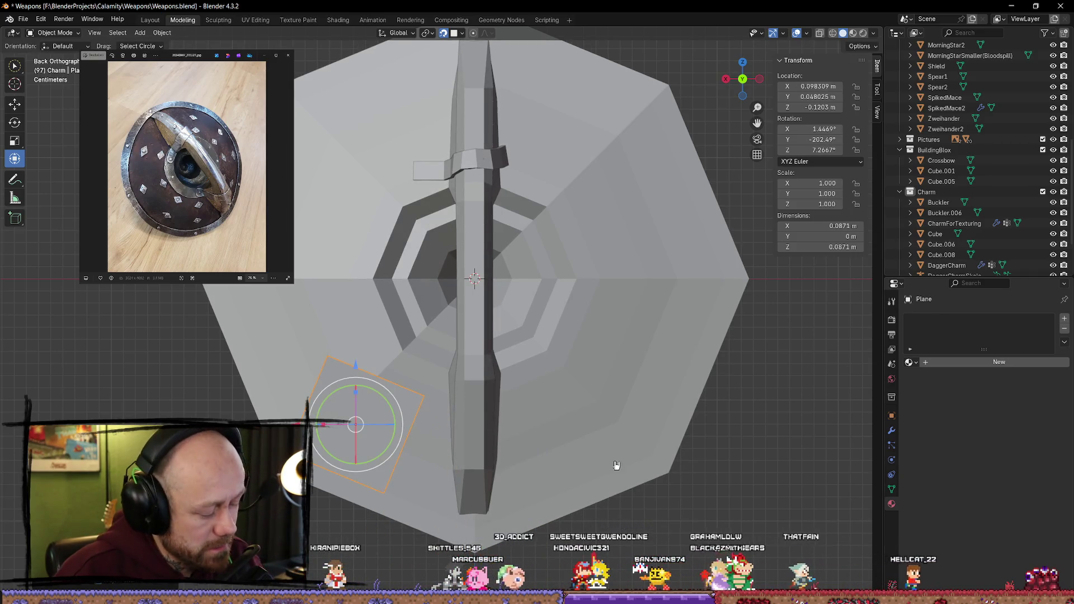
# Step: Shrink the plane to 0.270 scale, then abandon a trial move and a second resize
pyautogui.press('s')
pyautogui.click(422, 438)
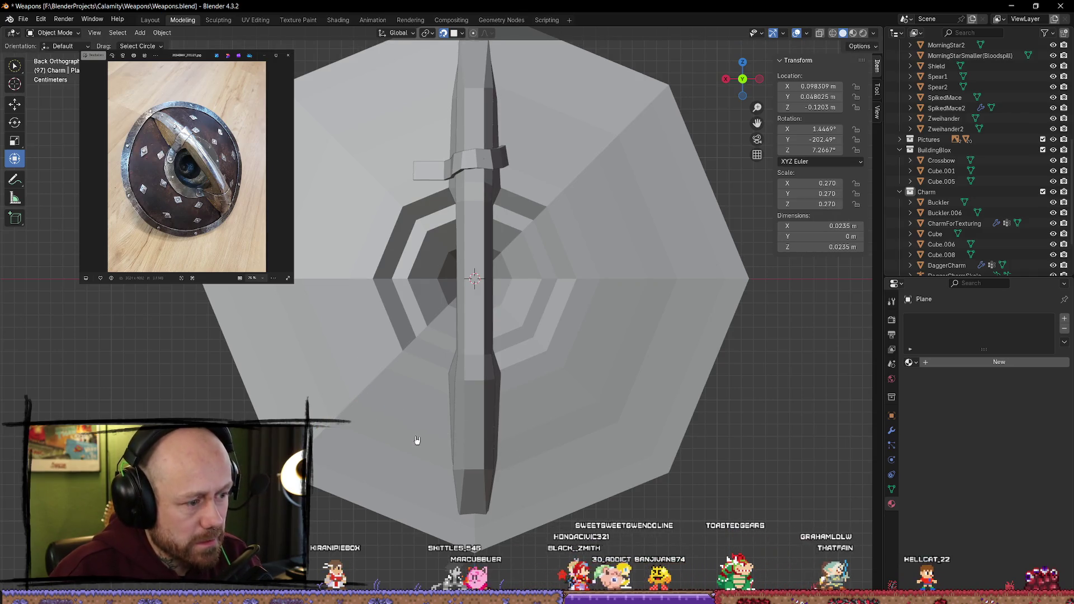
pyautogui.press('g')
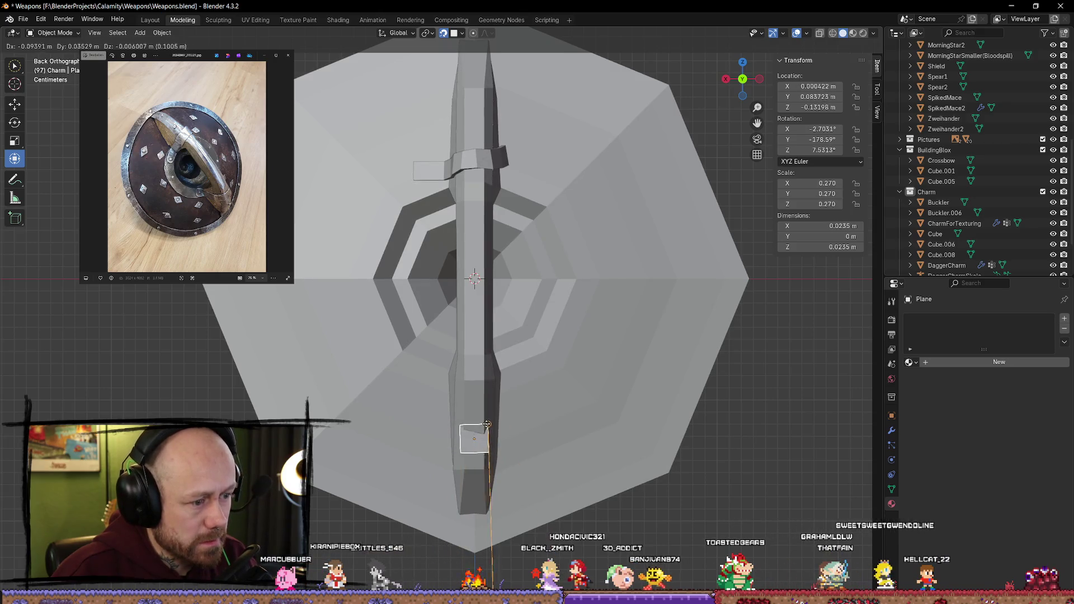
pyautogui.click(364, 407)
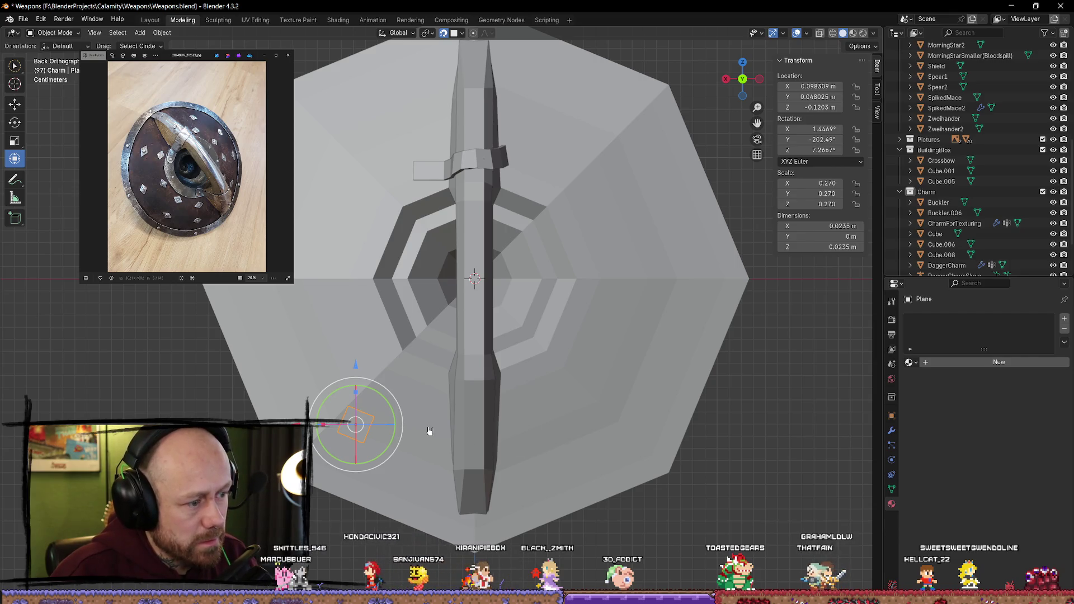
pyautogui.press('s')
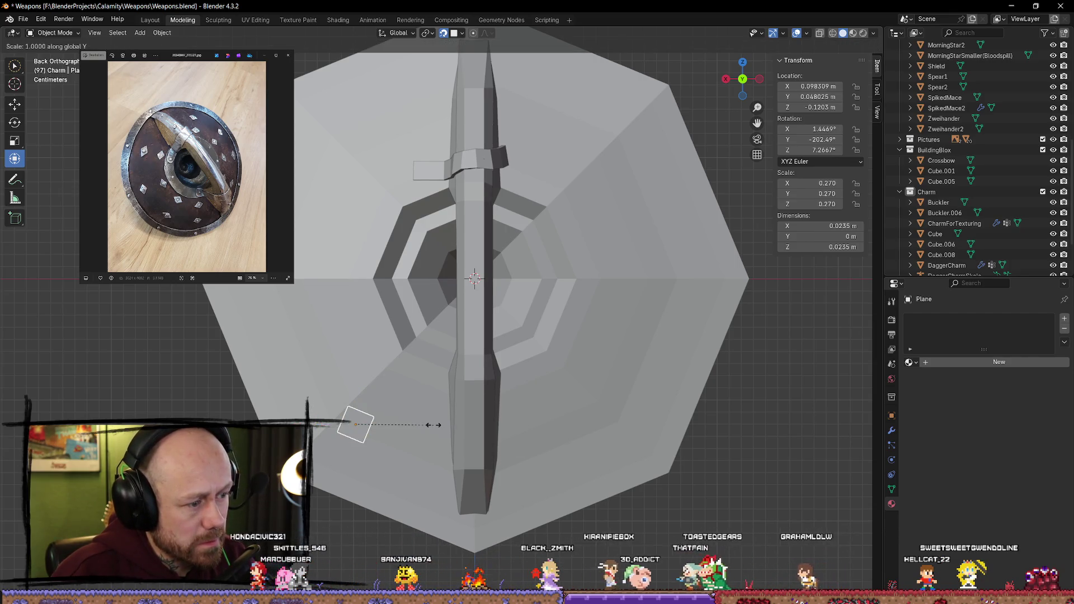
pyautogui.press('Escape')
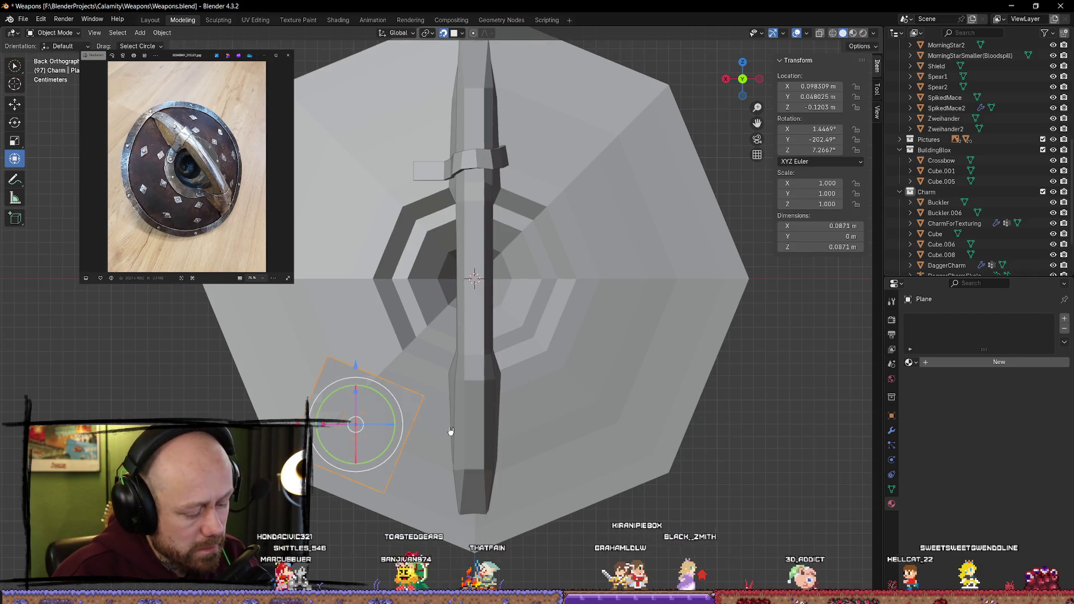
# Step: Clear the plane's location, rotation and scale, then move it about 0.309 m left along X
pyautogui.hotkey('alt', 'g')
pyautogui.hotkey('alt', 'r')
pyautogui.hotkey('alt', 's')
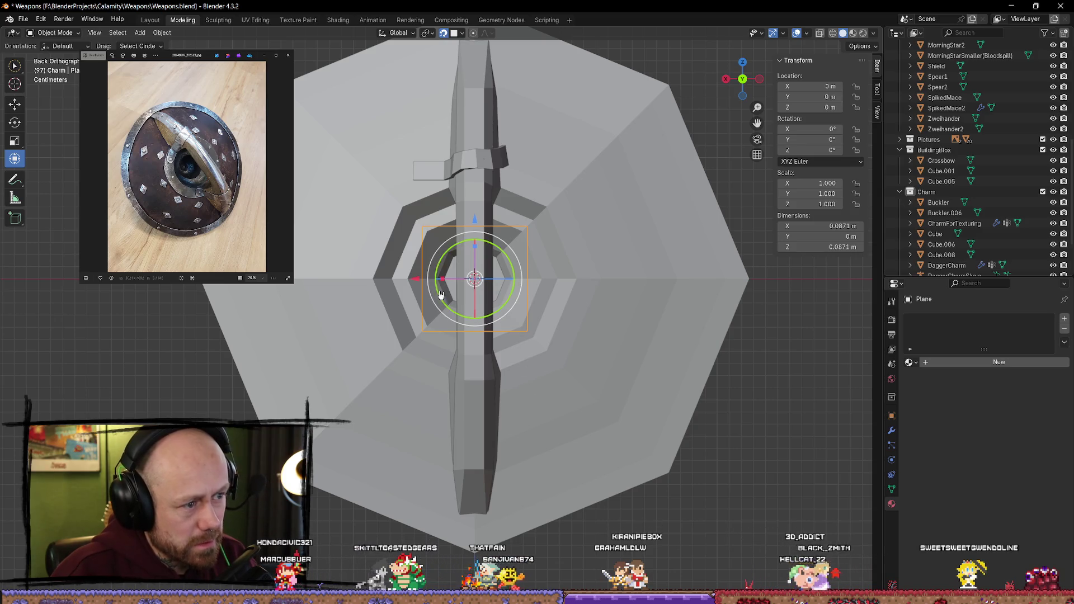
pyautogui.press('g')
pyautogui.press('x')
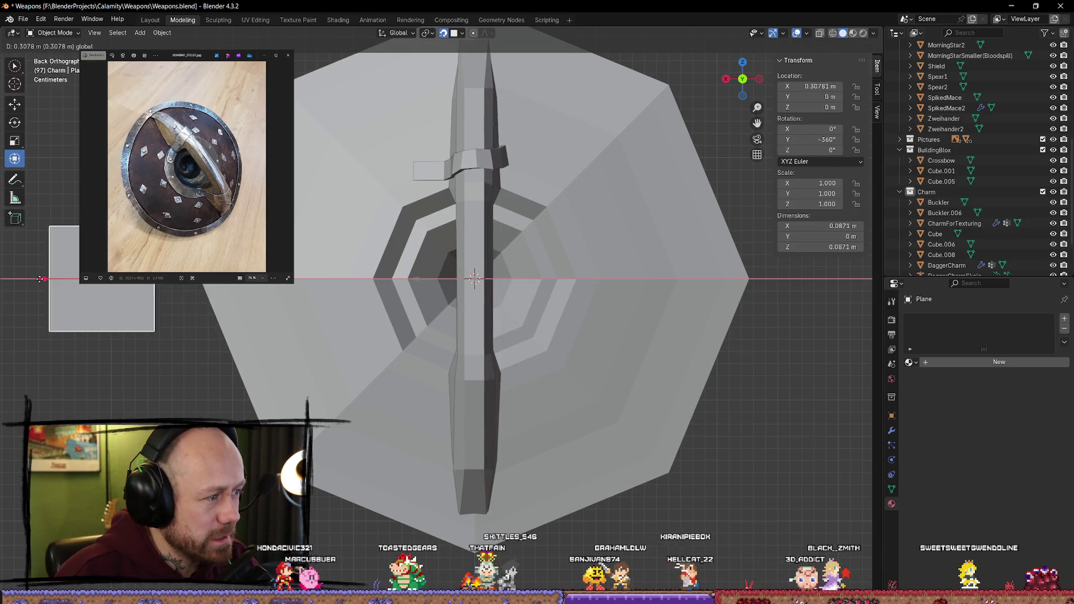
pyautogui.click(38, 277)
# Step: Scale the plane on Y, Z and X into a 0.0345 × 0.0226 m rectangle (0.396 X, 0.259 Z)
pyautogui.press('s')
pyautogui.press('y')
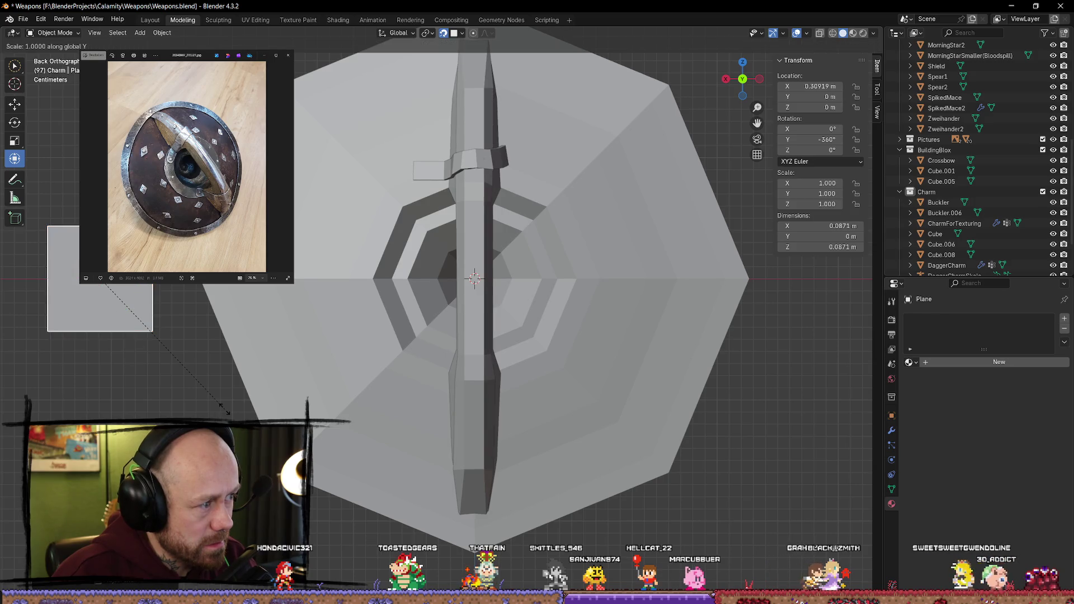
pyautogui.click(161, 353)
pyautogui.press('s')
pyautogui.press('z')
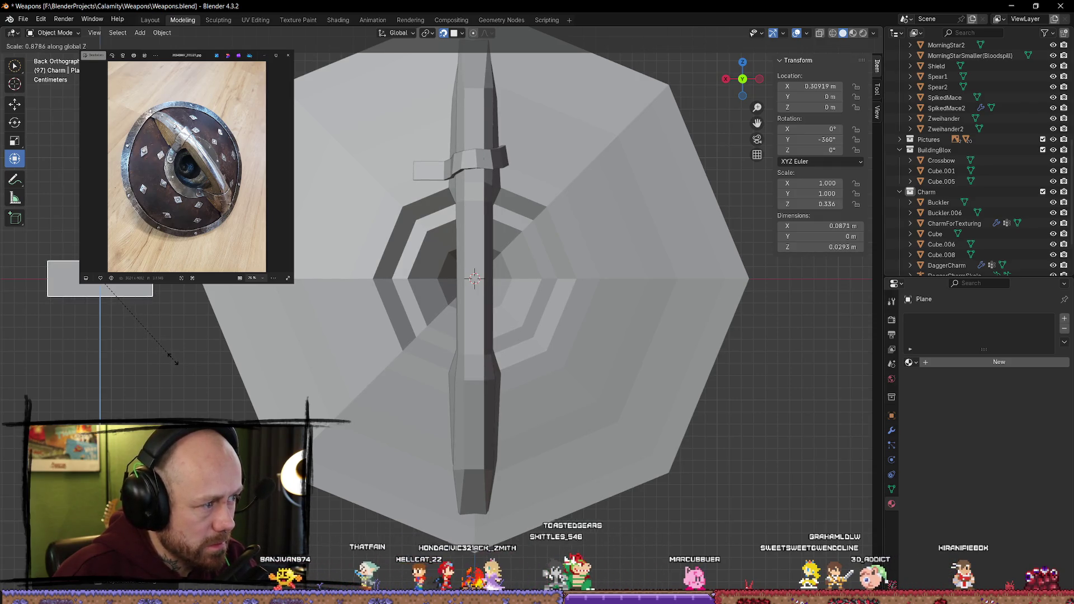
pyautogui.click(151, 338)
pyautogui.press('s')
pyautogui.press('x')
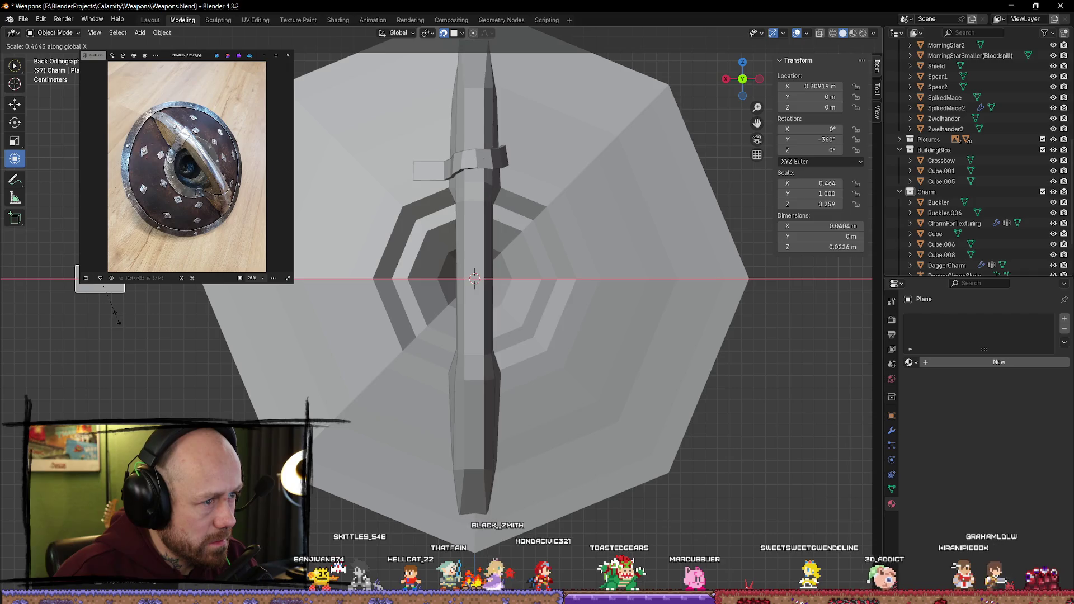
pyautogui.click(111, 312)
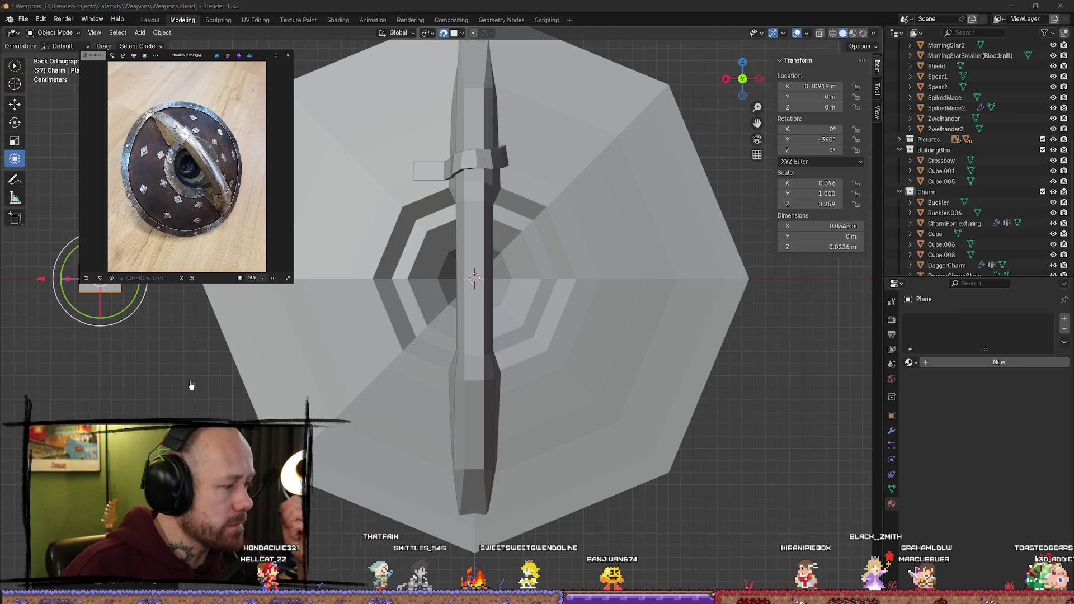
# Step: Apply the rectangle's rotation and scale so every axis reads 1.000
pyautogui.hotkey('shift', 'a')
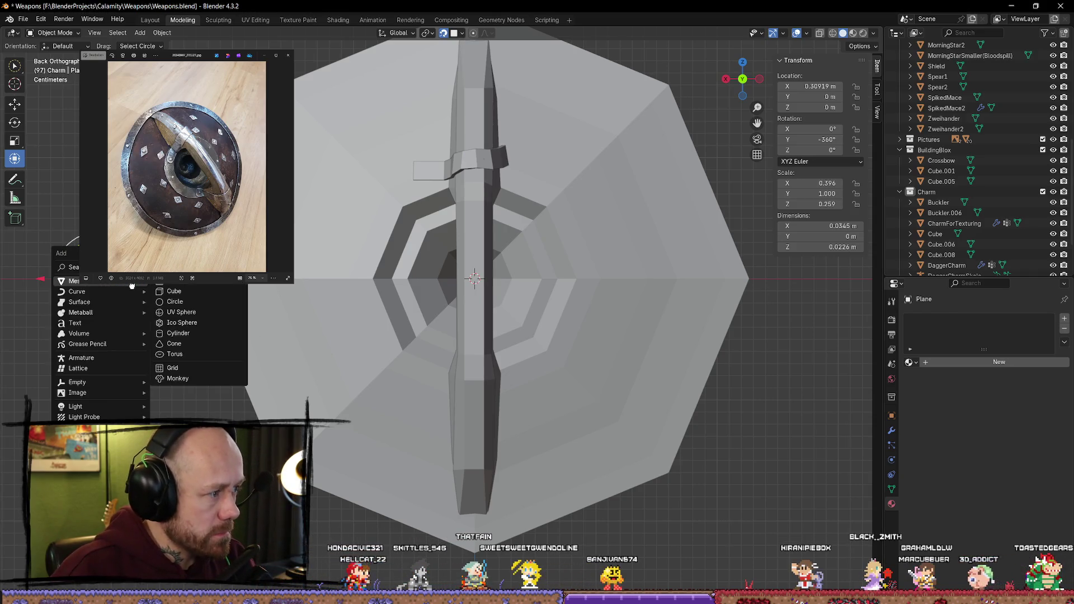
pyautogui.press('Escape')
pyautogui.hotkey('ctrl', 'a')
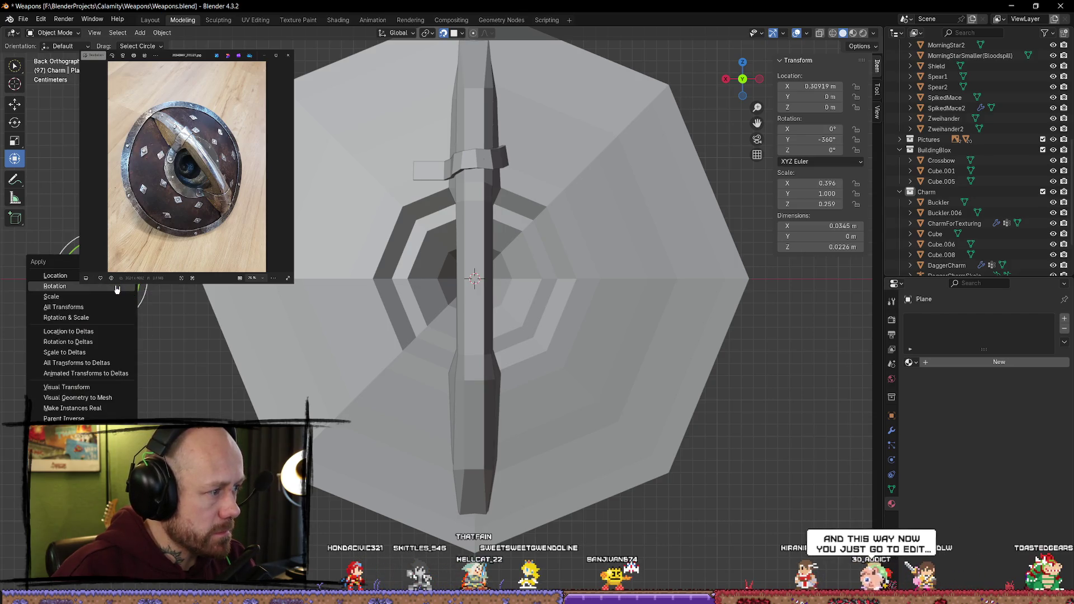
pyautogui.click(117, 289)
pyautogui.hotkey('ctrl', 'a')
pyautogui.click(73, 296)
pyautogui.hotkey('ctrl', 'a')
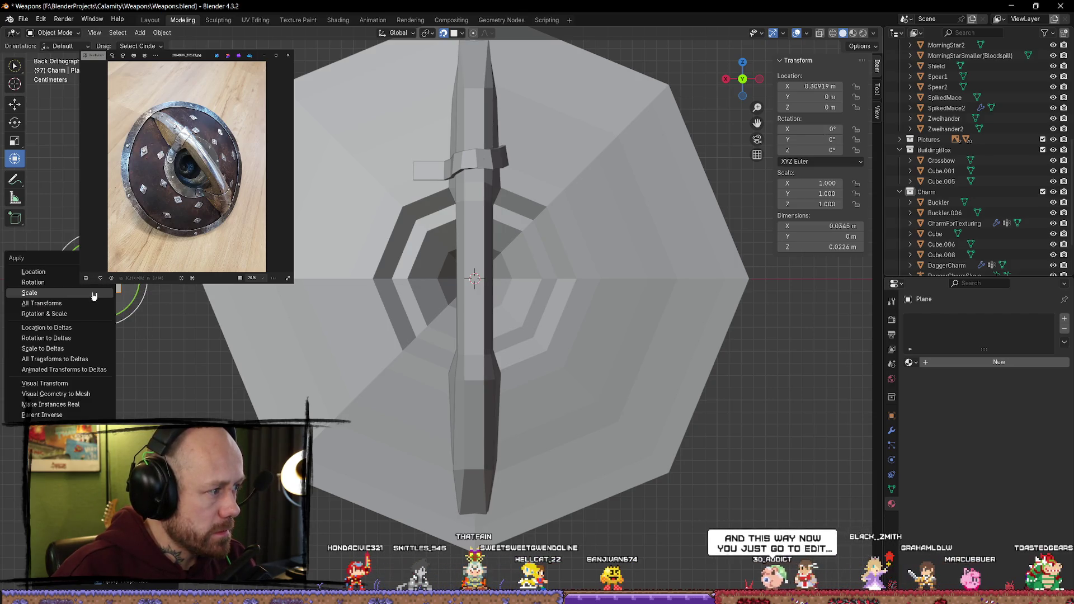
pyautogui.press('Escape')
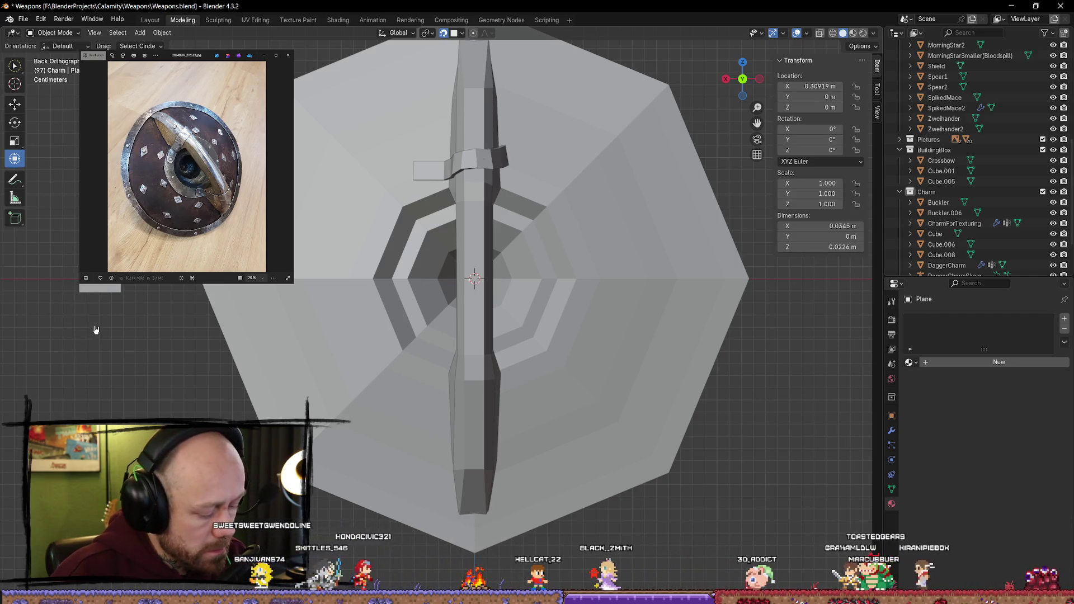
# Step: Place the rectangle on the shield's lower face beside the strap and begin angling it
pyautogui.press('g')
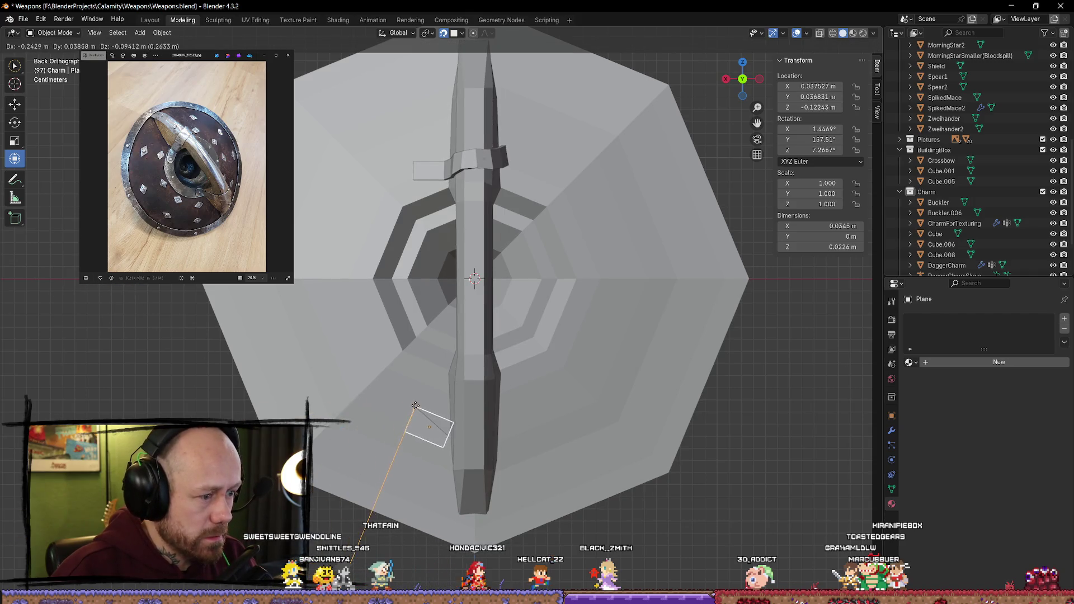
pyautogui.click(408, 395)
pyautogui.moveTo(415, 380); pyautogui.dragTo(385, 399)
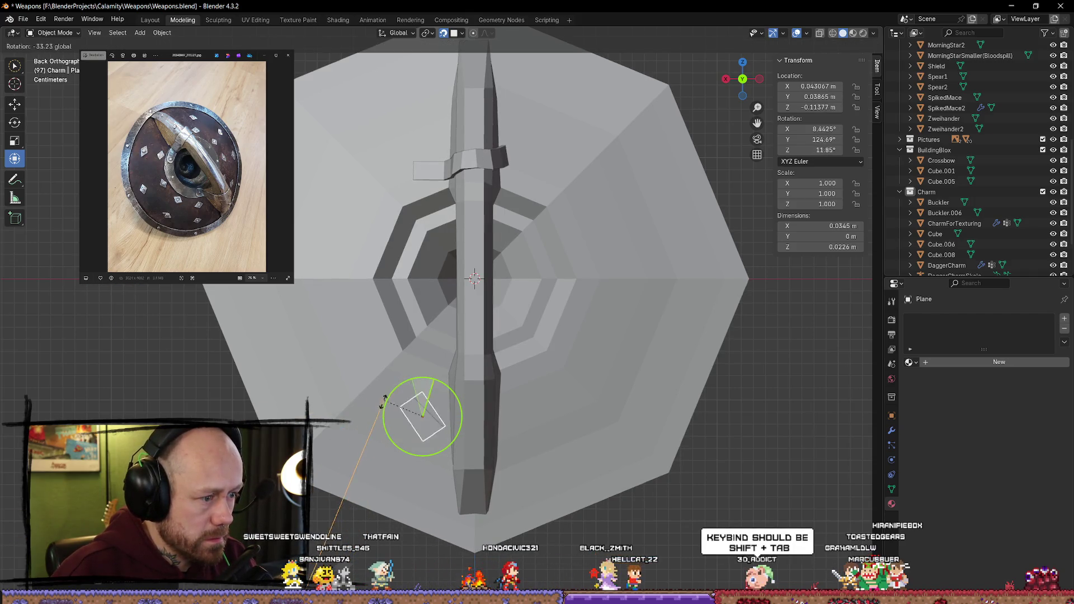